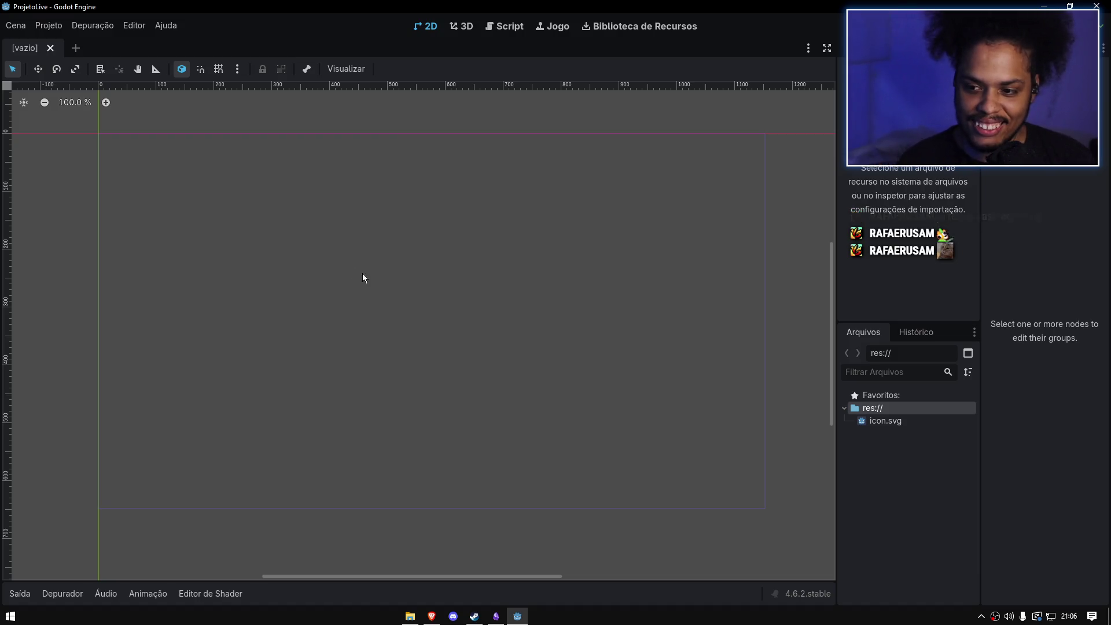
- Create a new folder named Scripts in the res:// root
right_click(909, 495)
left_click(931, 505)
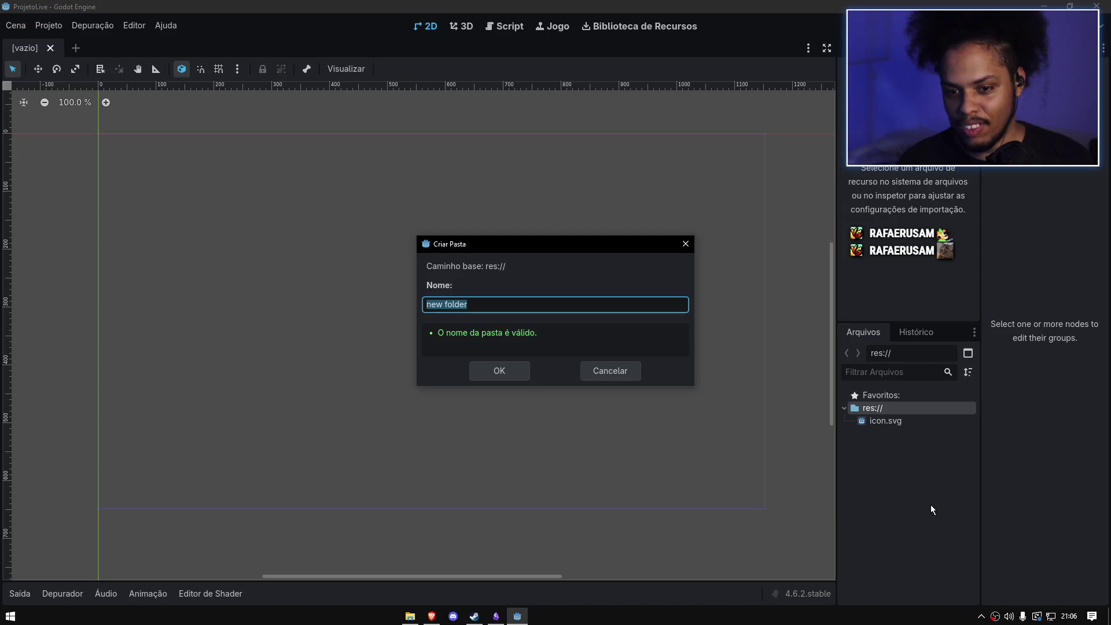
type("Scri")
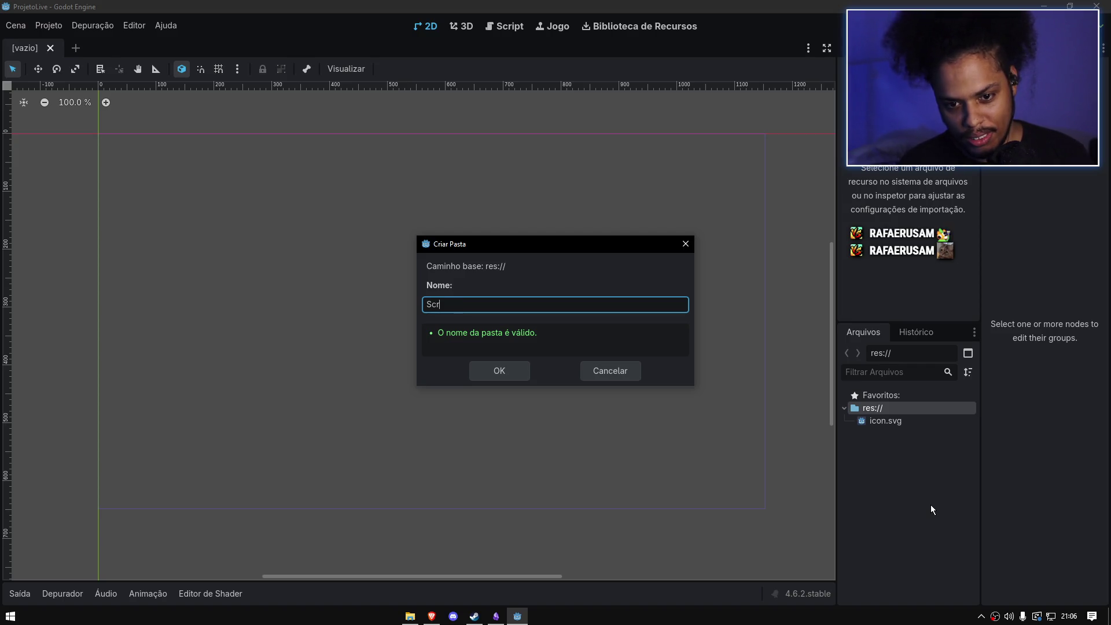
type("pts")
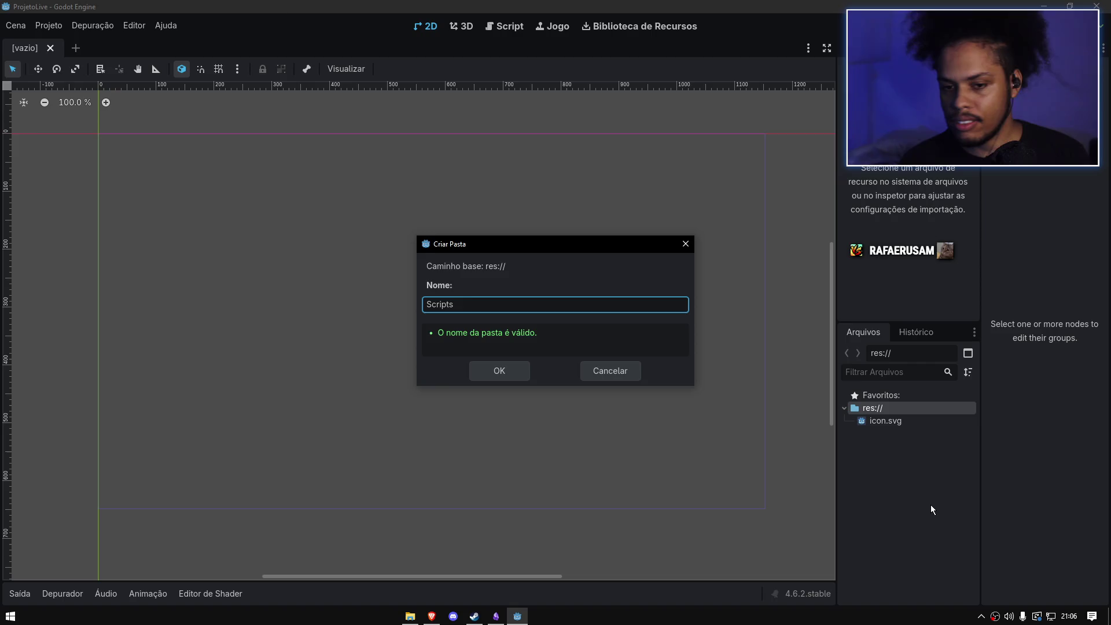
key("Return")
- Create a second folder named Cenas alongside it
right_click(931, 504)
left_click(942, 512)
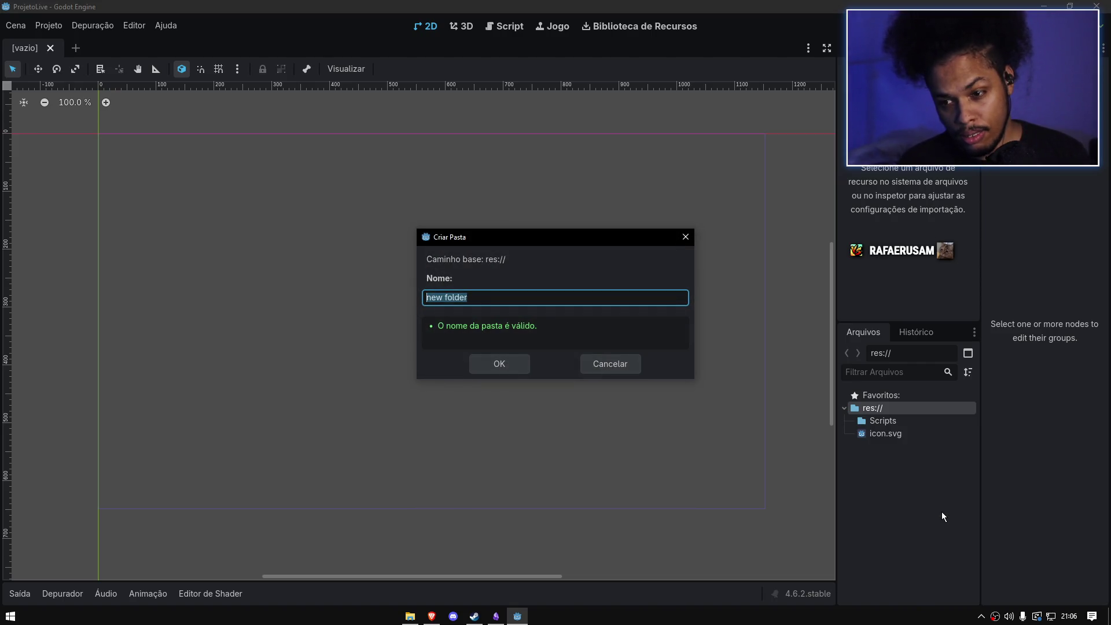
type("Cenas")
key("Return")
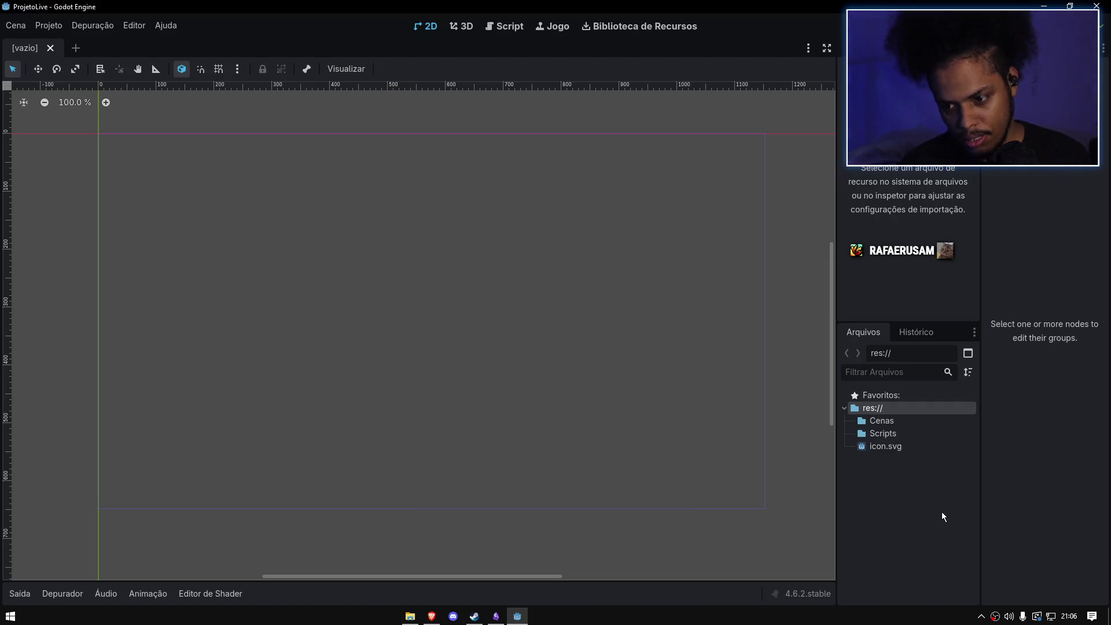
right_click(943, 511)
left_click(903, 498)
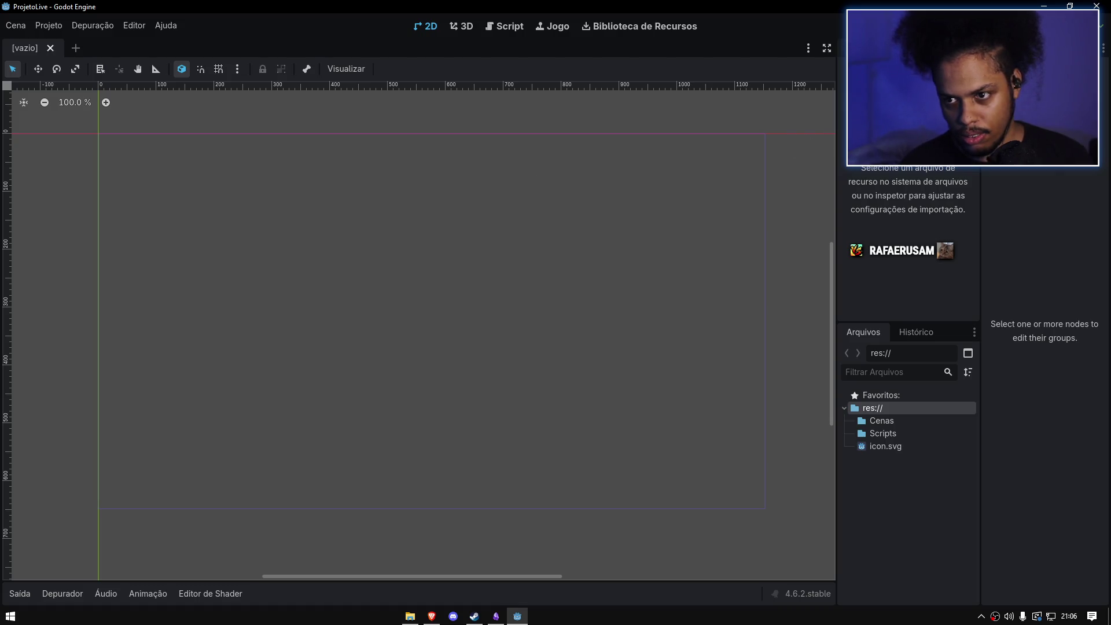
- Create a 2D Scene root node and rename it Mundo
left_click(860, 36)
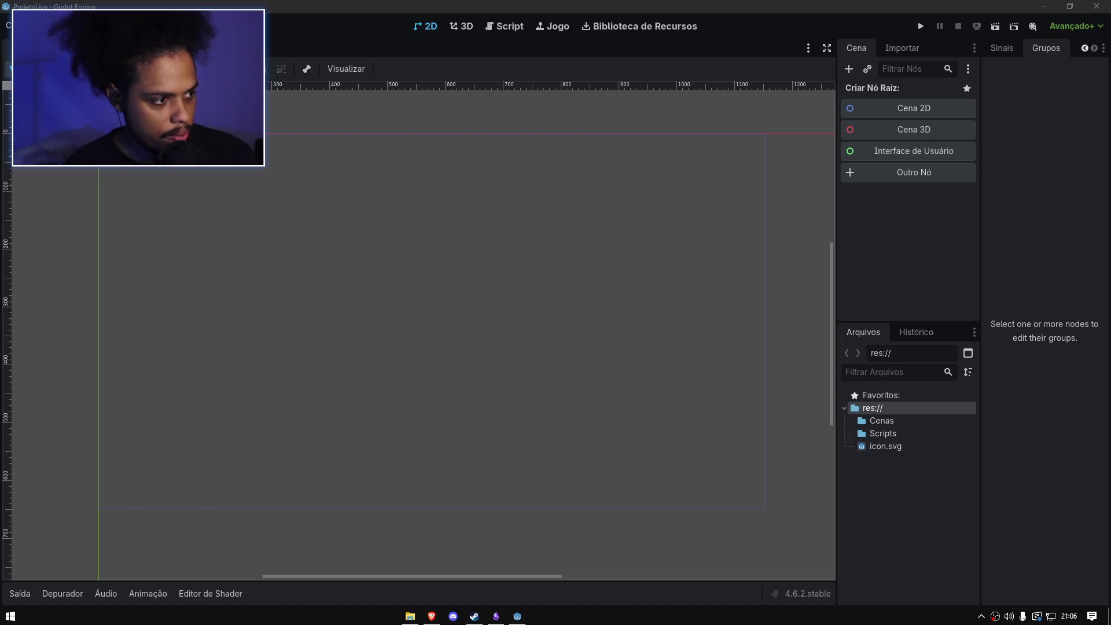
left_click(900, 113)
double_click(894, 92)
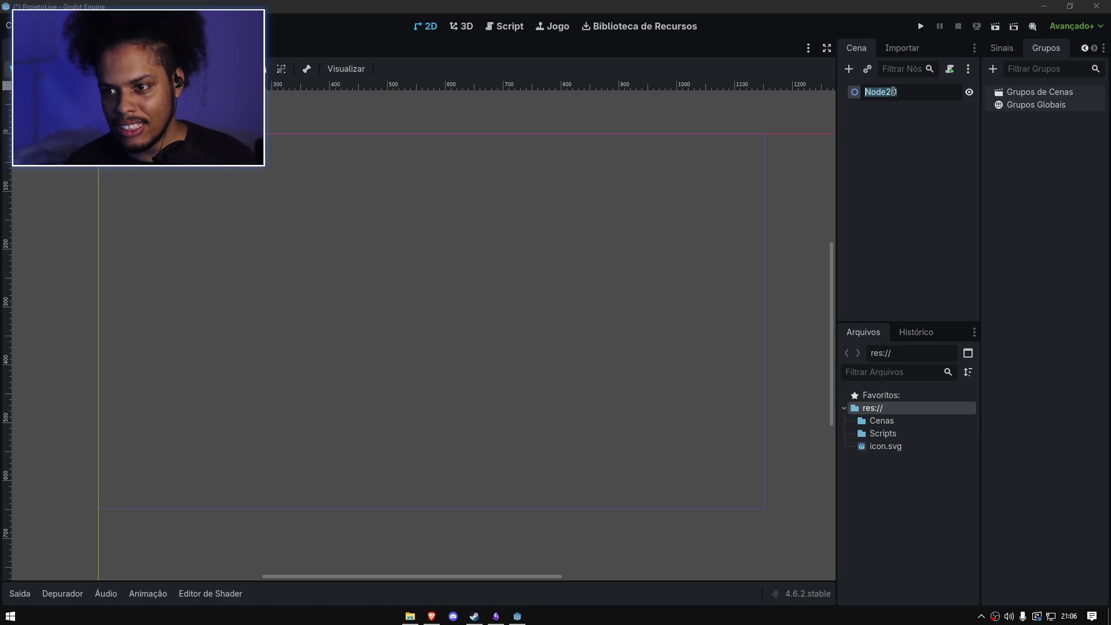
type("Mundo")
key("Return")
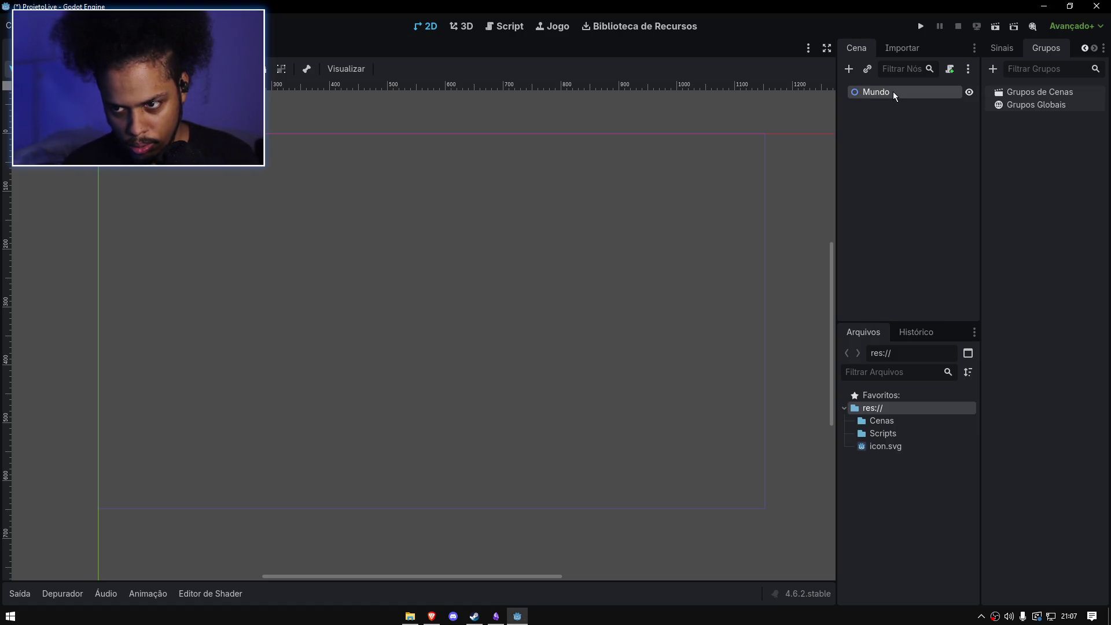
- Save the scene as mundo.tscn in the Cenas folder
left_click(413, 228)
key("ctrl+s")
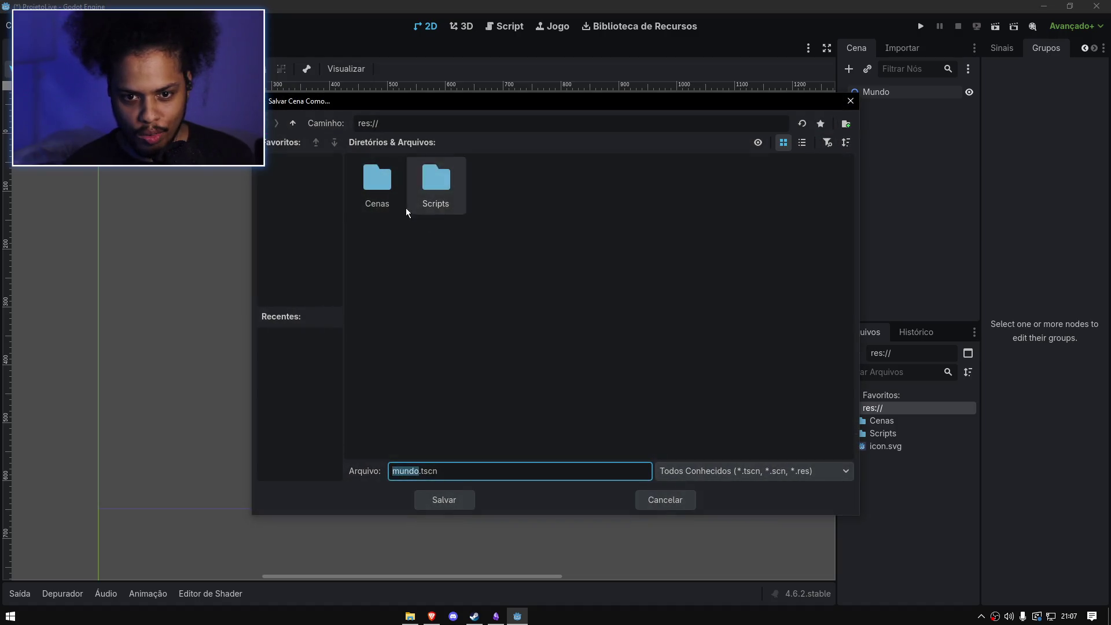
double_click(379, 182)
left_click(454, 498)
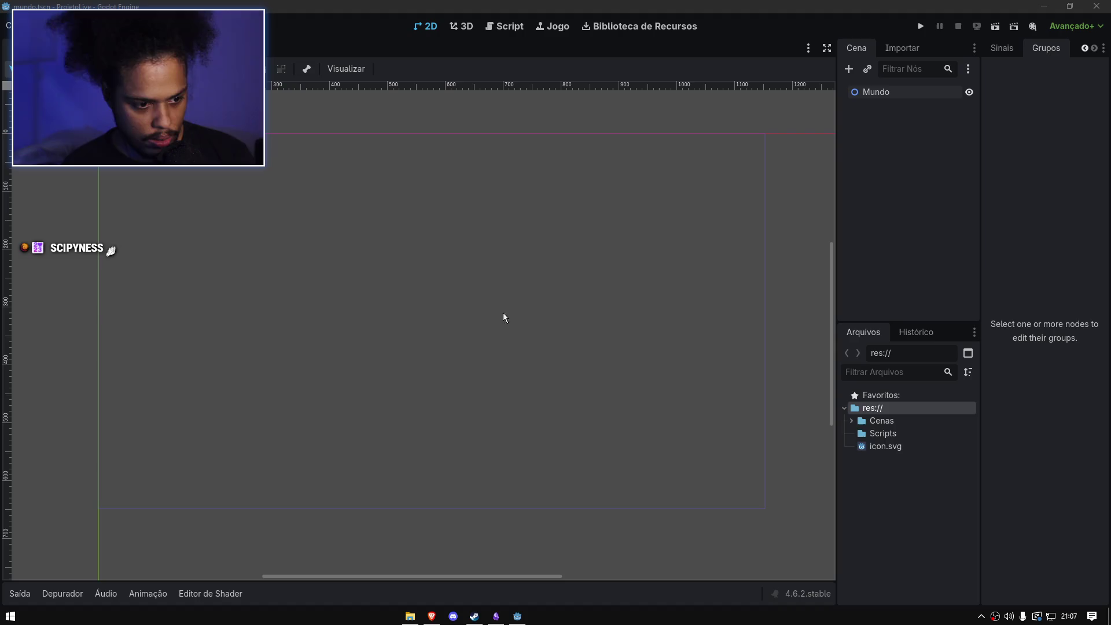
- Close the Mundo scene and start a new scene with a CharacterBody2D root
left_click(620, 268)
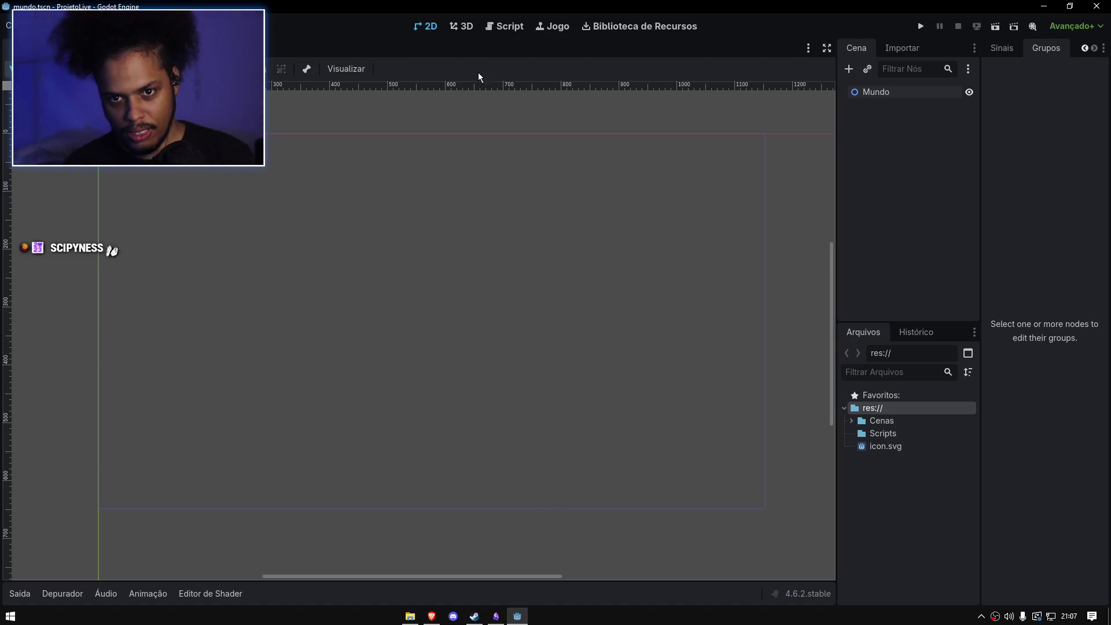
key("ctrl+shift+w")
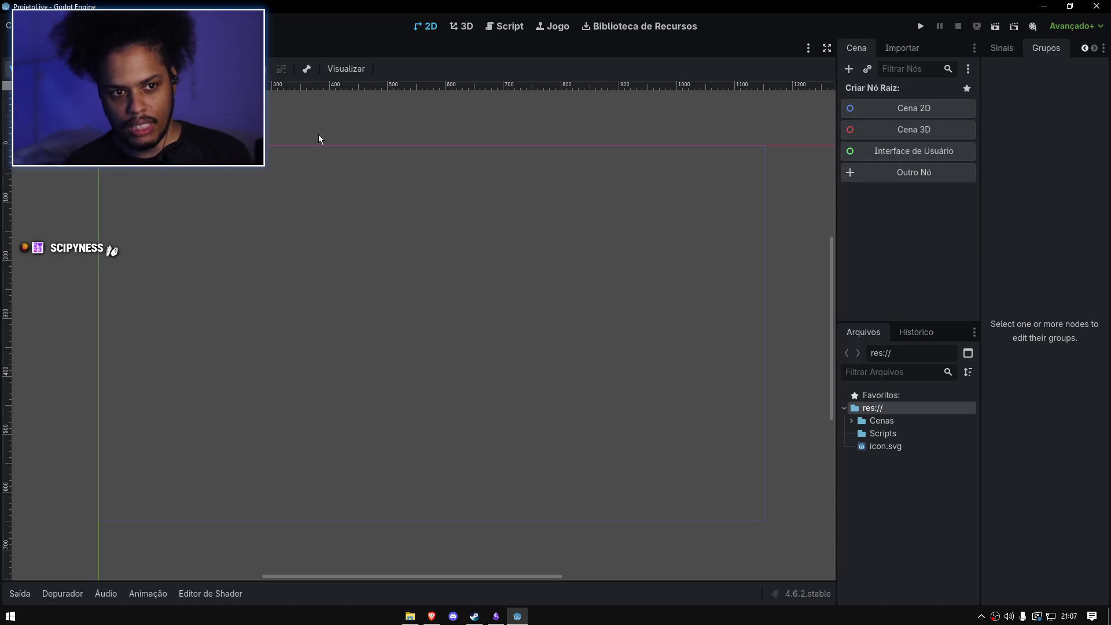
left_click(903, 172)
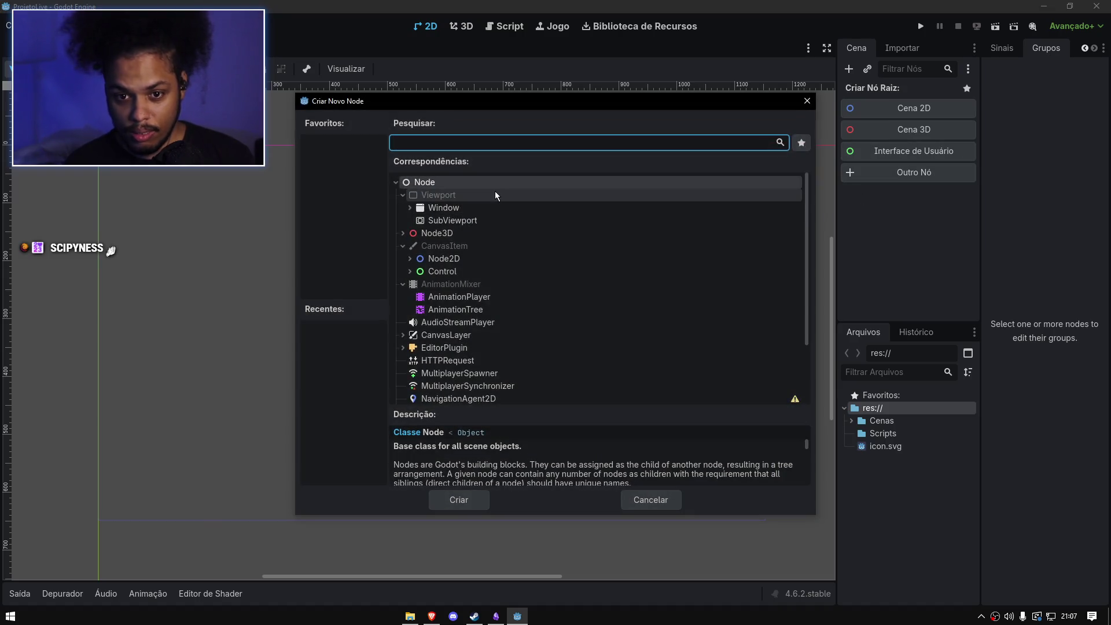
type("char")
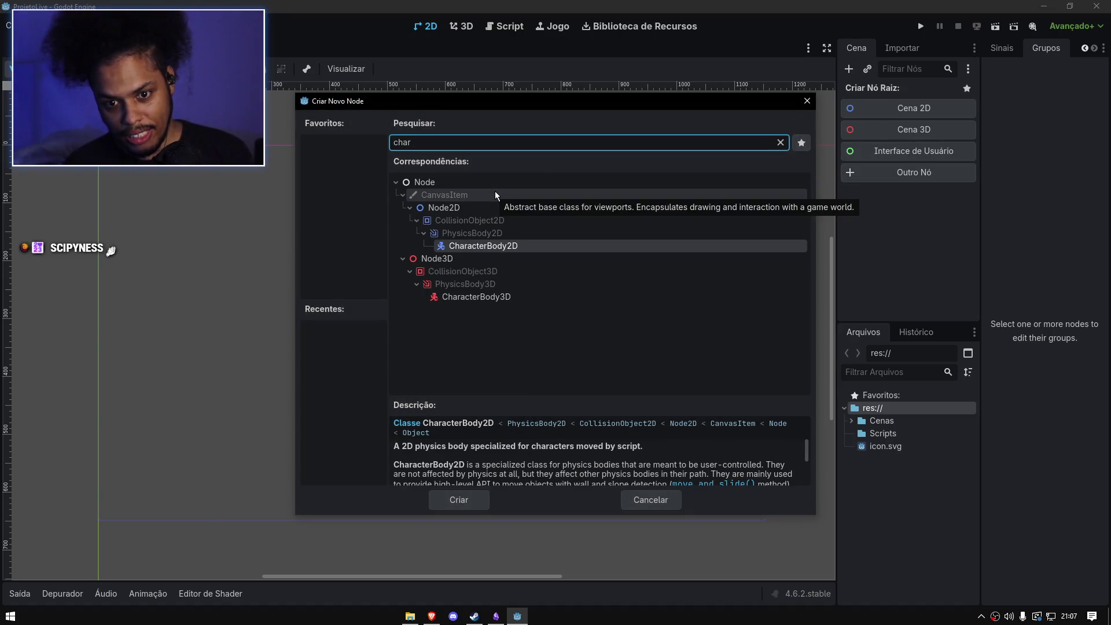
key("Return")
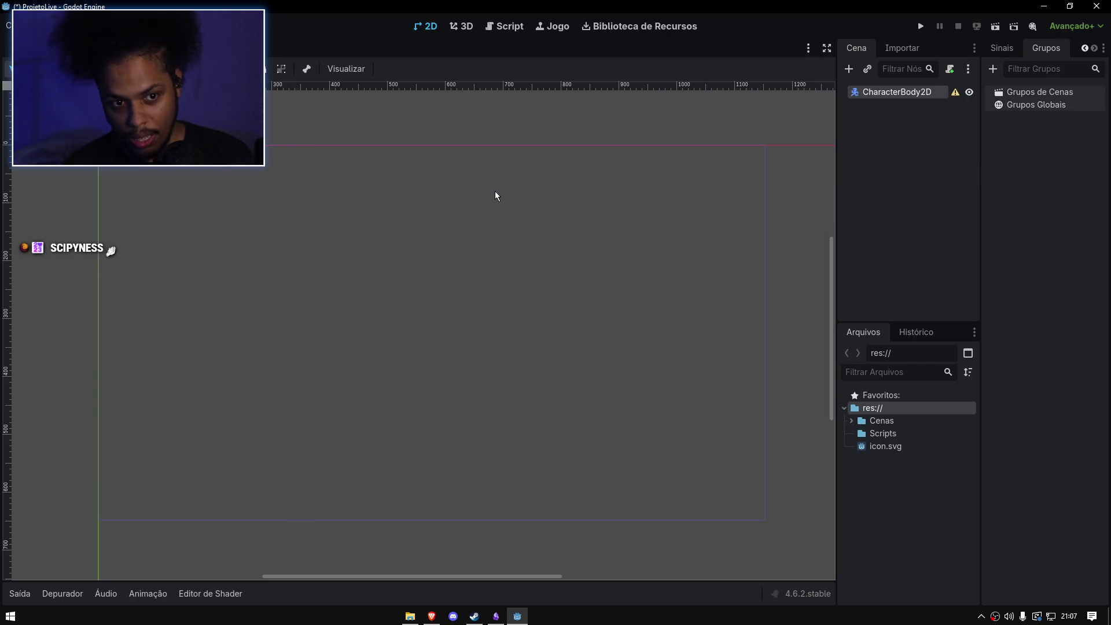
- Zoom in on the origin and bring up the save dialog for the new scene
scroll(115, 234, "up", 10)
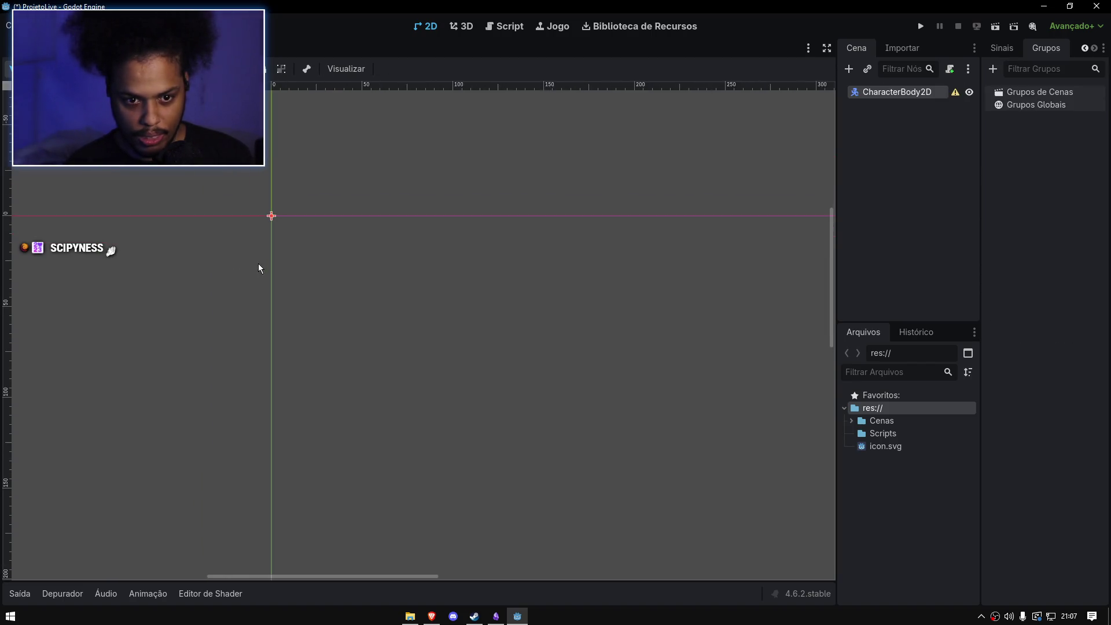
left_click_drag(343, 308, 396, 395)
key("ctrl+s")
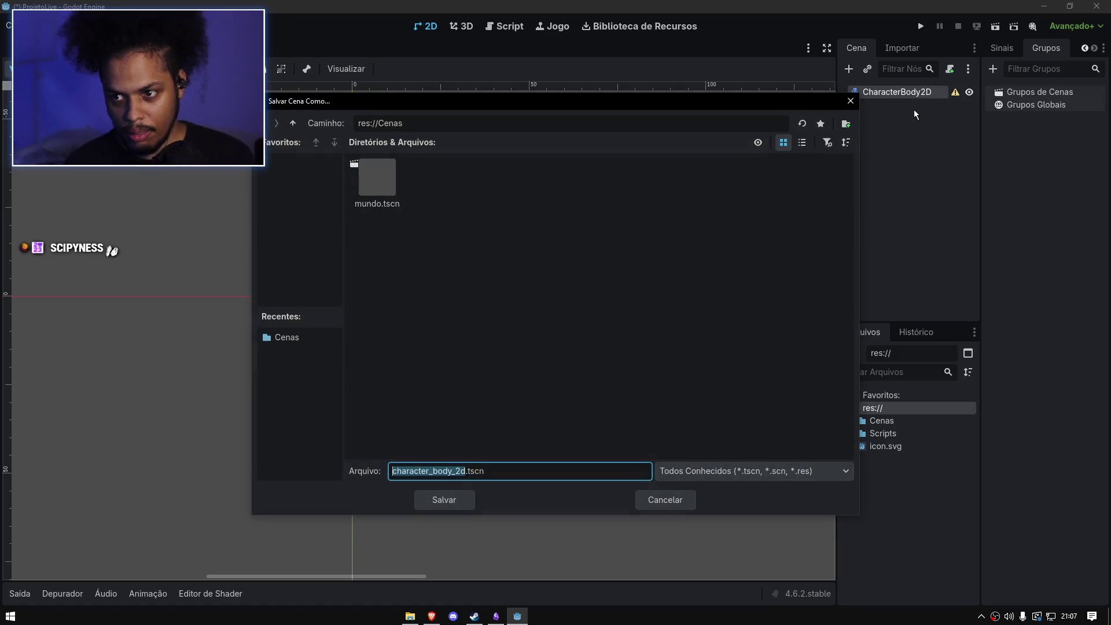
- Cancel saving and add a Sprite2D child, keeping the name Sprite2D
key("Escape")
key("ctrl+a")
type("spr")
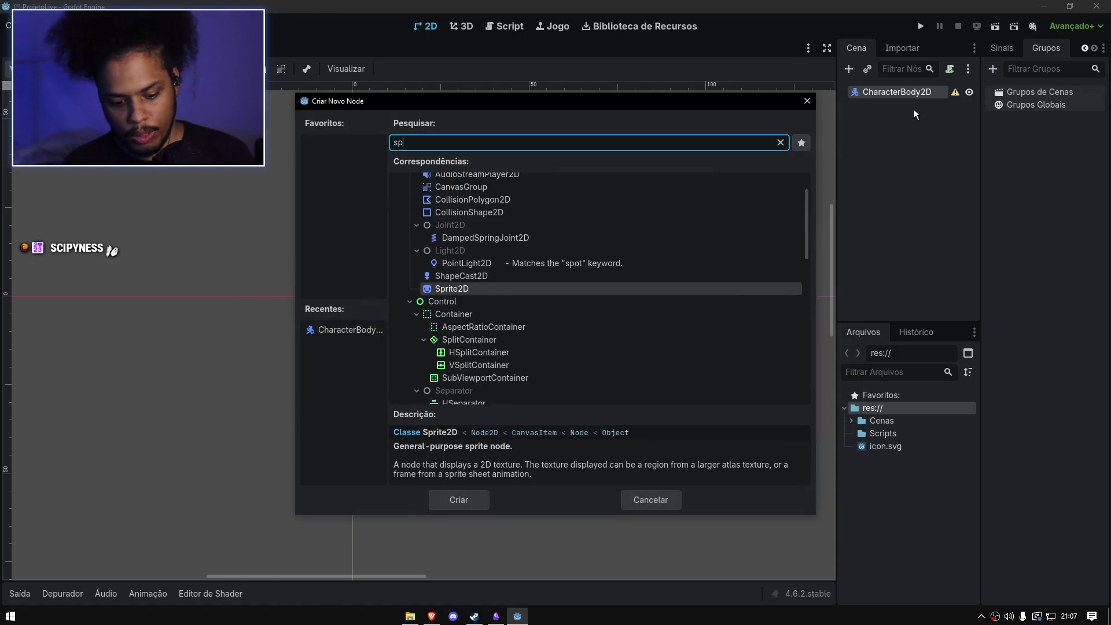
key("Return")
left_click(914, 110)
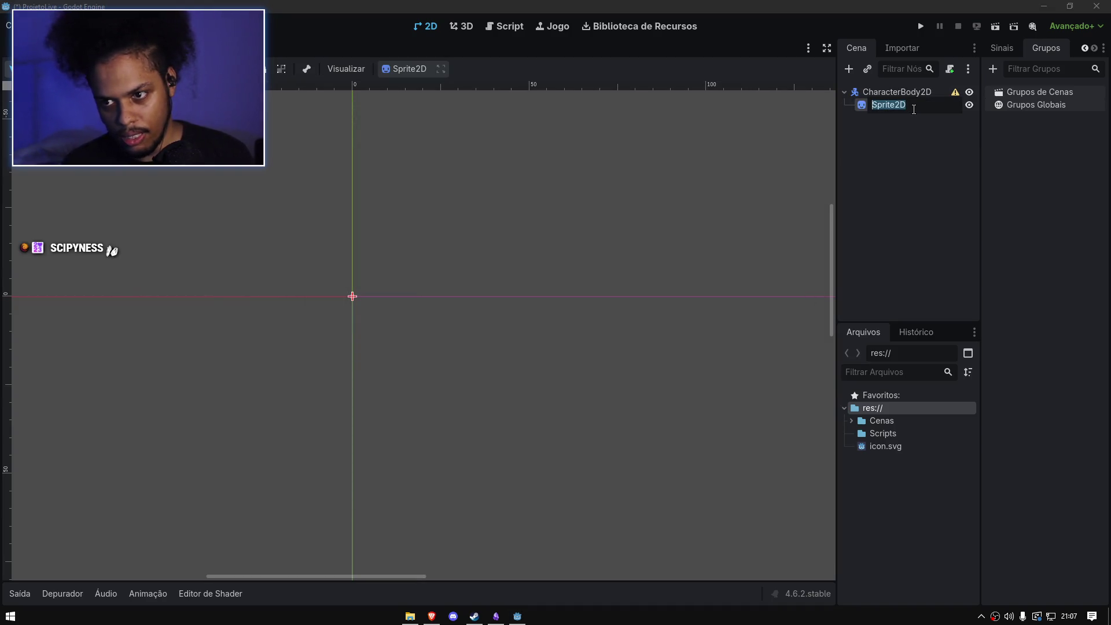
type("Spt")
key("BackSpace")
type("rite")
key("BackSpace")
key("BackSpace")
key("BackSpace")
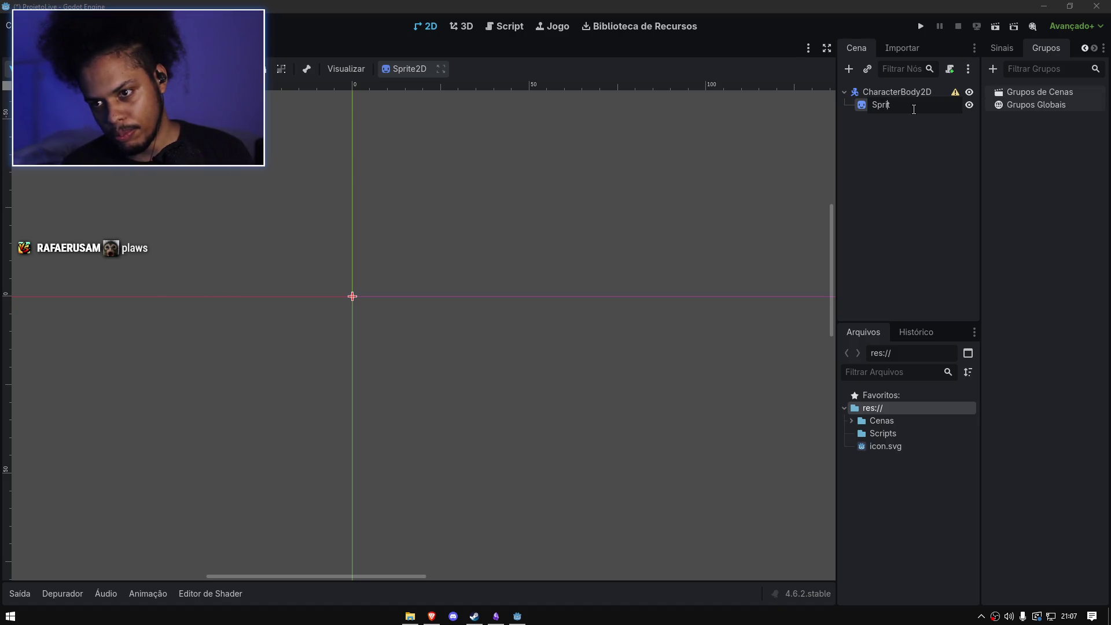
key("Return")
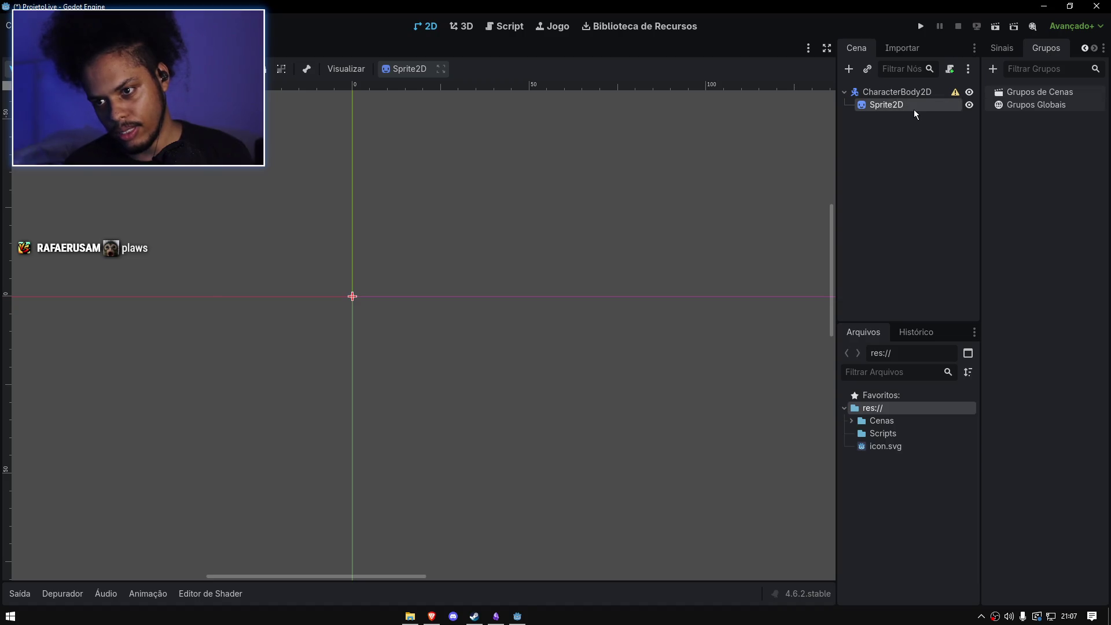
- Add a CollisionShape2D child under CharacterBody2D
key("ctrl+a")
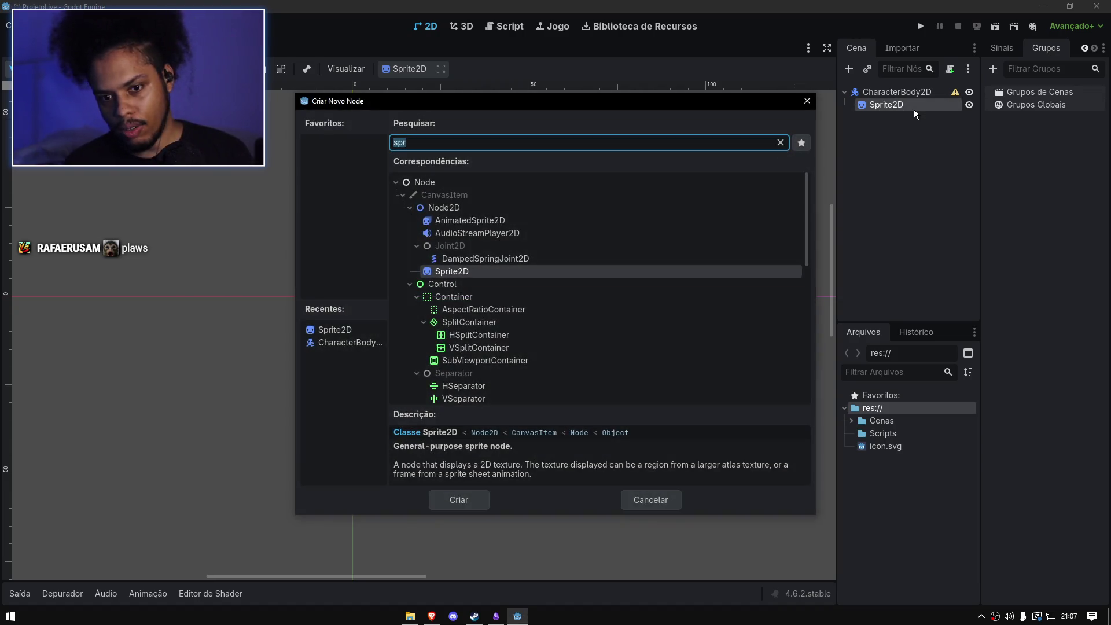
key("Escape")
left_click(914, 88)
key("ctrl+a")
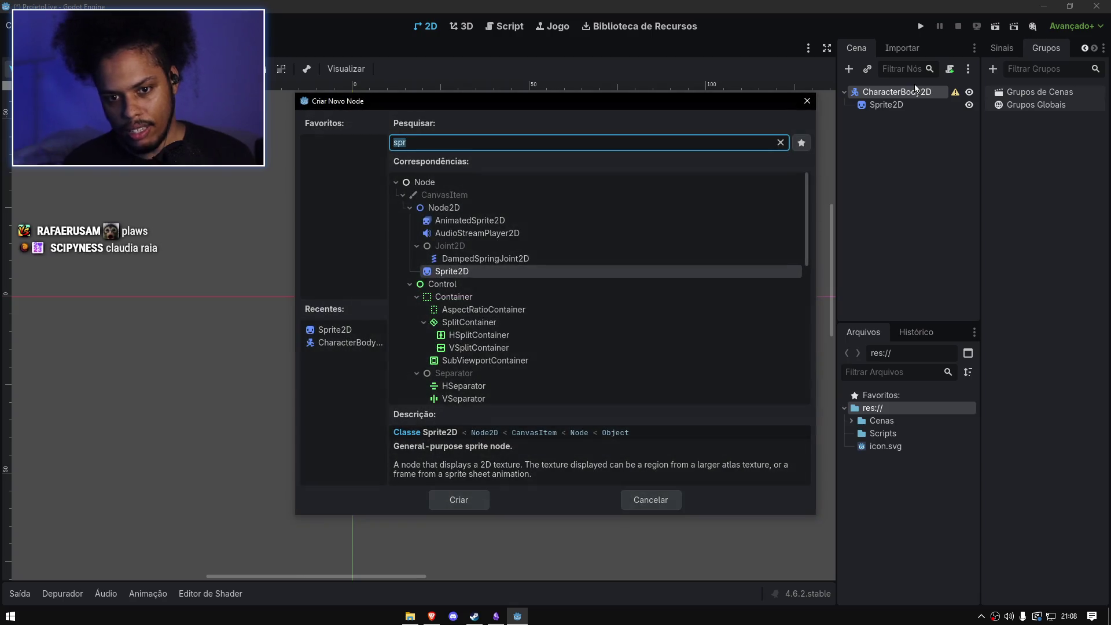
type("co")
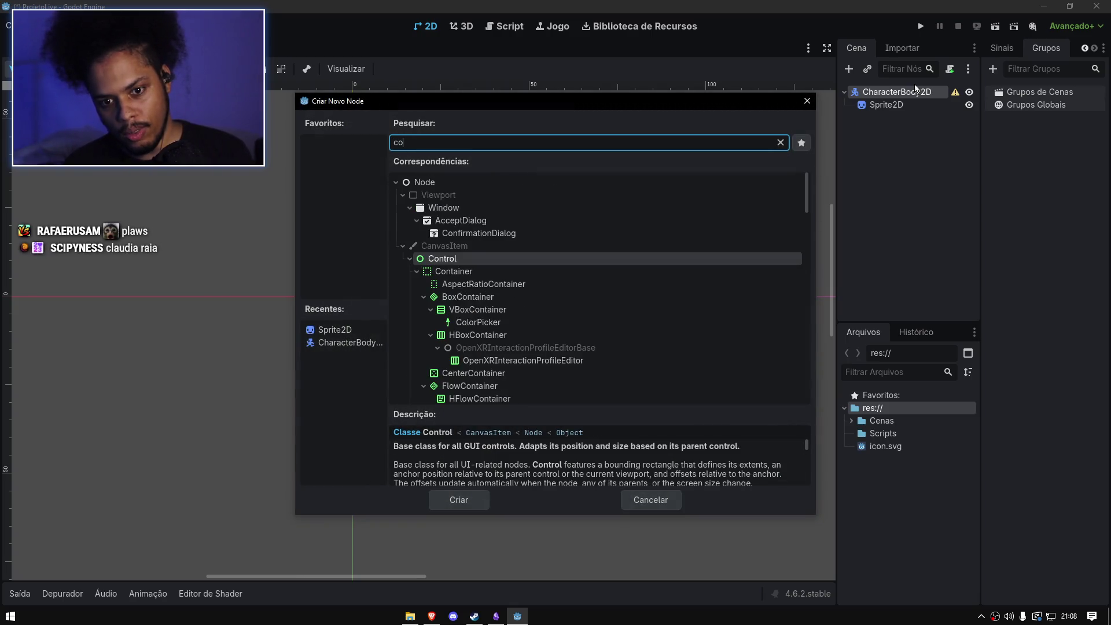
type("lli")
key("Return")
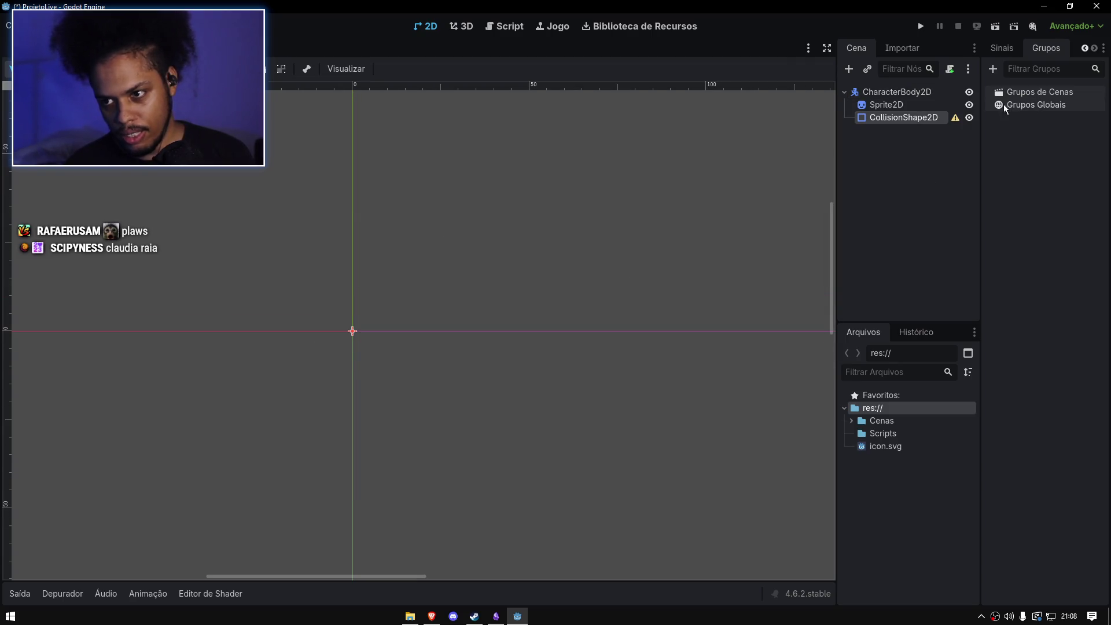
- Switch between dock tabs, resize the scene tree panel, and reselect CollisionShape2D
left_click(1001, 51)
left_click(1040, 51)
left_click(931, 155)
left_click(939, 120)
left_click_drag(981, 145, 966, 150)
left_click_drag(838, 198, 798, 192)
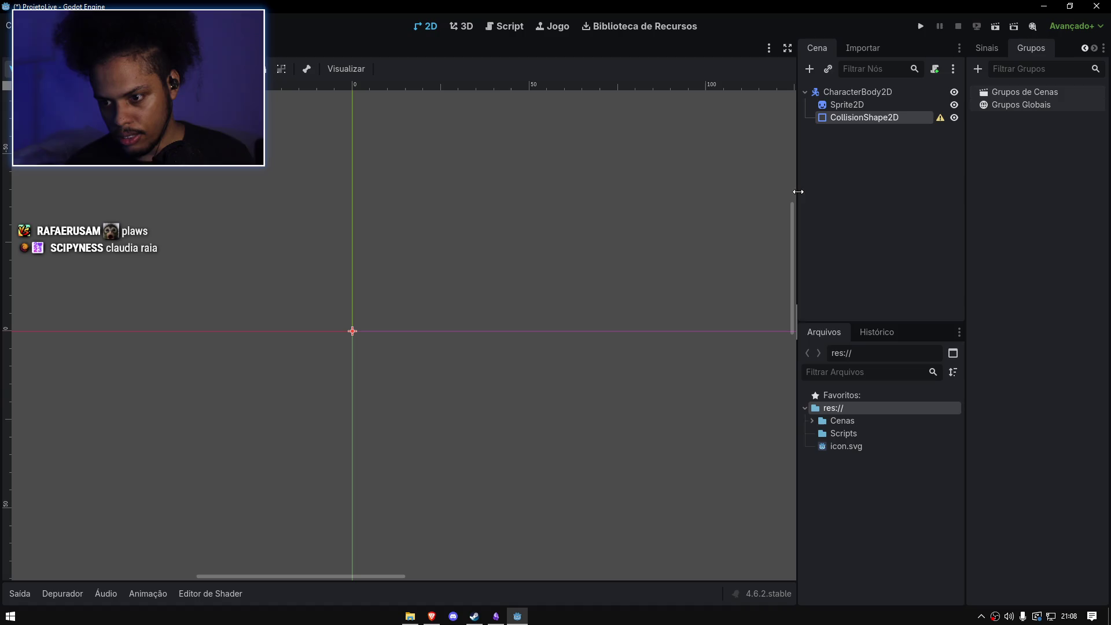
left_click(847, 104)
left_click(865, 118)
- Bring the node properties view into reach and widen the side dock
left_click(856, 48)
left_click(817, 47)
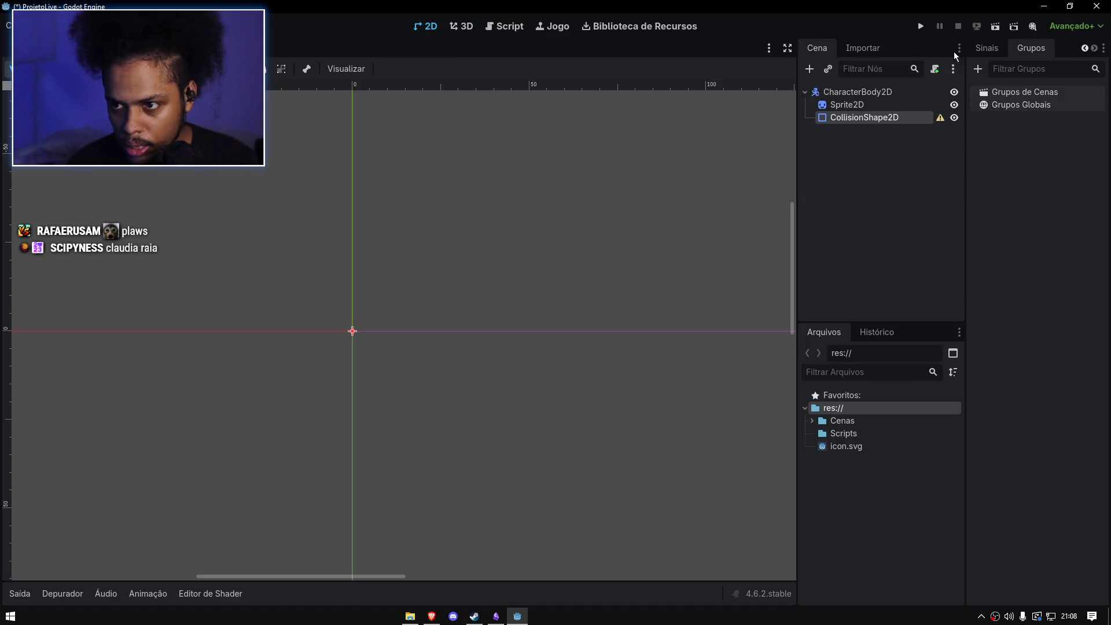
left_click(986, 48)
left_click(845, 92)
left_click(848, 104)
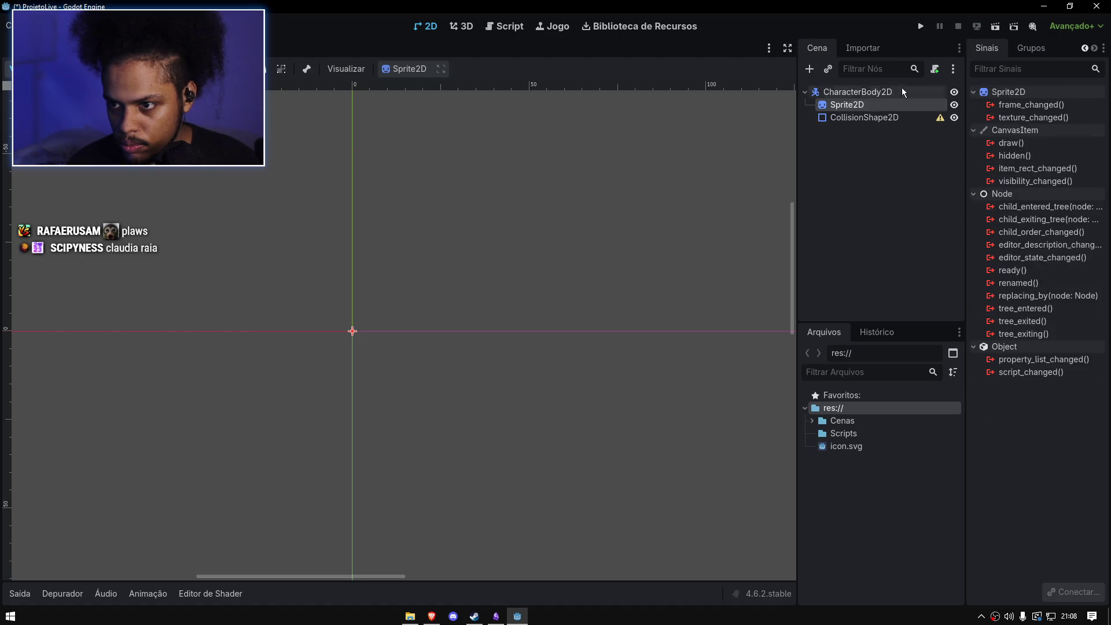
left_click(1017, 48)
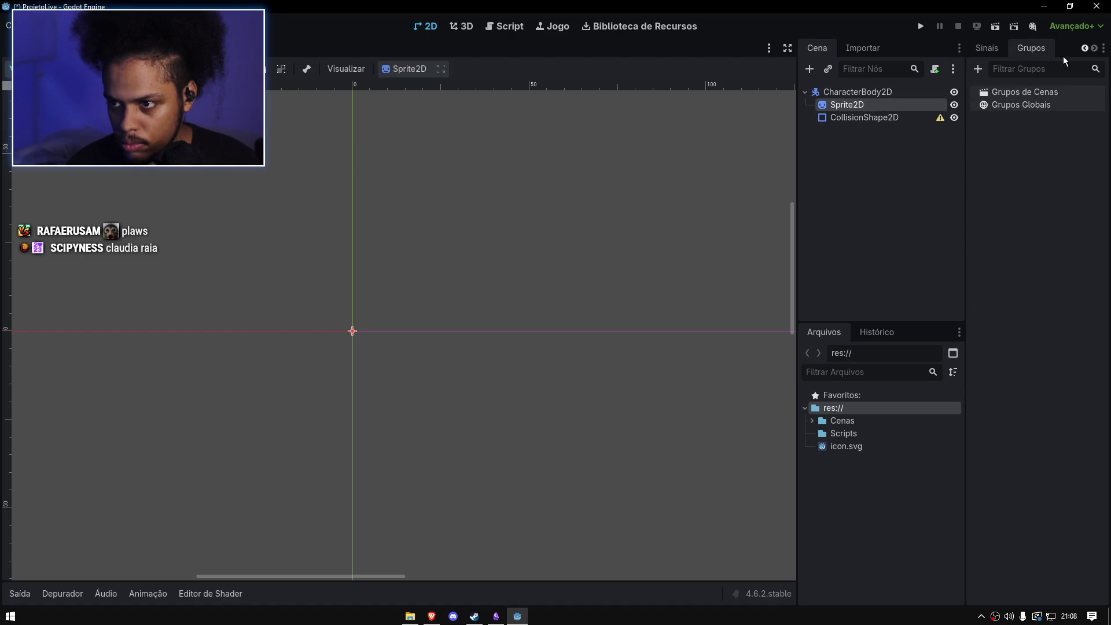
left_click(1083, 49)
left_click_drag(964, 159, 919, 156)
- Show CollisionShape2D's properties and list the available Shape types
left_click(851, 117)
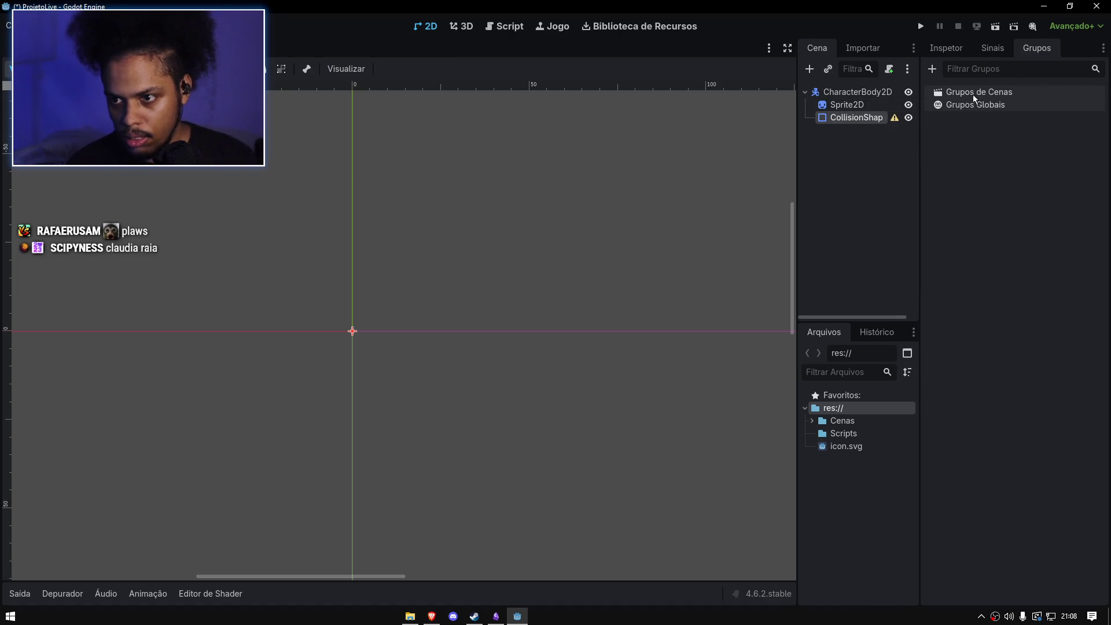
left_click(959, 51)
left_click(1095, 152)
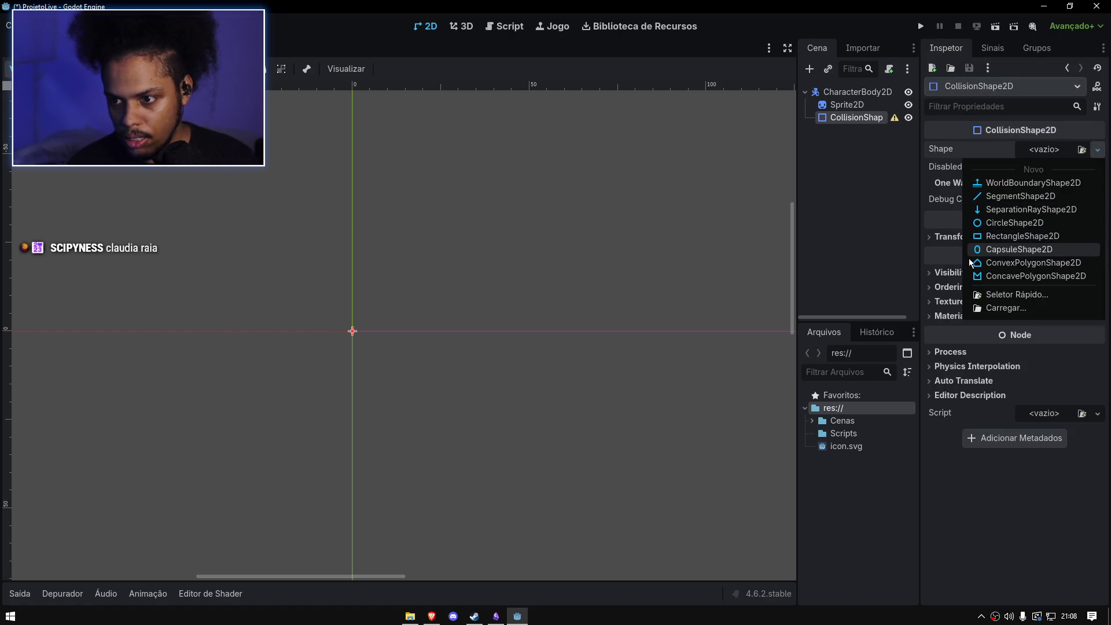
- Use a new CapsuleShape2D as the collision shape and rename CharacterBody2D to Claudia
left_click(1003, 250)
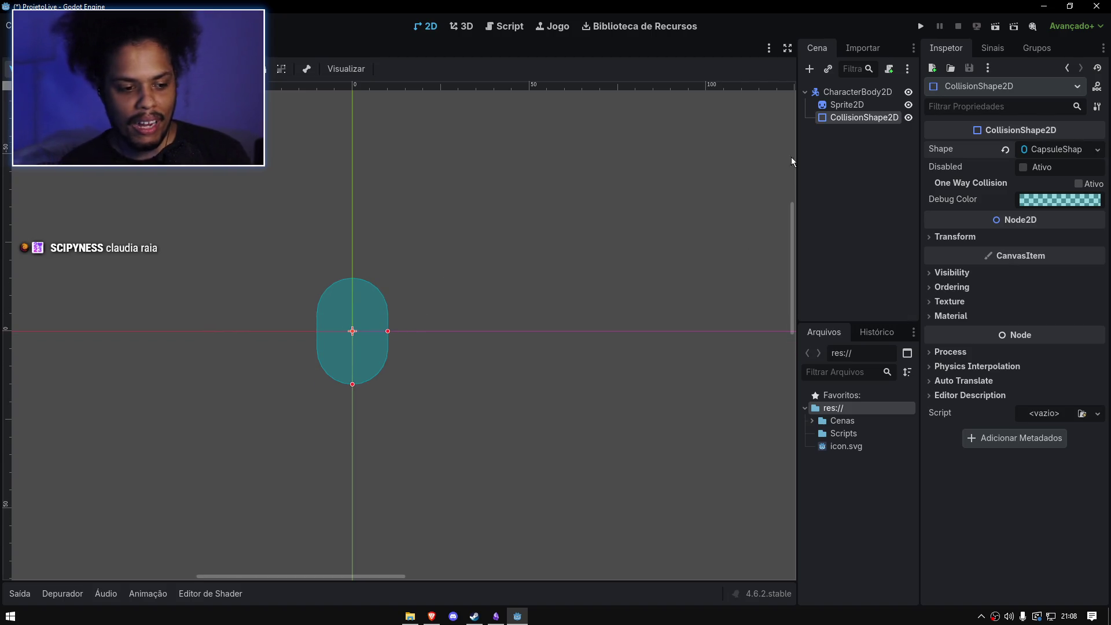
double_click(879, 93)
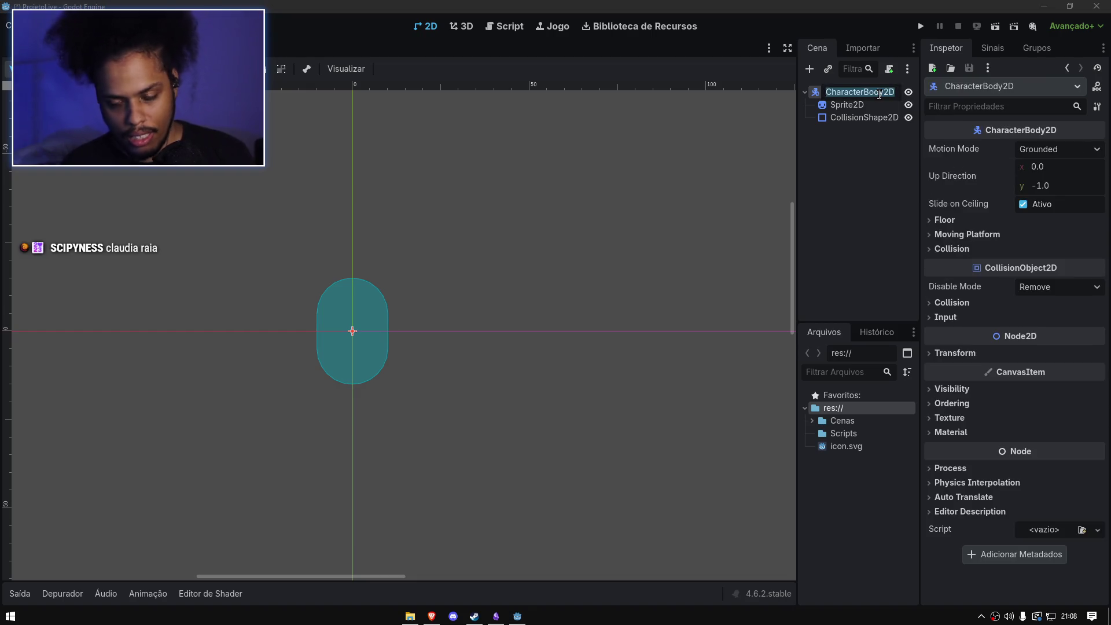
type("Claudia")
key("Return")
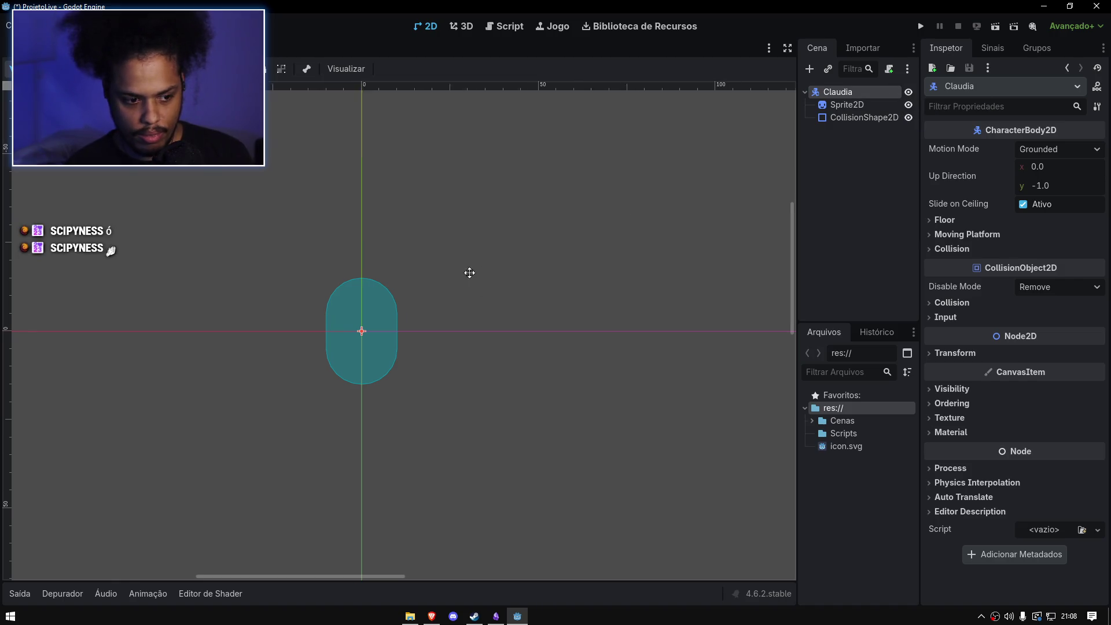
- Reselect the Claudia node, then select Sprite2D
scroll(501, 273, "up", 1)
left_click(834, 186)
left_click(851, 88)
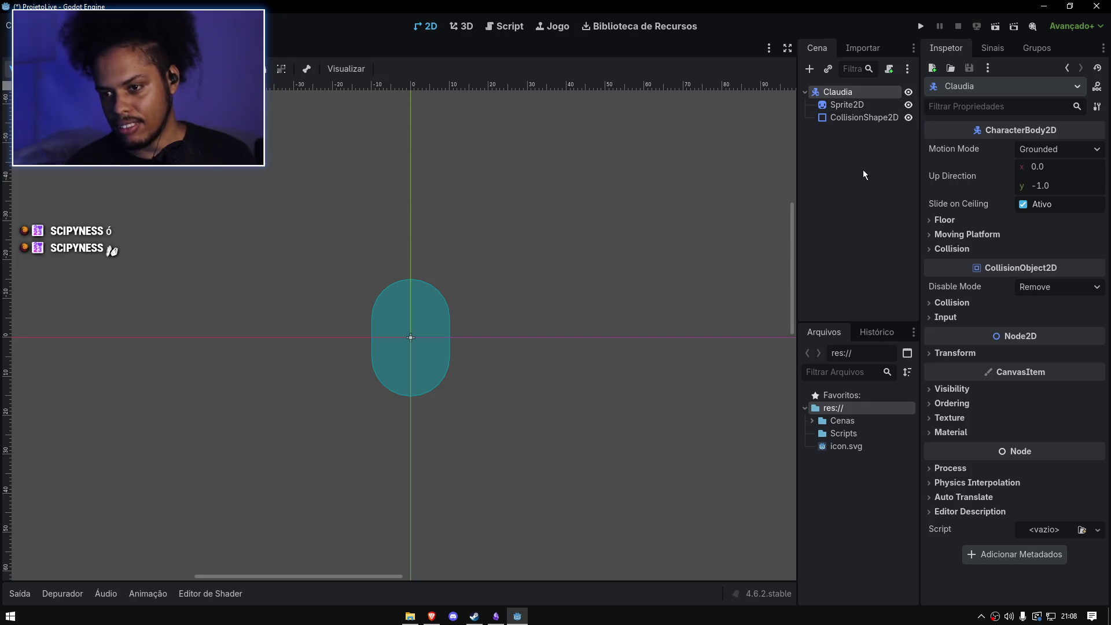
left_click(862, 107)
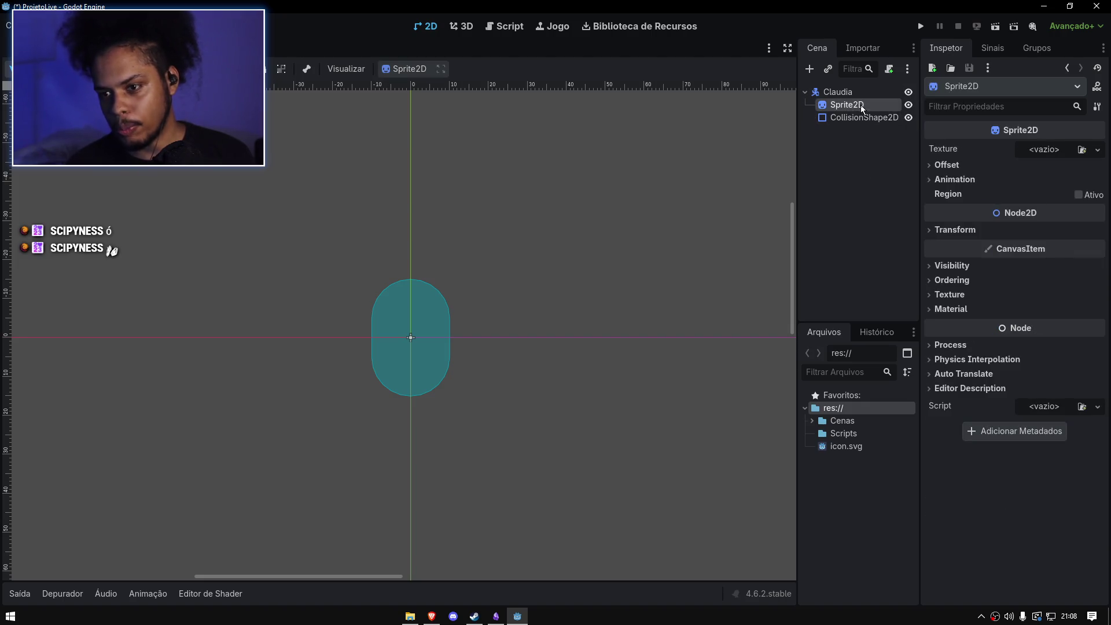
- Give Sprite2D the icon.svg texture, enable grid snap, and shrink it to the capsule's size
mouse_move(845, 446)
left_mouse_down()
mouse_move(991, 197)
mouse_move(1053, 151)
left_mouse_up()
scroll(635, 247, "down", 2)
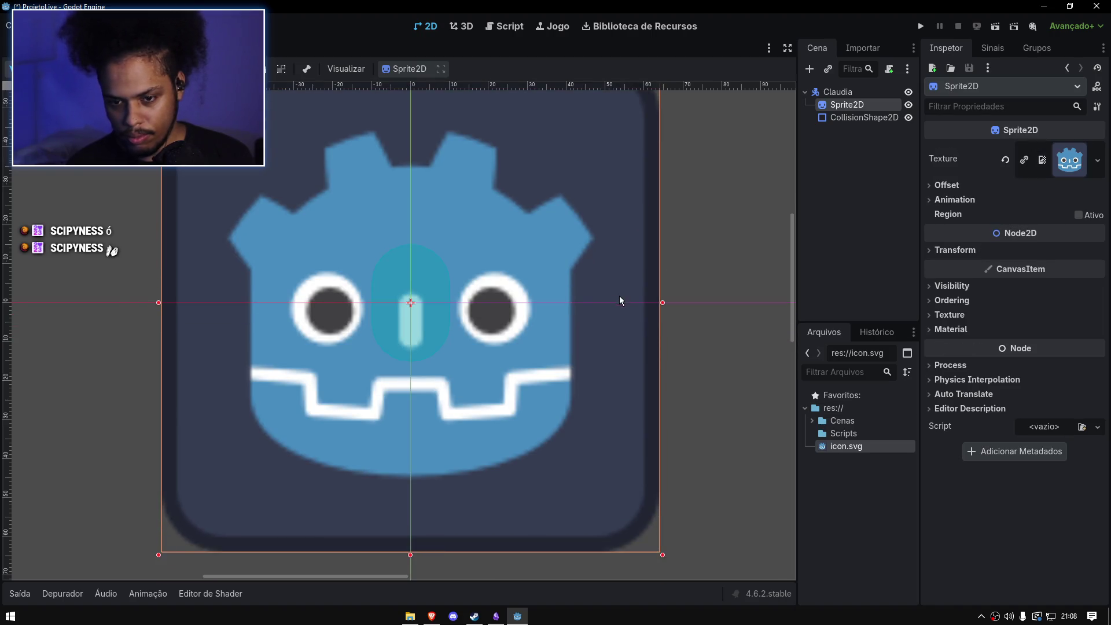
scroll(678, 464, "down", 1)
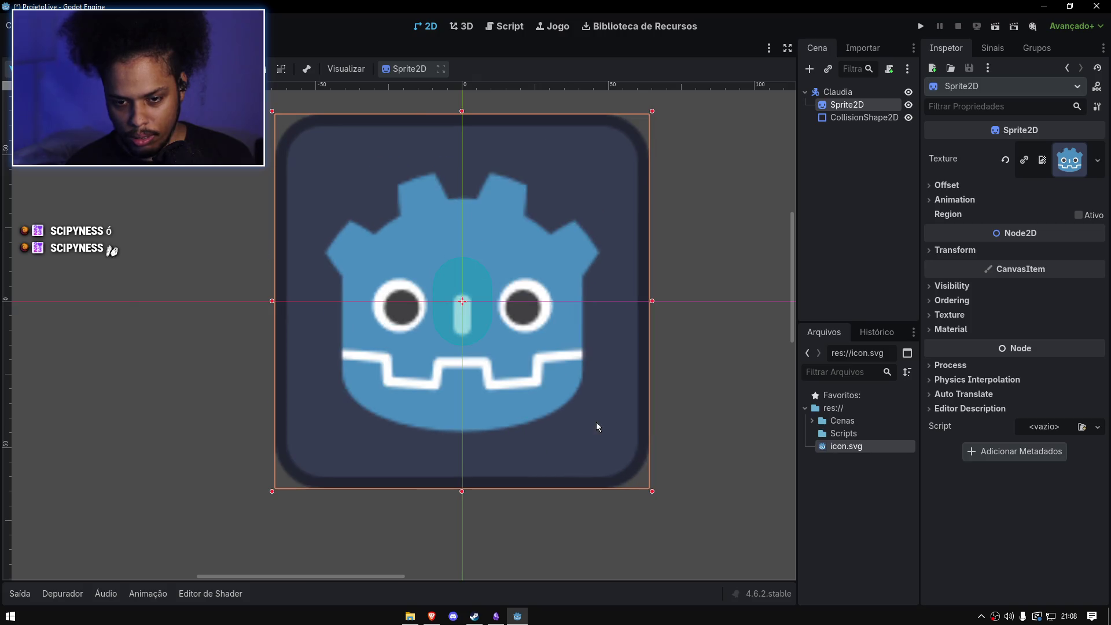
key("shift+g")
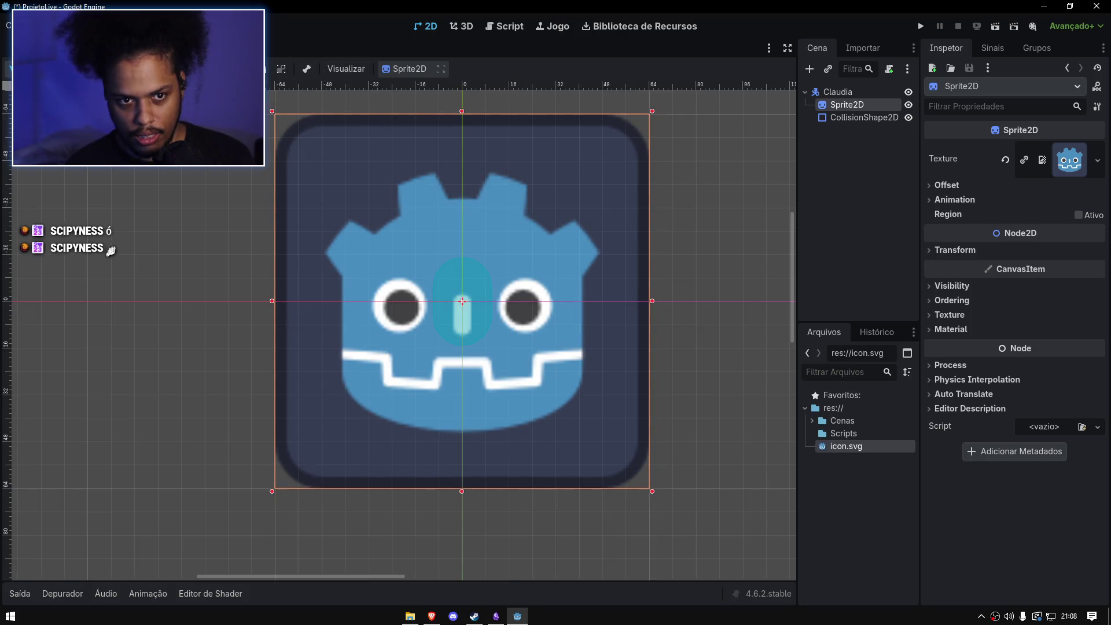
mouse_move(650, 494)
left_mouse_down()
mouse_move(512, 385)
mouse_move(496, 334)
left_mouse_up()
scroll(495, 333, "up", 3)
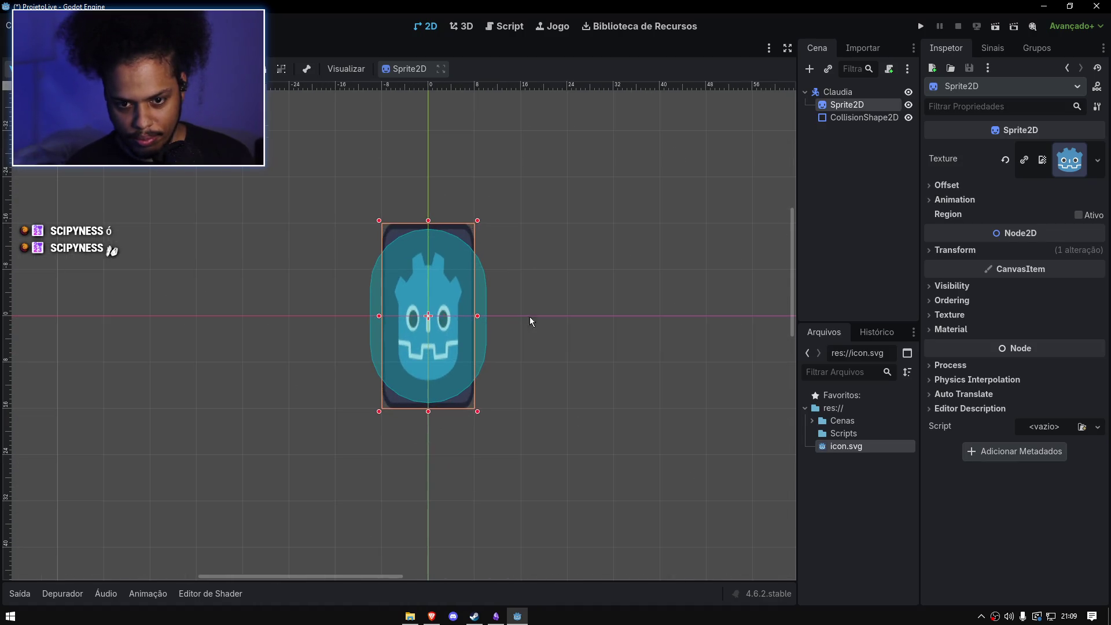
left_click(931, 330)
left_click(929, 326)
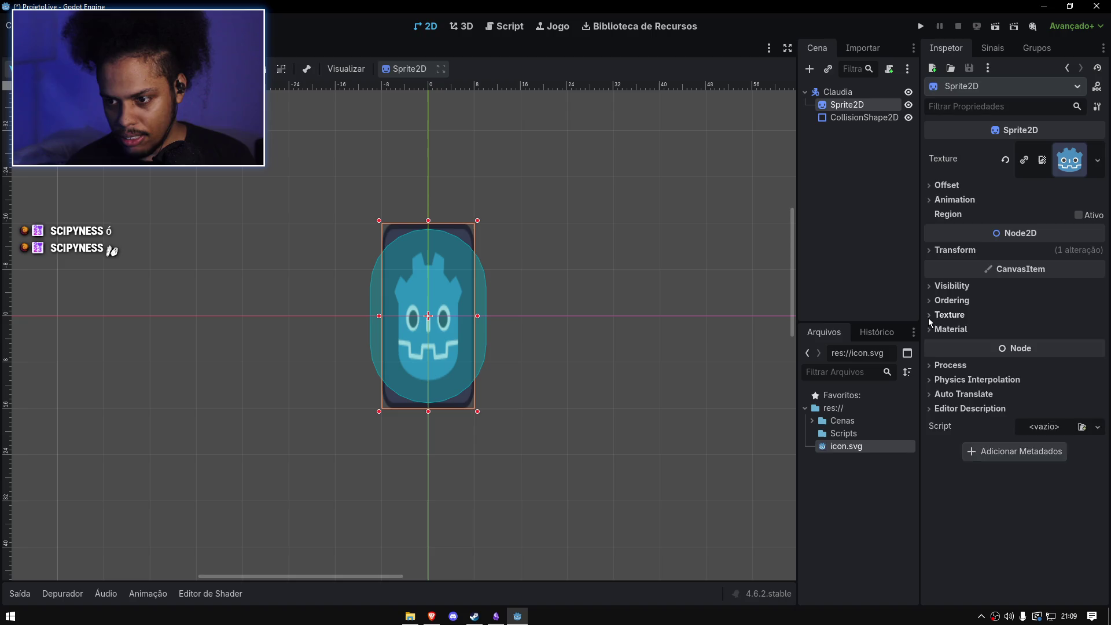
left_click(929, 325)
left_click(1098, 345)
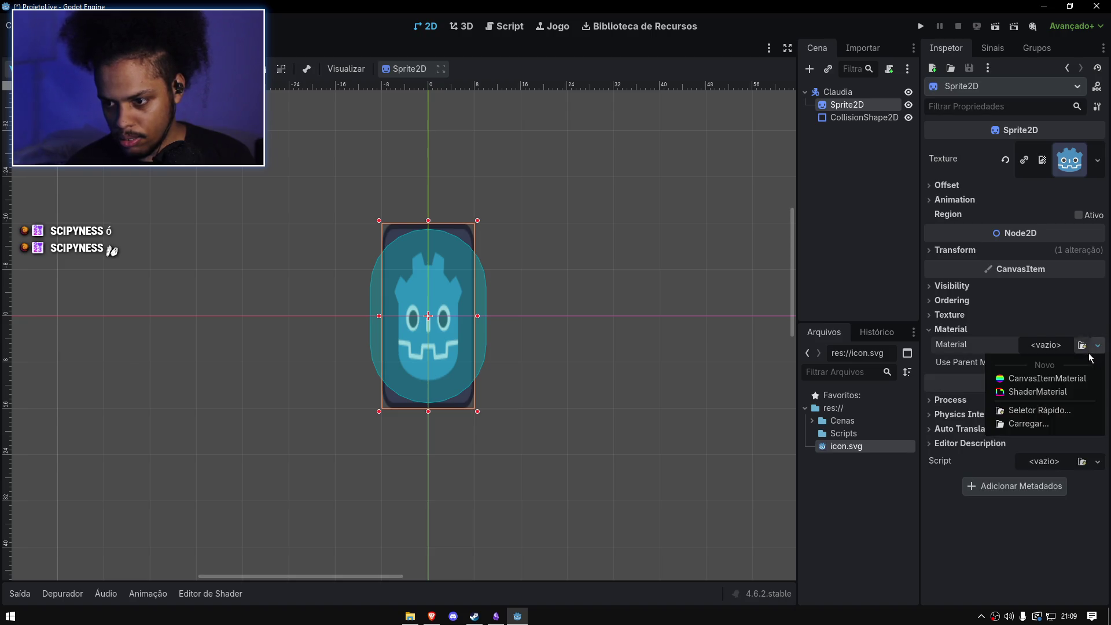
left_click(1053, 376)
left_click(1045, 346)
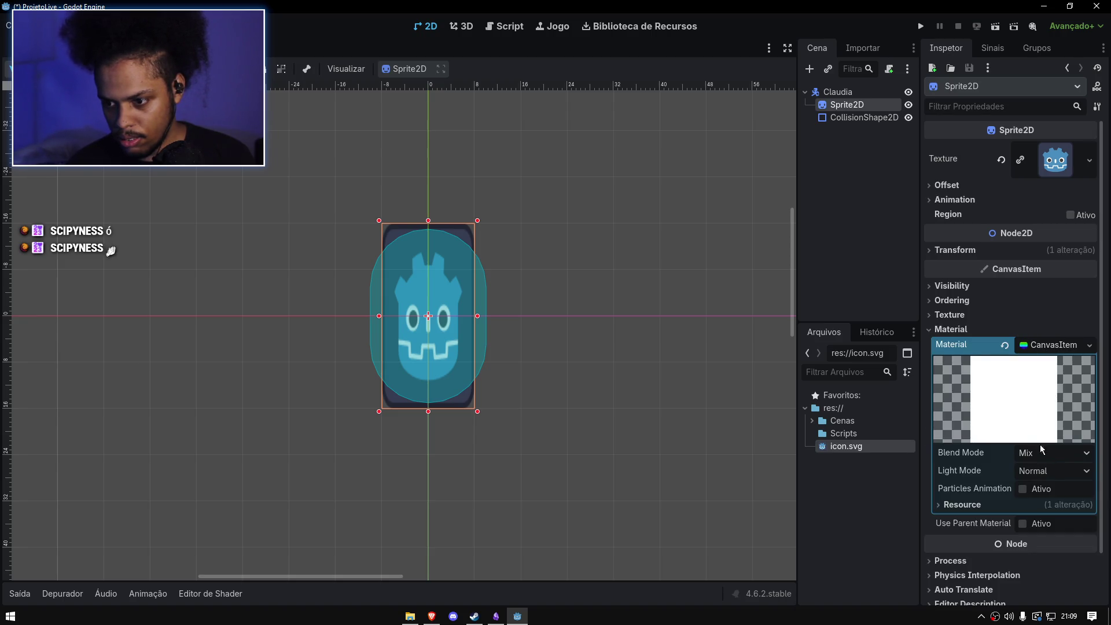
scroll(984, 386, "down", 2)
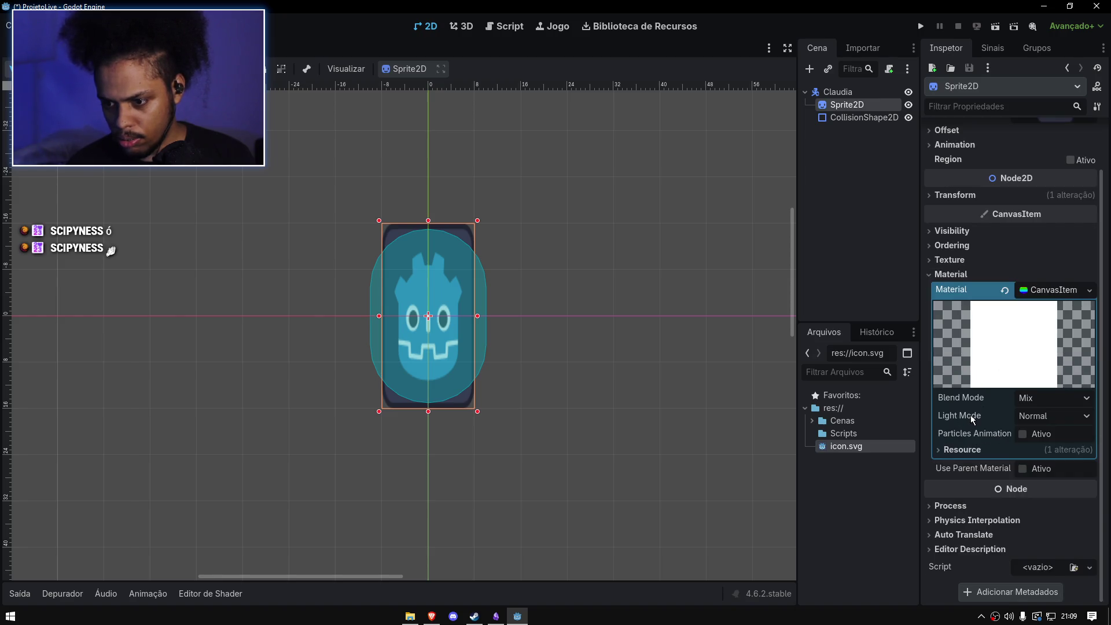
left_click(929, 261)
left_click(927, 258)
left_click(931, 243)
left_click(931, 239)
left_click(931, 231)
left_click(931, 231)
key("ctrl+z")
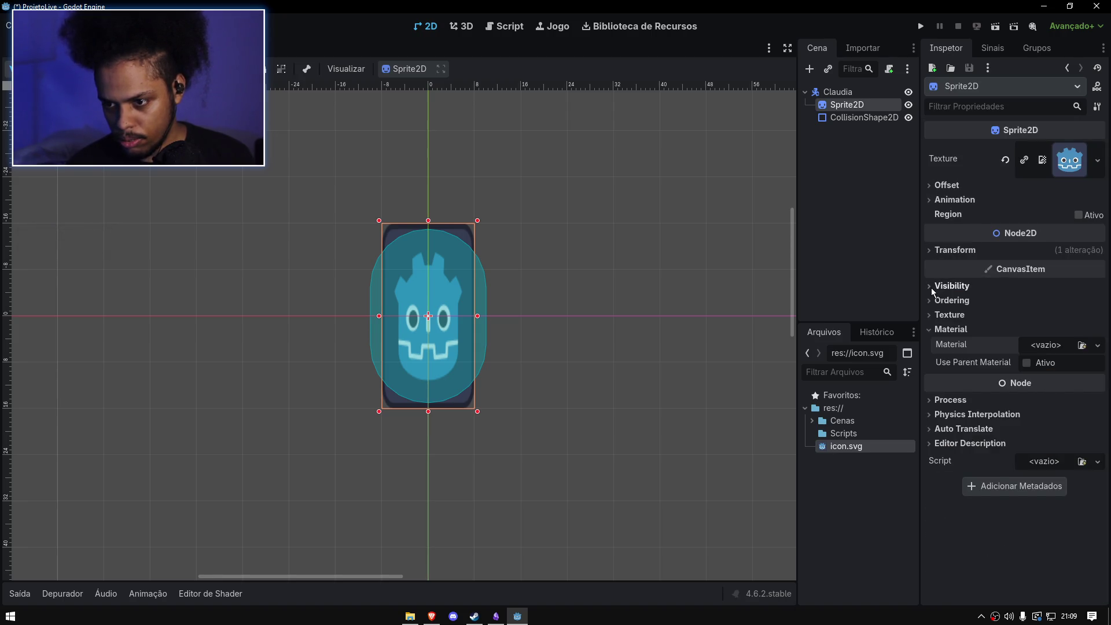
left_click(933, 287)
left_click(1042, 327)
left_click(1042, 229)
- Tint the sprite's Modulate colour bright green (00ff19)
left_click_drag(1042, 229, 1052, 228)
left_click(988, 209)
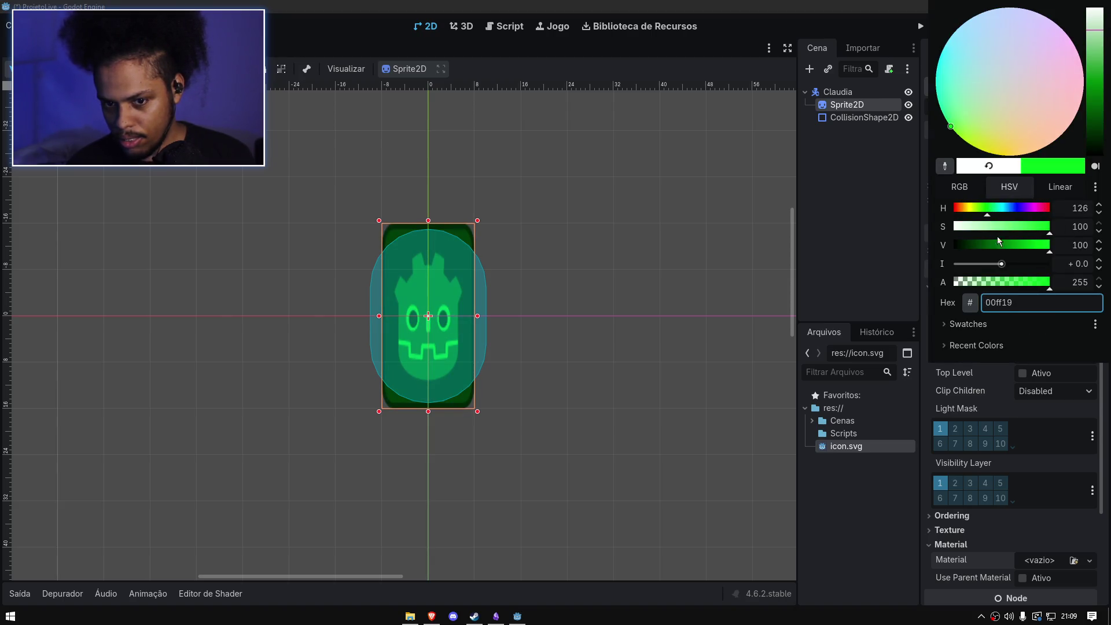
left_click(762, 260)
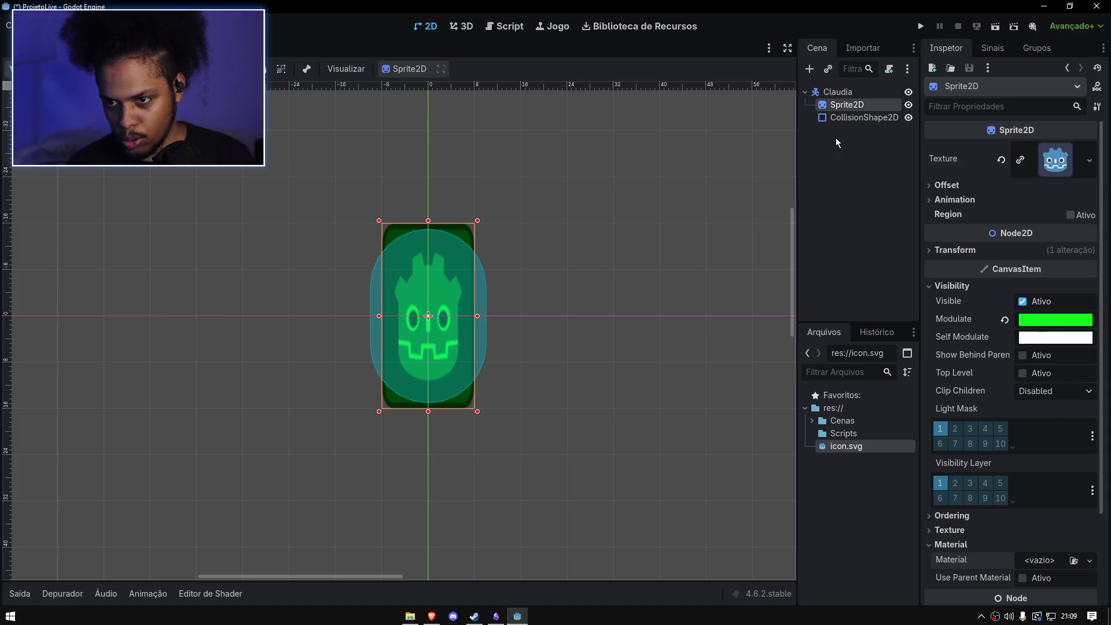
left_click(602, 251)
- Save the character scene as claudia.tscn and switch to mundo.tscn
key("ctrl+s")
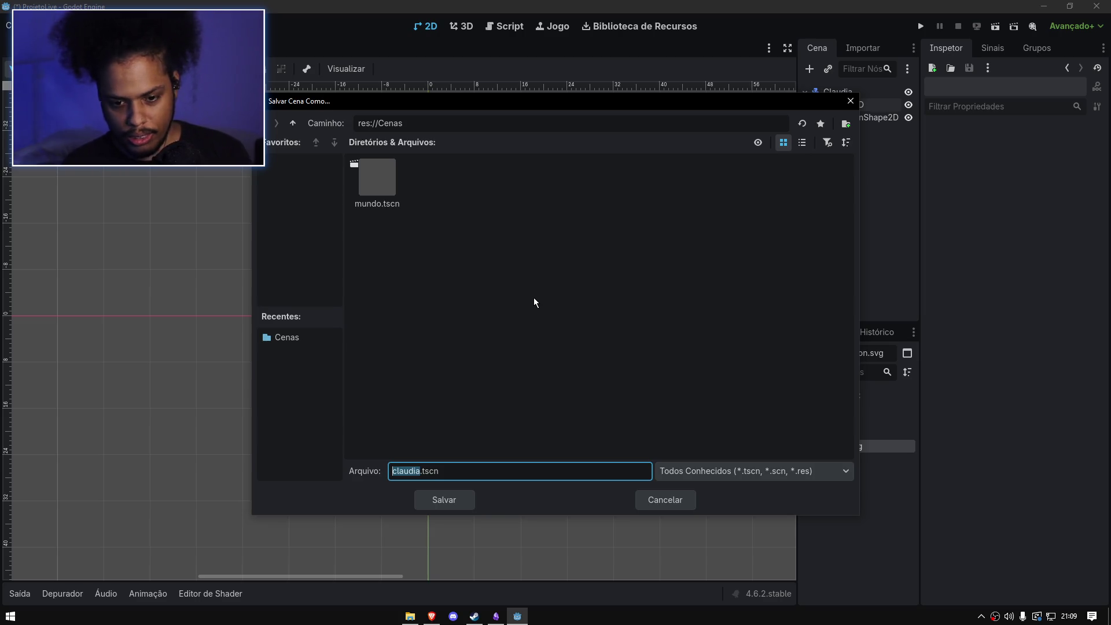
key("Return")
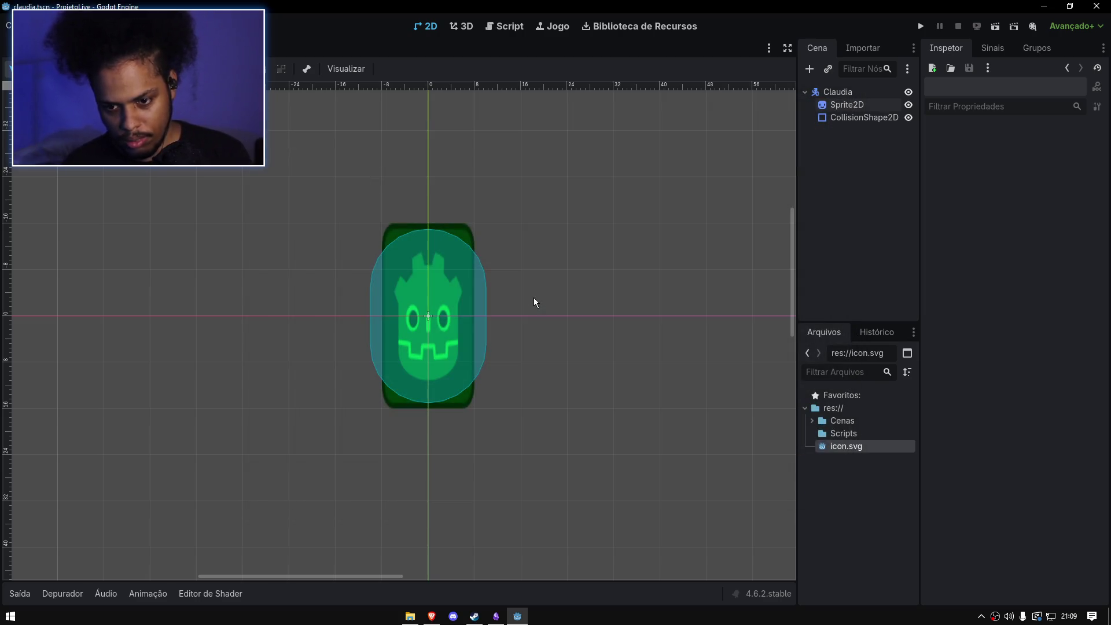
key("ctrl+Tab")
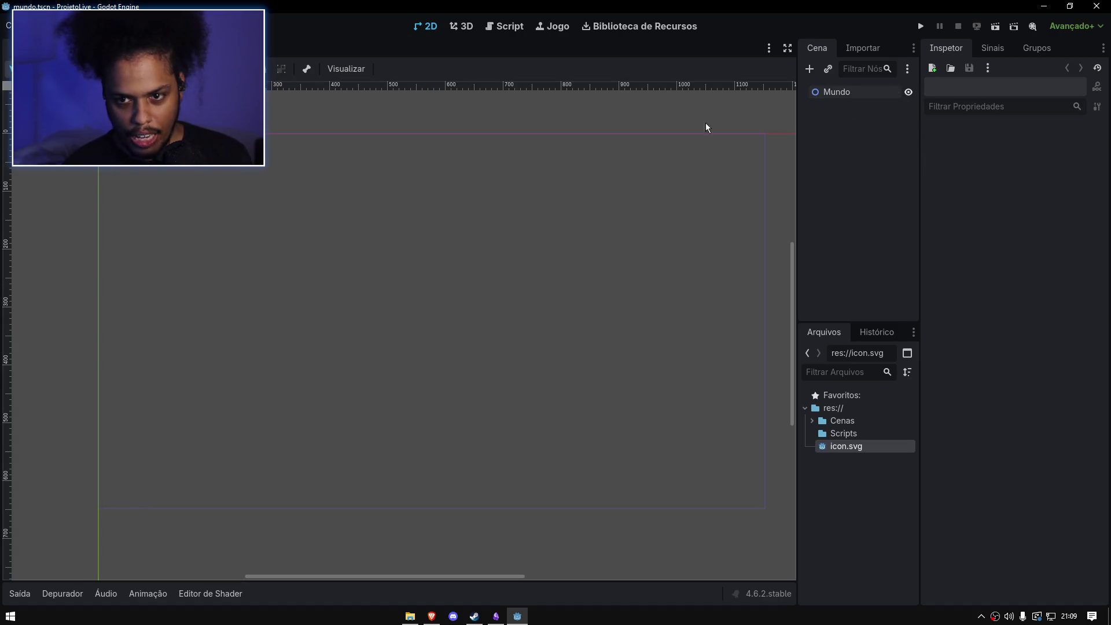
- Instance claudia.tscn under Mundo and place the character in the world
left_click(829, 69)
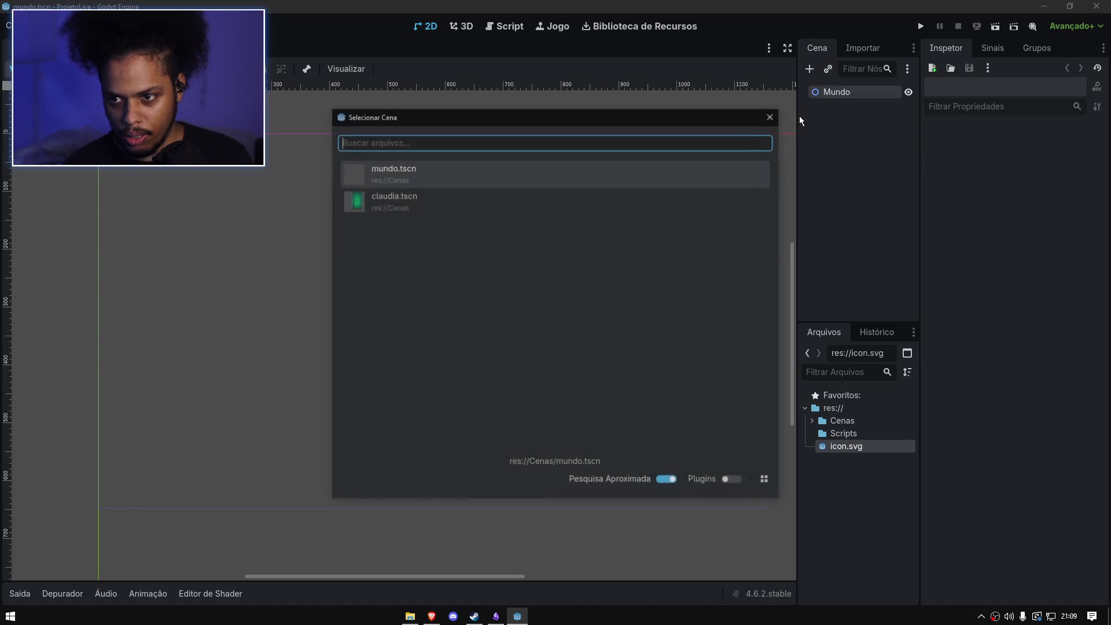
double_click(380, 196)
mouse_move(799, 103)
left_mouse_down()
mouse_move(790, 123)
mouse_move(762, 126)
left_mouse_up()
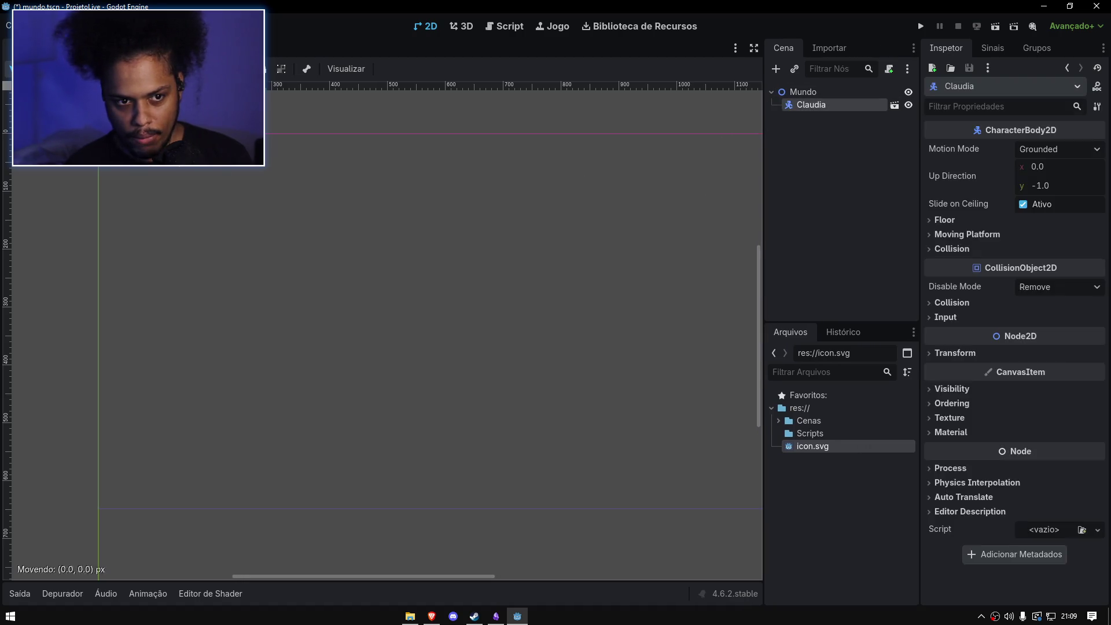
left_click(430, 228)
left_click(804, 105)
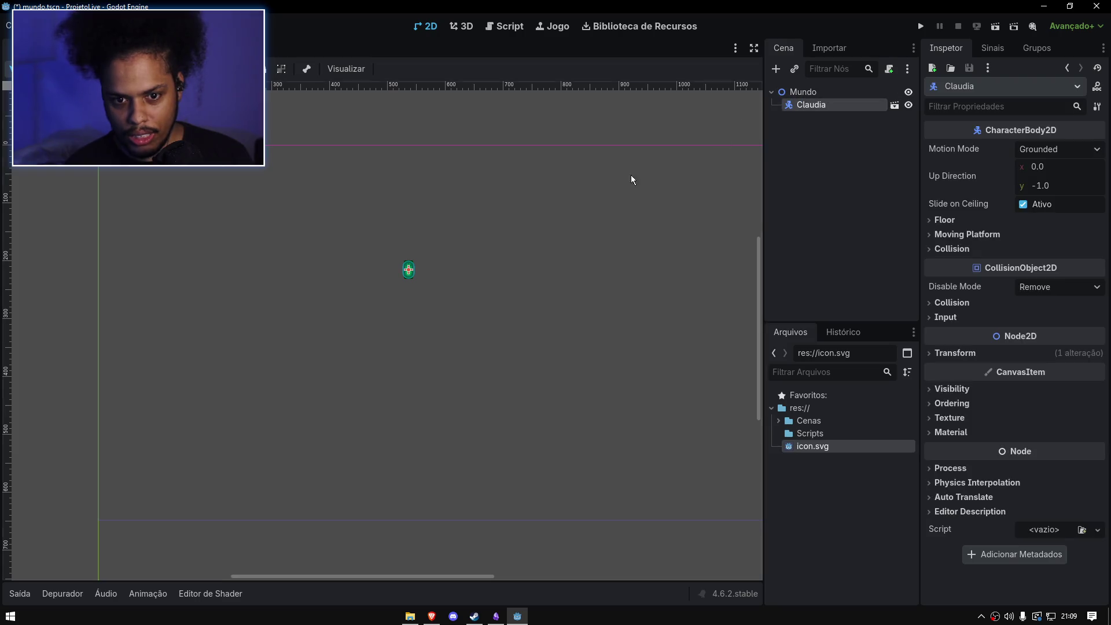
- Save mundo.tscn and reopen claudia.tscn for editing
scroll(413, 276, "up", 10)
scroll(414, 286, "up", 2)
left_click(506, 276)
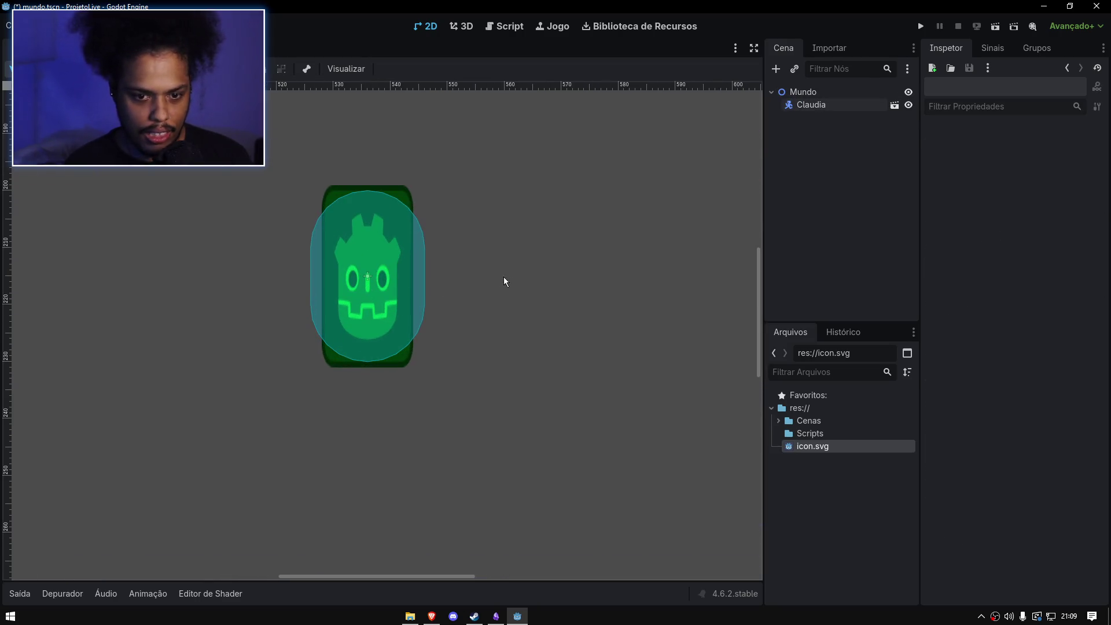
scroll(494, 279, "down", 2)
key("ctrl+s")
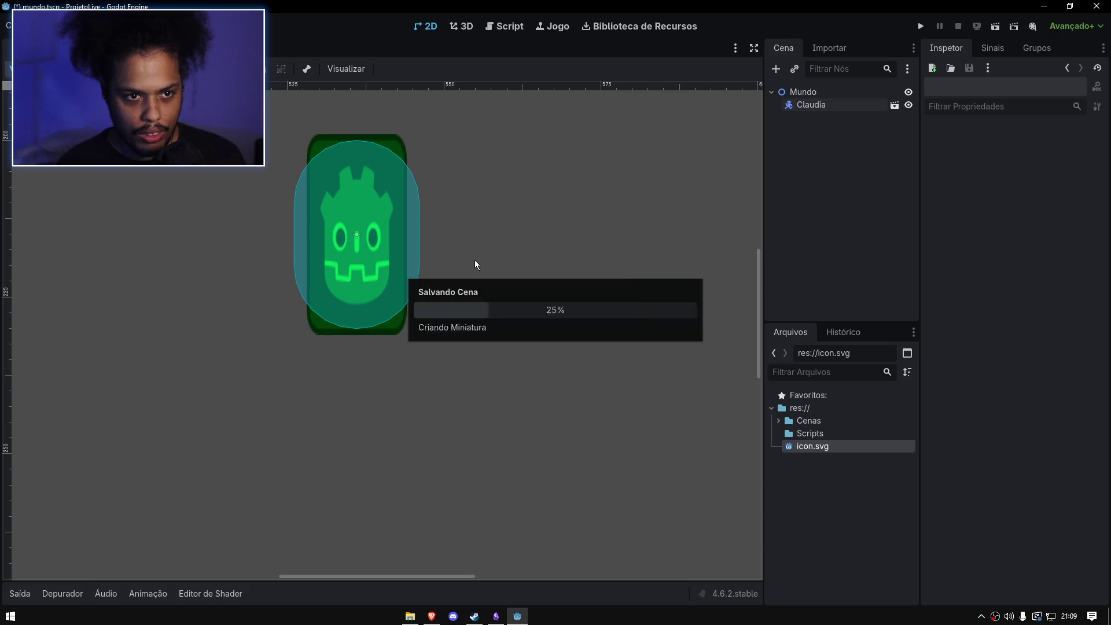
scroll(475, 259, "down", 3)
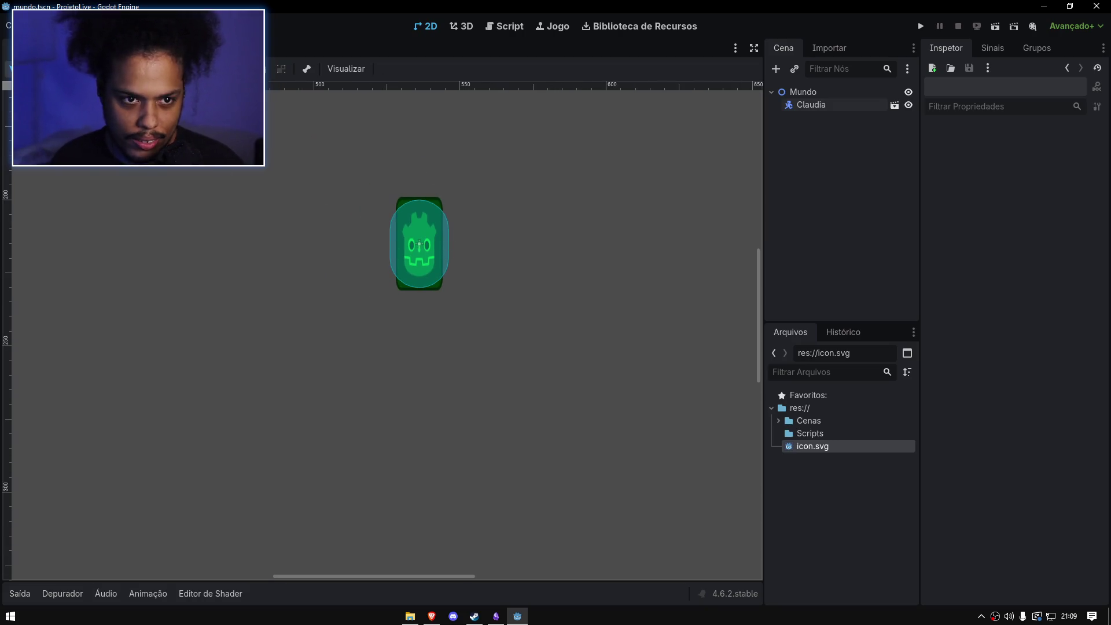
double_click(439, 254)
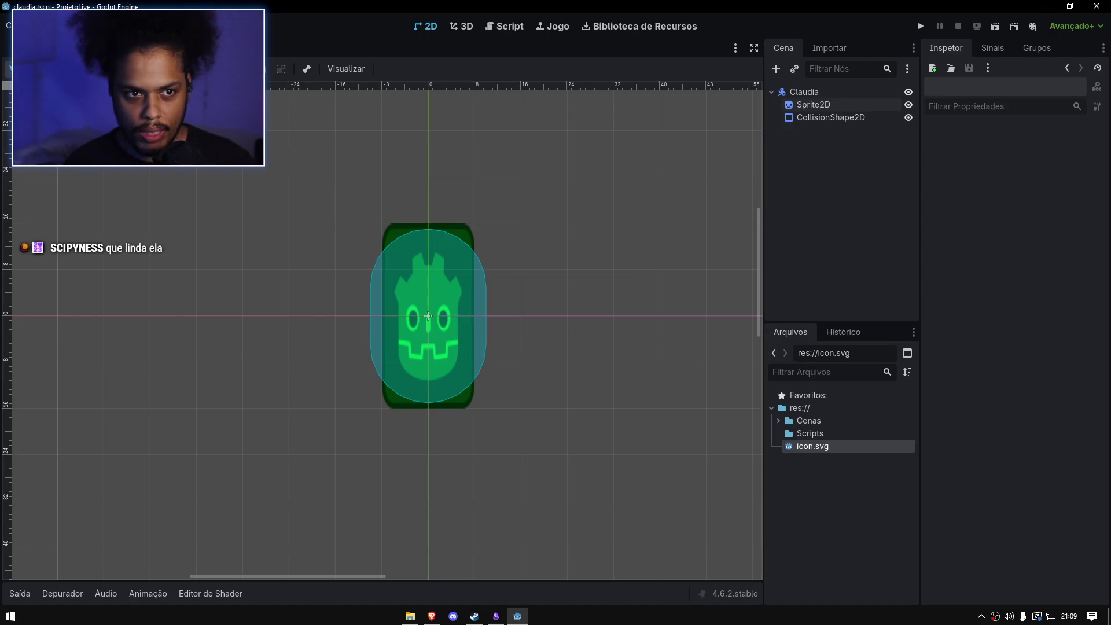
- Select Claudia and start attaching a script using the Object: Empty template
left_click(46, 26)
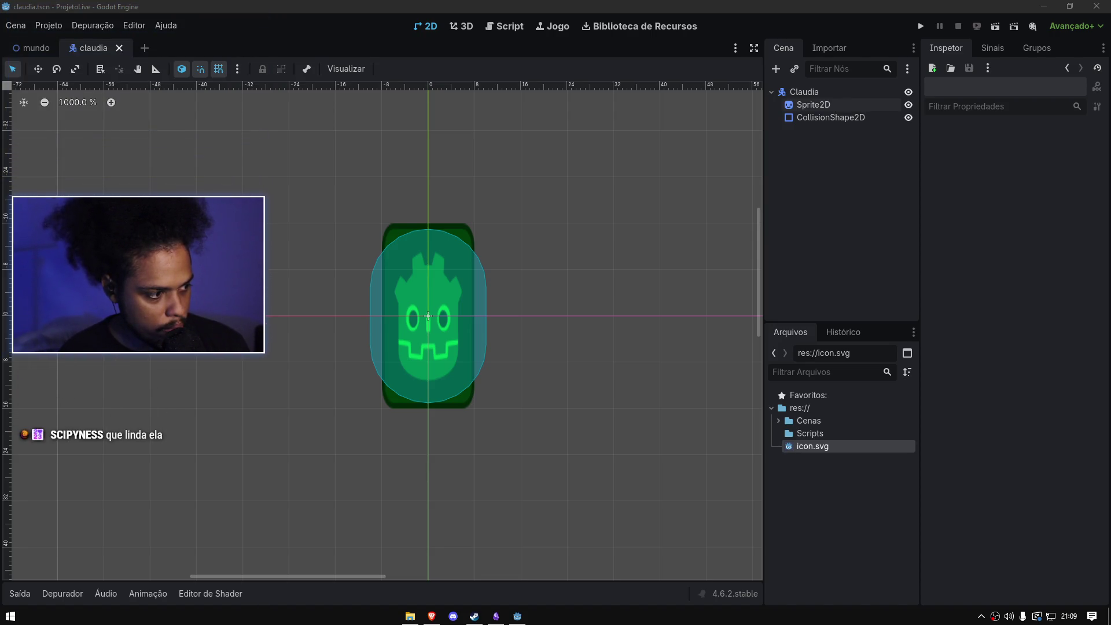
left_click(331, 202)
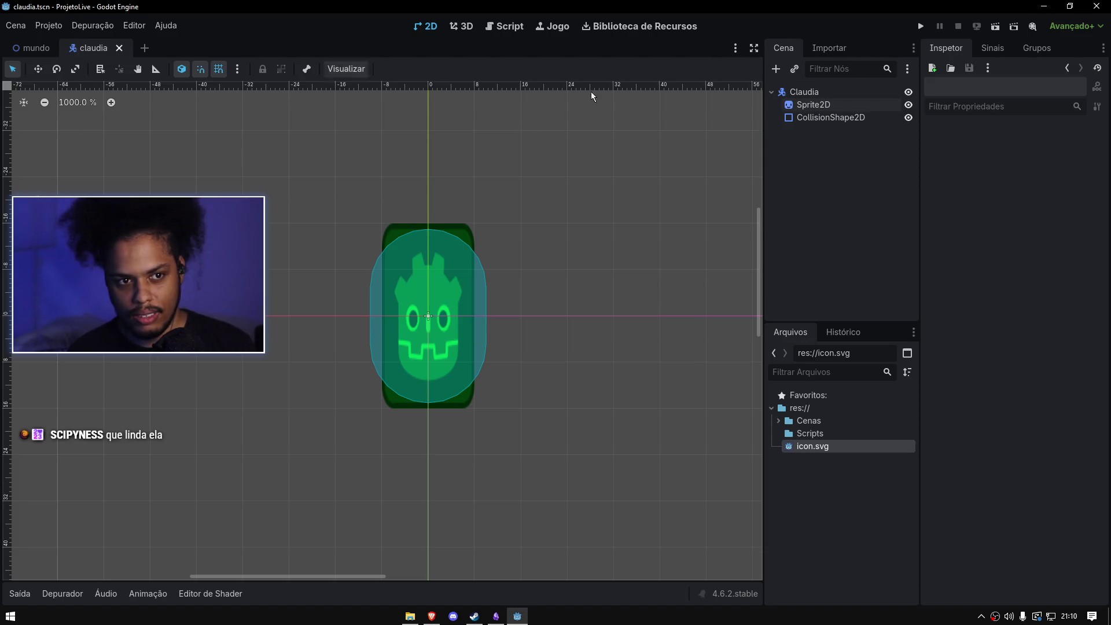
left_click(866, 92)
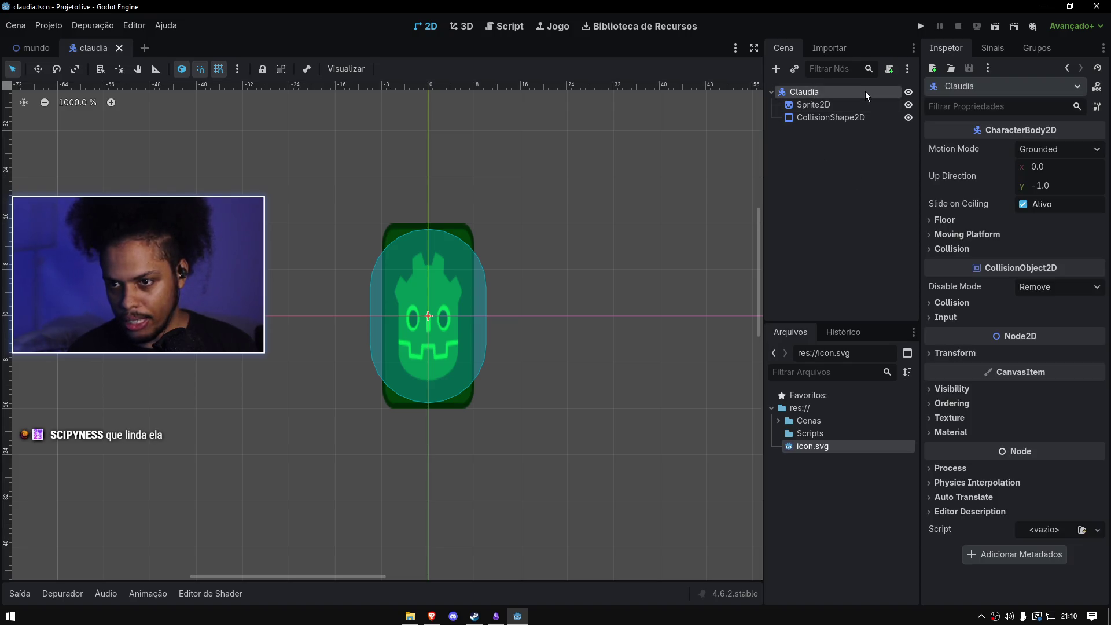
left_click(889, 69)
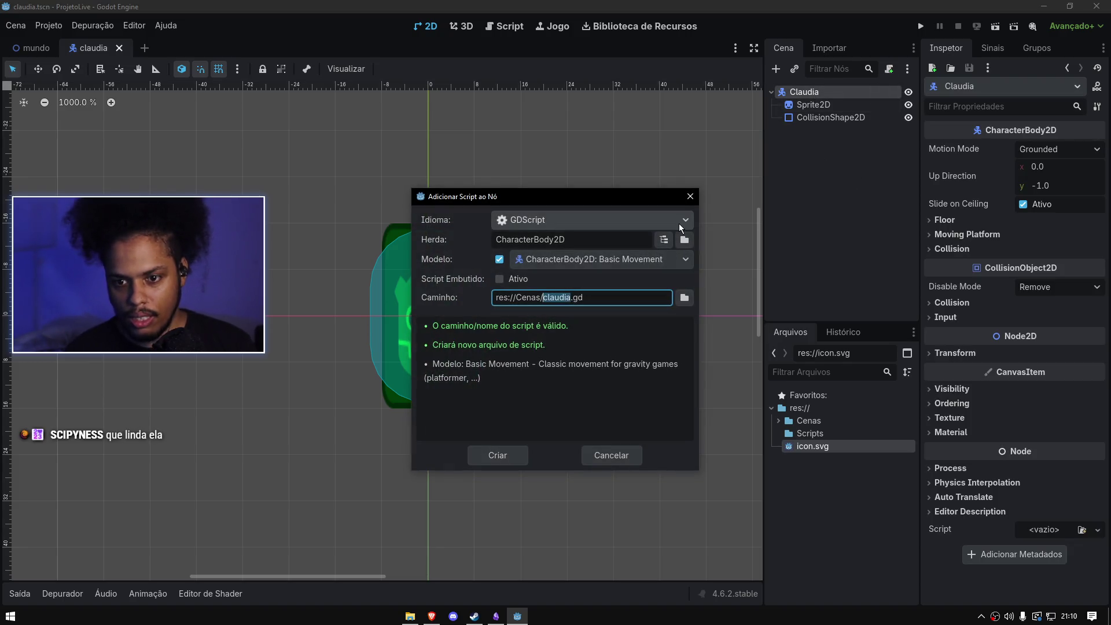
left_click(623, 258)
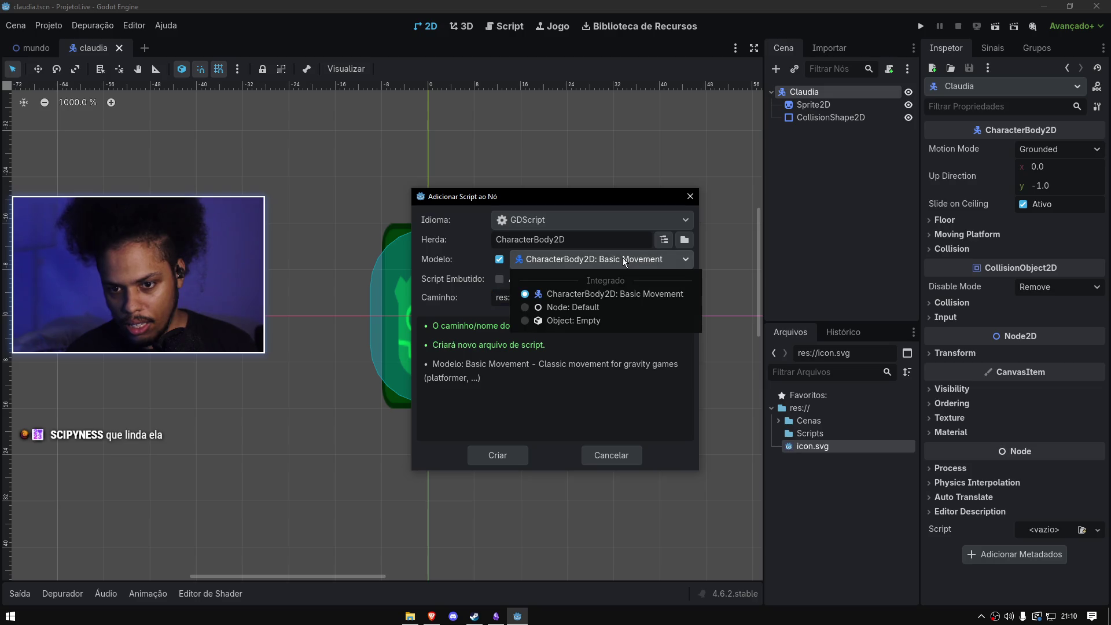
left_click(573, 321)
- Set the script path to res://Scripts/claudia.gd and create it
left_click(684, 298)
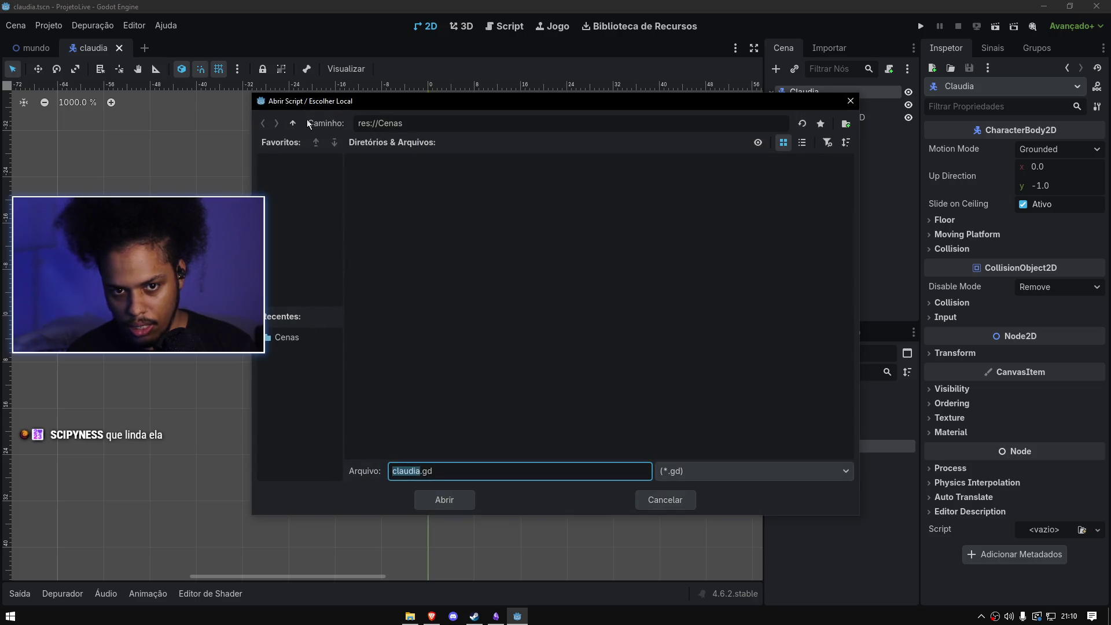
left_click(293, 124)
double_click(436, 186)
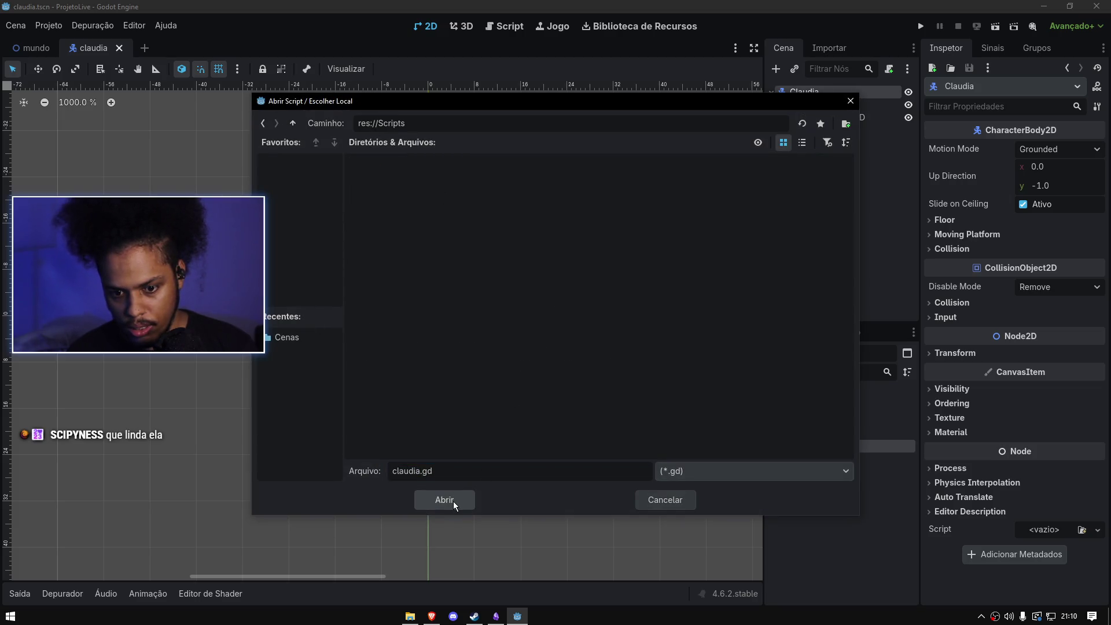
left_click(453, 501)
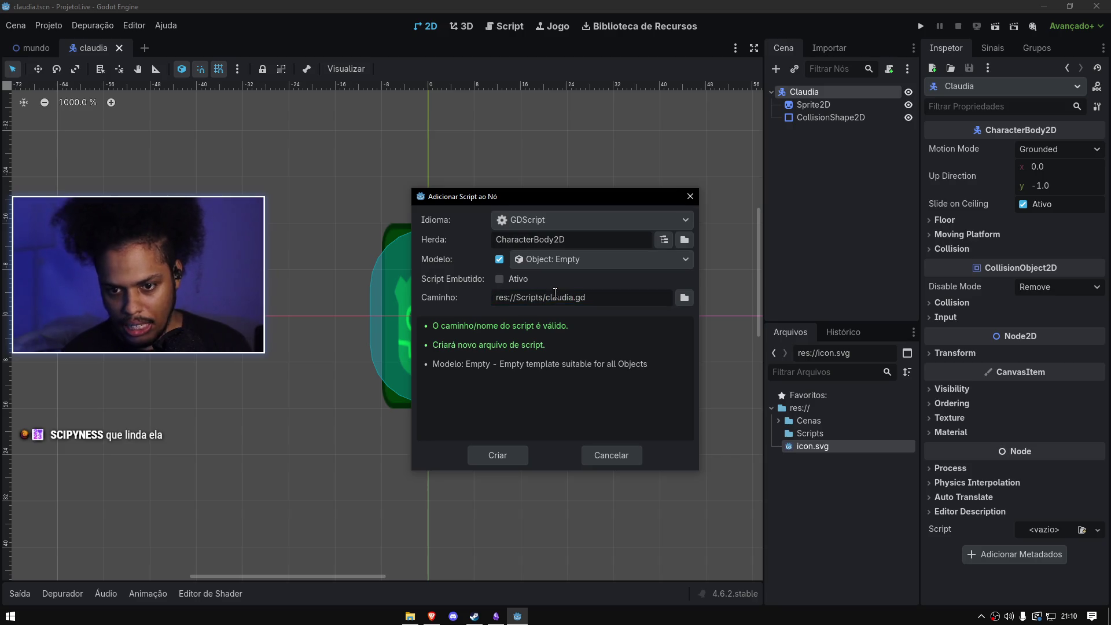
left_click(513, 456)
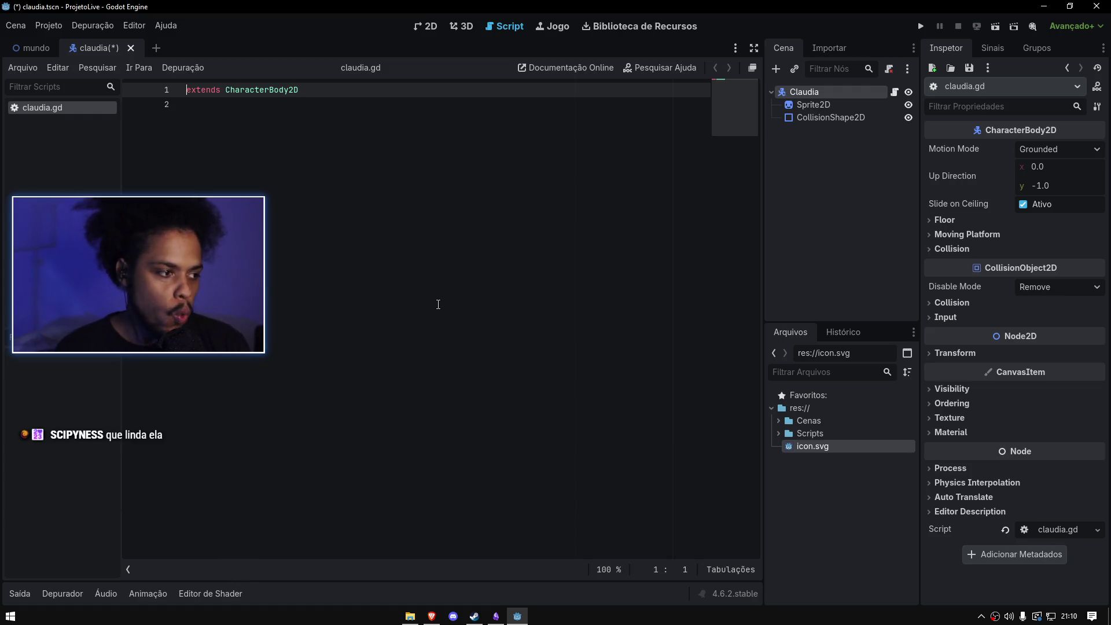
left_click(336, 114)
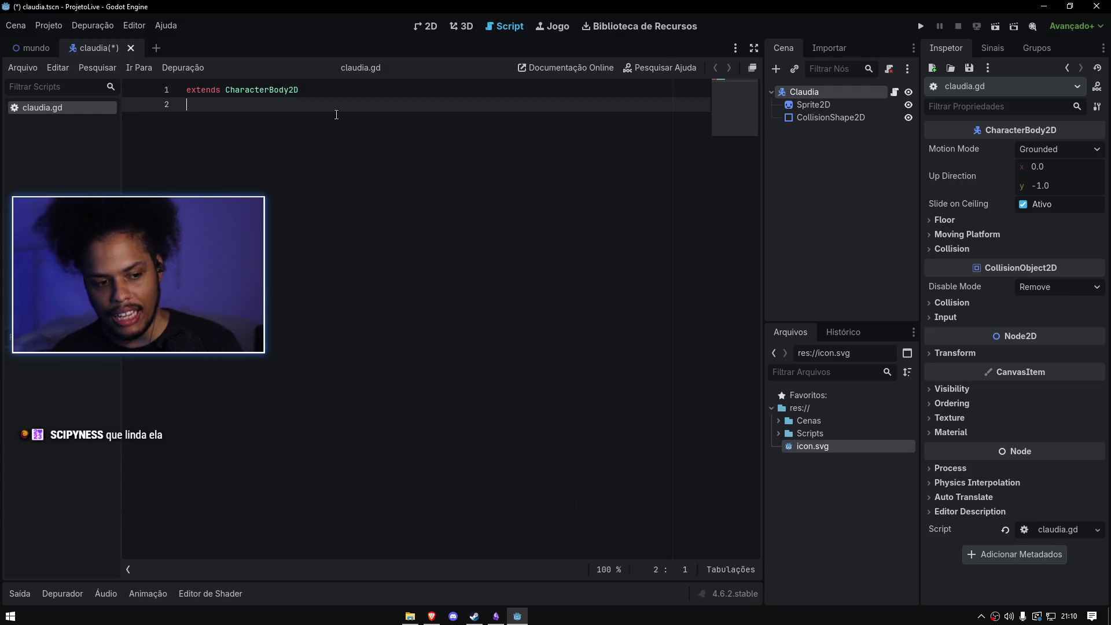
key("Return")
type("@")
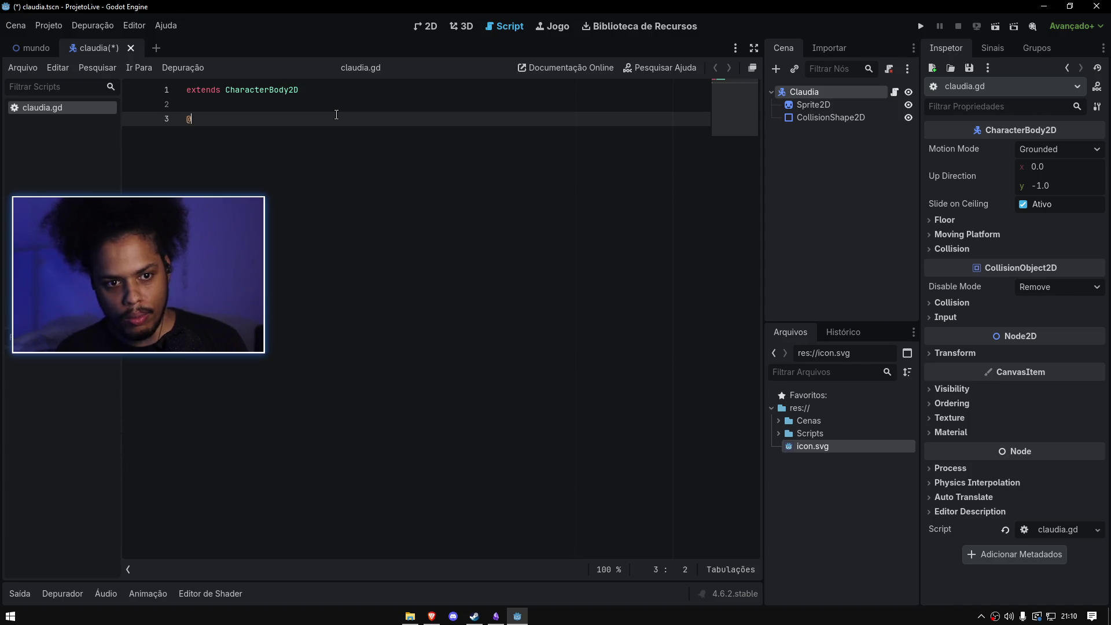
type("e")
key("Return")
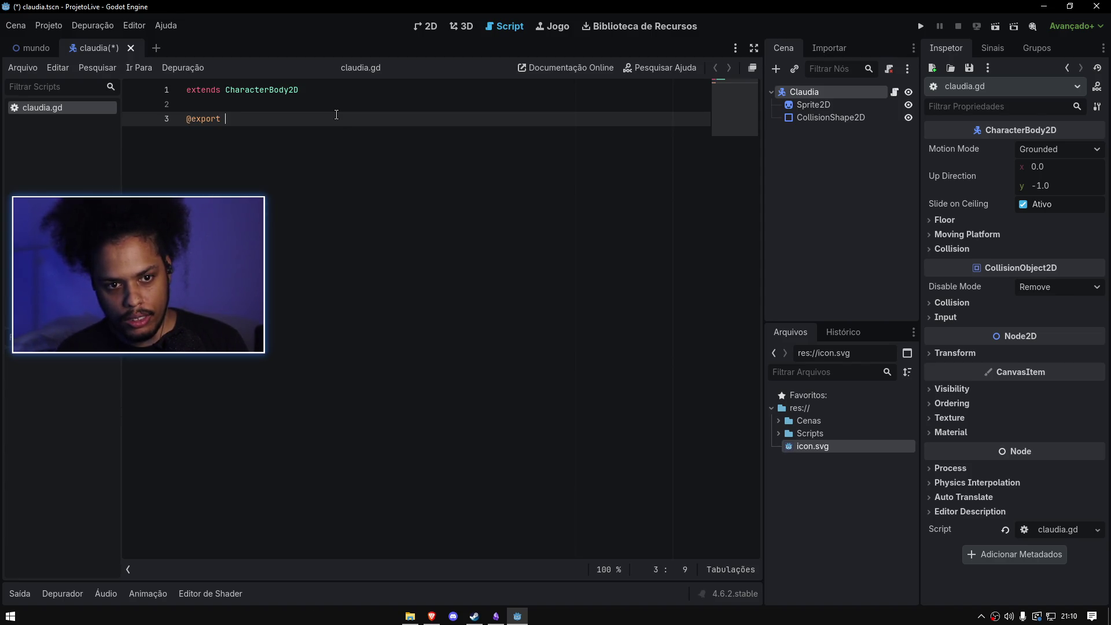
type("speed")
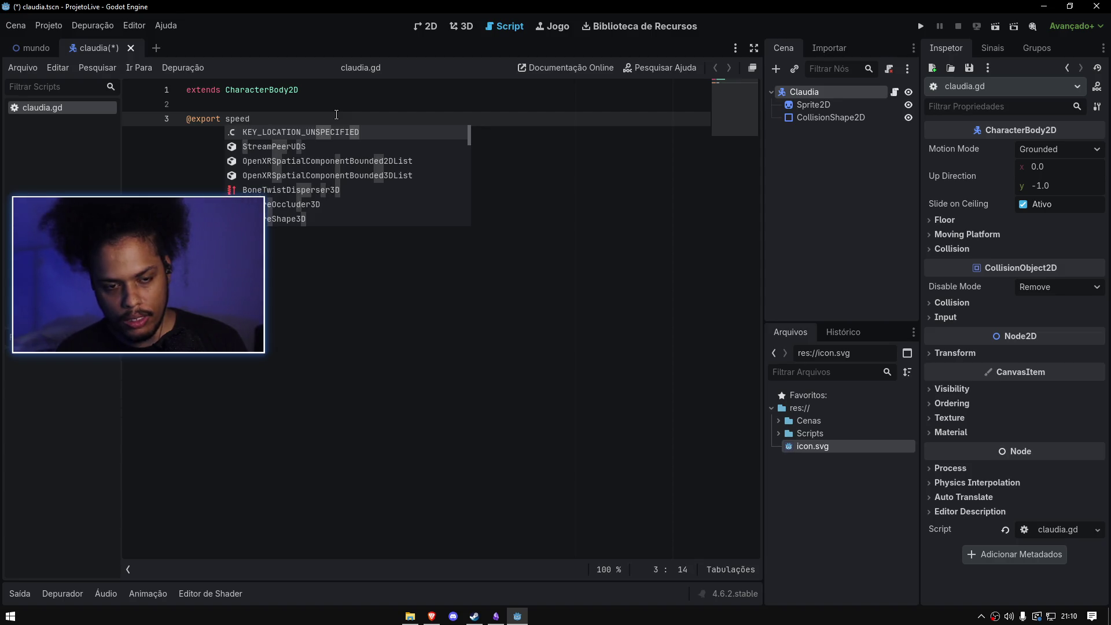
type(": float = 5.0")
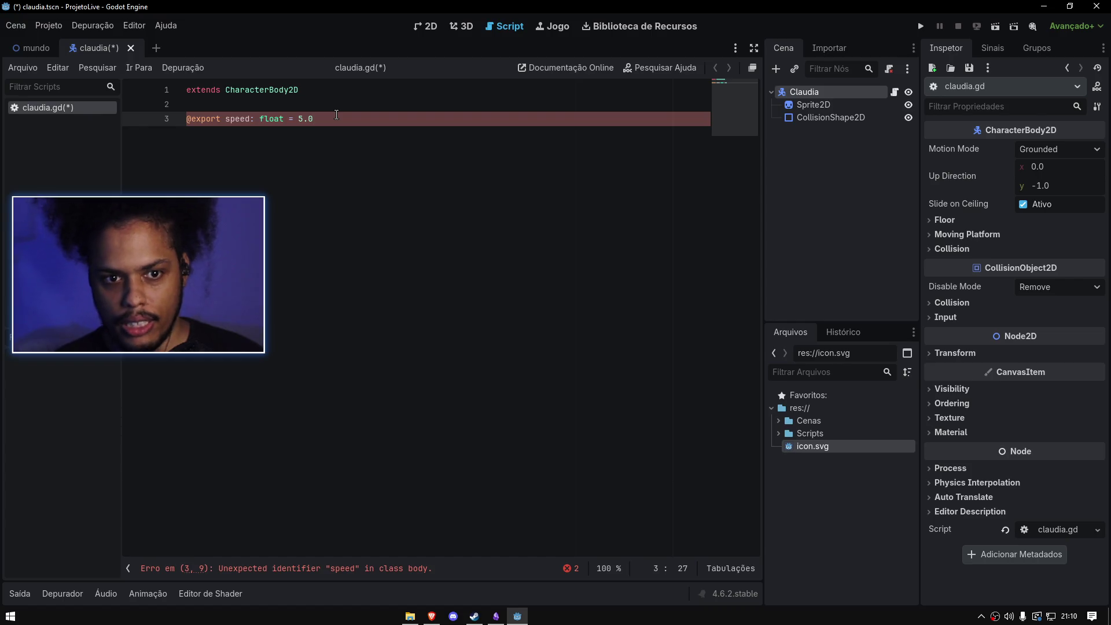
key("Return")
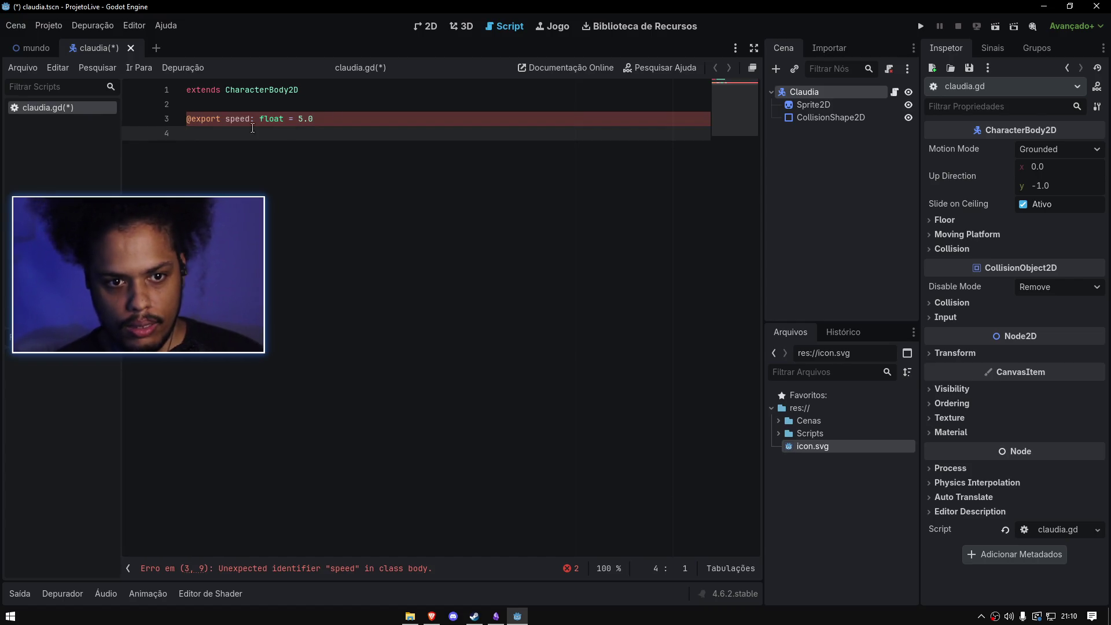
left_click(224, 119)
type("var")
- Begin a second export declaration on line 4, then erase the unfinished text
left_click(239, 135)
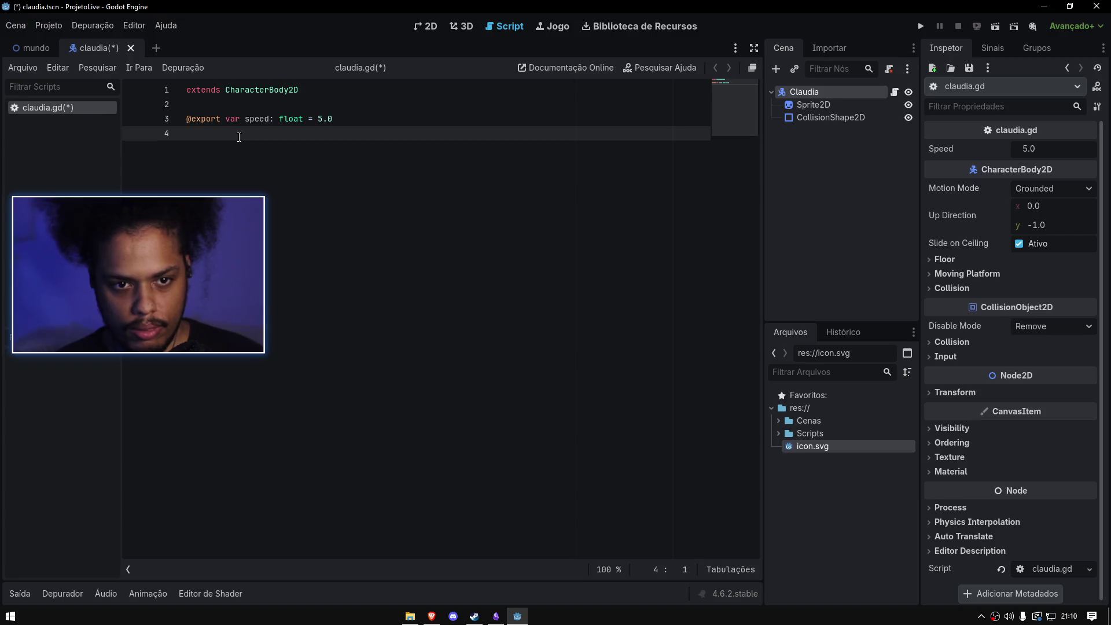
type("@")
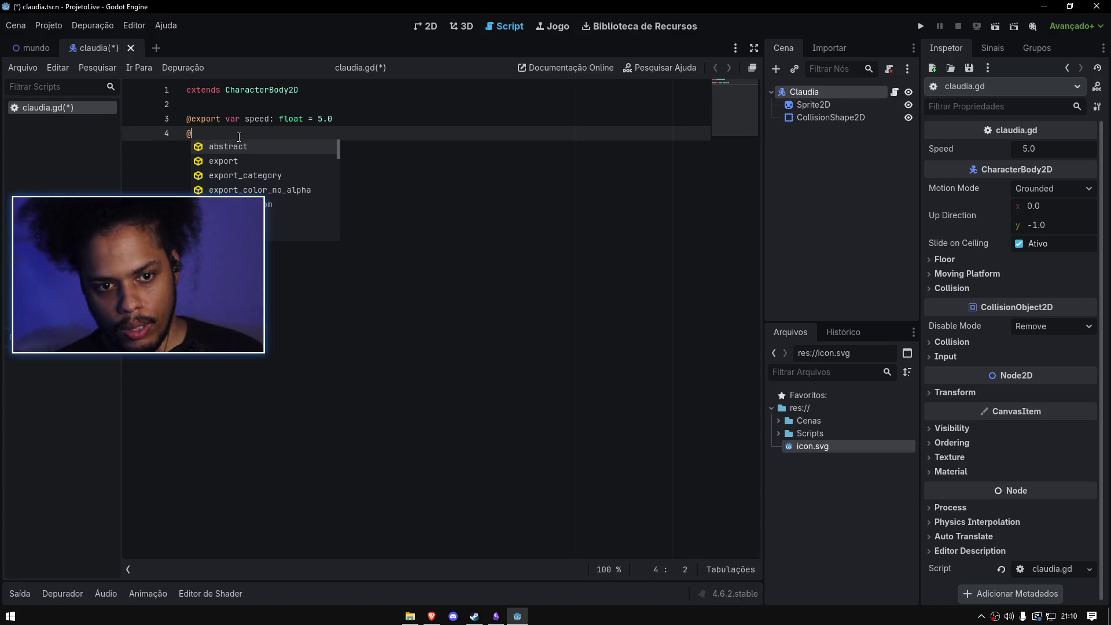
key("Down")
key("Return")
type("var")
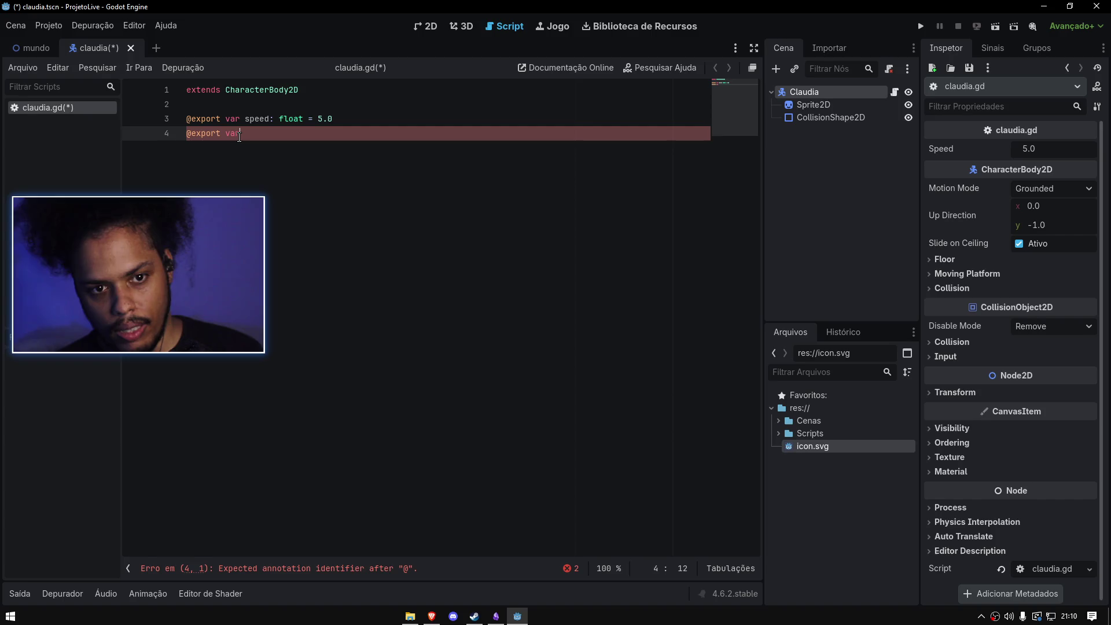
key("BackSpace")
key("BackSpace")
key("BackSpace")
key("BackSpace")
key("BackSpace")
key("BackSpace")
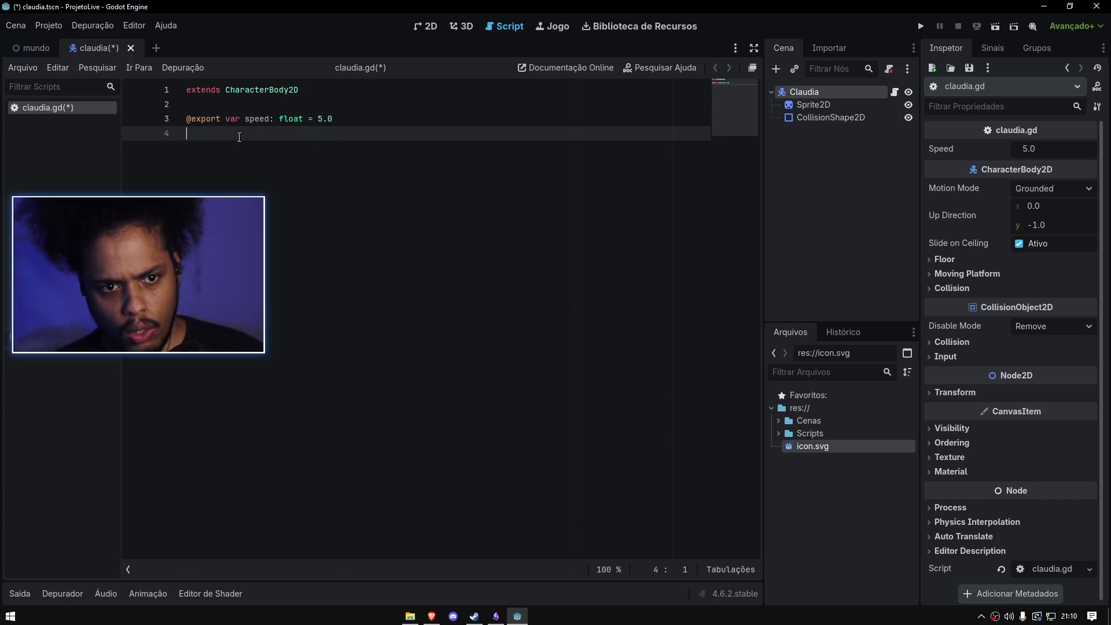
- Add another exported float declaration on line 4 and rename speed to veloz
type("@export var ace")
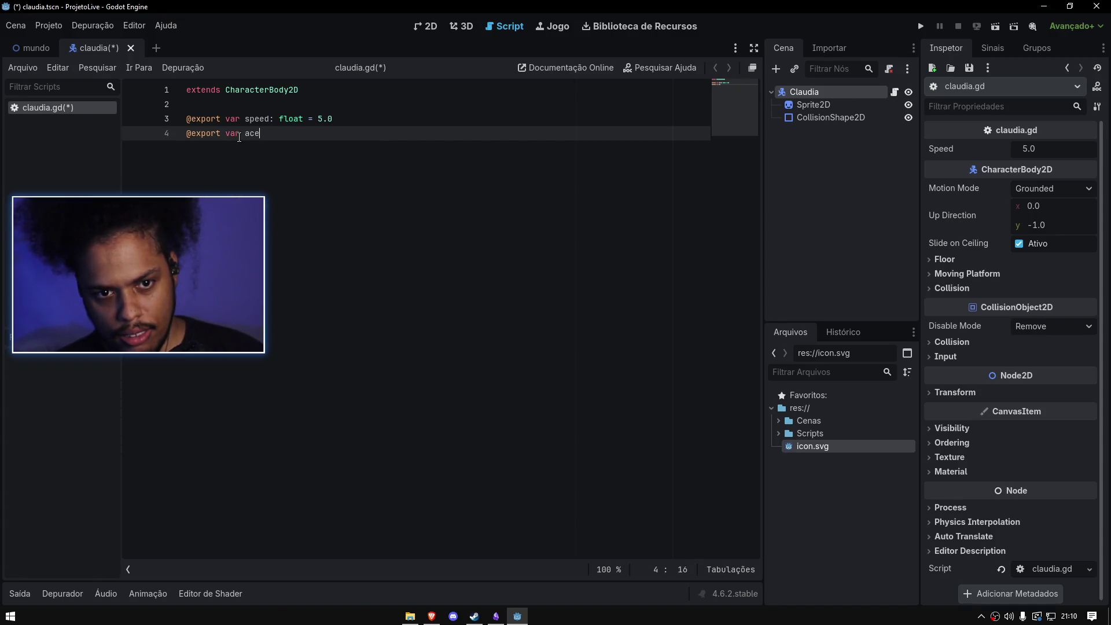
type("a")
type("cao")
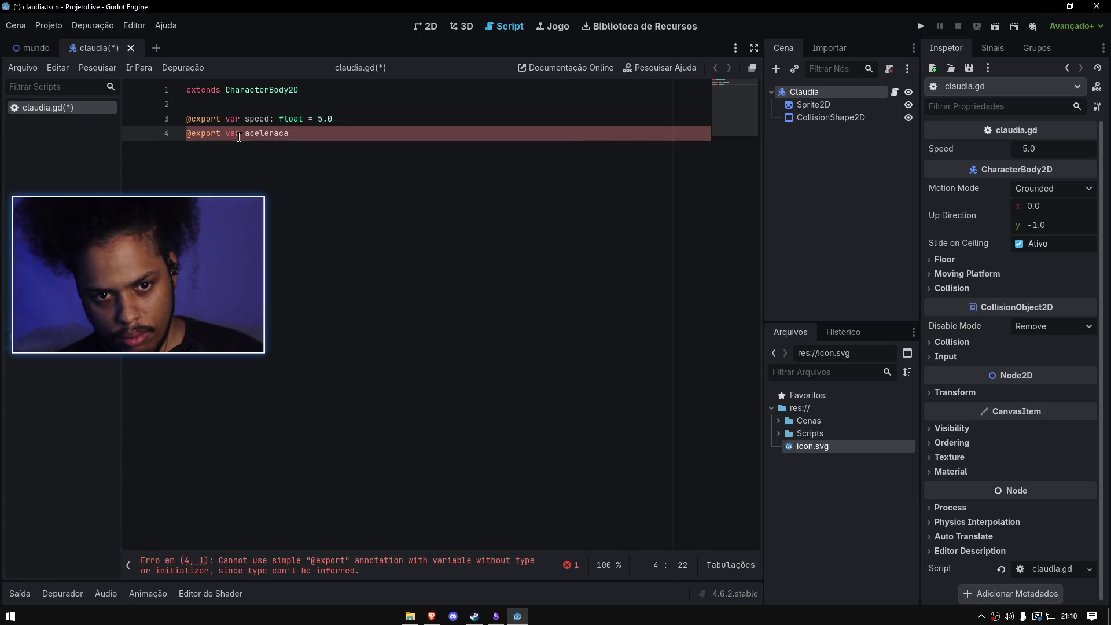
type(" oat = ")
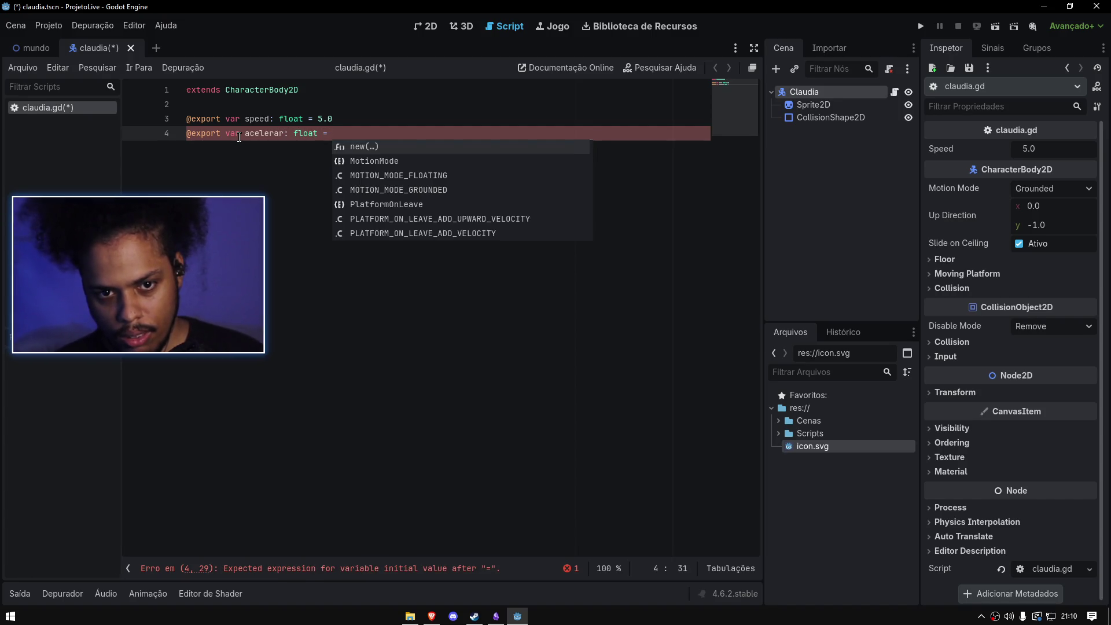
type("0.2")
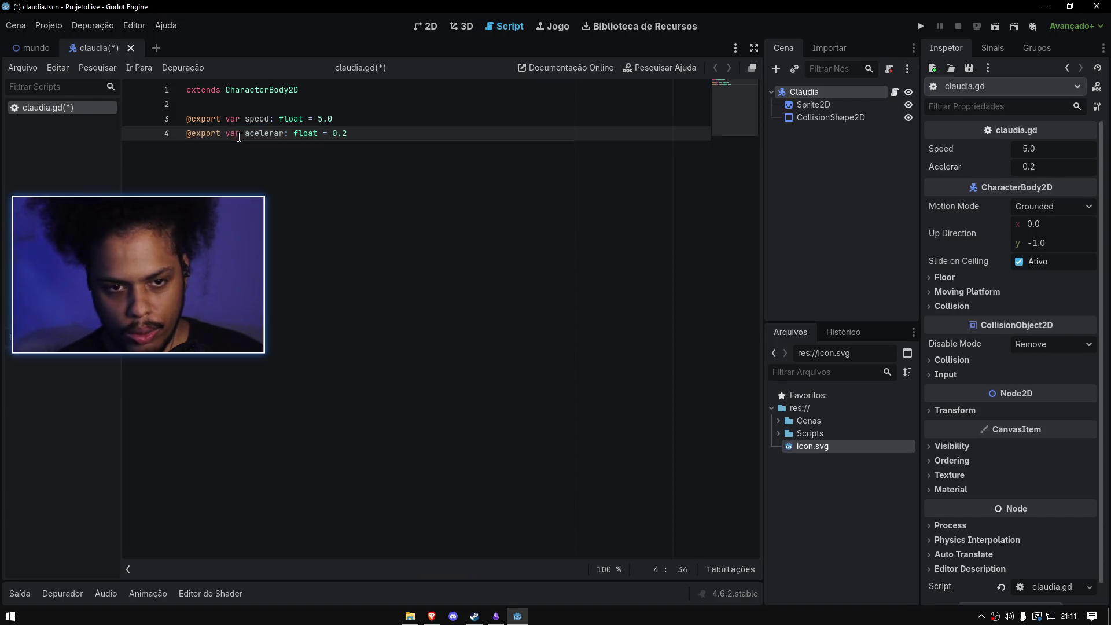
double_click(263, 119)
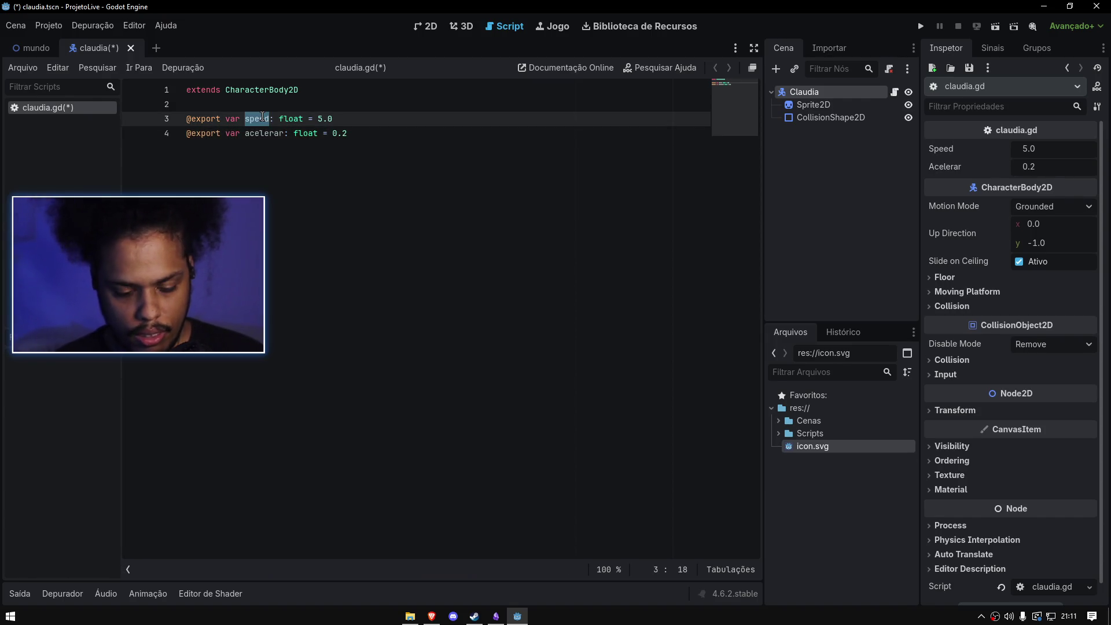
type("veloz")
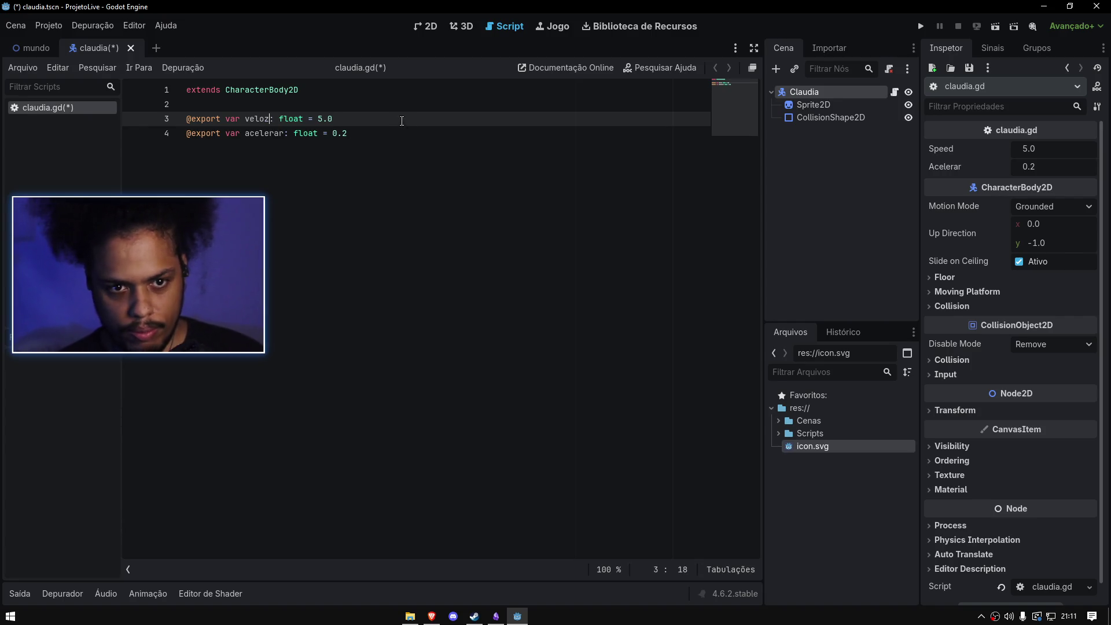
- Add an exported friccai float of 0.2 on line 5
left_click(389, 134)
key("Return")
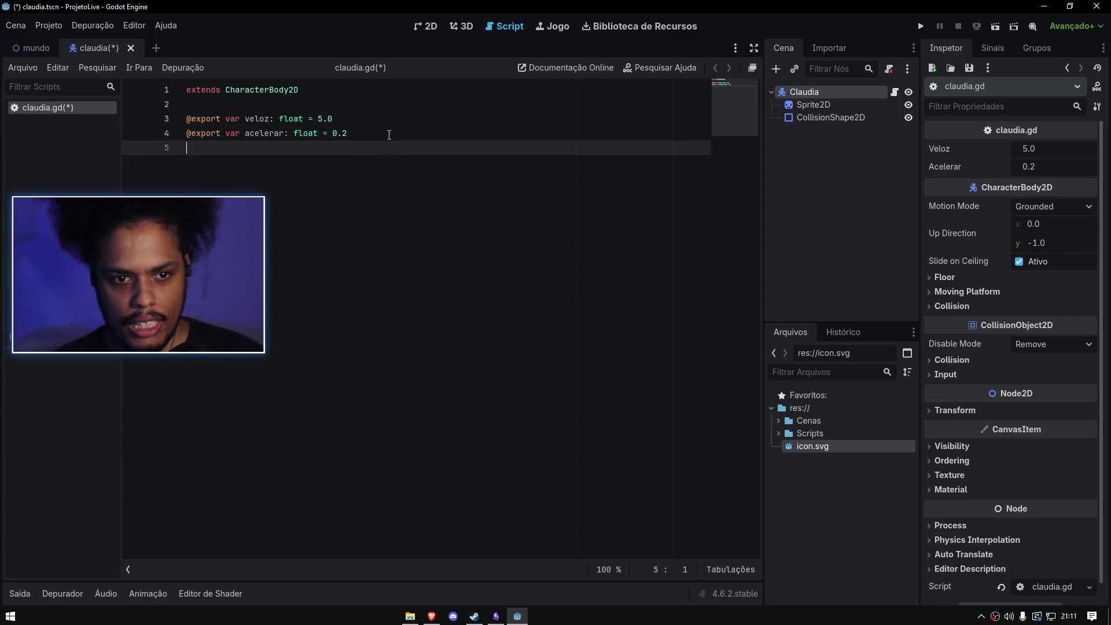
key("BackSpace")
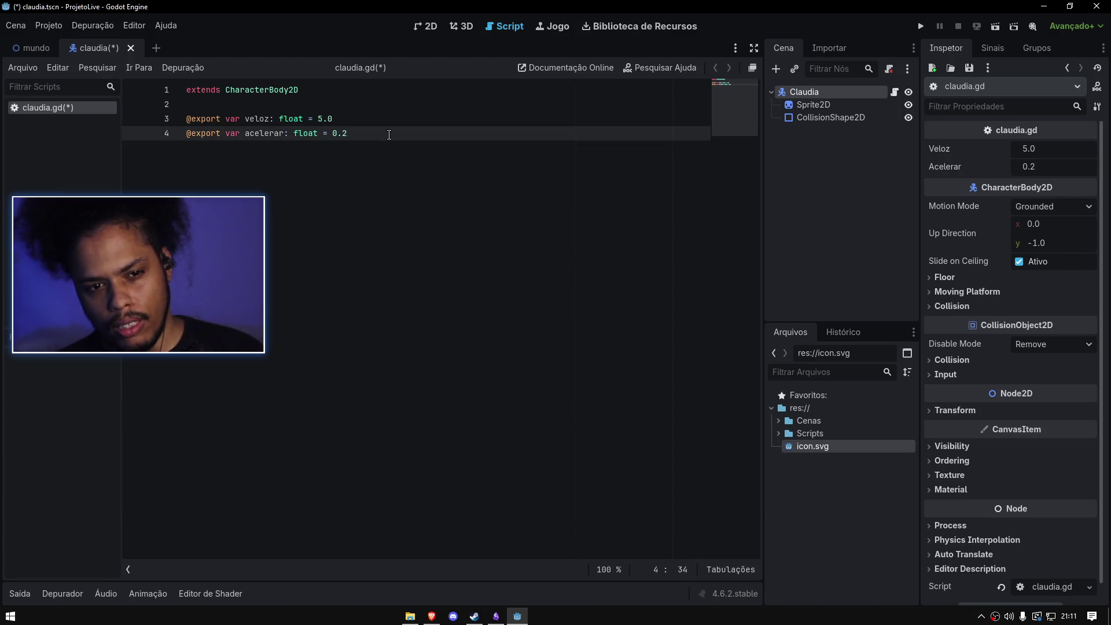
key("Return")
type("@export v")
type("ar f")
type("o")
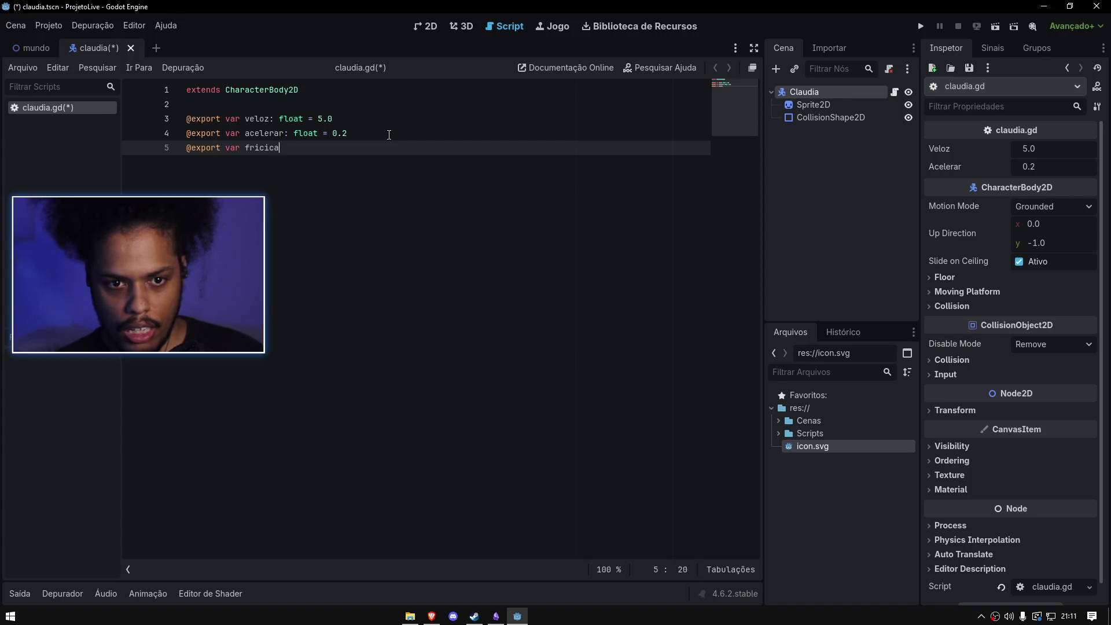
type("i:")
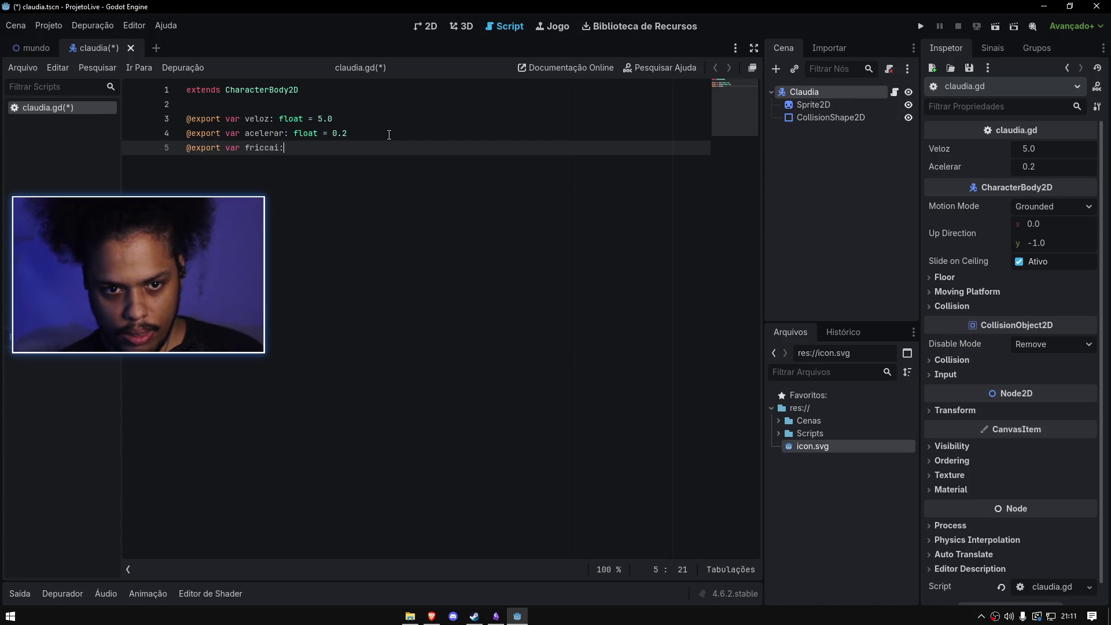
type("oat =")
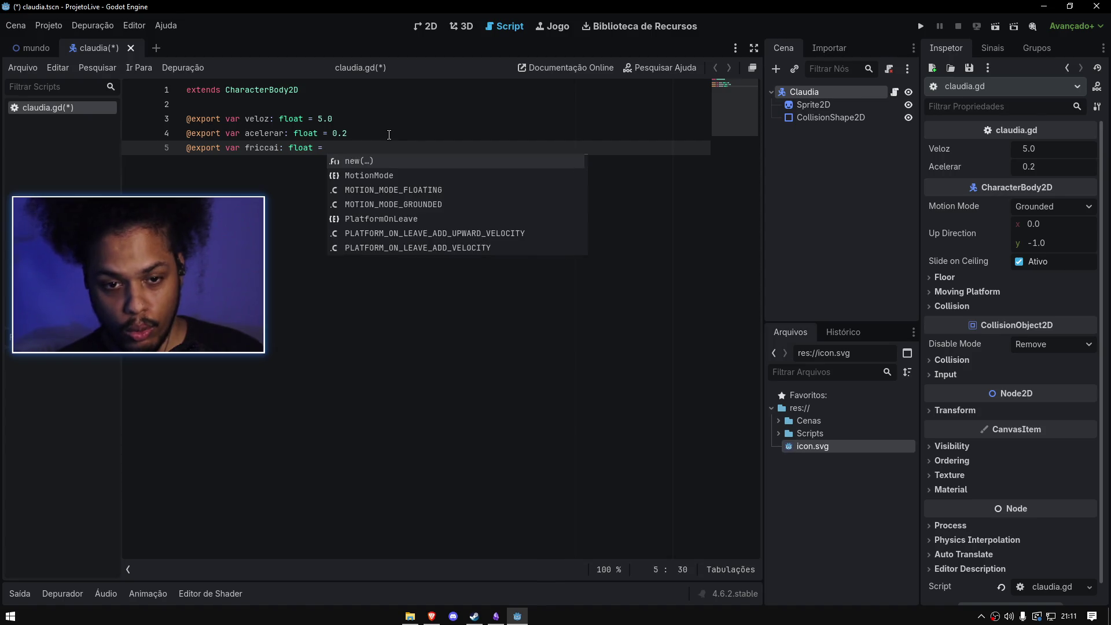
type("0")
type("2")
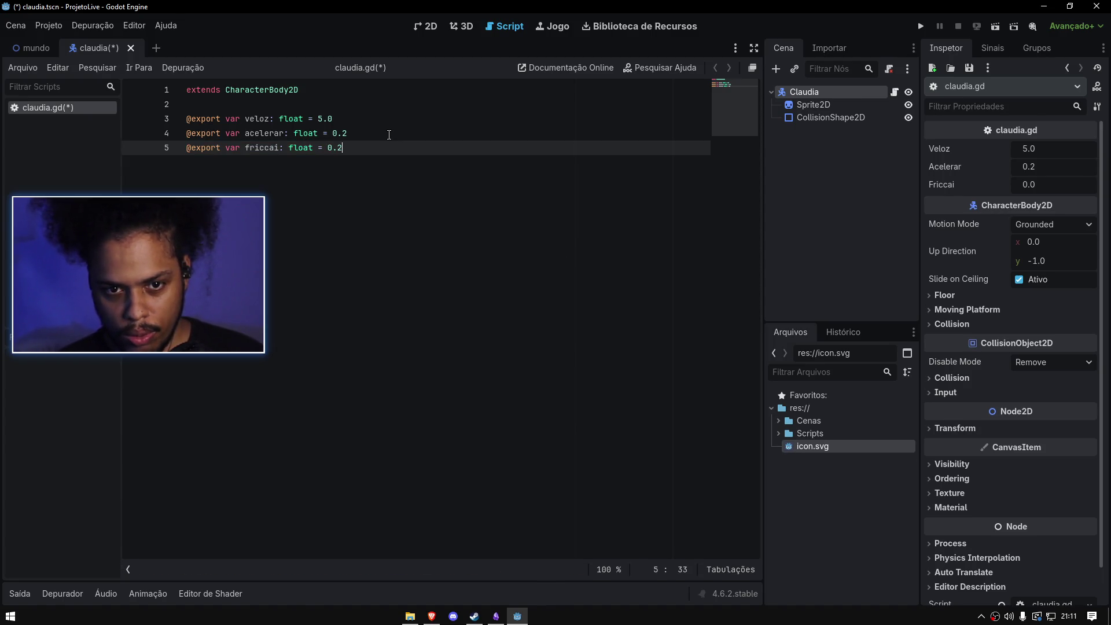
- Save the script and correct the variable name friccai to friccao
key("ctrl+s")
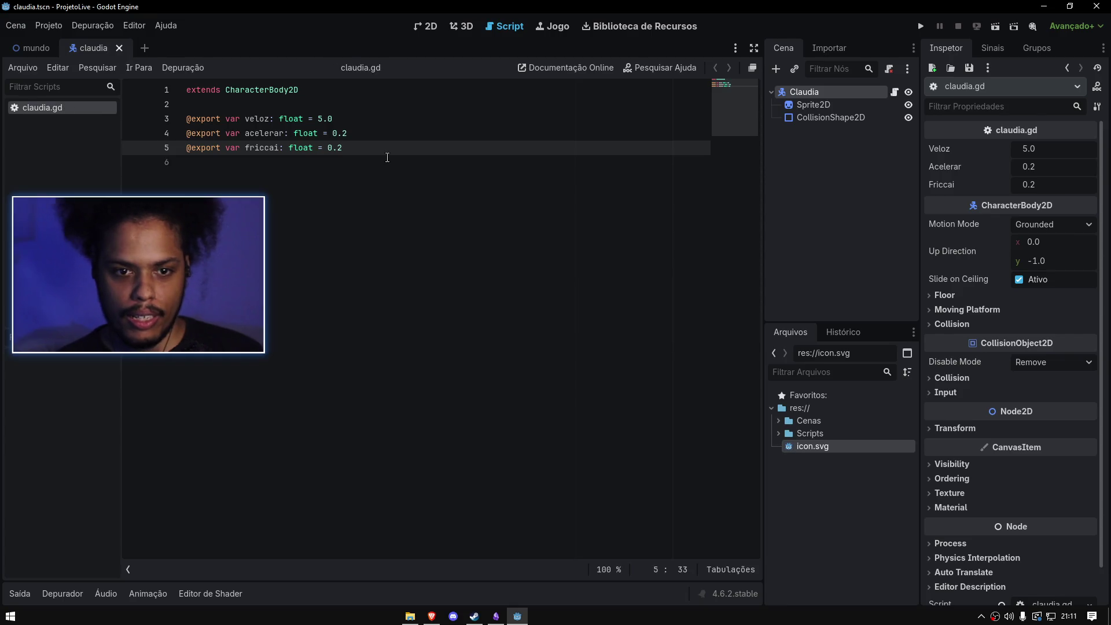
key("Return")
key("Return")
key("Return")
key("Return")
key("BackSpace")
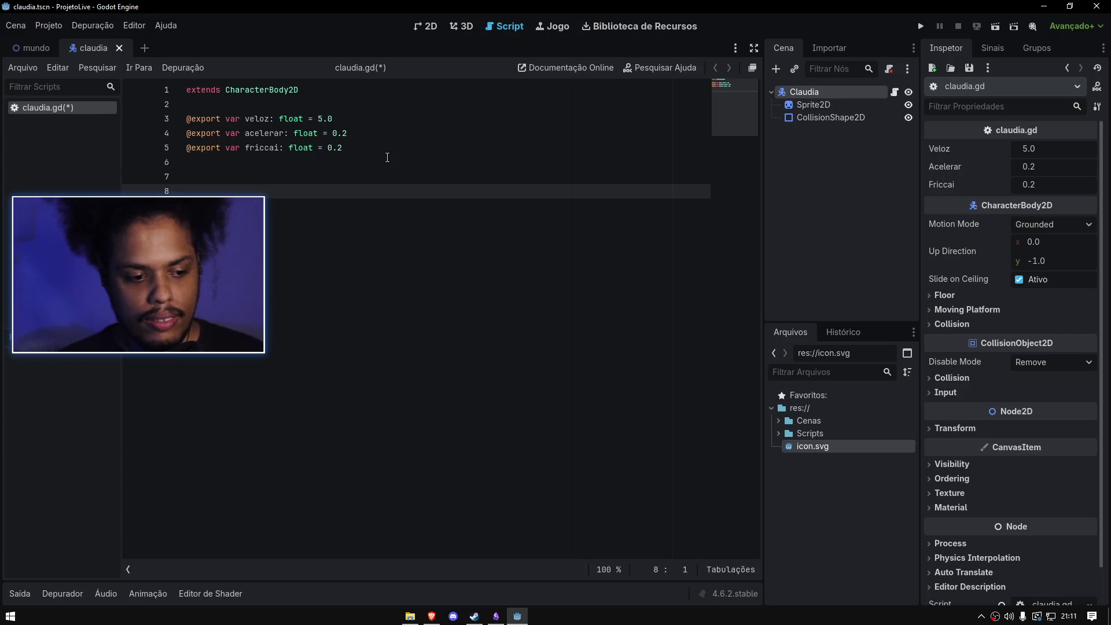
key("ctrl+z")
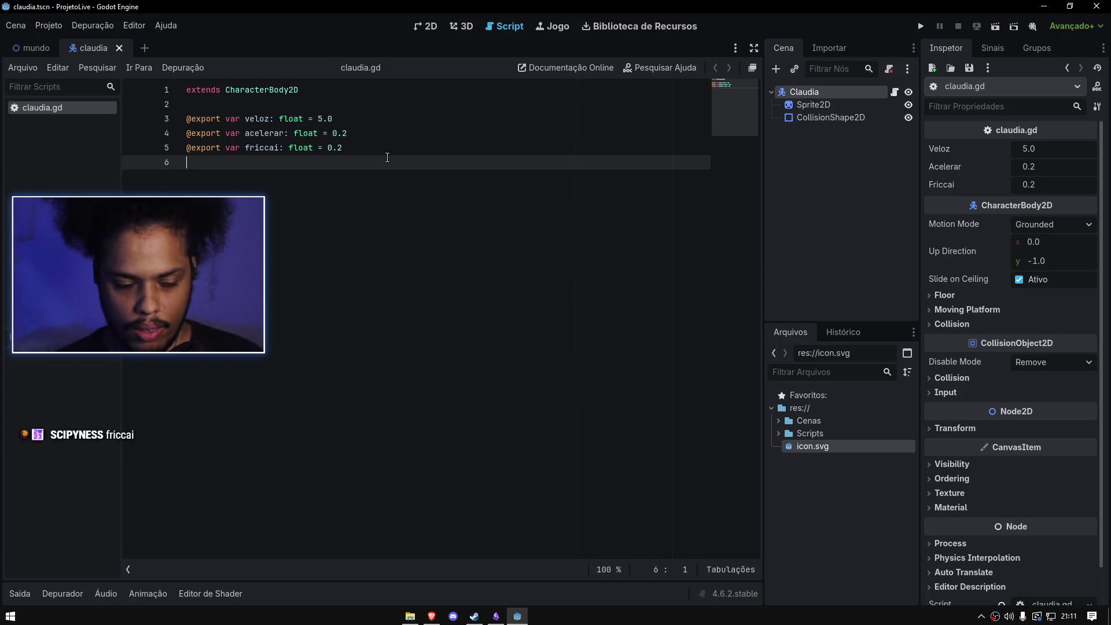
key("Up")
key("ctrl+Right")
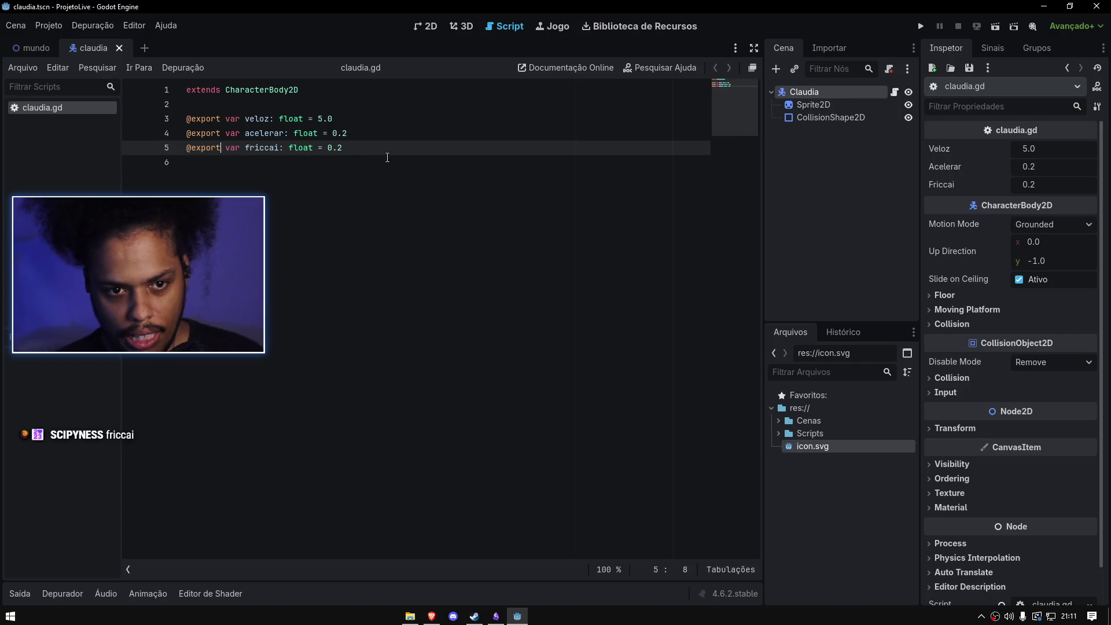
key("ctrl+Right")
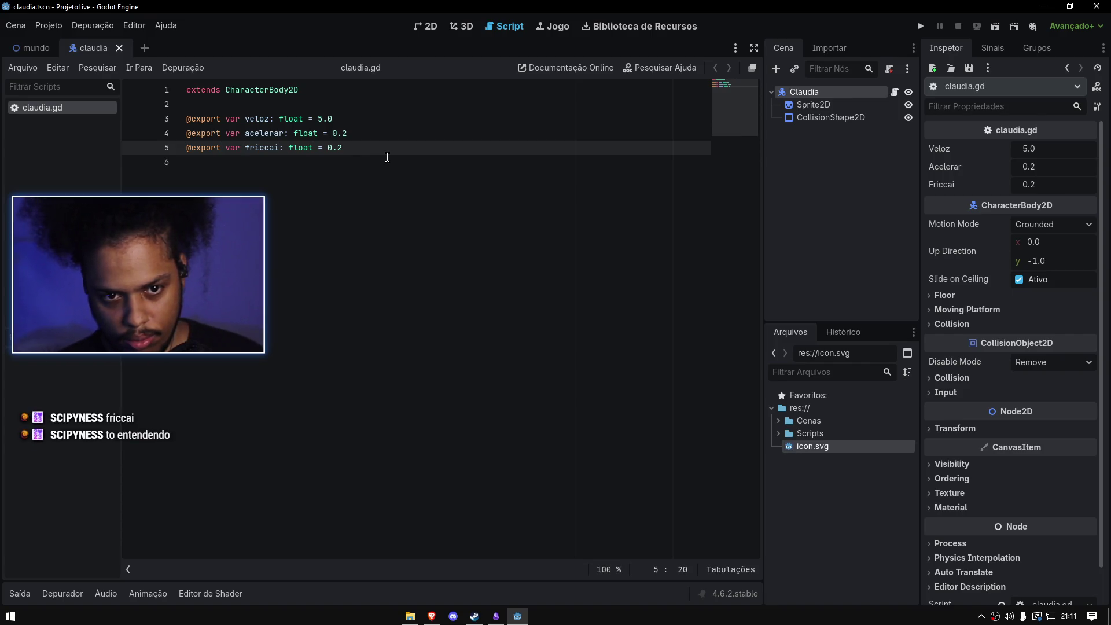
left_click(353, 188)
left_click(210, 119)
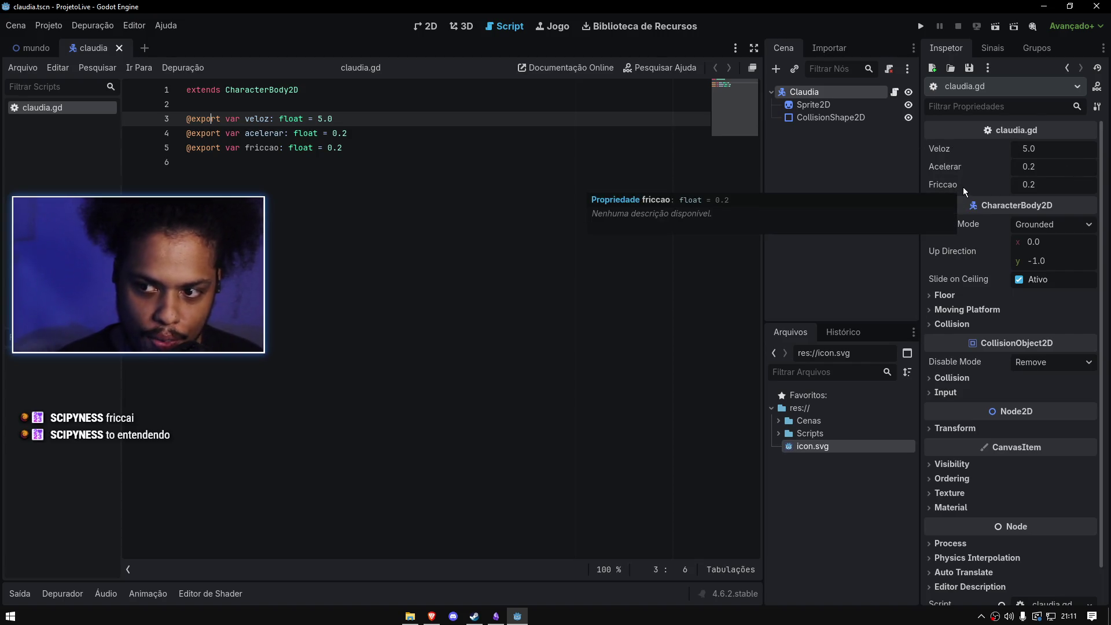
left_click(236, 184)
key("Up")
key("ctrl+shift+Right")
key("Delete")
key("Delete")
key("Down")
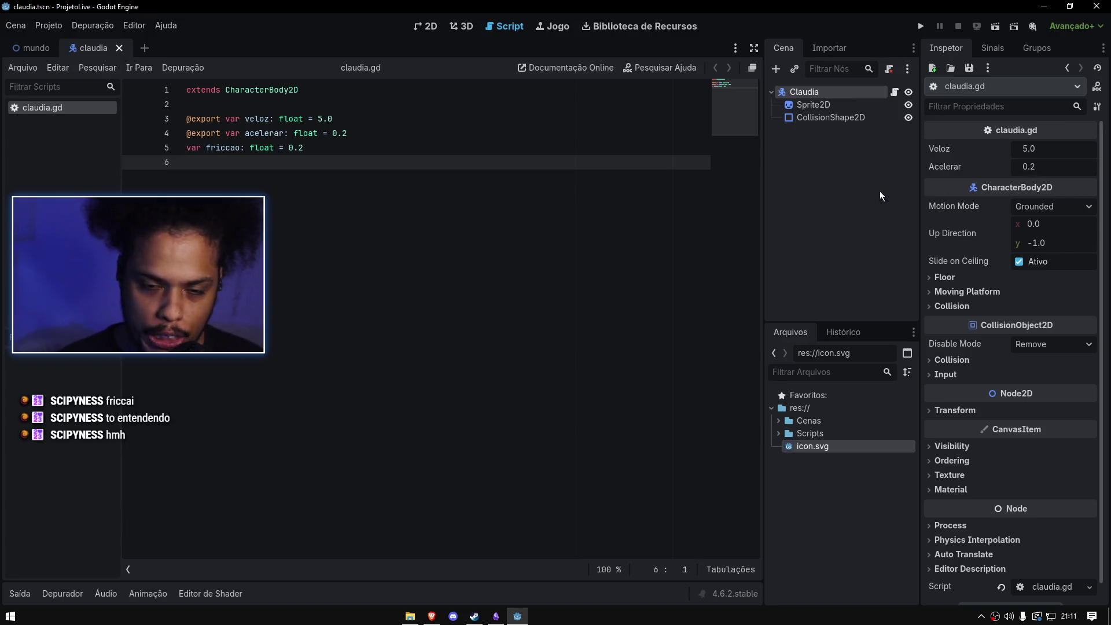
key("ctrl+z")
key("ctrl+z")
key("Down")
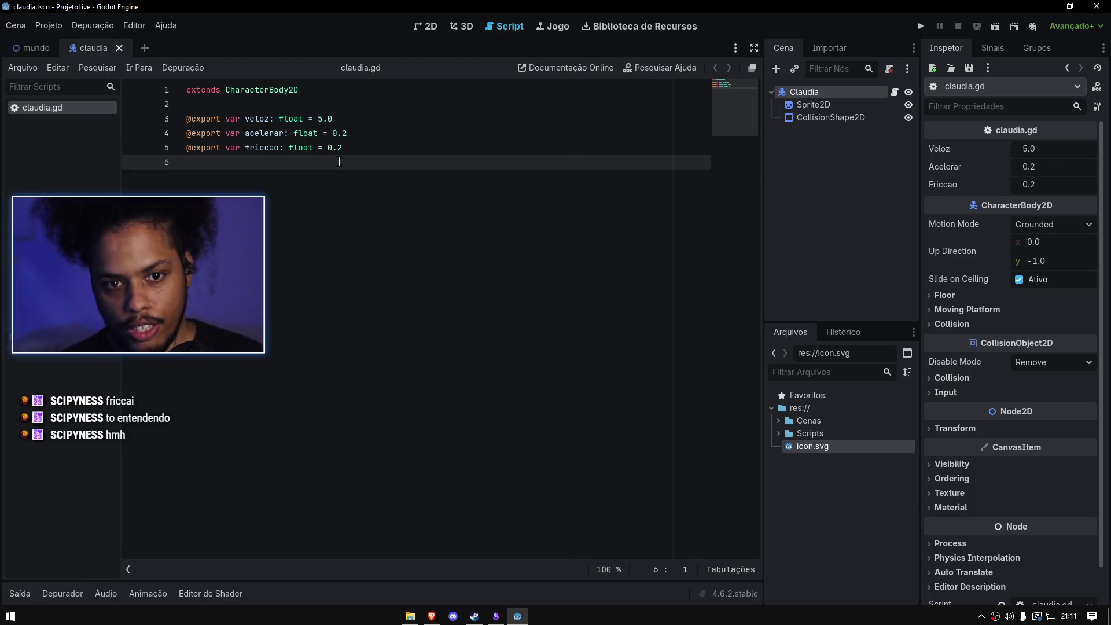
double_click(290, 118)
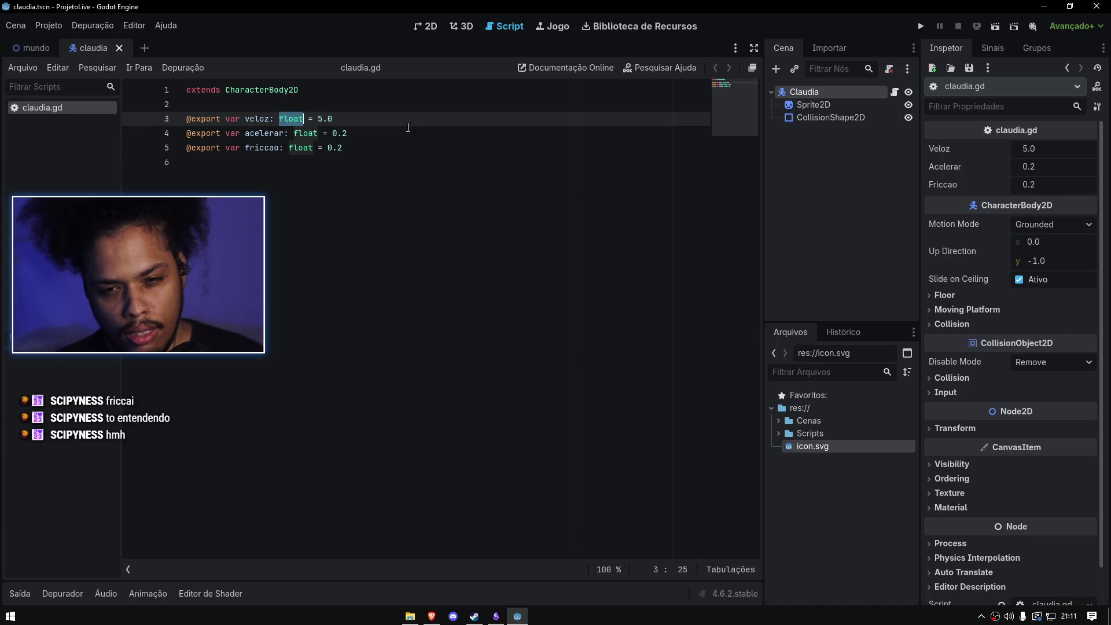
key("BackSpace")
type("c")
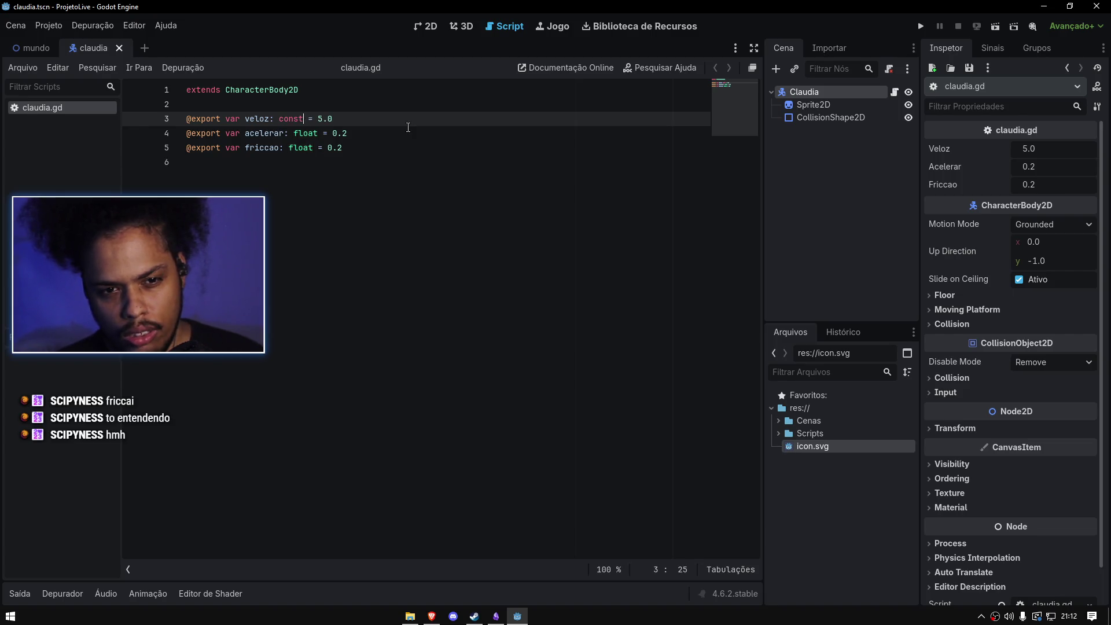
key("BackSpace")
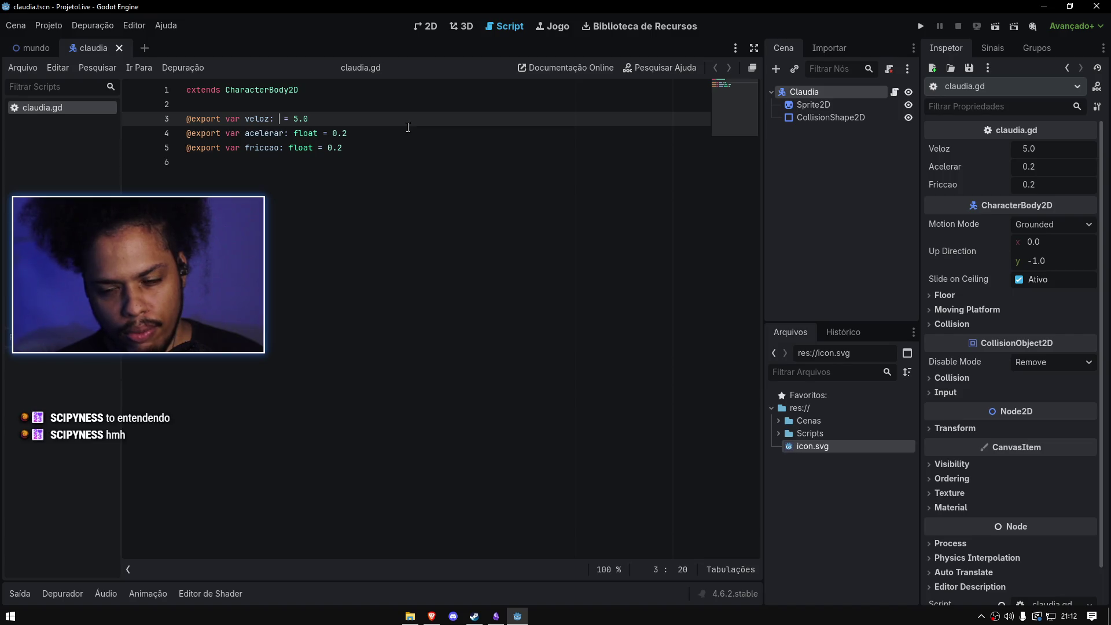
type("float")
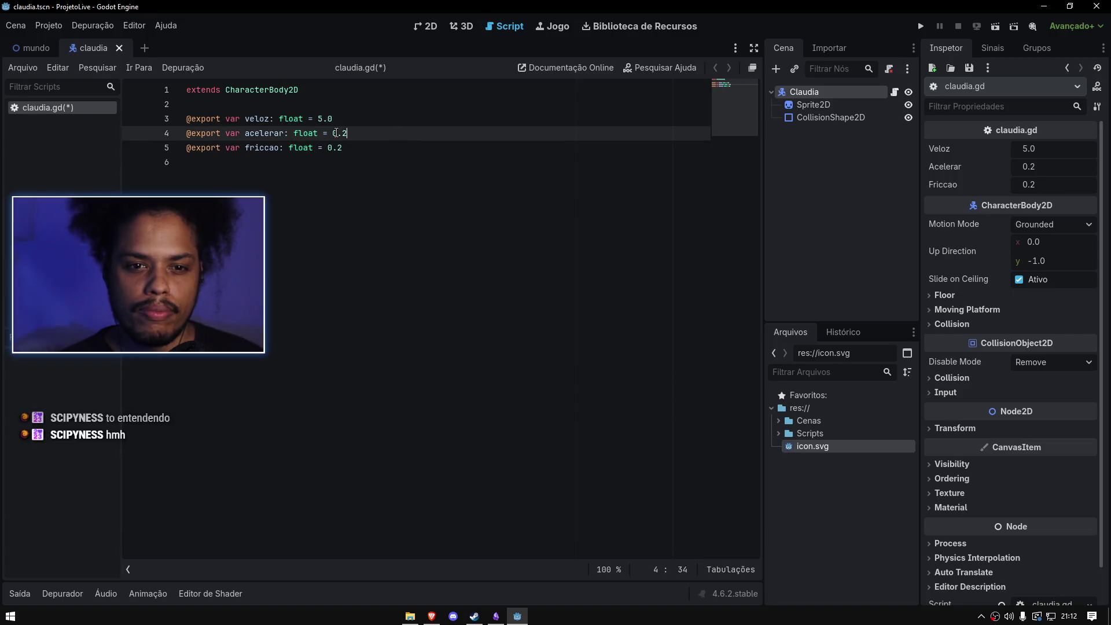
left_click(304, 131, "ctrl")
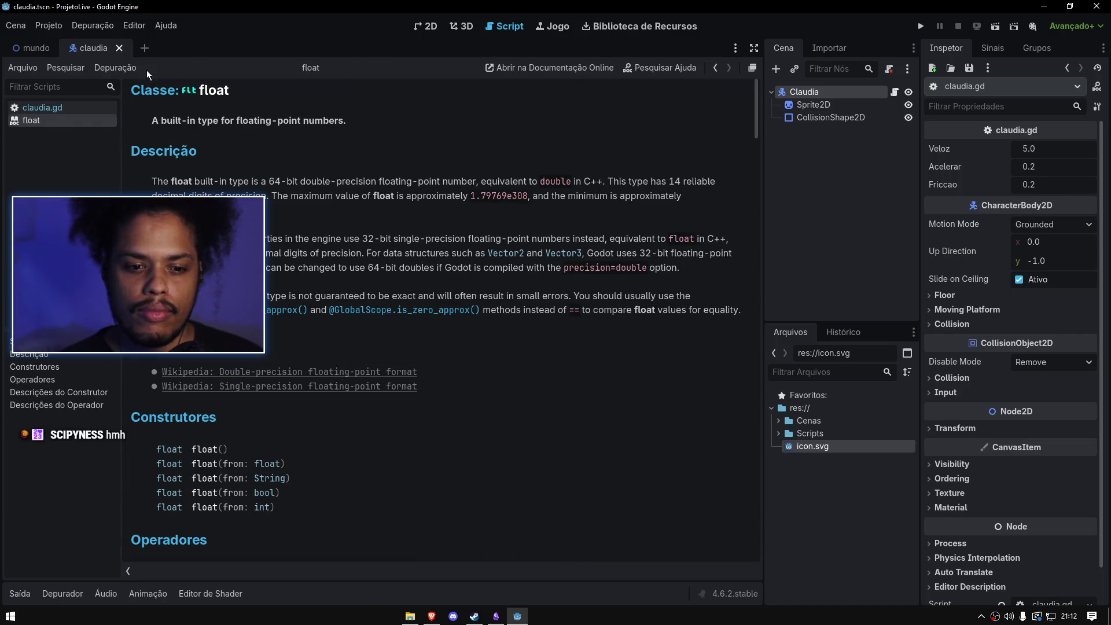
middle_click(78, 120)
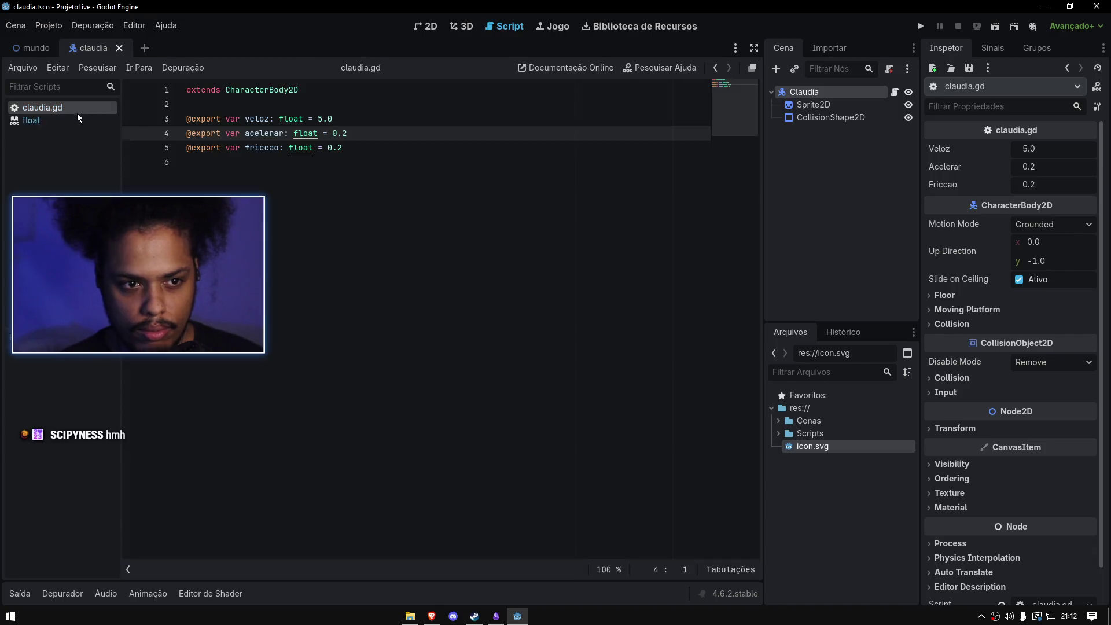
type("int")
left_click(419, 98)
left_click(556, 119)
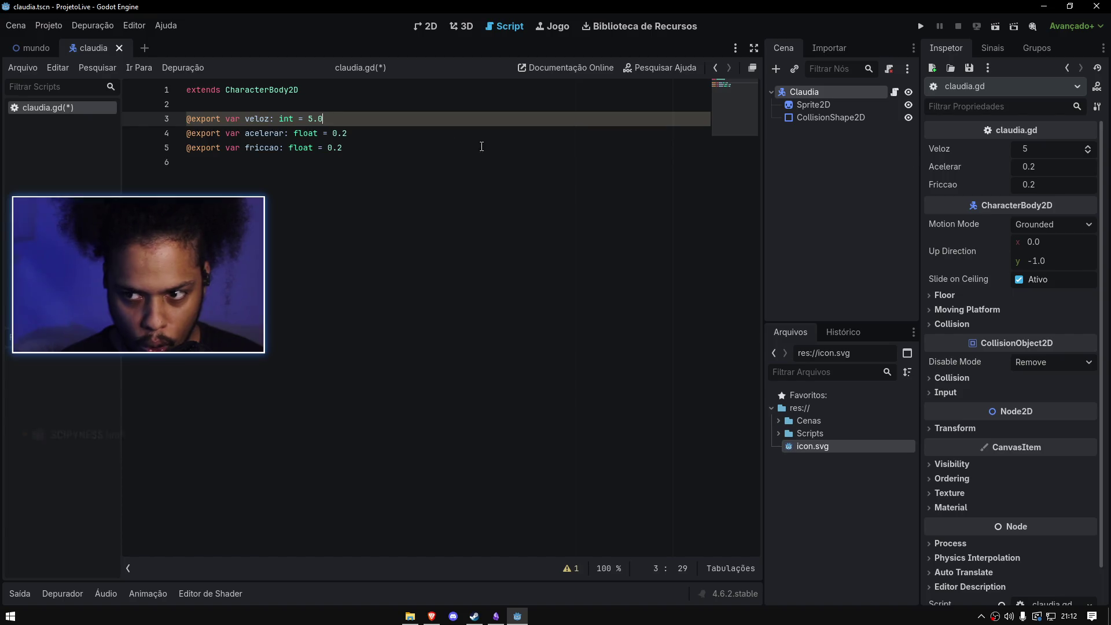
key("ctrl+z")
key("ctrl+s")
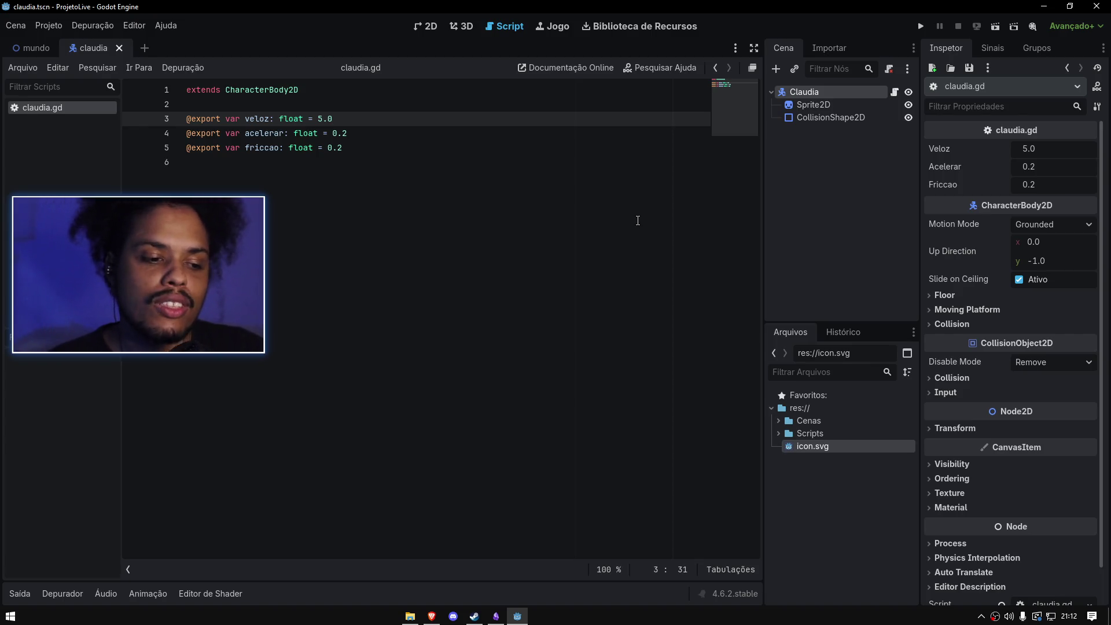
left_click(308, 180)
key("Return")
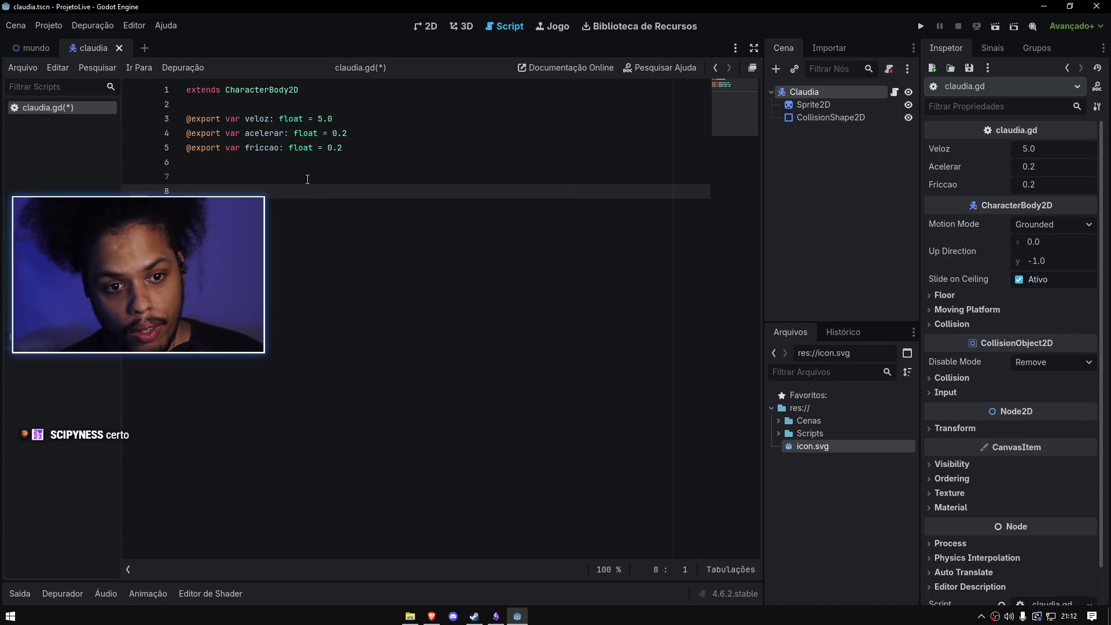
- Add a _process(delta: float) function via autocomplete
type("fun")
key("Return")
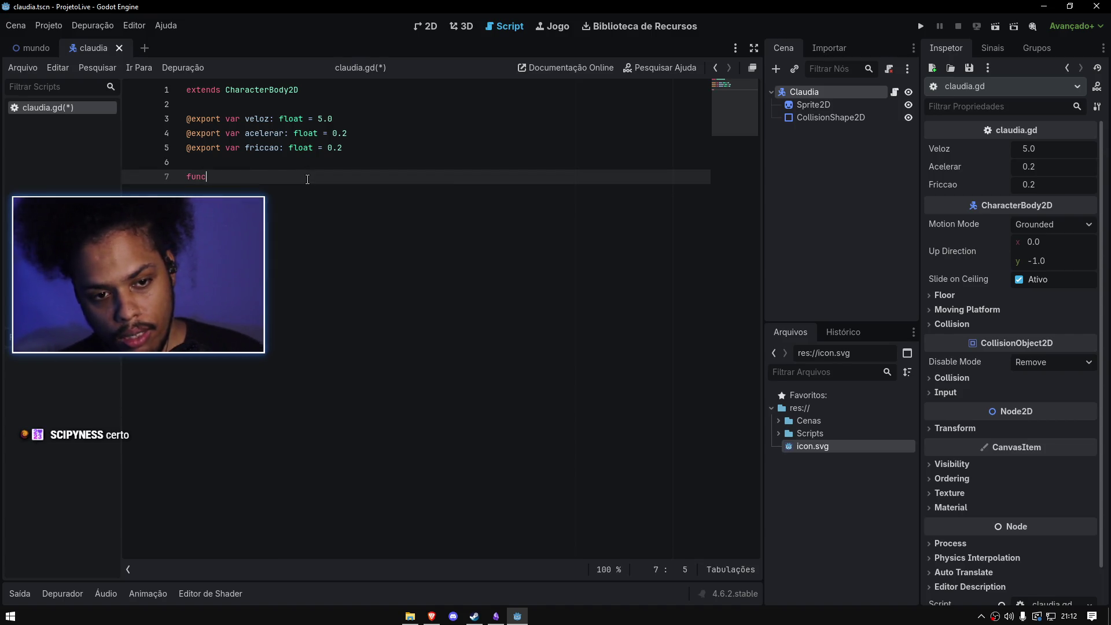
type("pro")
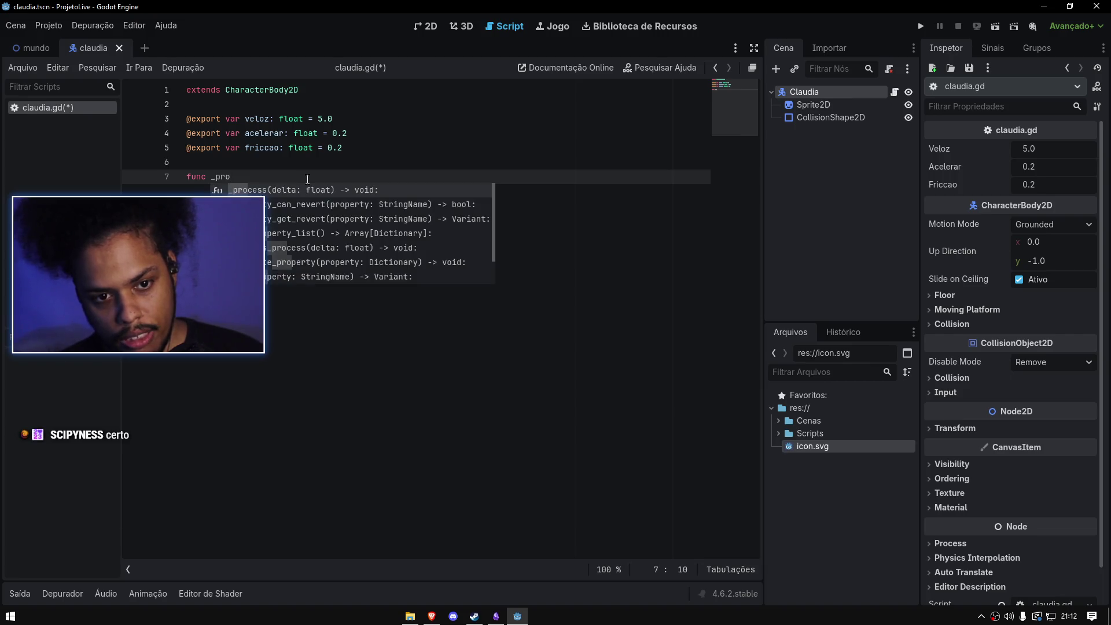
key("Return")
key("Return")
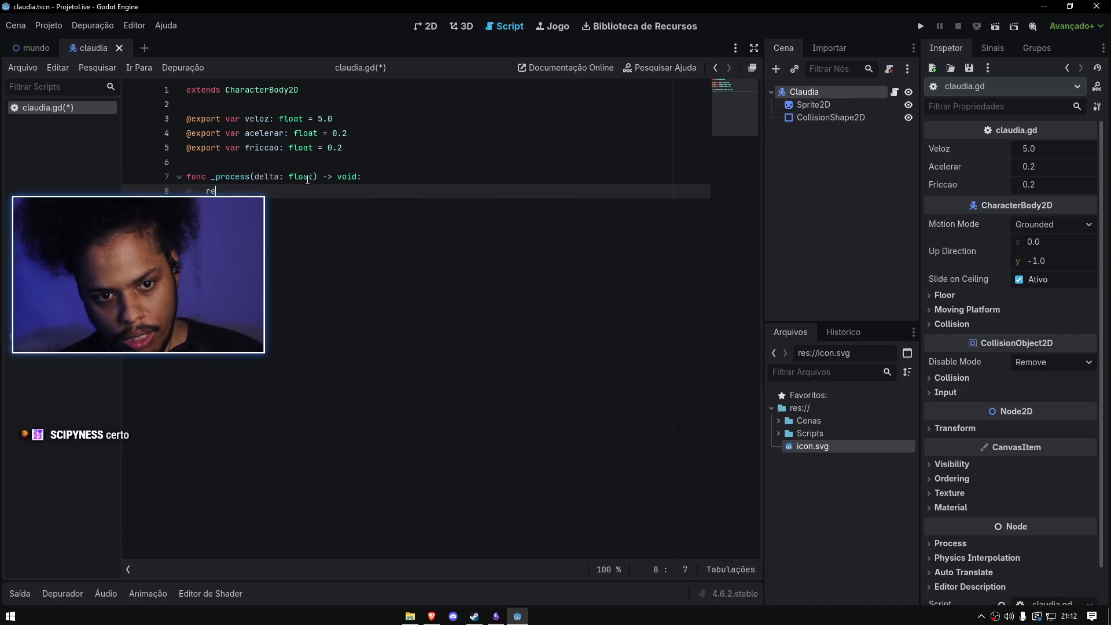
key("Return")
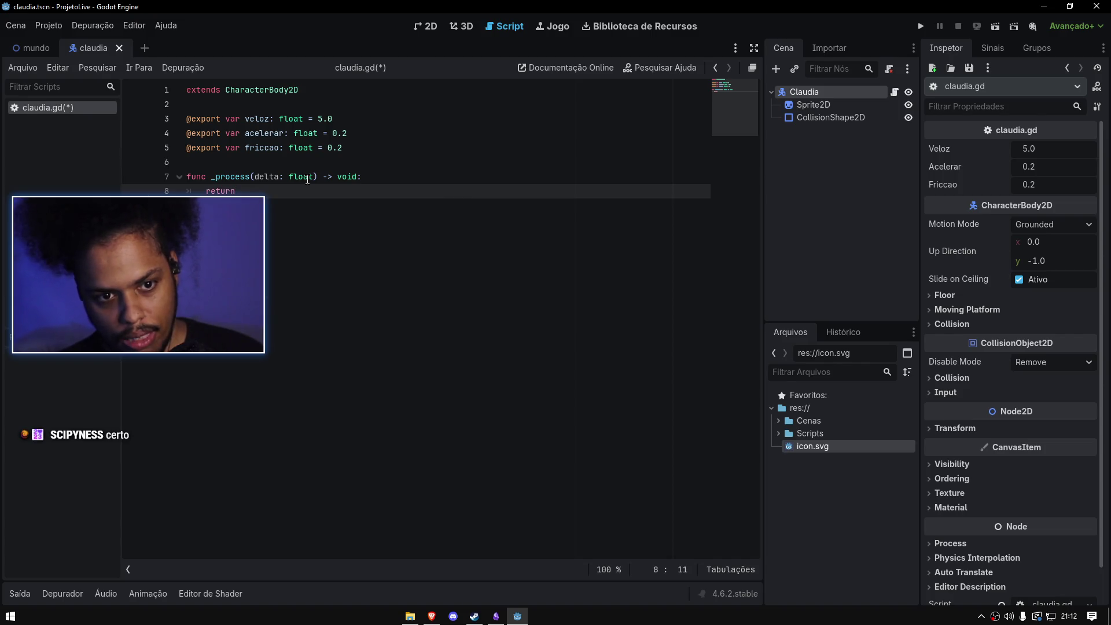
key("Return")
key("Return")
- Start a controlesGamers function returning void and replace return in _process with pass
type("unc")
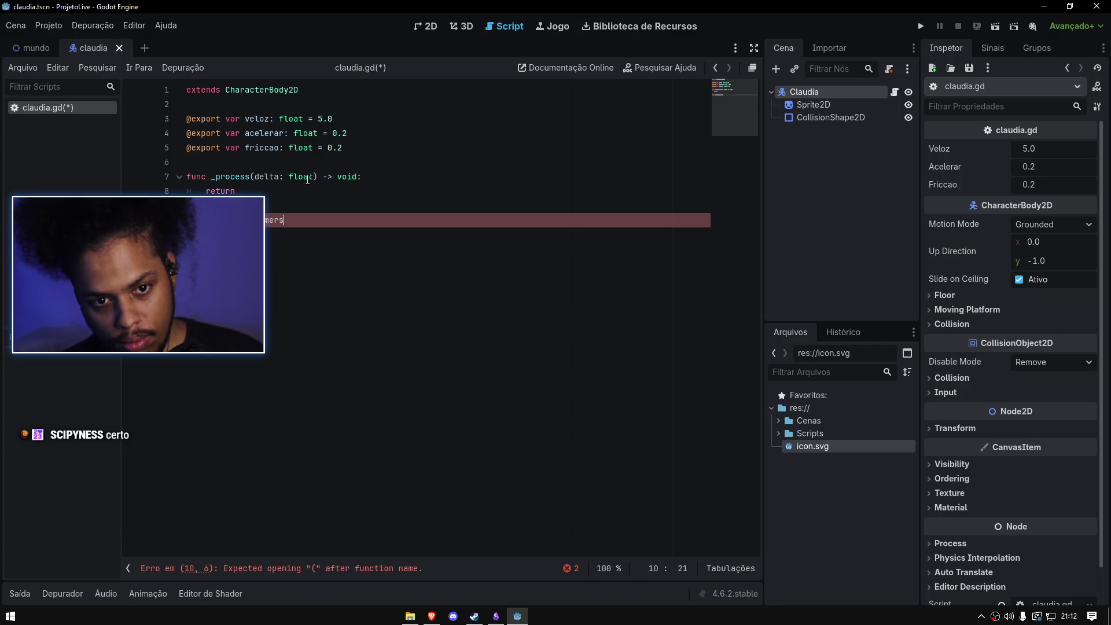
type("void:")
key("Return")
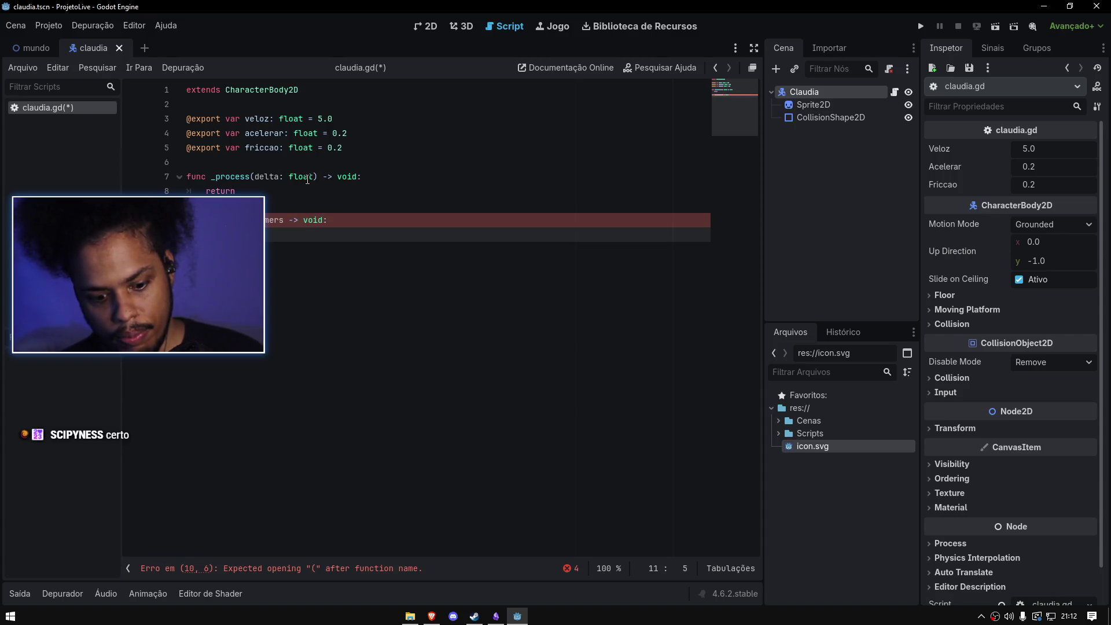
type("s")
double_click(234, 191)
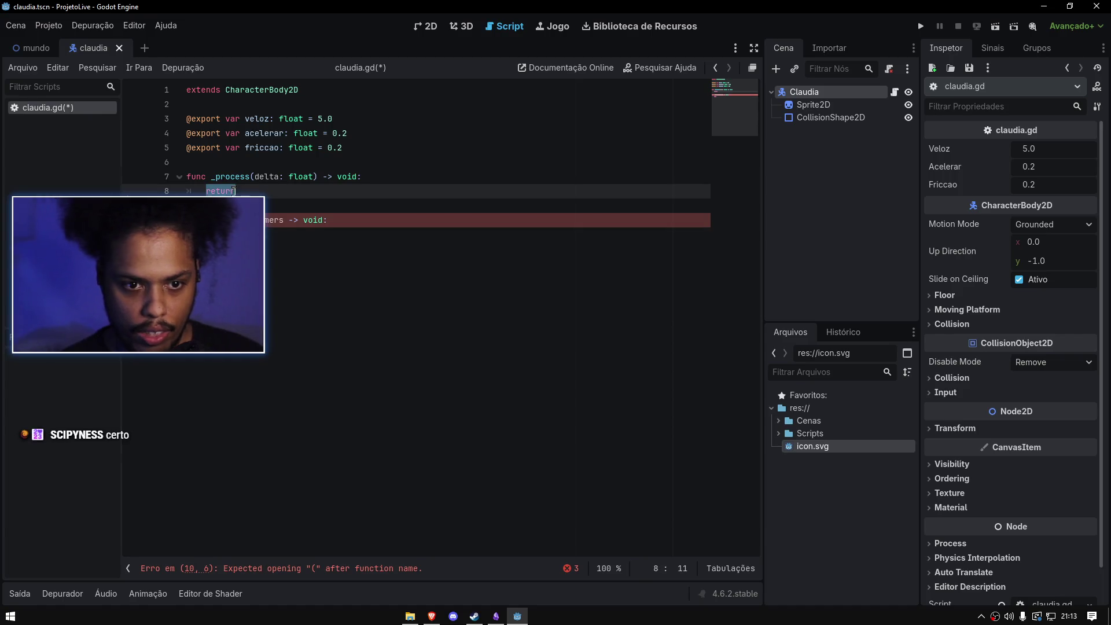
type("pass")
left_click(318, 236)
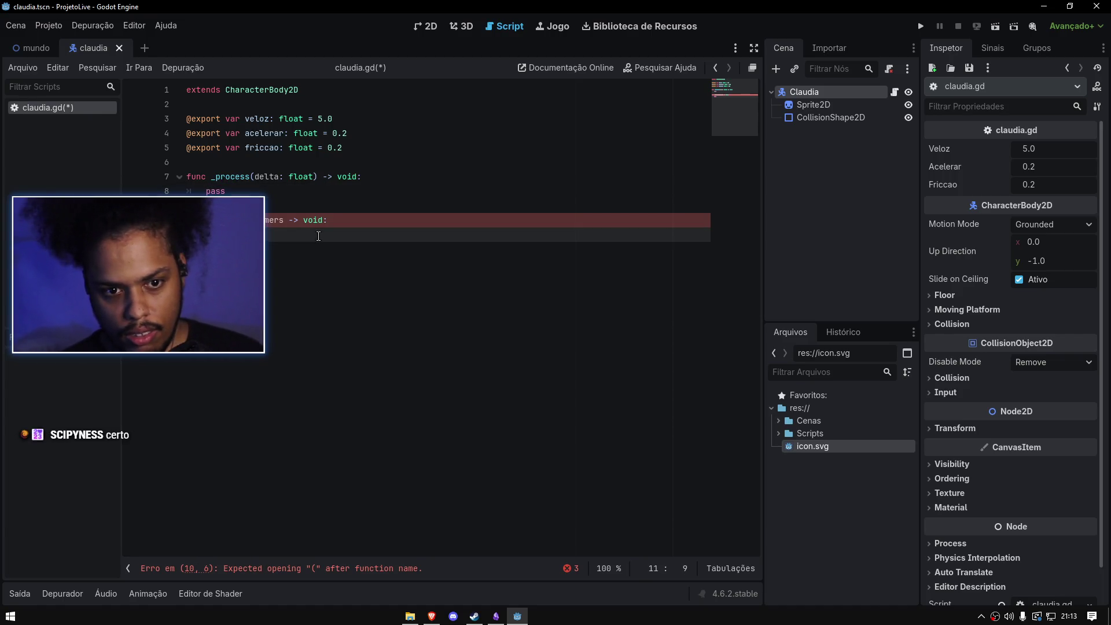
- Add () to the controlesGamers header, save, and start an indented body line
left_click(290, 221)
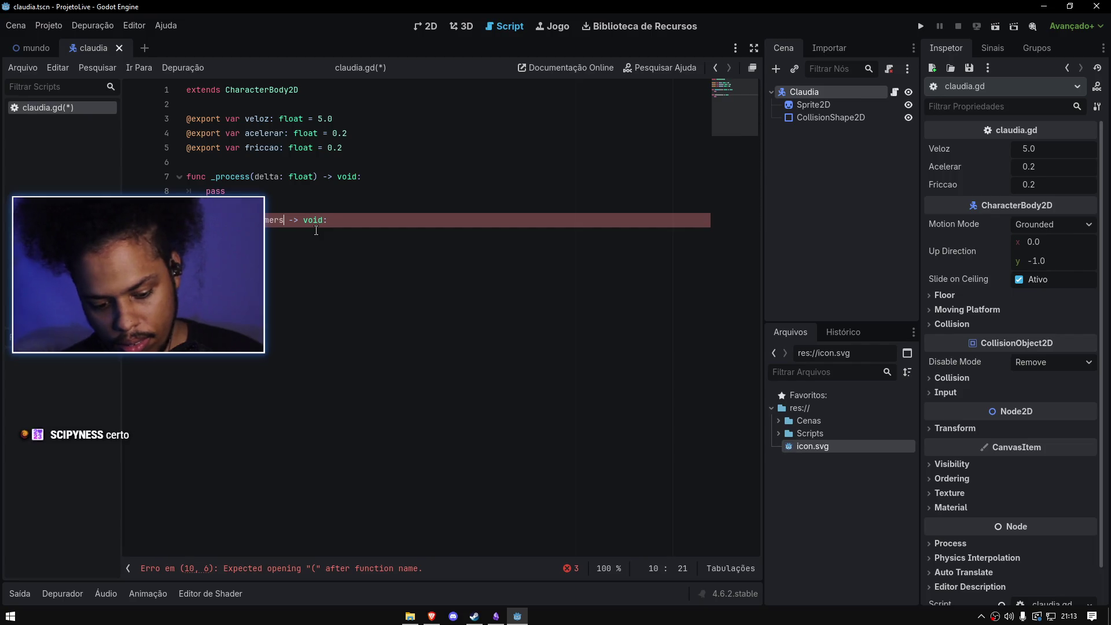
type("()")
key("ctrl+s")
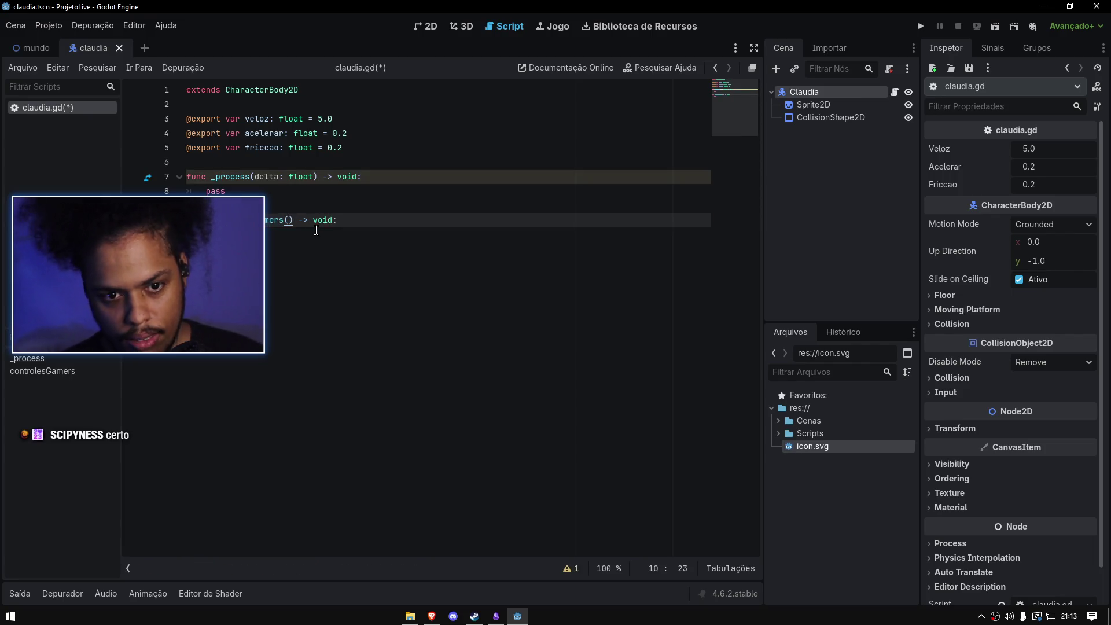
left_click(314, 243)
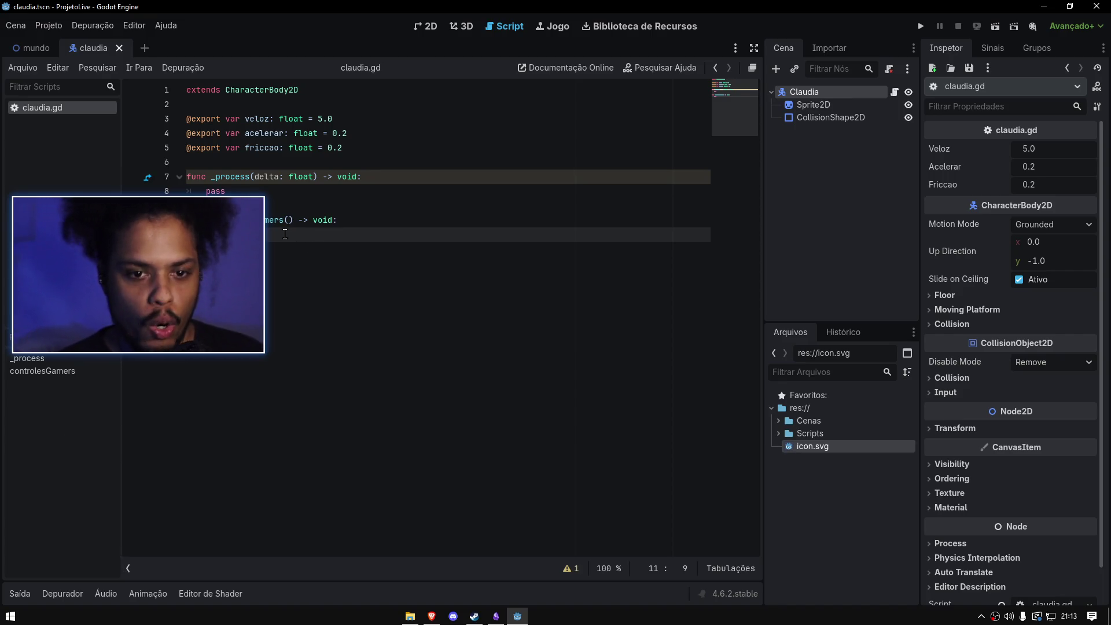
left_click(377, 221)
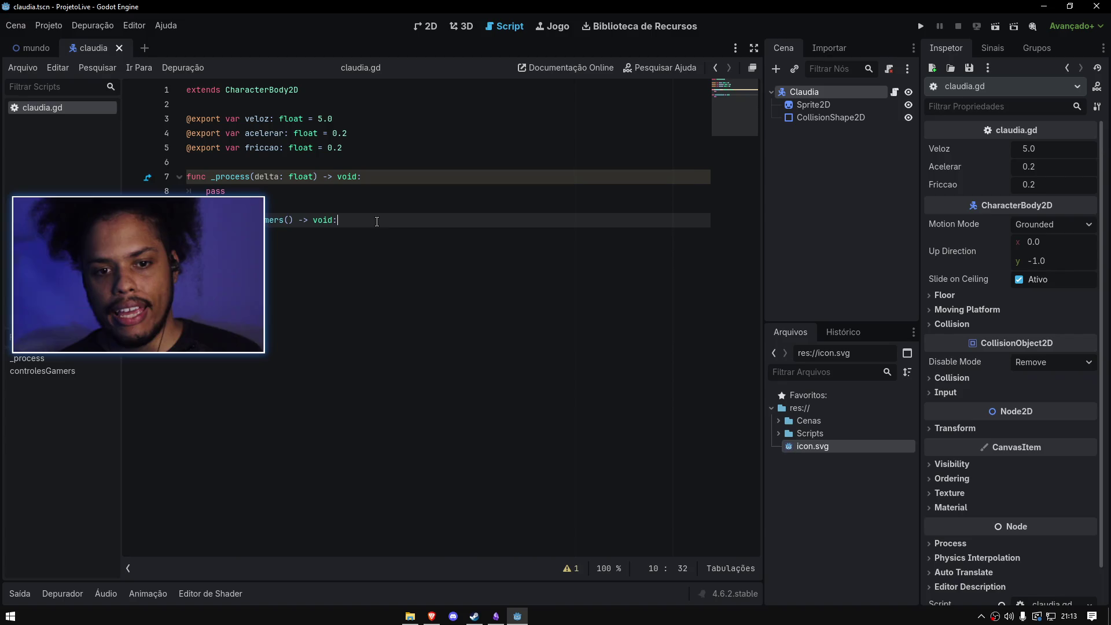
key("Return")
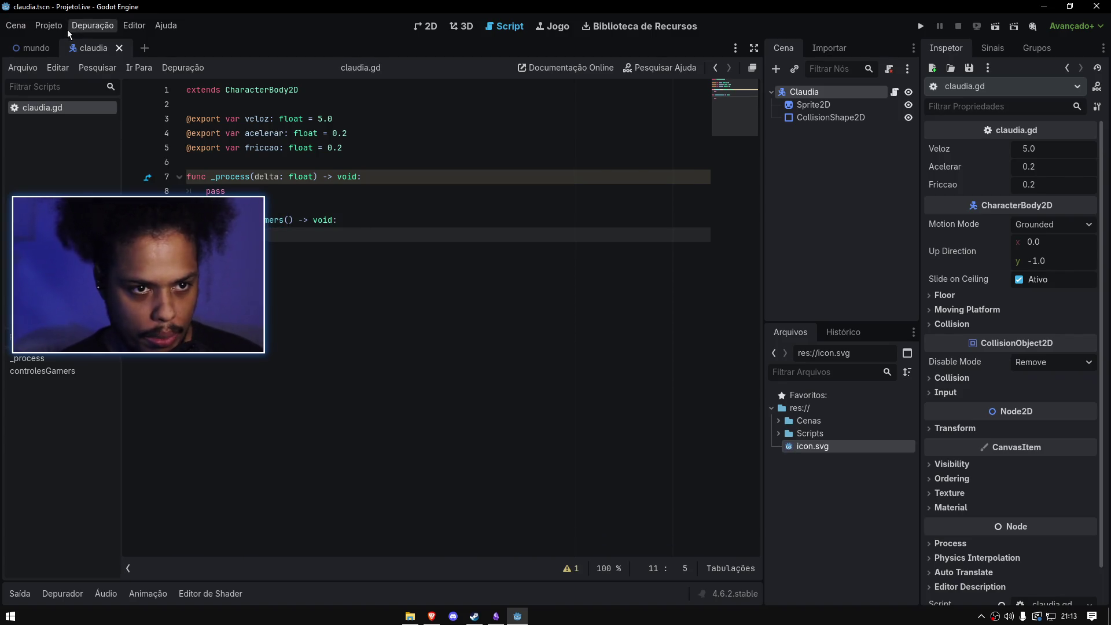
left_click(56, 26)
- In Project Settings' Input Map, add test actions w, a, s and d
left_click(85, 47)
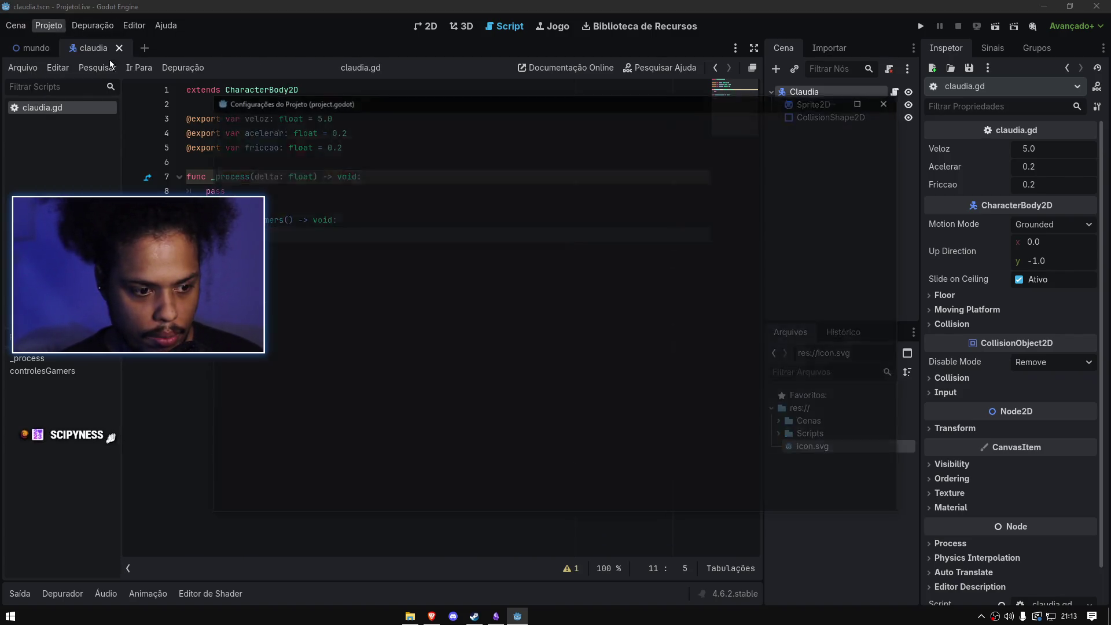
left_click(317, 127)
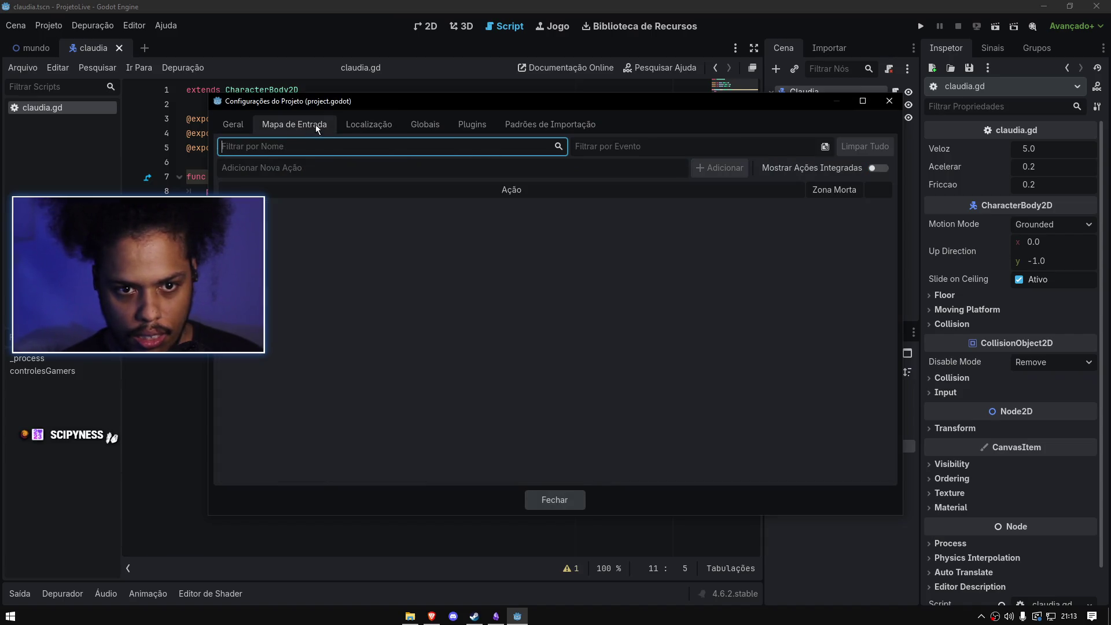
left_click(401, 163)
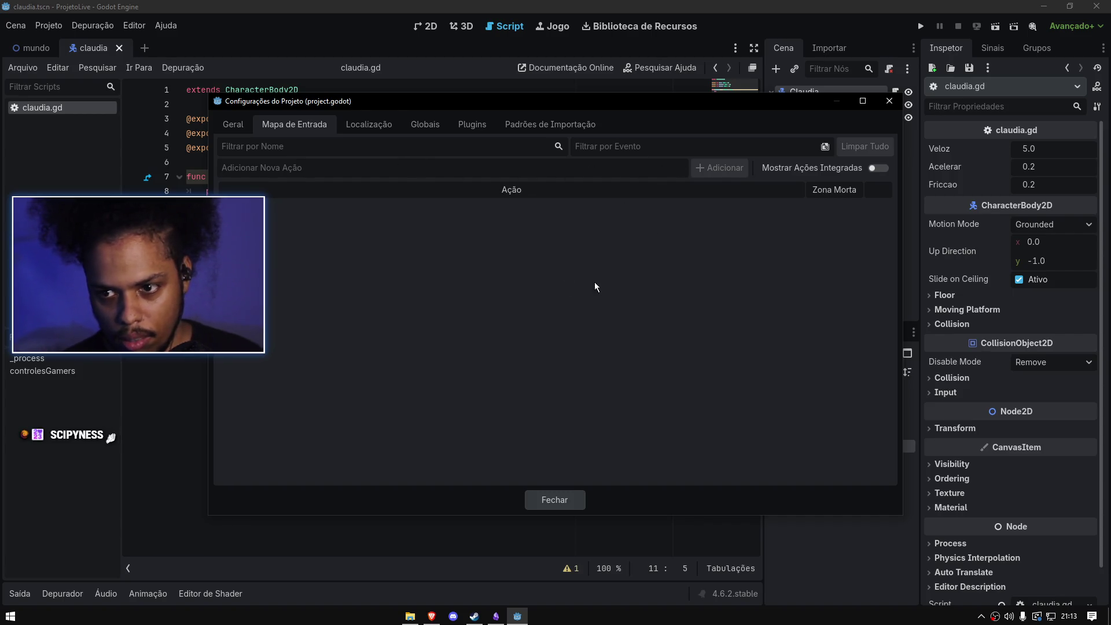
left_click(349, 168)
type("w")
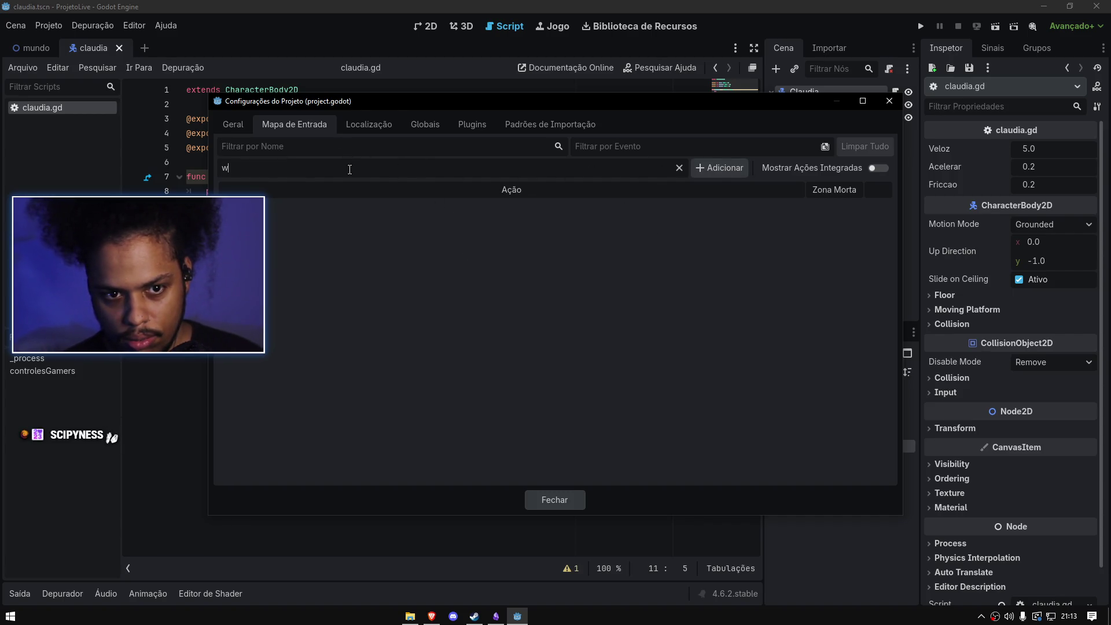
key("Return")
type("a")
key("Return")
type("s")
key("Return")
type("d")
key("Return")
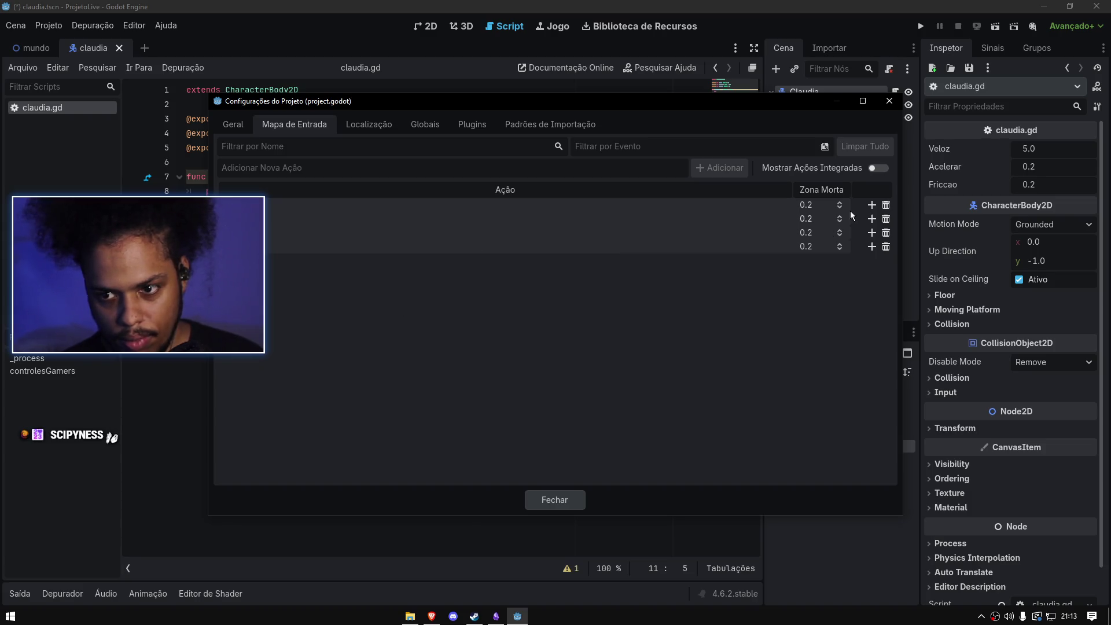
- Try binding W to the w action, cancel, and delete the four test actions
left_click(872, 205)
key("w")
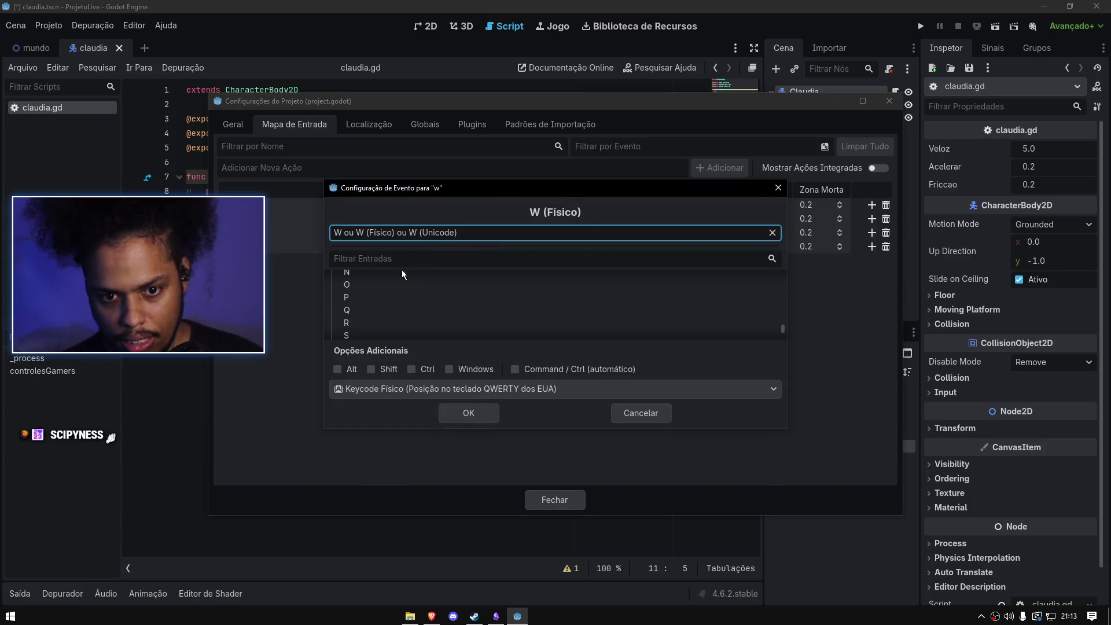
left_click(646, 415)
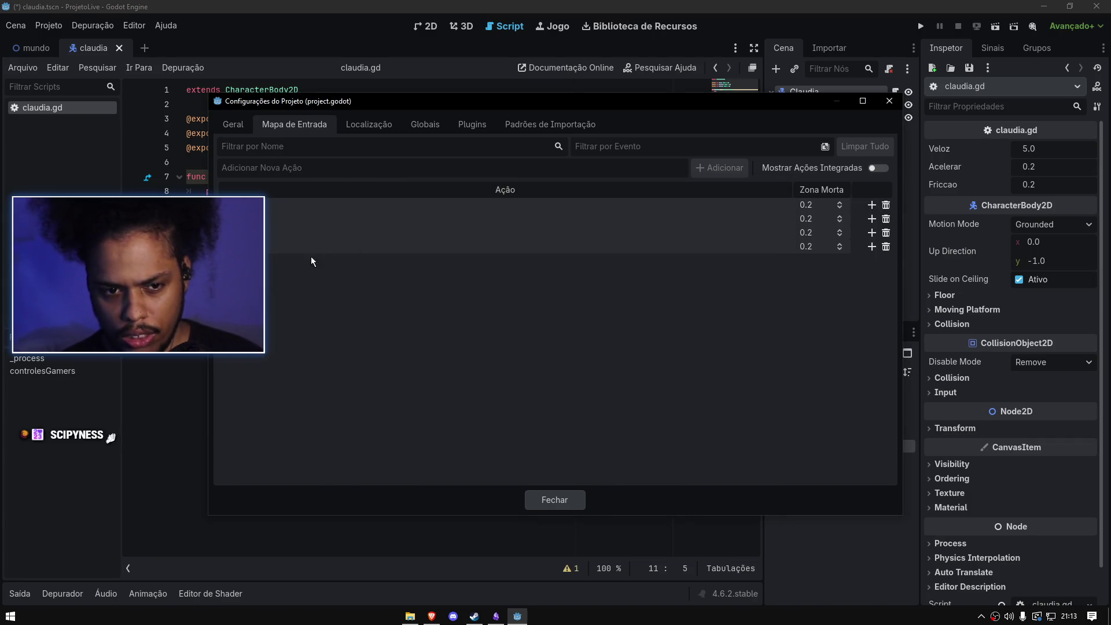
left_click(886, 204)
left_click(886, 205)
left_click(886, 205)
left_click(886, 205)
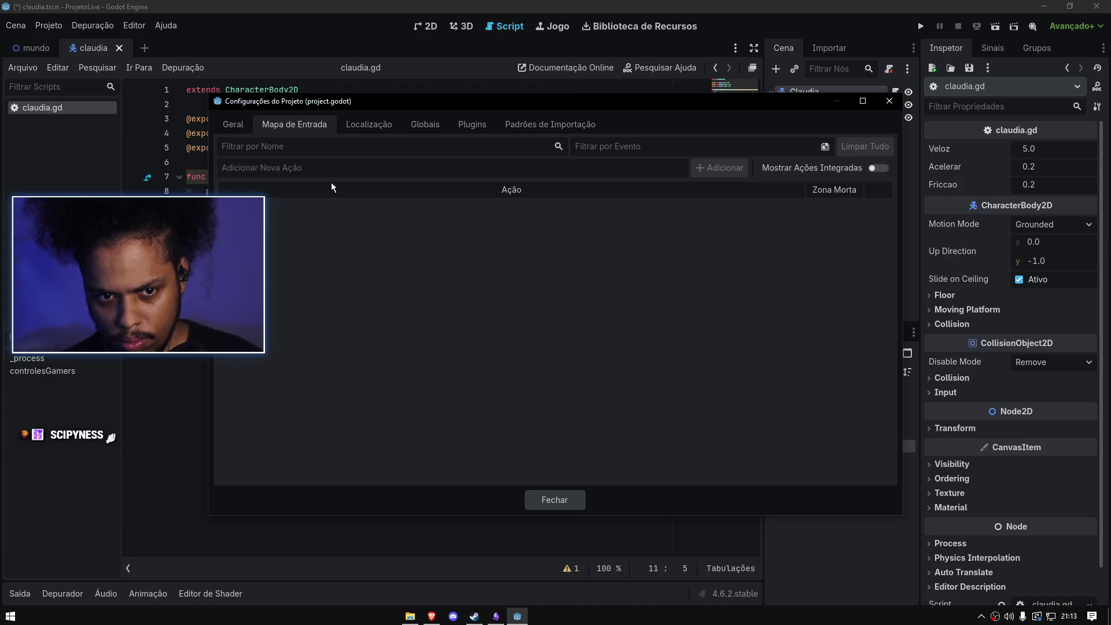
left_click(335, 170)
- Add the input actions Cima, Baixo, Esquerda and Direita
type("Cima")
key("Return")
type("Baixo")
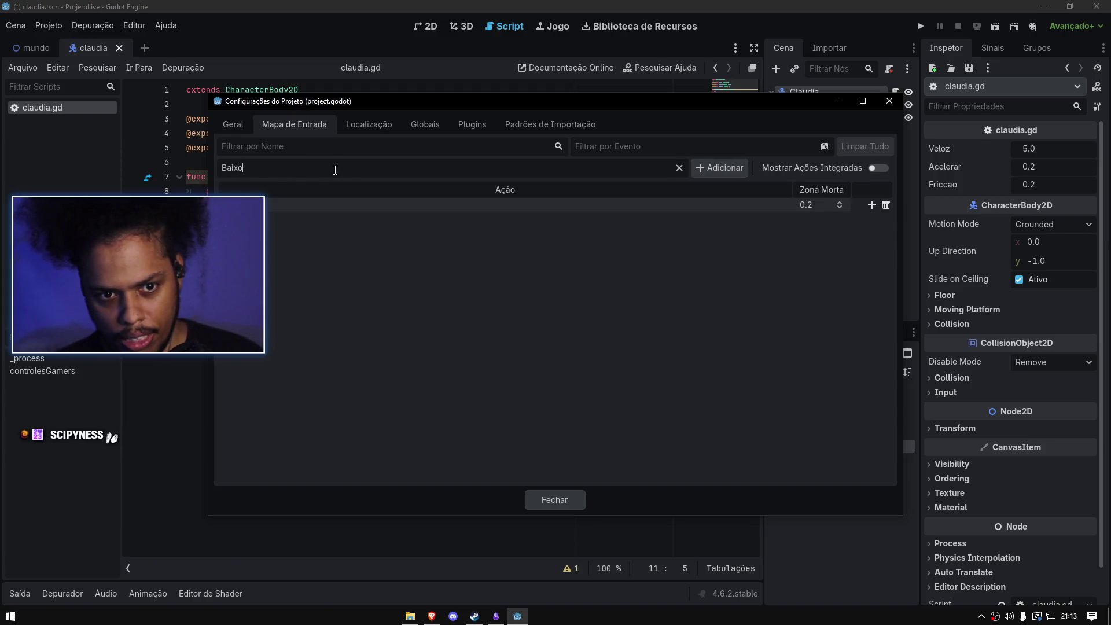
key("Return")
type("Esqe")
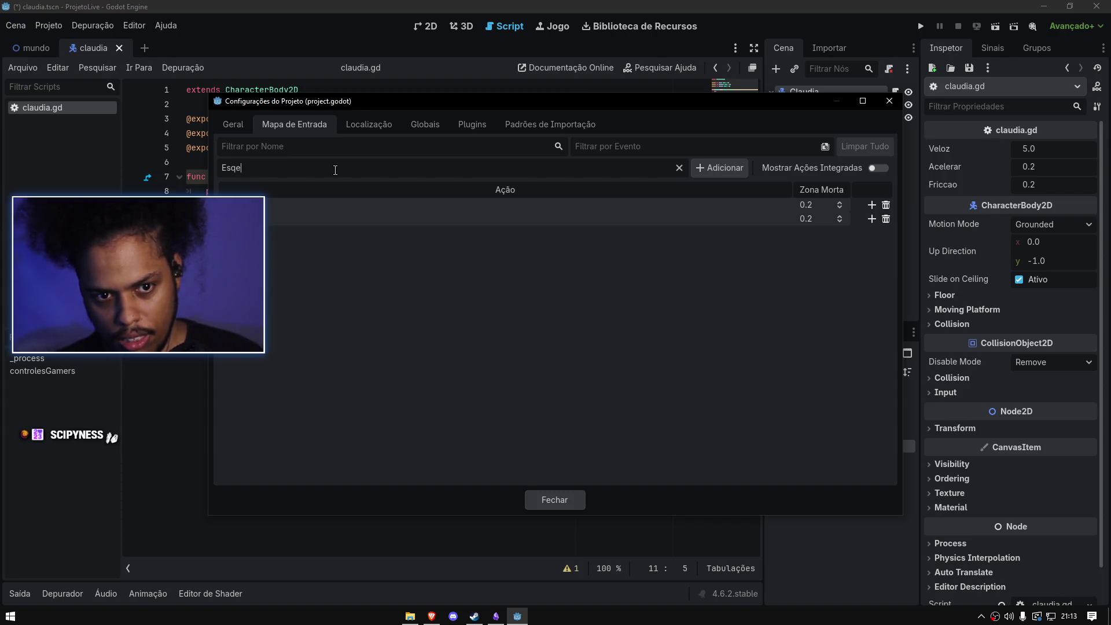
type("rda")
key("Return")
type("Direita")
key("Return")
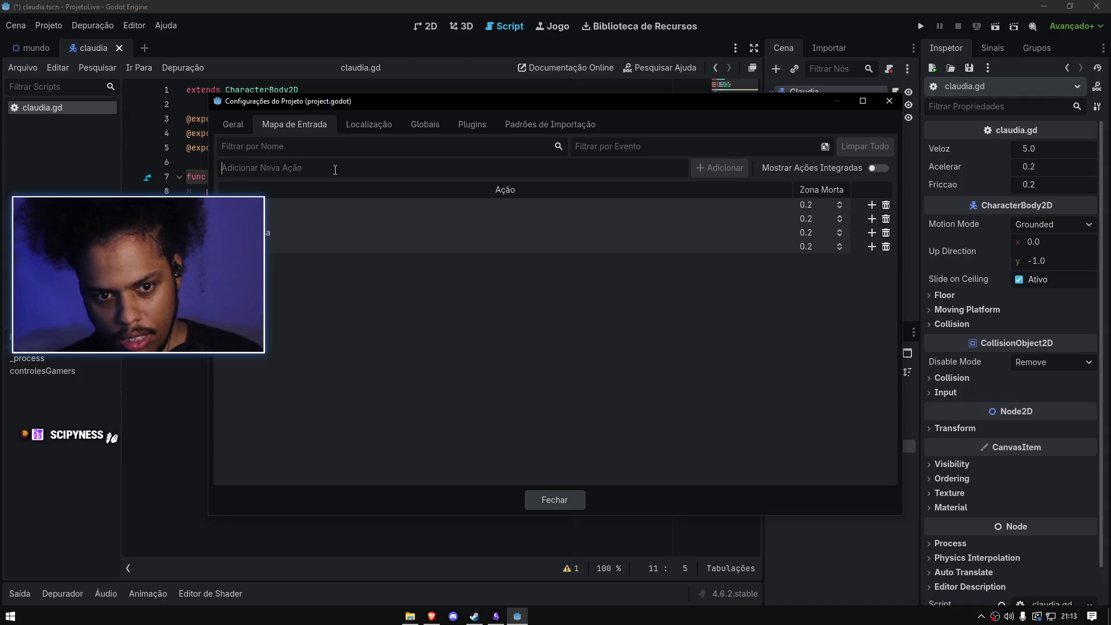
- Bind the W key to Cima and the S key to Baixo
left_click(874, 217)
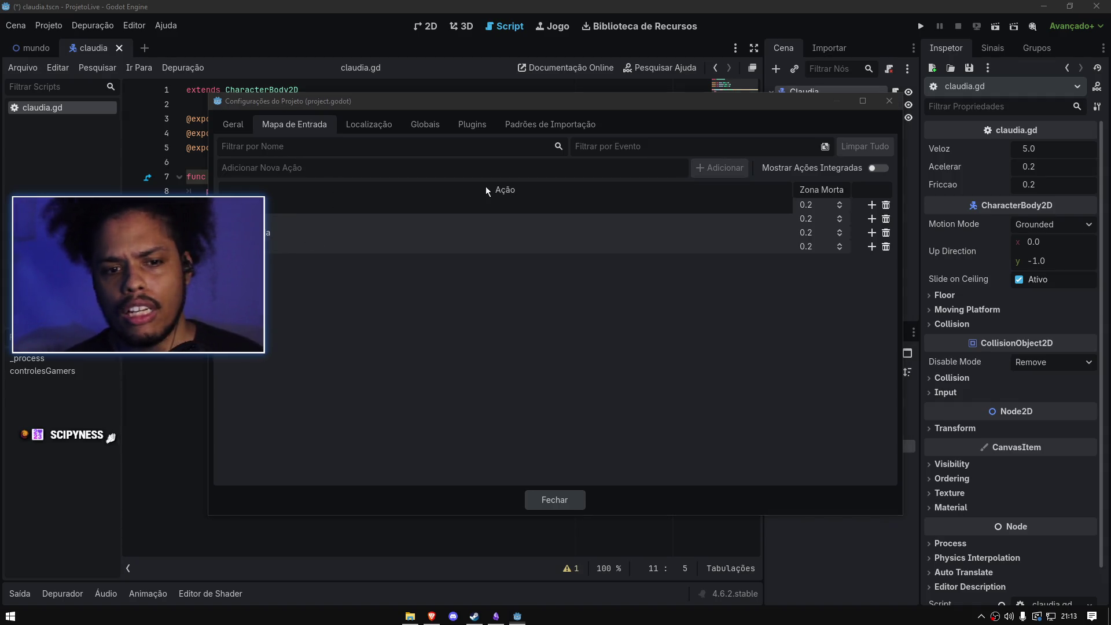
left_click(873, 205)
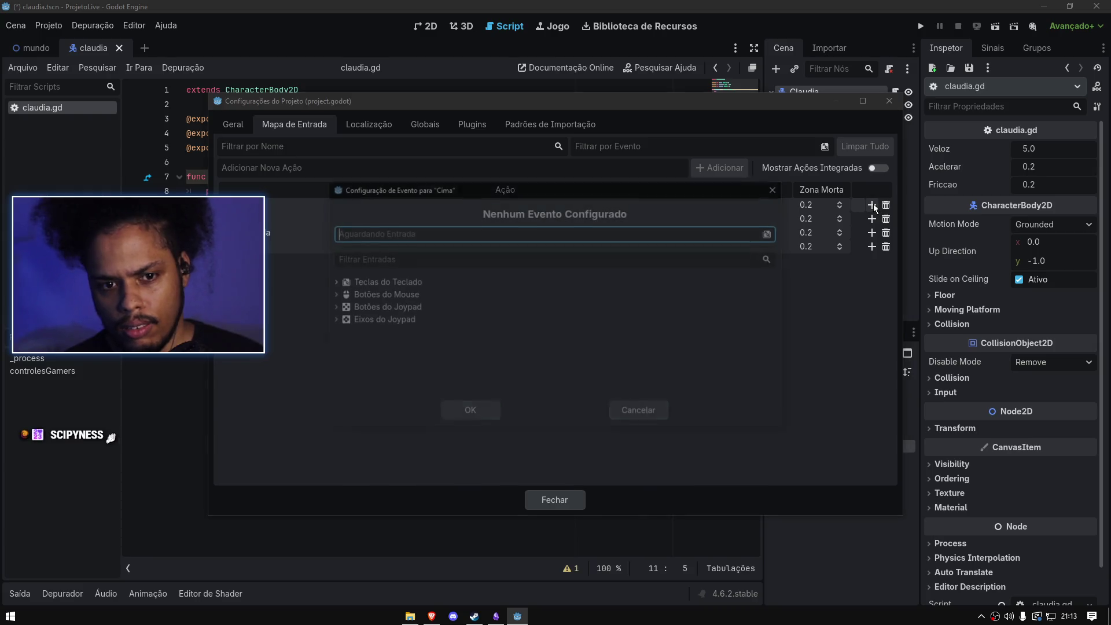
key("Return")
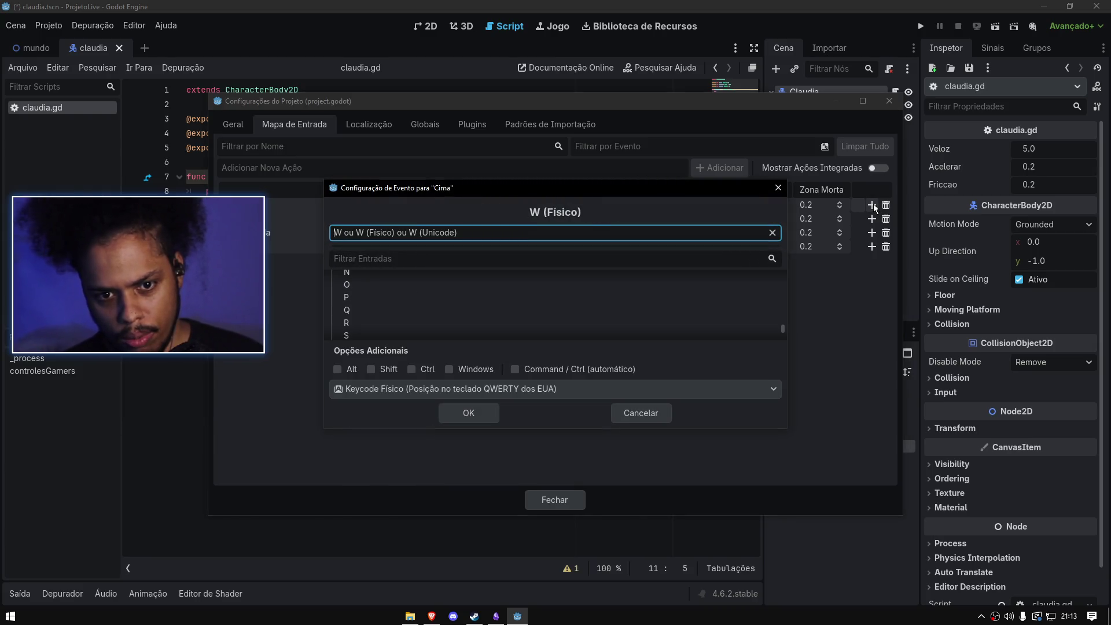
key("w")
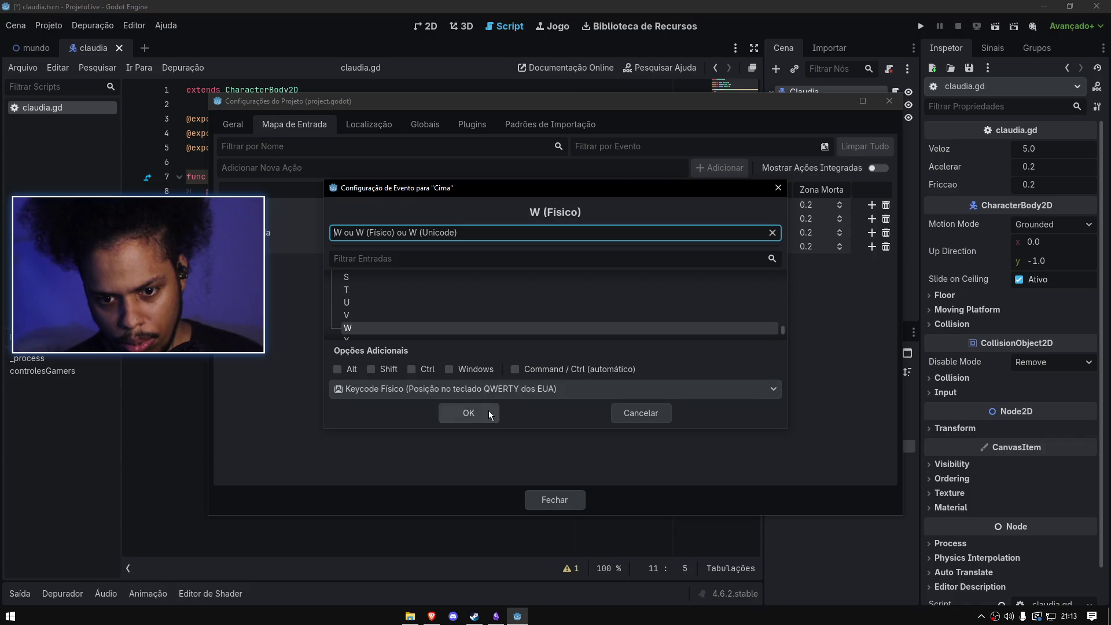
left_click(469, 413)
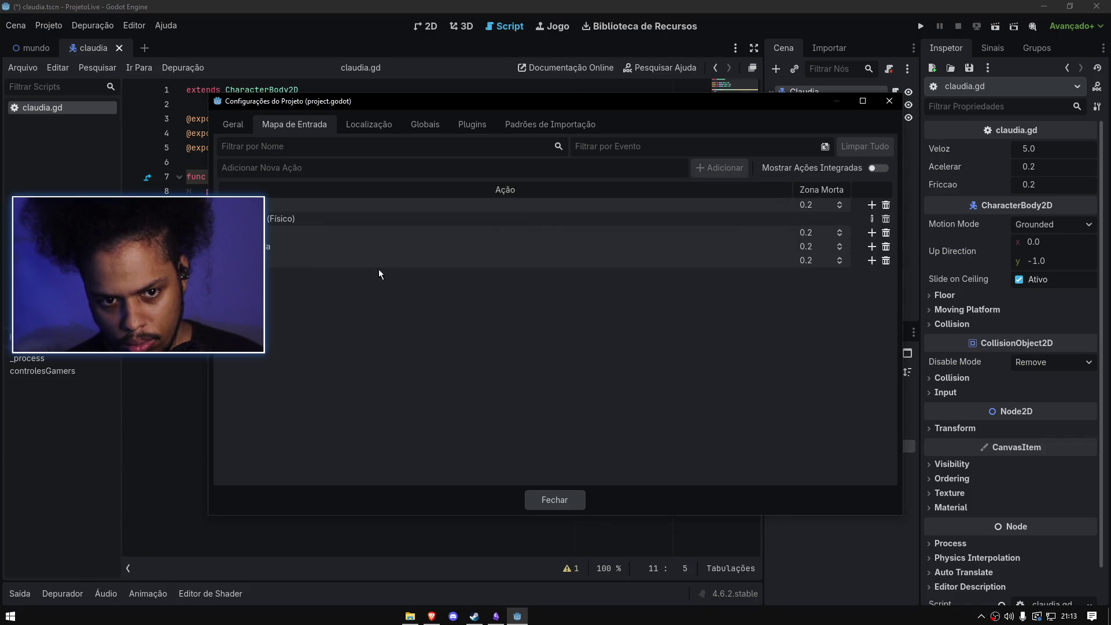
left_click(872, 233)
key("s")
left_click(461, 417)
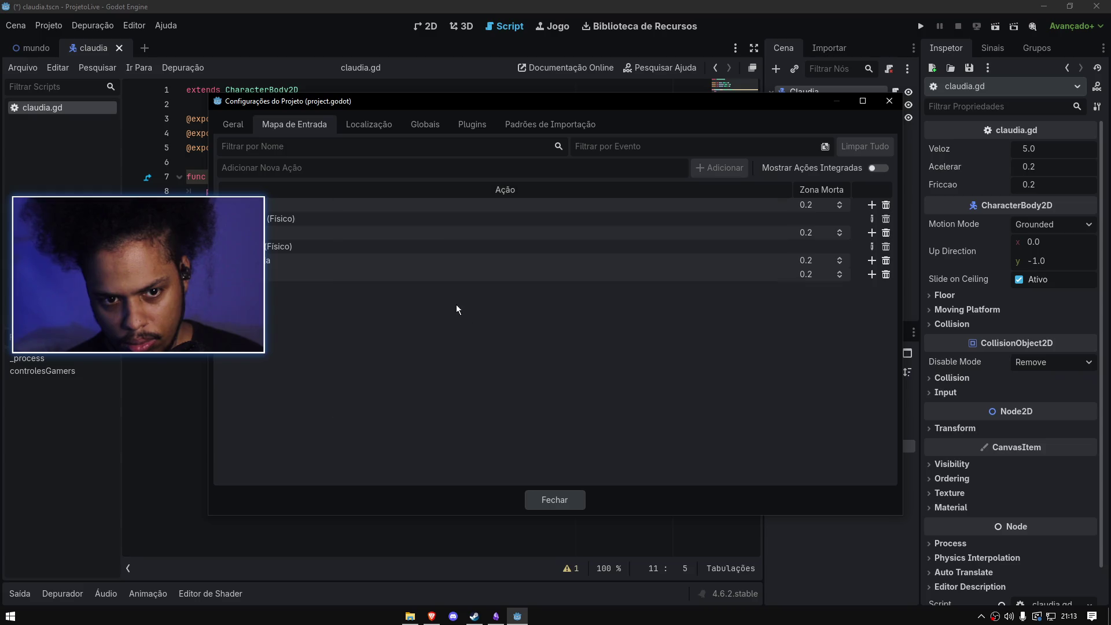
- Bind A to Esquerda and D to Direita, then close Project Settings
left_click(872, 261)
key("a")
left_click(490, 410)
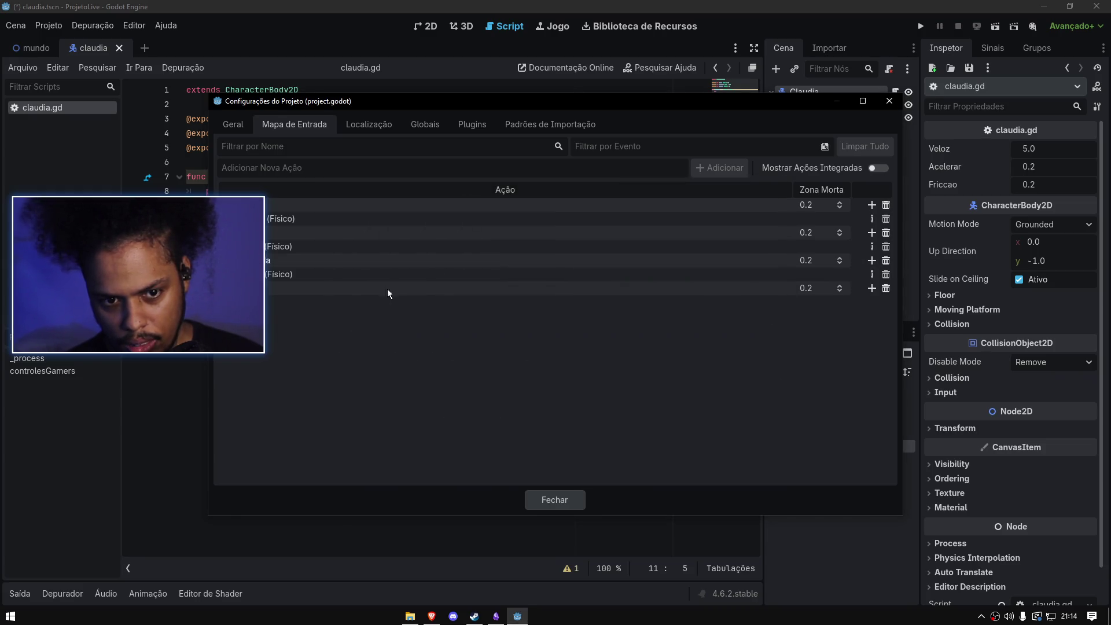
left_click(872, 288)
key("d")
left_click(461, 412)
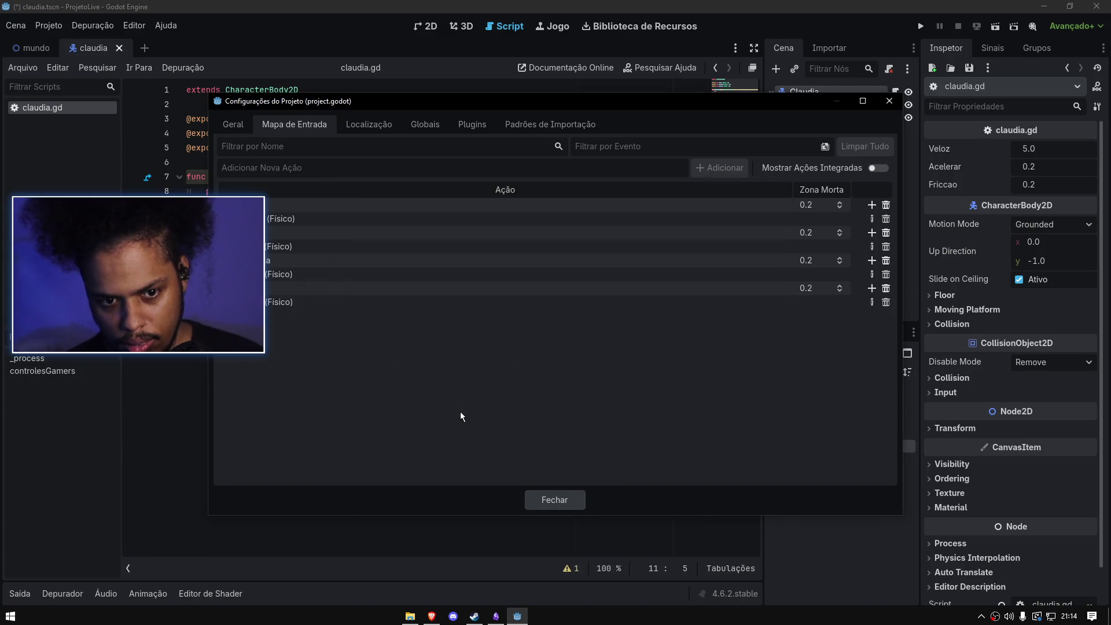
left_click(554, 499)
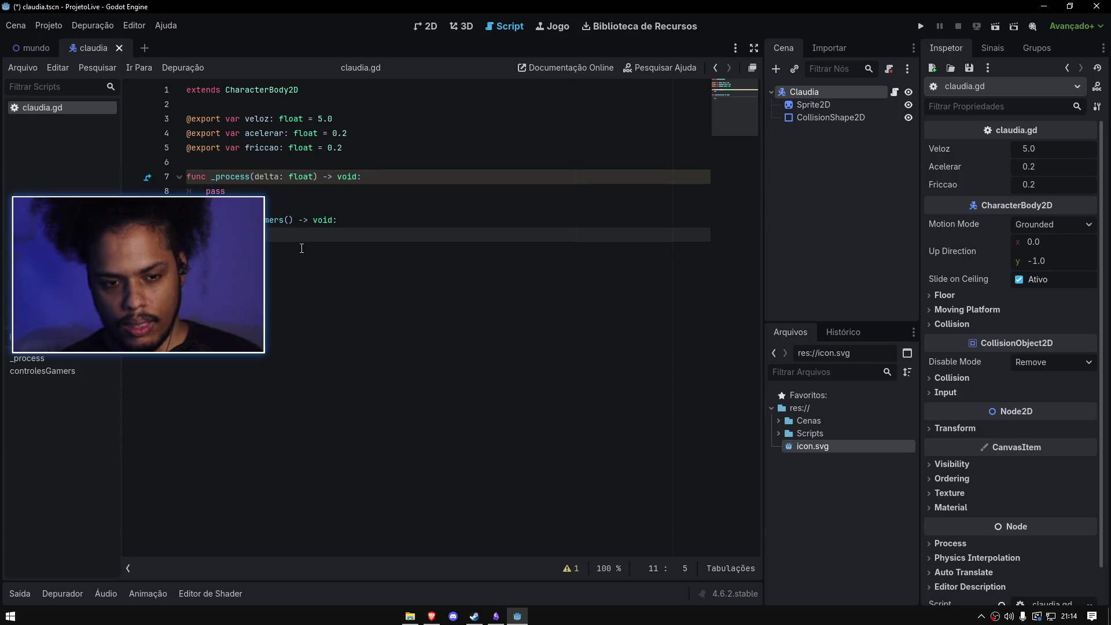
- Try typing an Input parameter in controlesGamers(), then clear it and start a new line
left_click(295, 219)
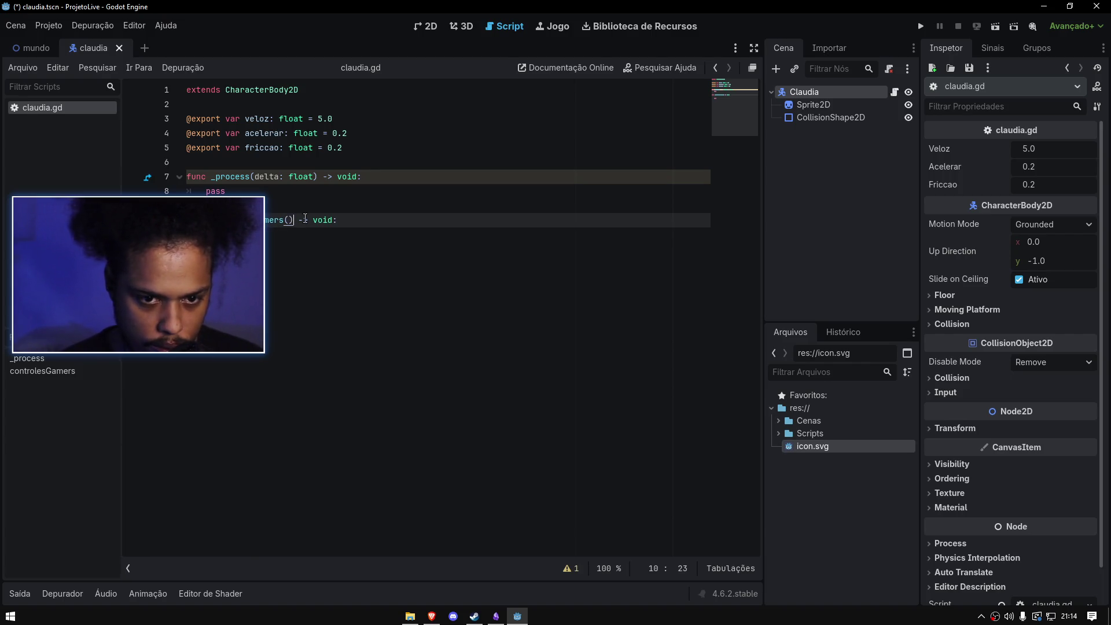
type("In")
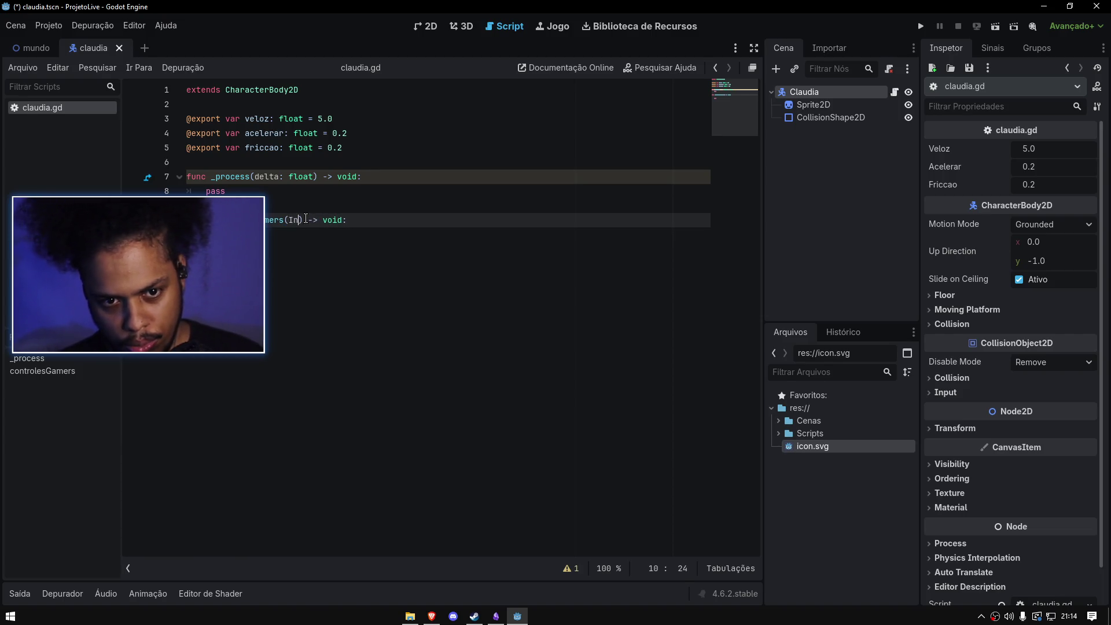
type("put")
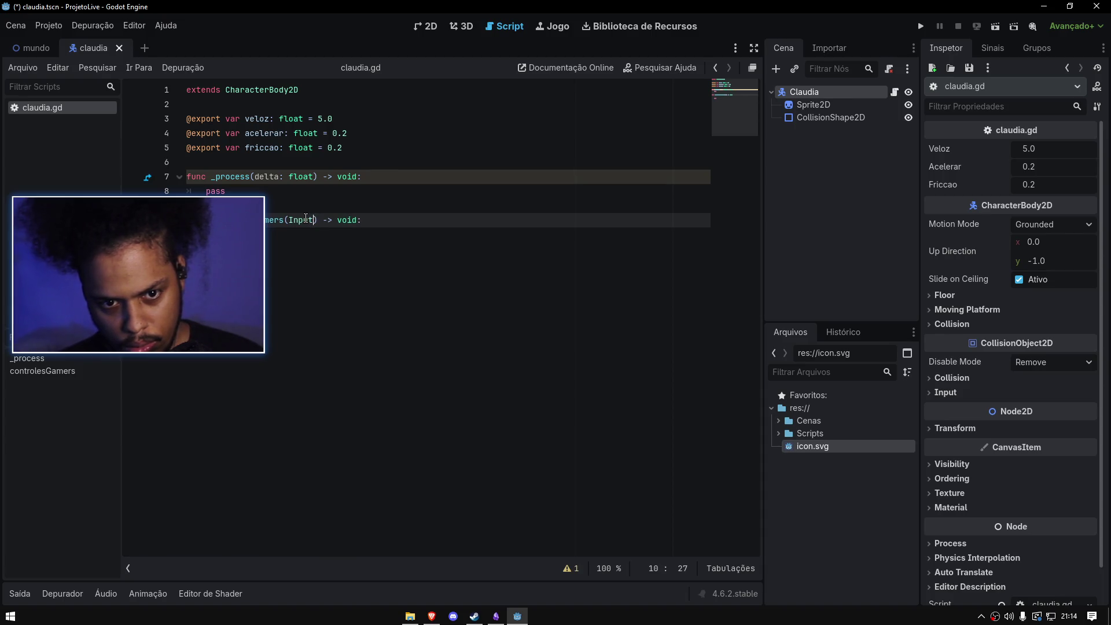
type(":")
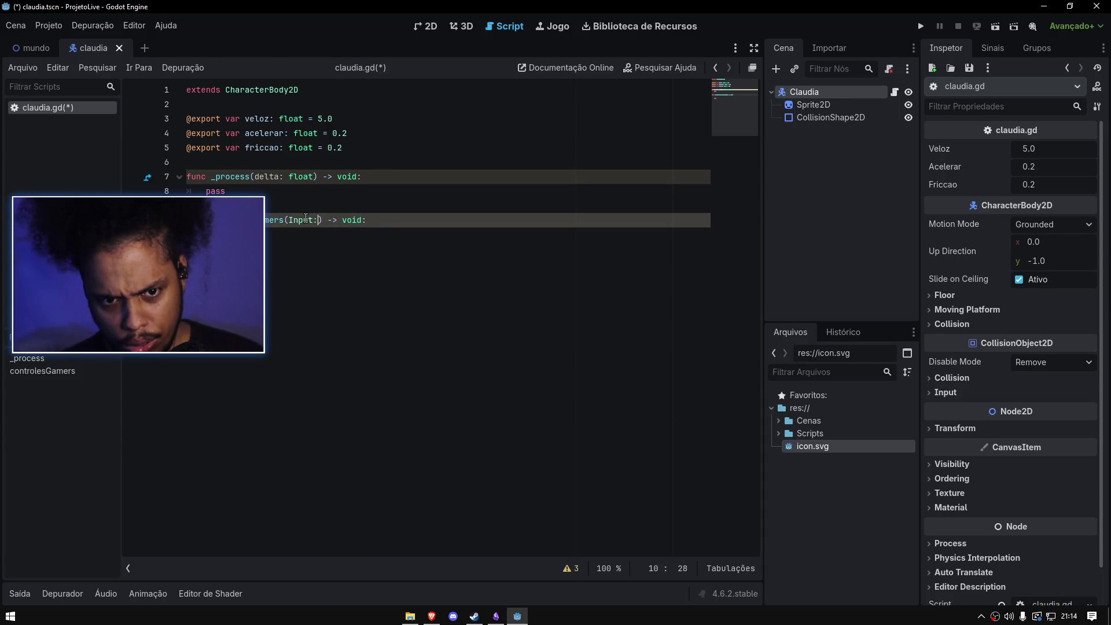
key("BackSpace")
key("BackSpace")
key("BackSpace")
type("Ev")
key("BackSpace")
key("BackSpace")
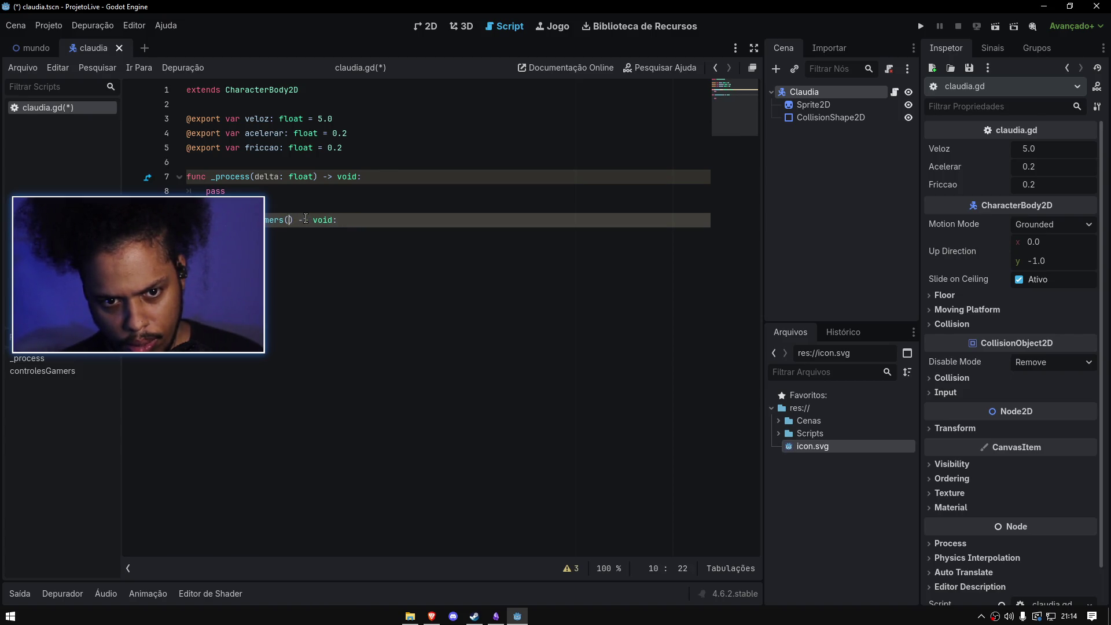
key("End")
key("Return")
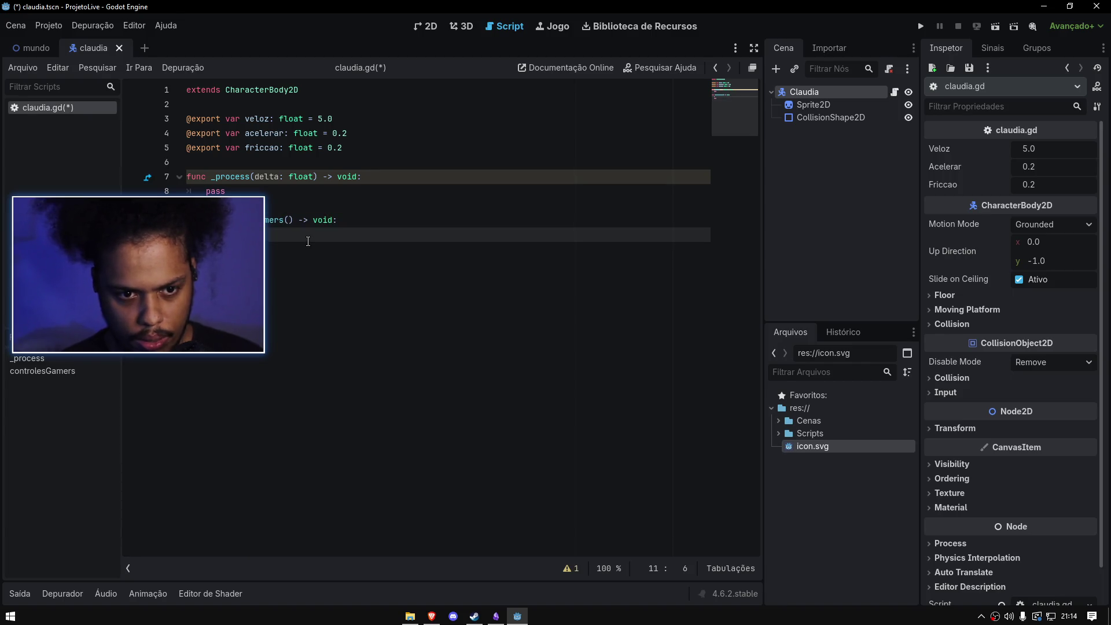
- Move InputEvent into the controlesGamers() parentheses and save claudia.gd
type("ar ")
type("nput")
key("shift+Home")
key("ctrl+x")
left_click(288, 220)
key("ctrl+v")
left_click(391, 242)
key("ctrl+s")
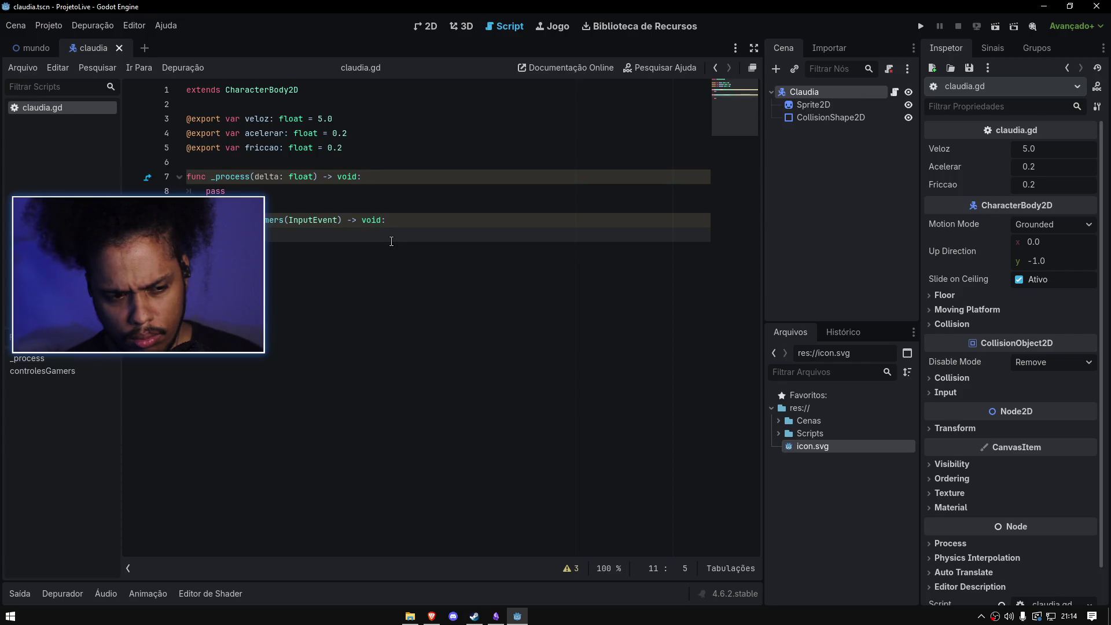
key("Return")
key("Return")
key("BackSpace")
key("BackSpace")
key("BackSpace")
key("ctrl+s")
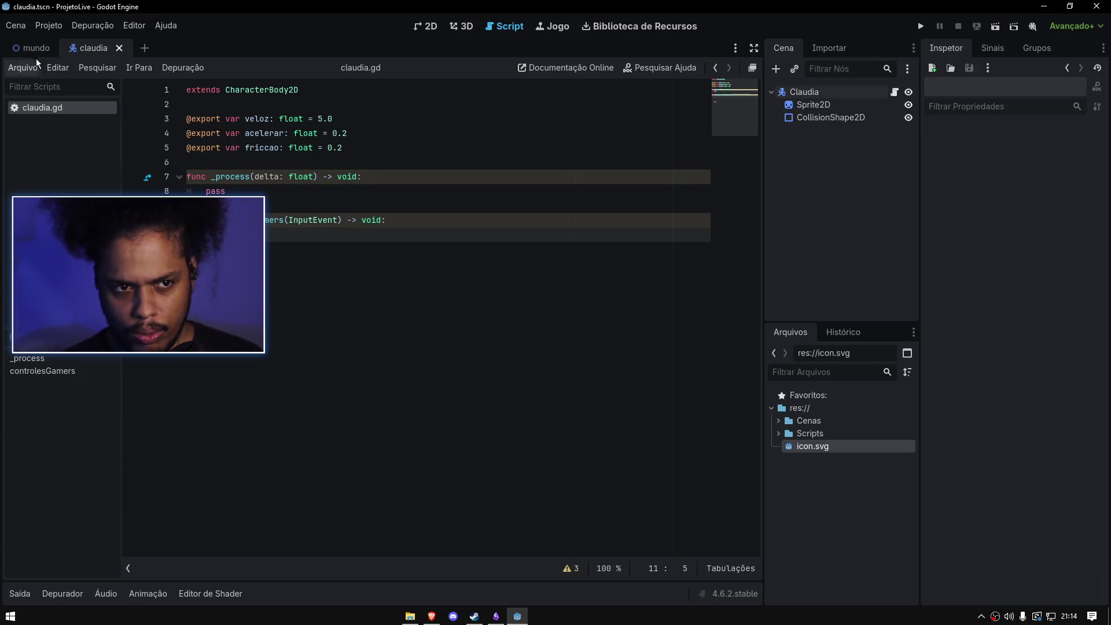
- Create a CharacterBody2D scene in a new tab and attach a new character_body_2d.gd script
left_click(145, 48)
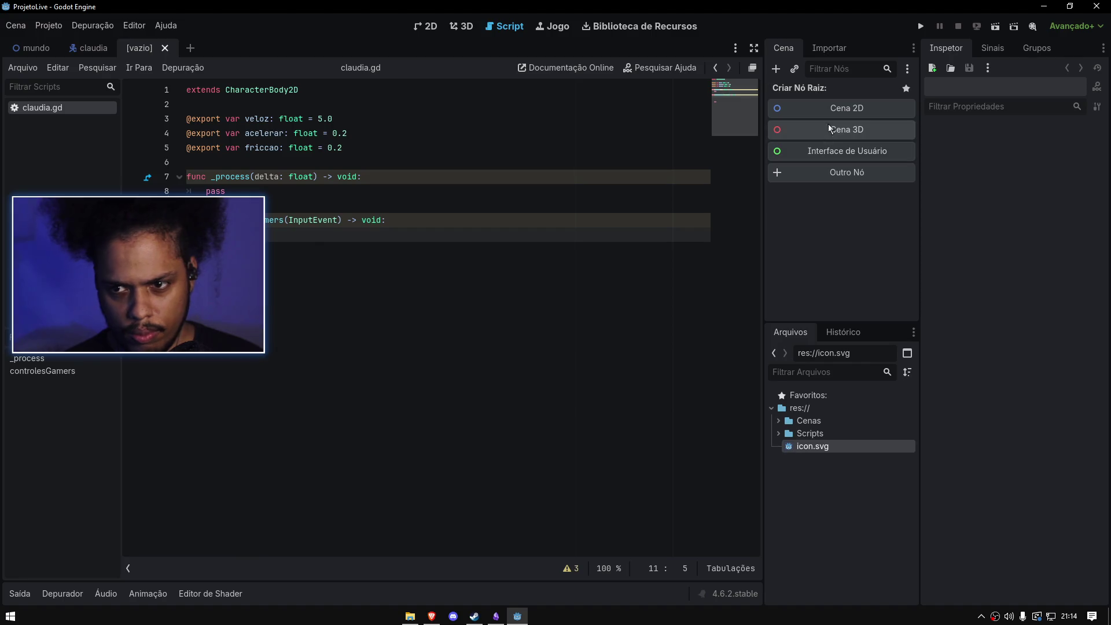
left_click(840, 109)
key("ctrl+z")
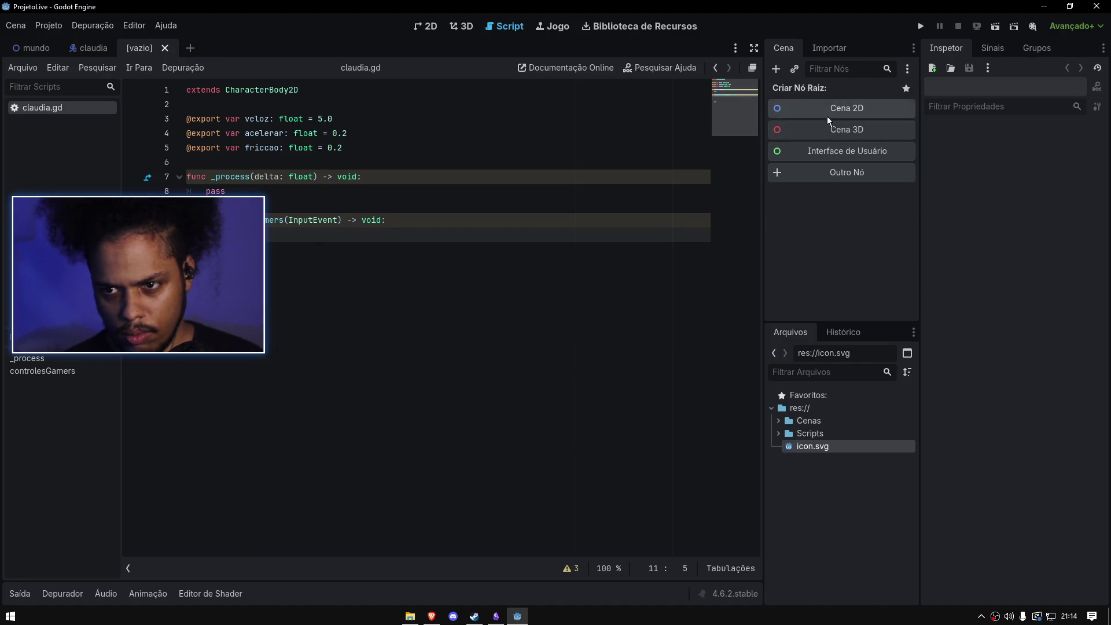
left_click(790, 172)
left_click(349, 356)
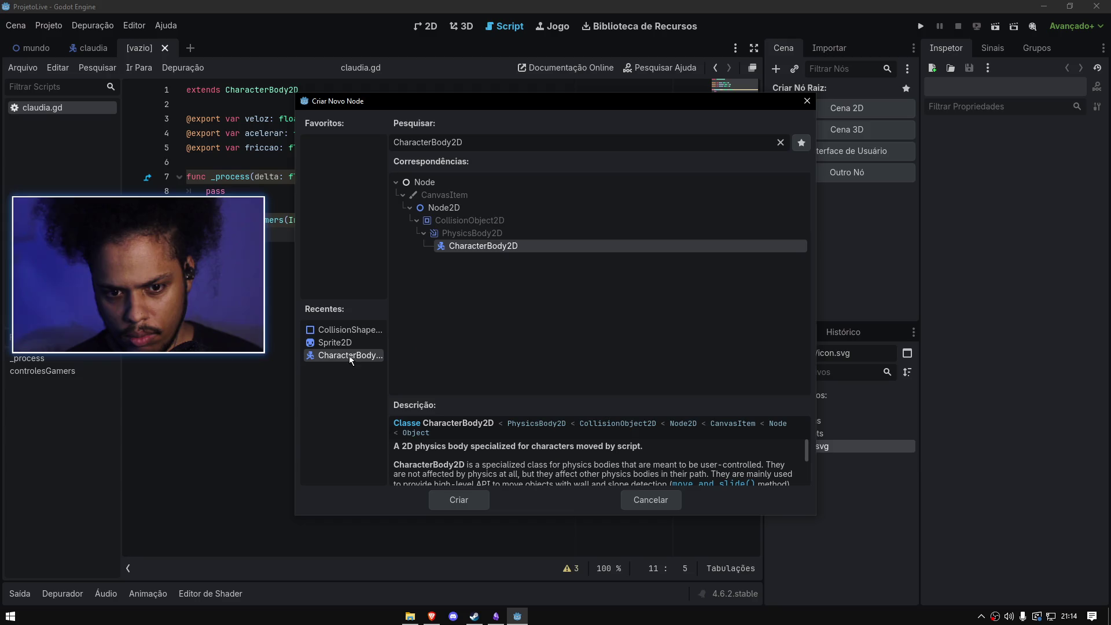
left_click(478, 501)
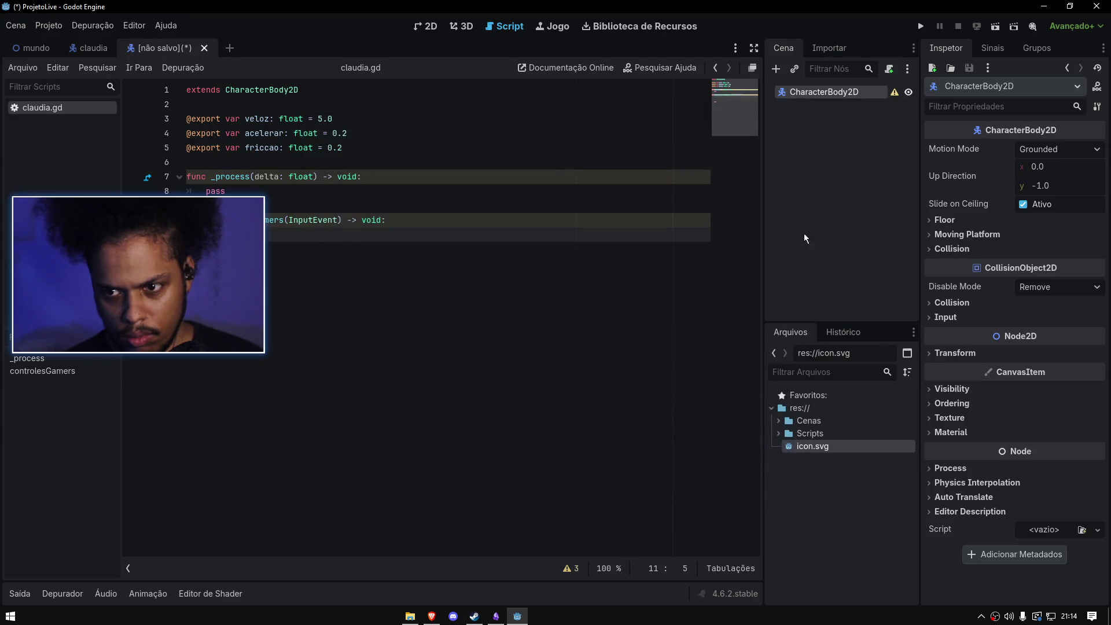
left_click(889, 69)
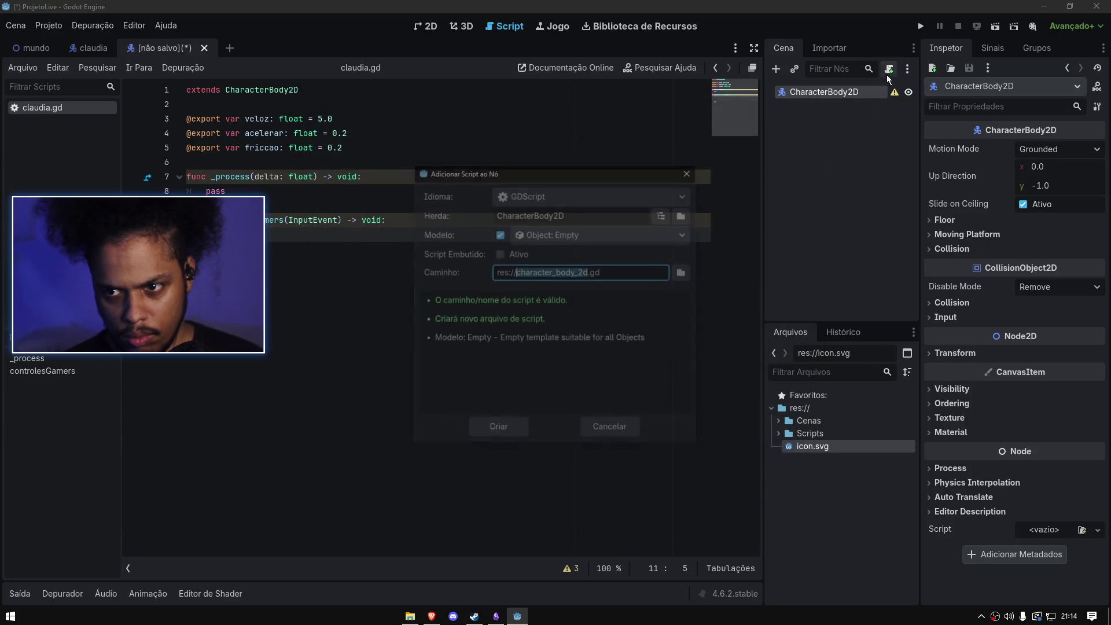
left_click(511, 434)
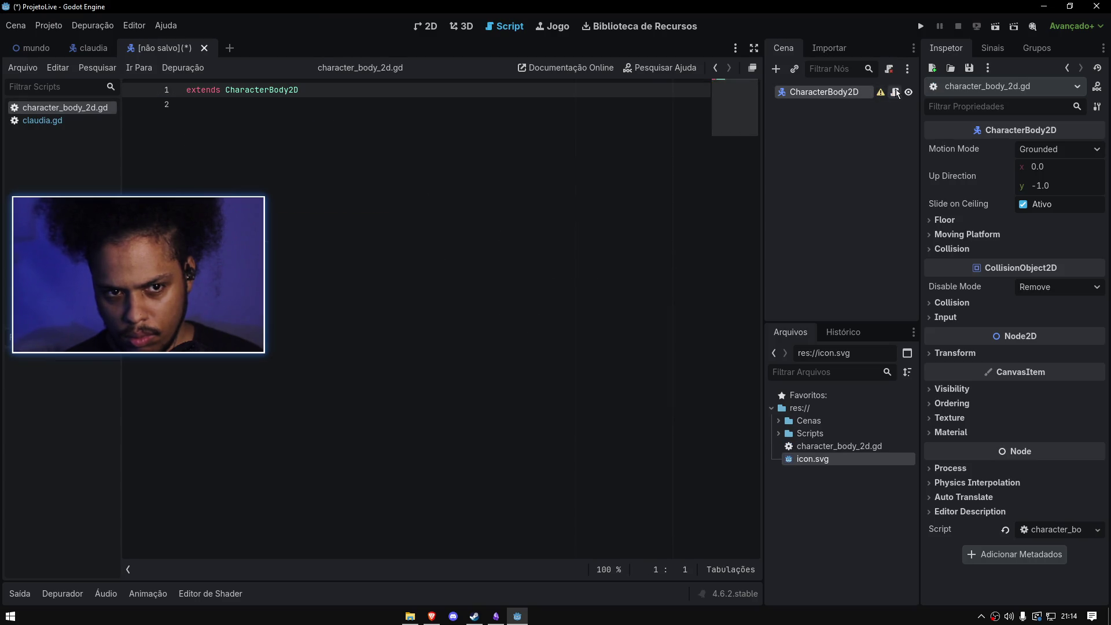
- Close the test scene without saving, delete character_body_2d.gd, and open a new scene tab
left_click(203, 47)
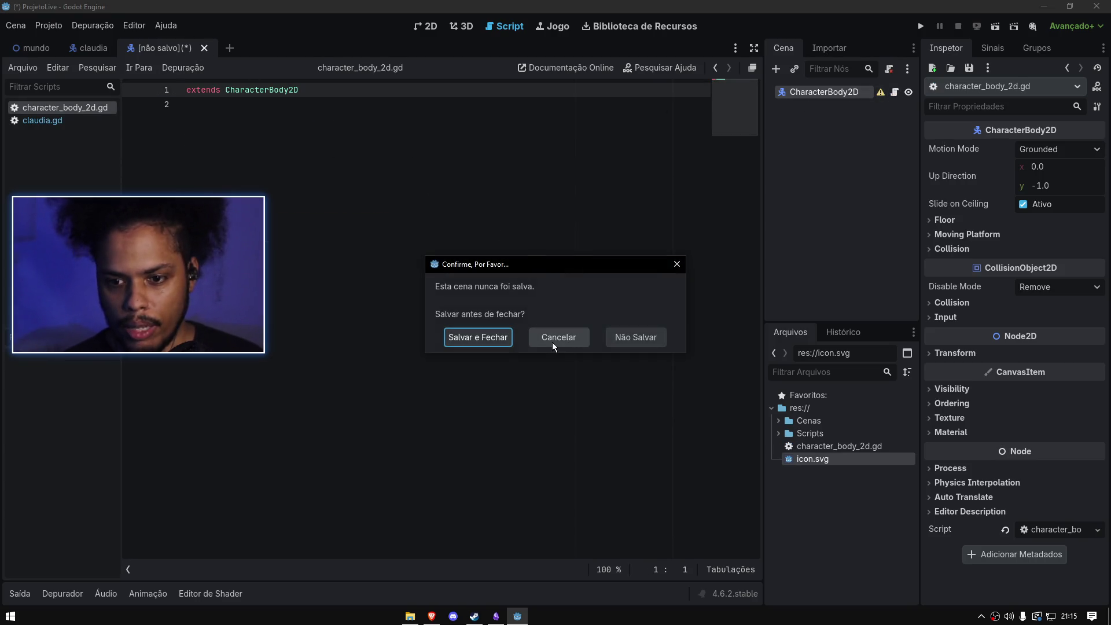
left_click(637, 338)
left_click(838, 446)
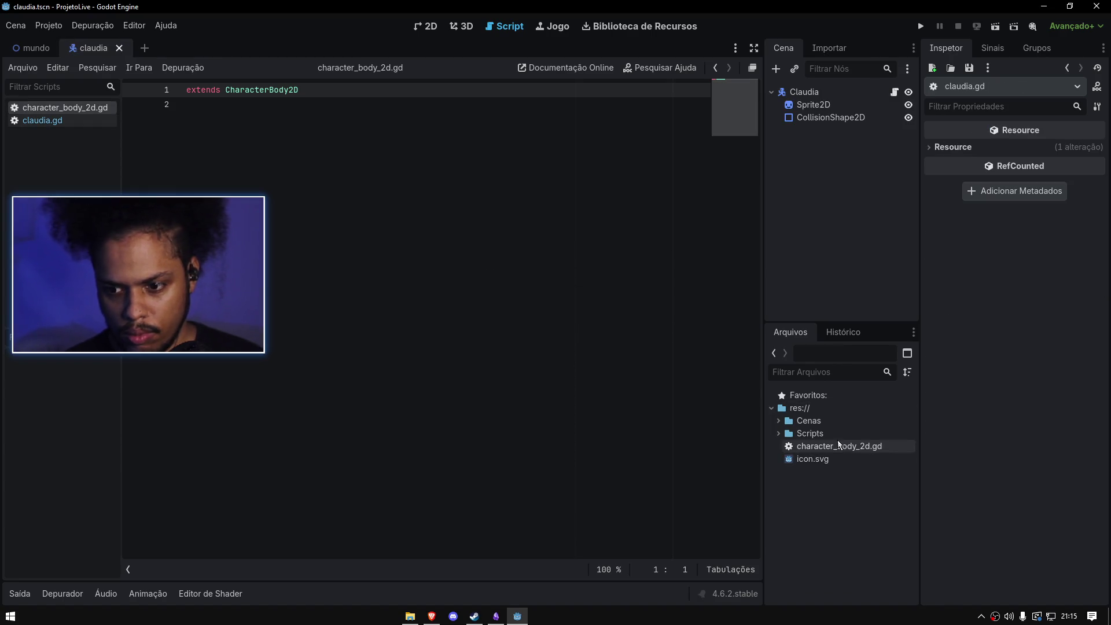
key("Delete")
key("Return")
left_click(780, 421)
left_click(779, 421)
left_click(146, 49)
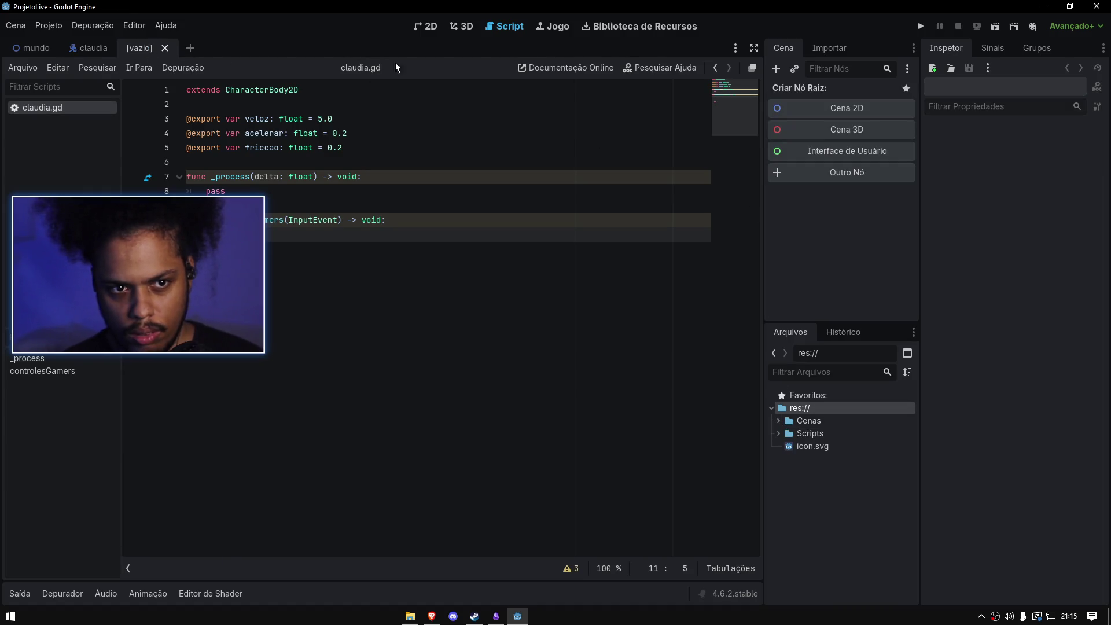
- Create a CharacterBody2D root with a Basic Movement template script and review its get_axis code
left_click(847, 172)
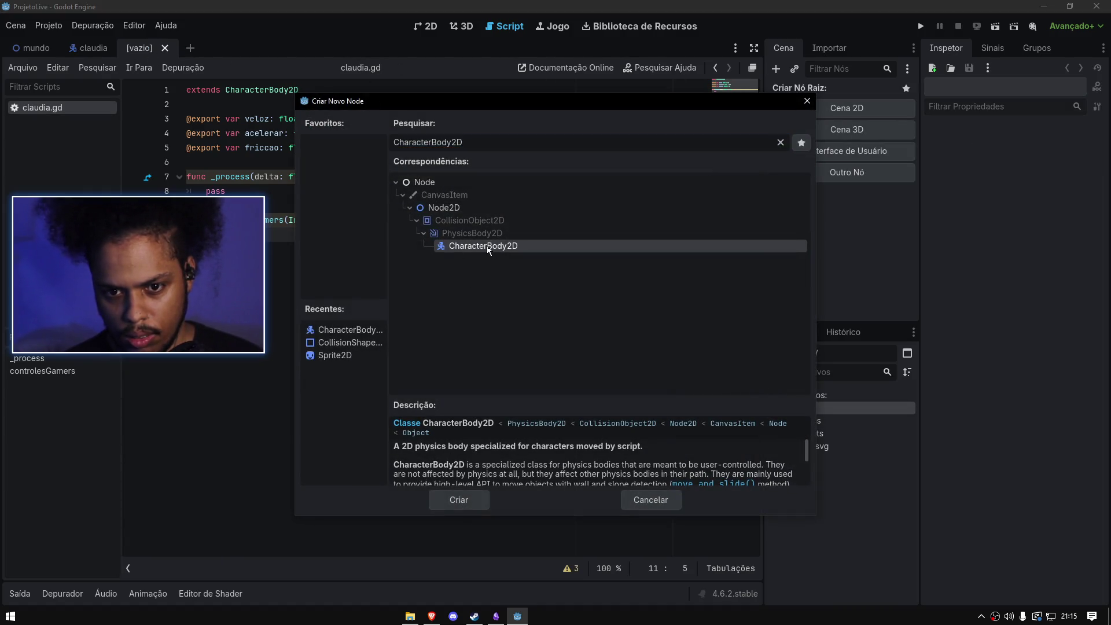
double_click(488, 250)
left_click(889, 68)
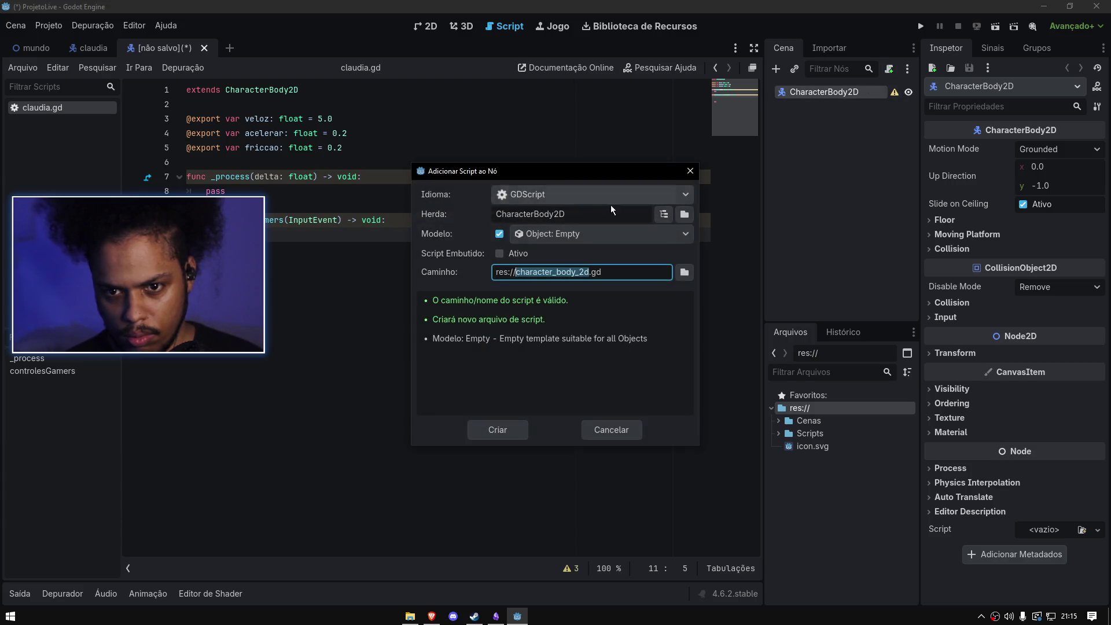
left_click(623, 237)
left_click(620, 269)
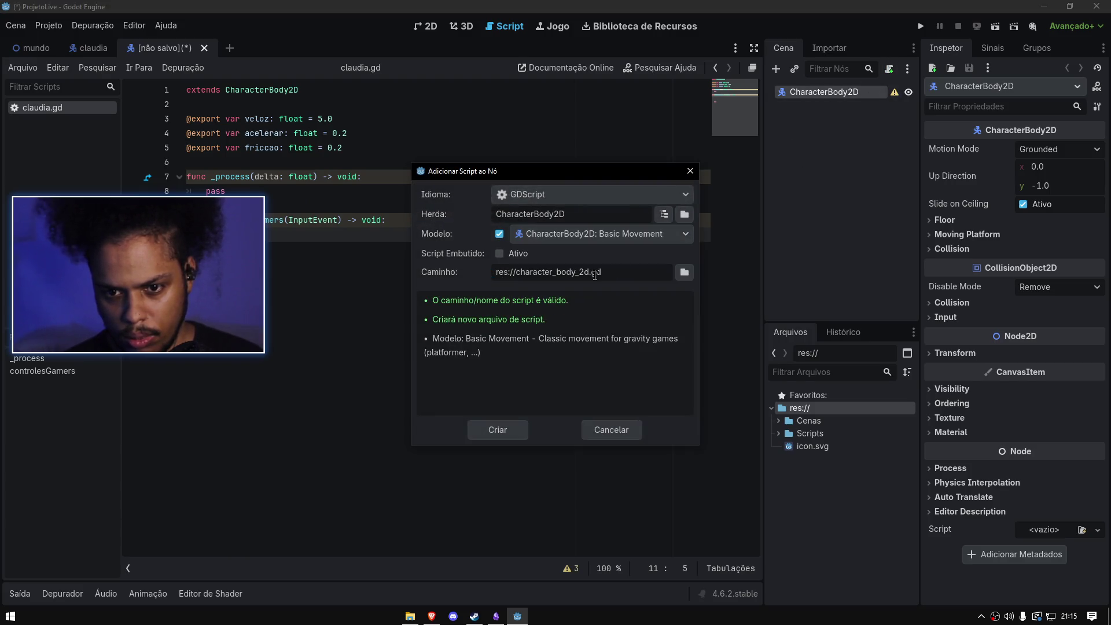
left_click(497, 429)
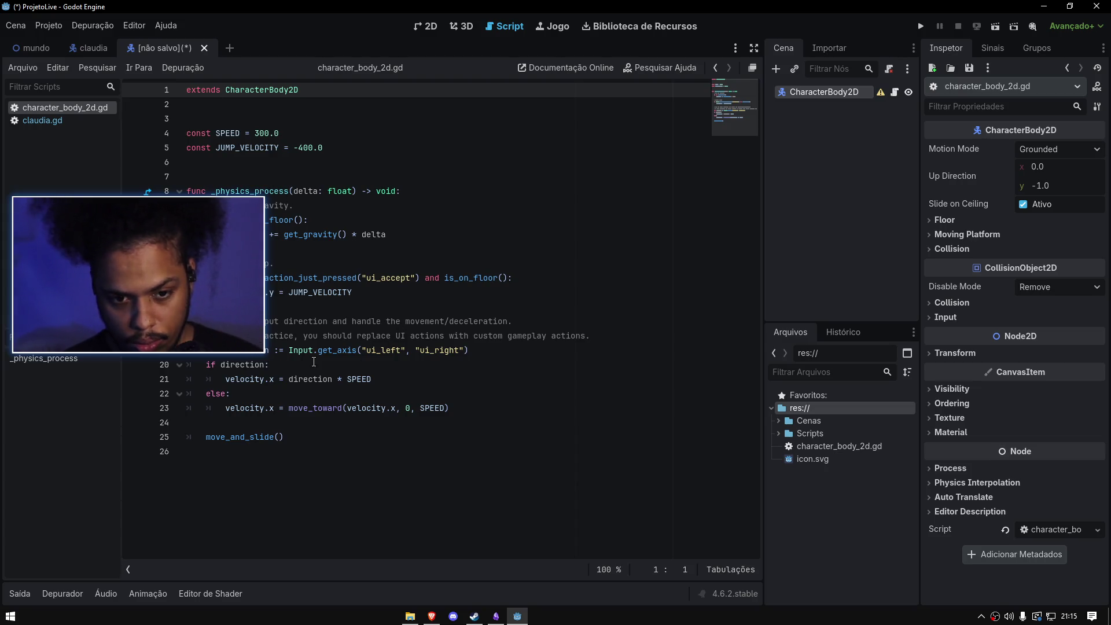
left_click(279, 351)
left_click(231, 393)
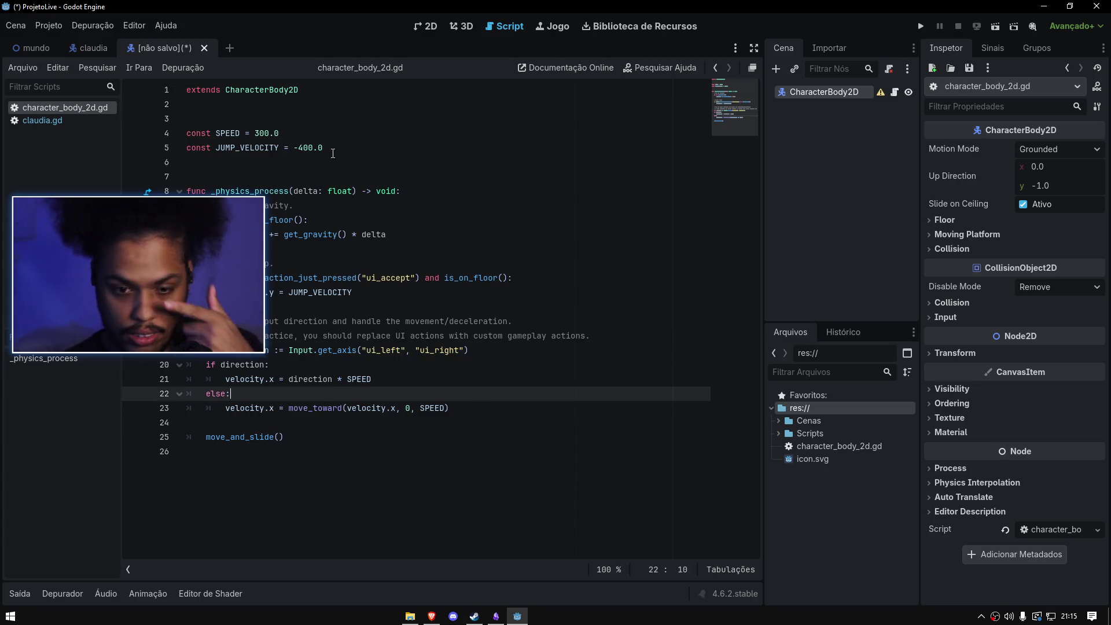
- Discard the template scene, delete character_body_2d.gd, and return to line 11 of claudia.gd
left_click(204, 48)
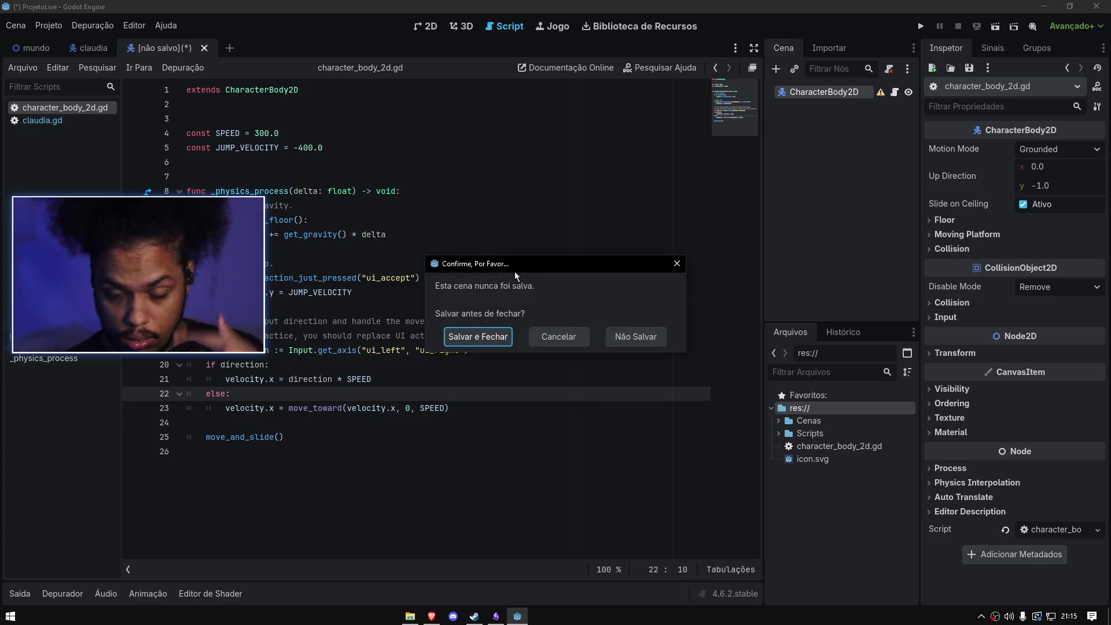
left_click(648, 335)
left_click(842, 446)
key("Delete")
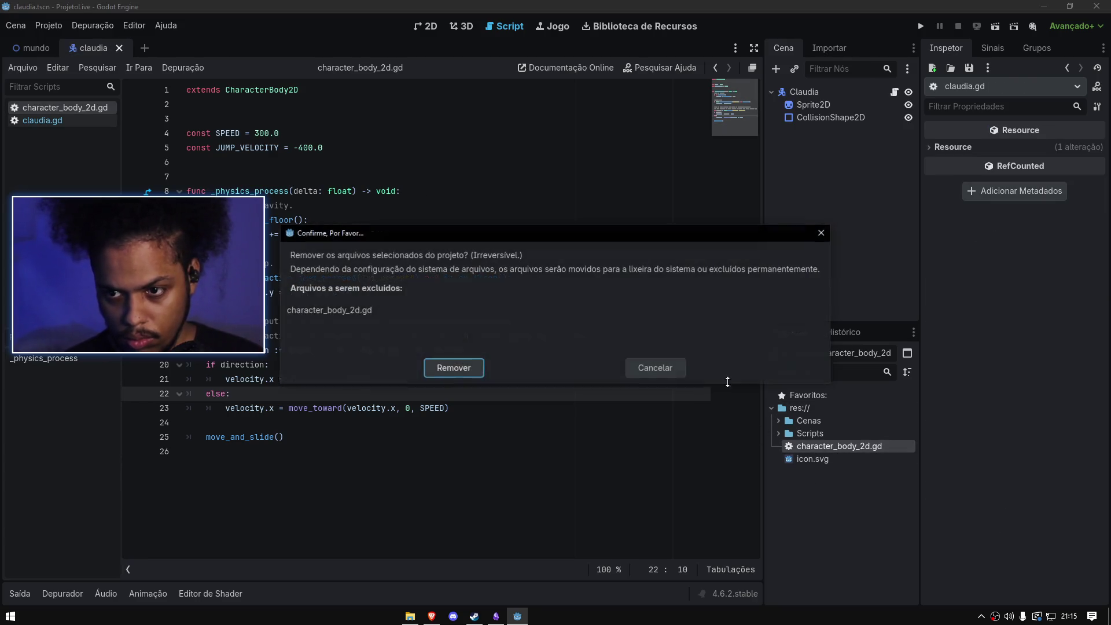
left_click(437, 367)
left_click(346, 251)
left_click(329, 235)
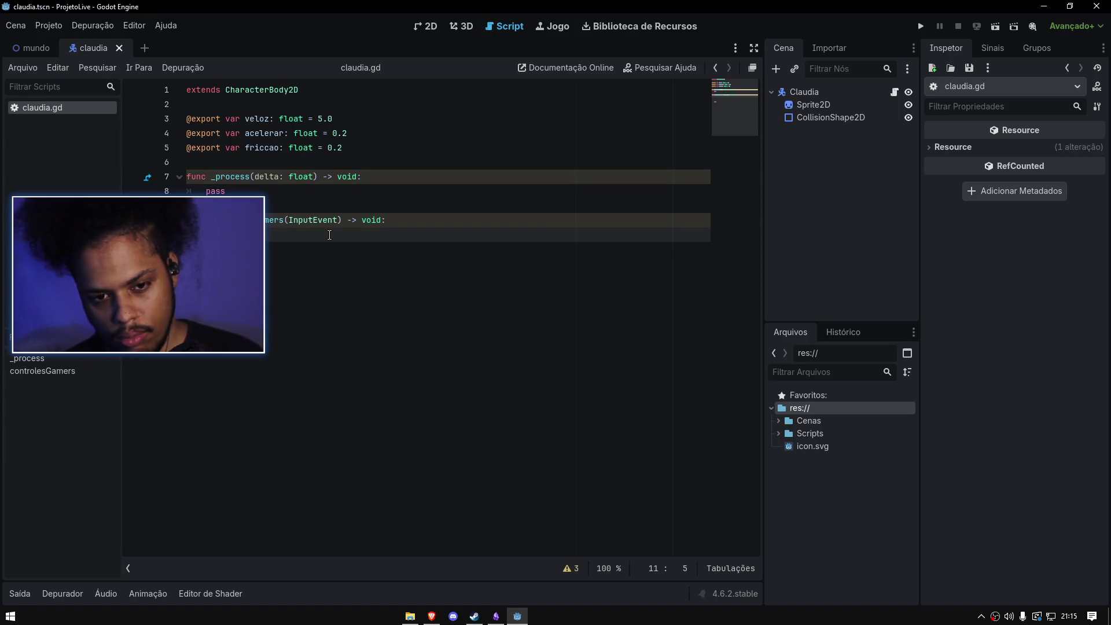
- Quit ProjetoLive to the project list and open the Bandeira project
left_click(517, 617)
left_click(517, 617)
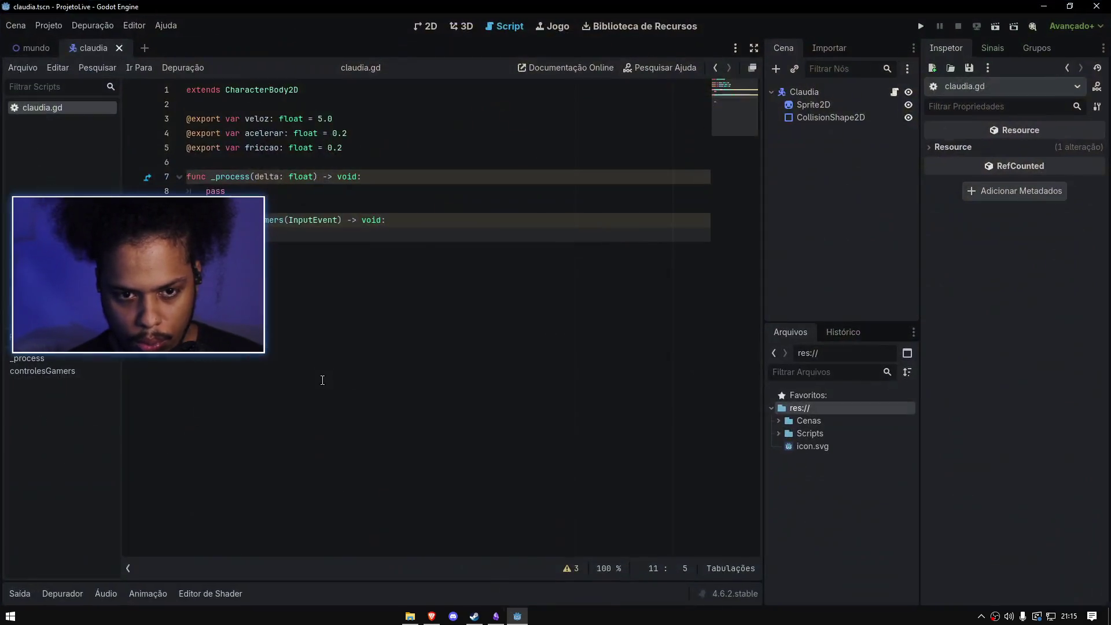
left_click(18, 26)
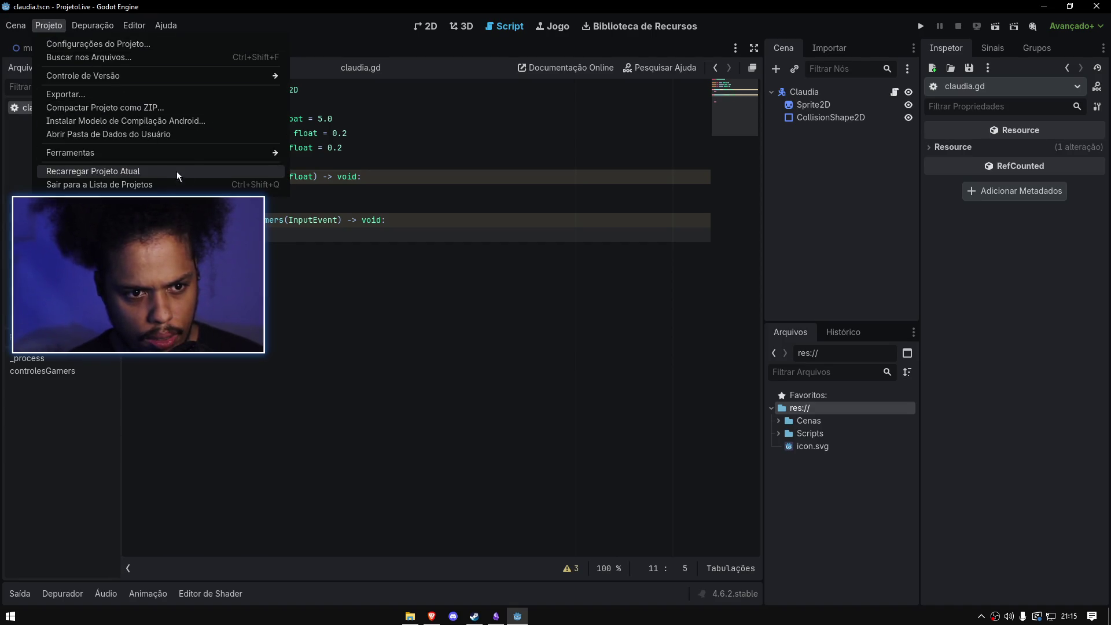
left_click(172, 184)
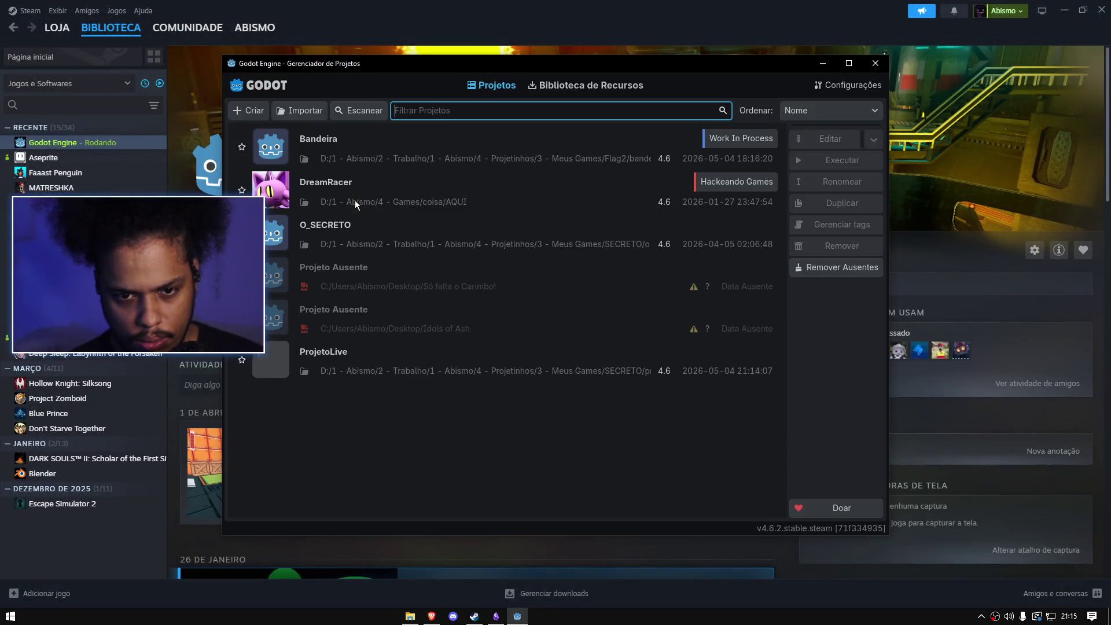
double_click(382, 152)
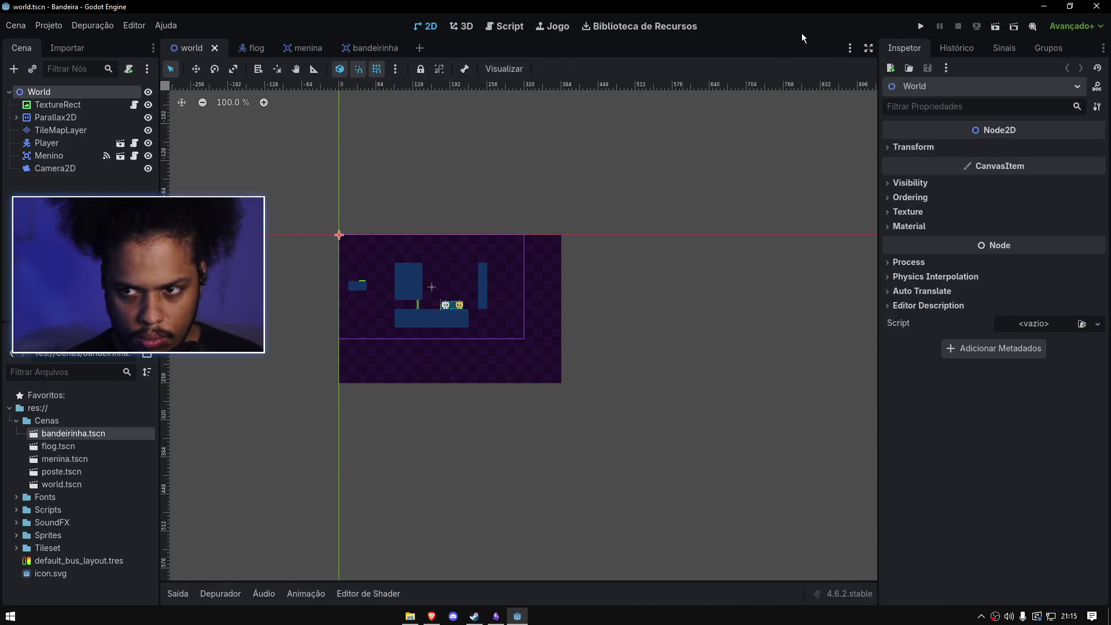
- Open Bandeira's flog.gd and fold or unfold functions to expose the controle code
left_click(505, 26)
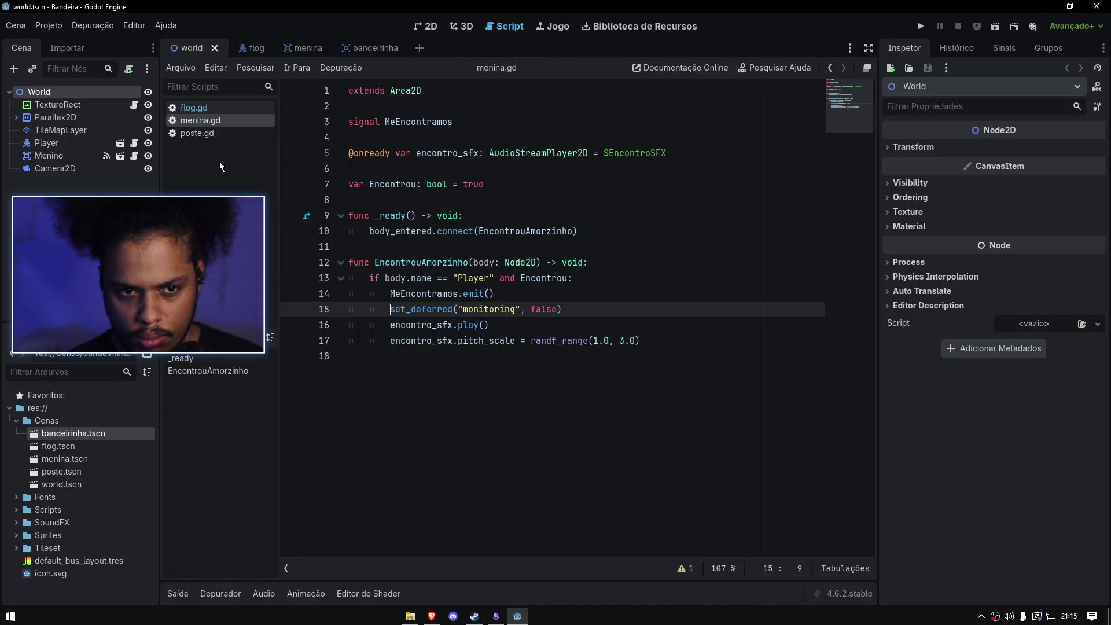
left_click(200, 108)
scroll(516, 294, "up", 3)
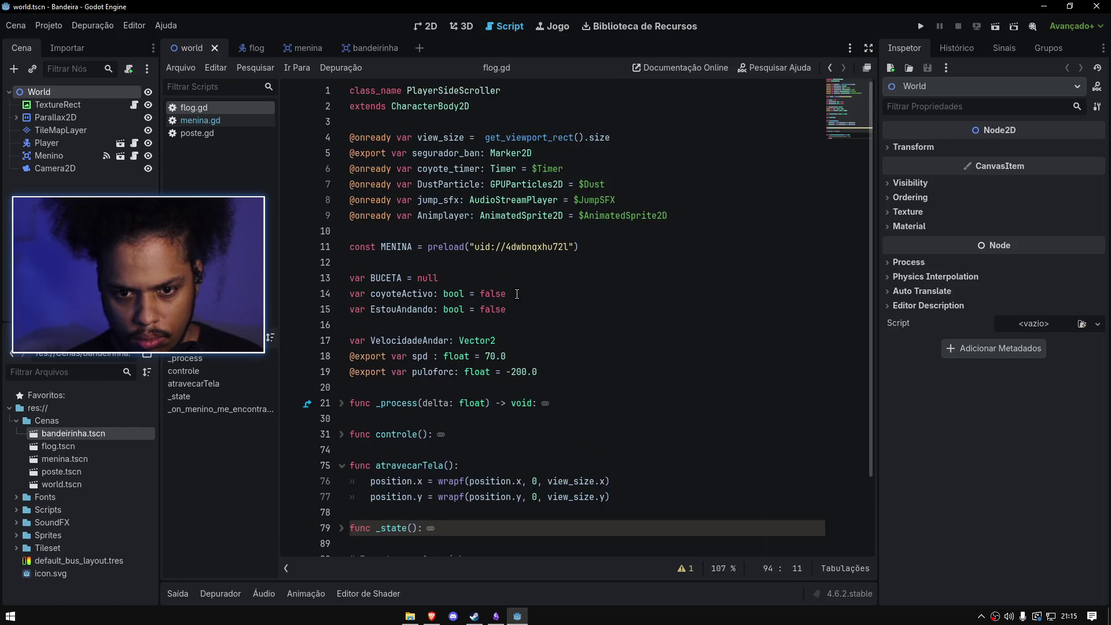
scroll(519, 295, "down", 2)
left_click(468, 454)
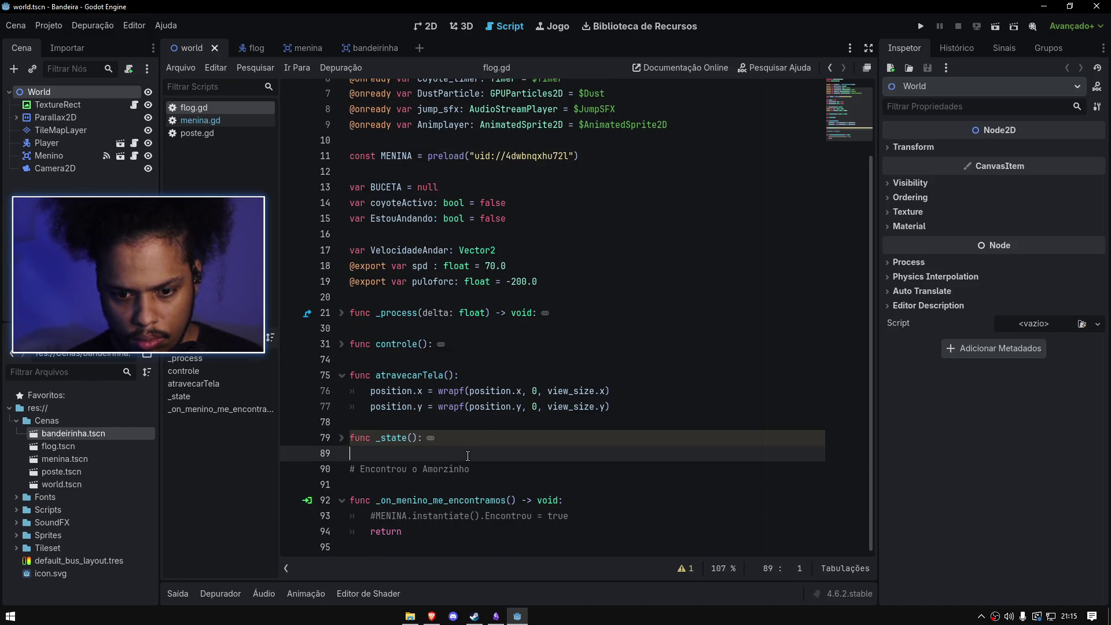
left_click(342, 440)
left_click(342, 377)
left_click(342, 344)
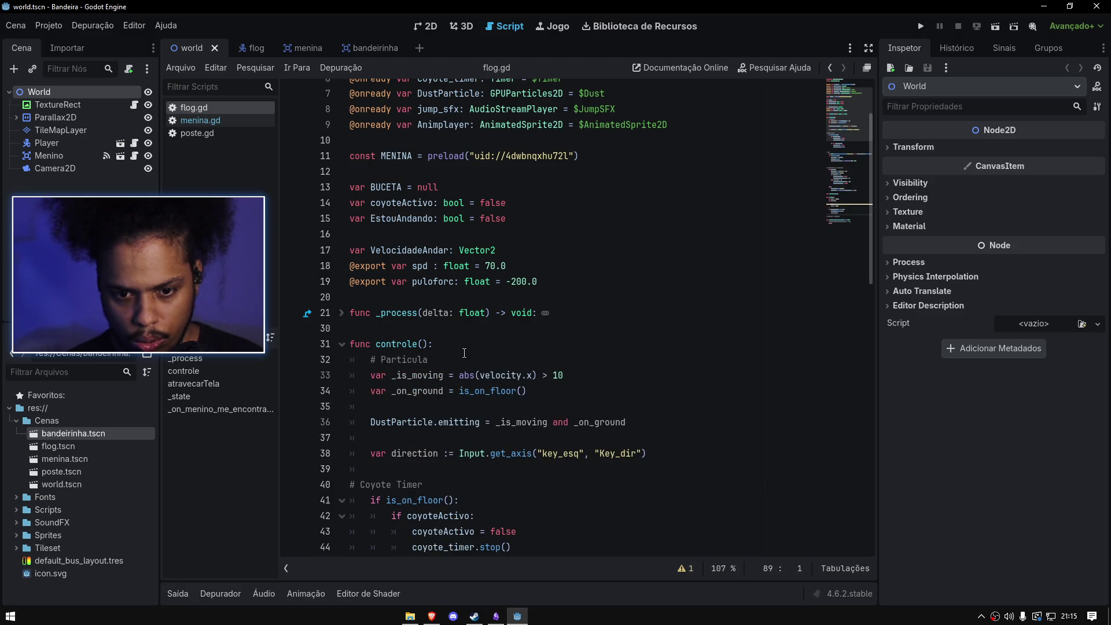
left_click(509, 359)
- Review flog.gd's movement code, selecting the get_axis direction assignment on line 38
scroll(515, 337, "down", 3)
left_click(515, 337)
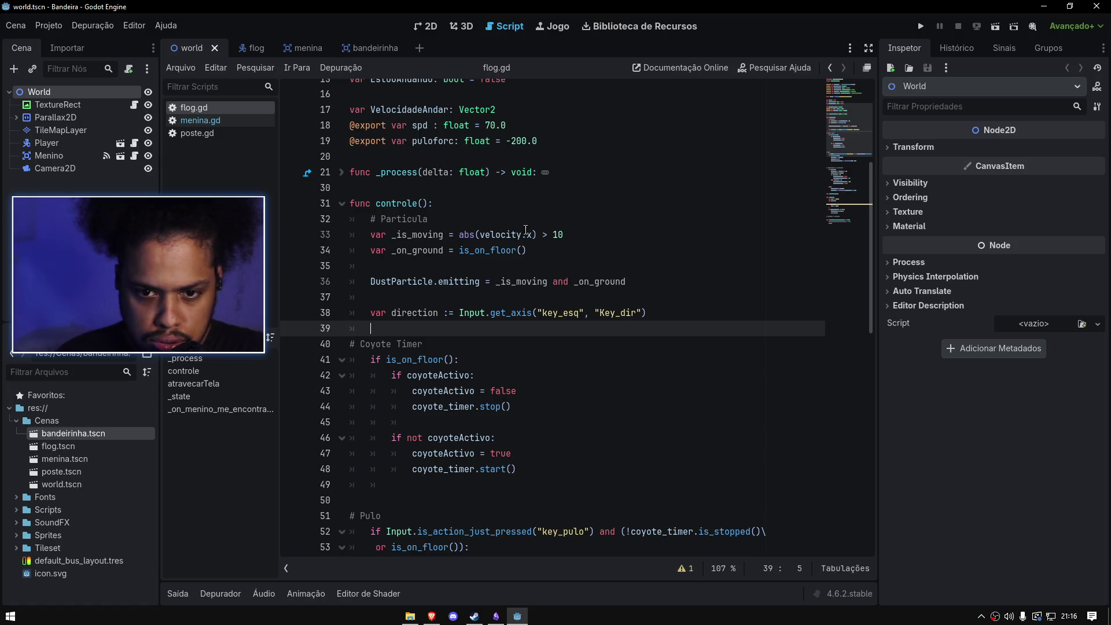
scroll(561, 243, "down", 2)
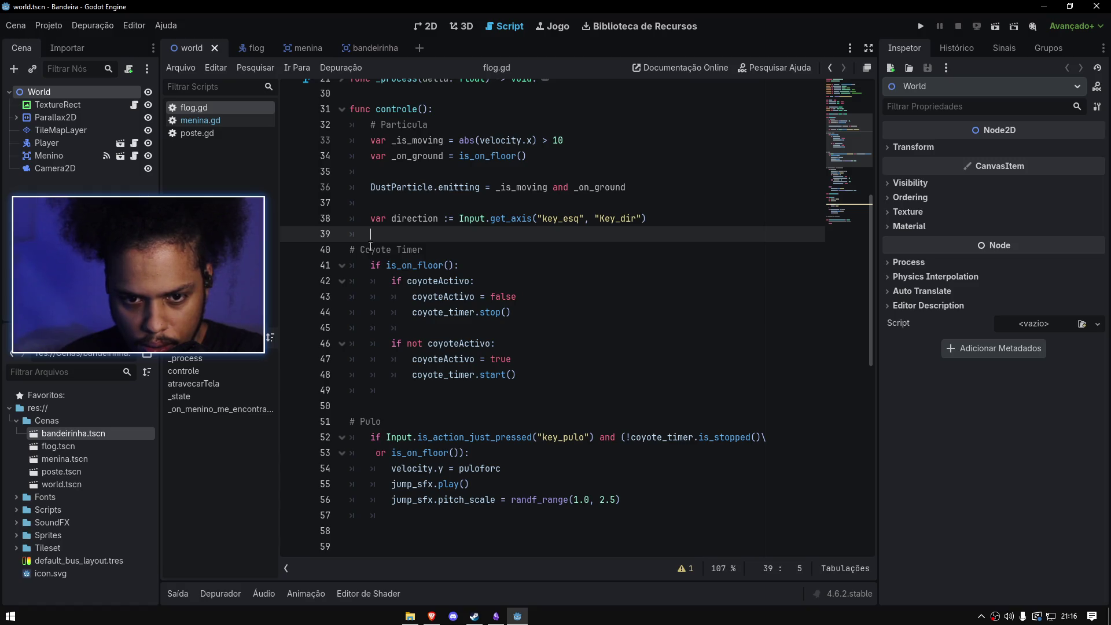
scroll(393, 292, "down", 5)
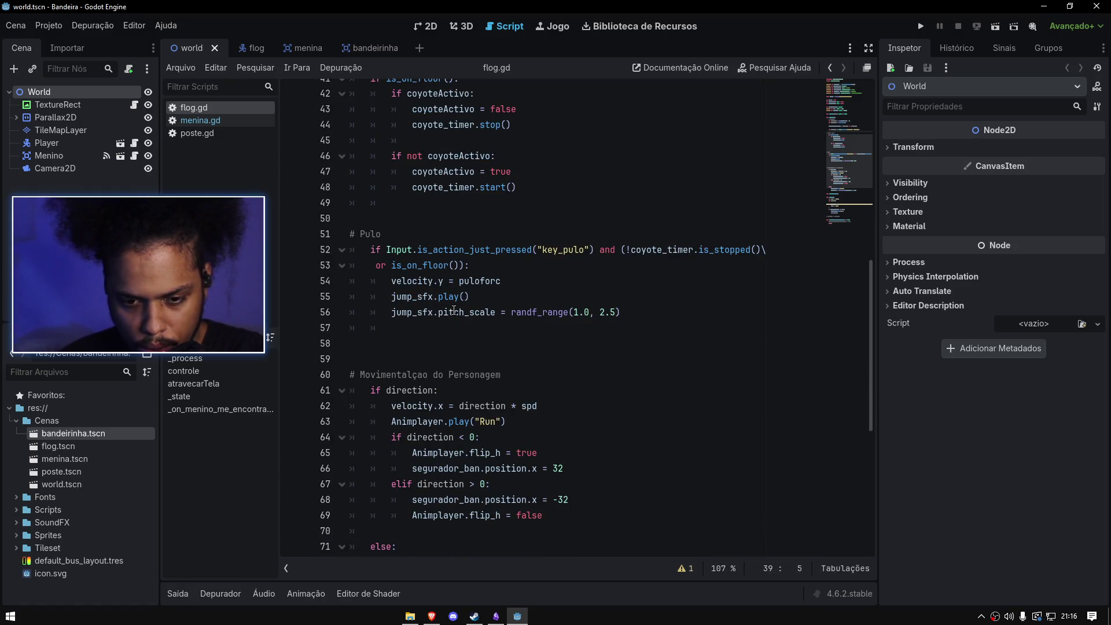
scroll(492, 259, "up", 5)
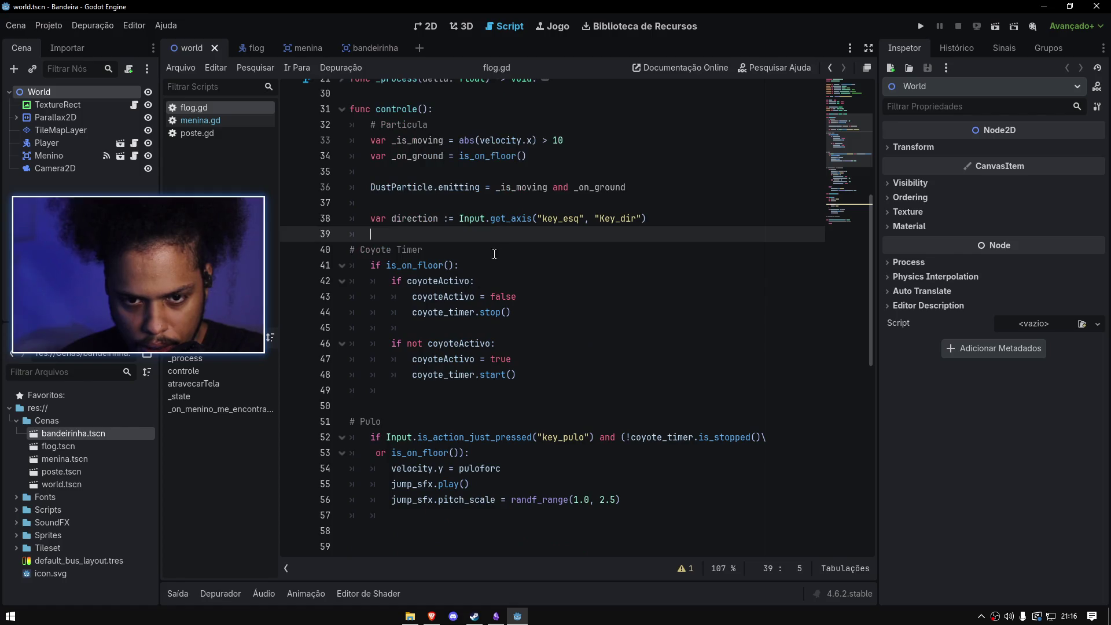
left_click_drag(402, 218, 661, 218)
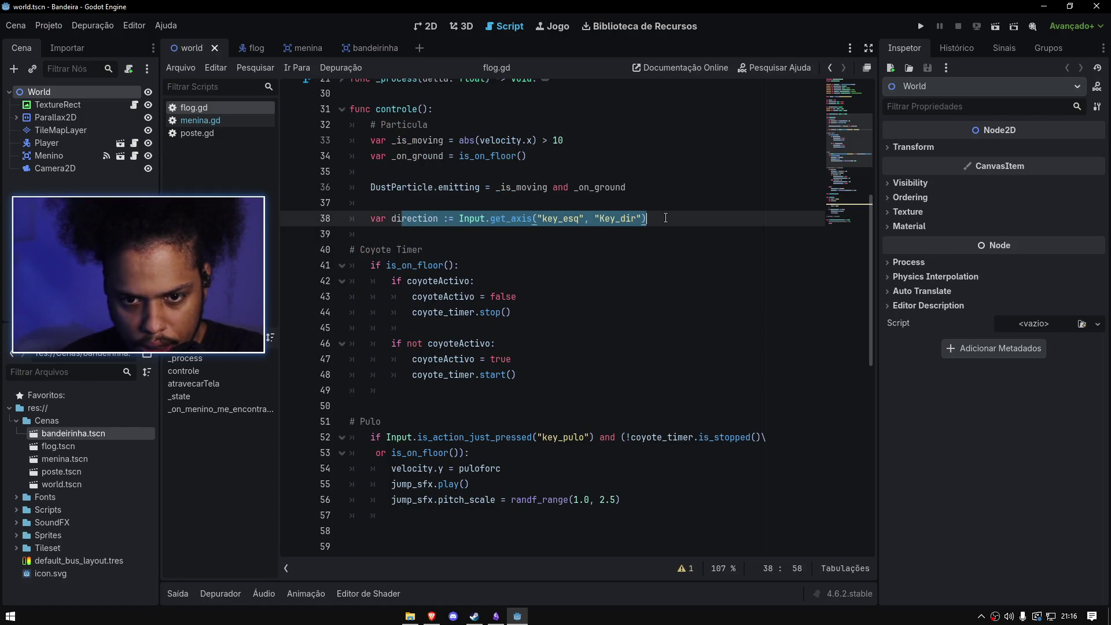
scroll(666, 217, "up", 4)
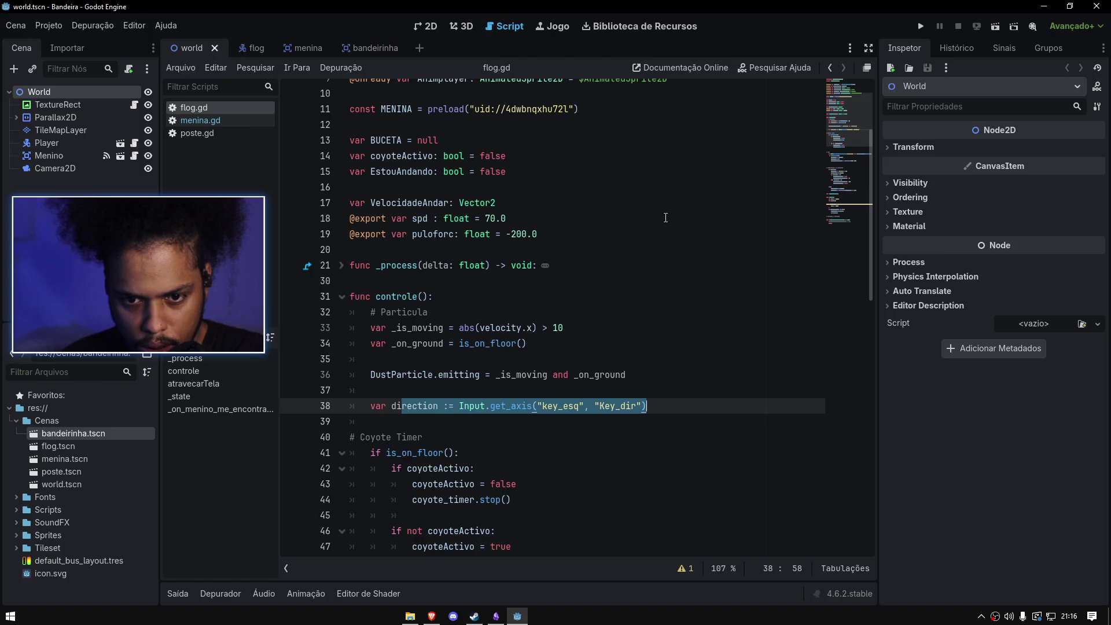
scroll(664, 229, "down", 2)
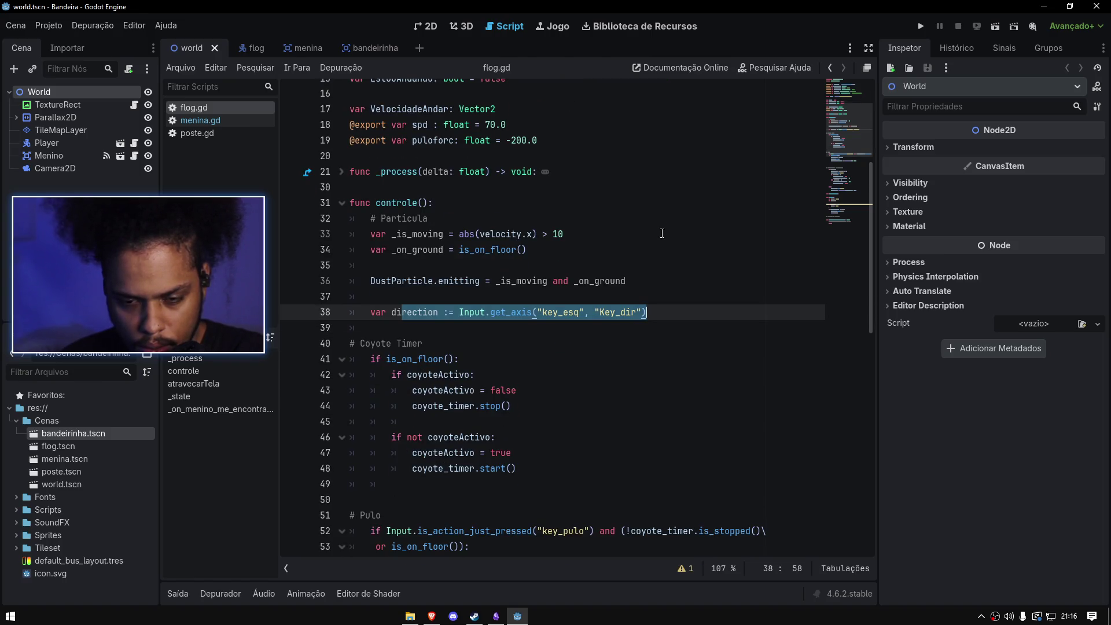
scroll(663, 233, "down", 1)
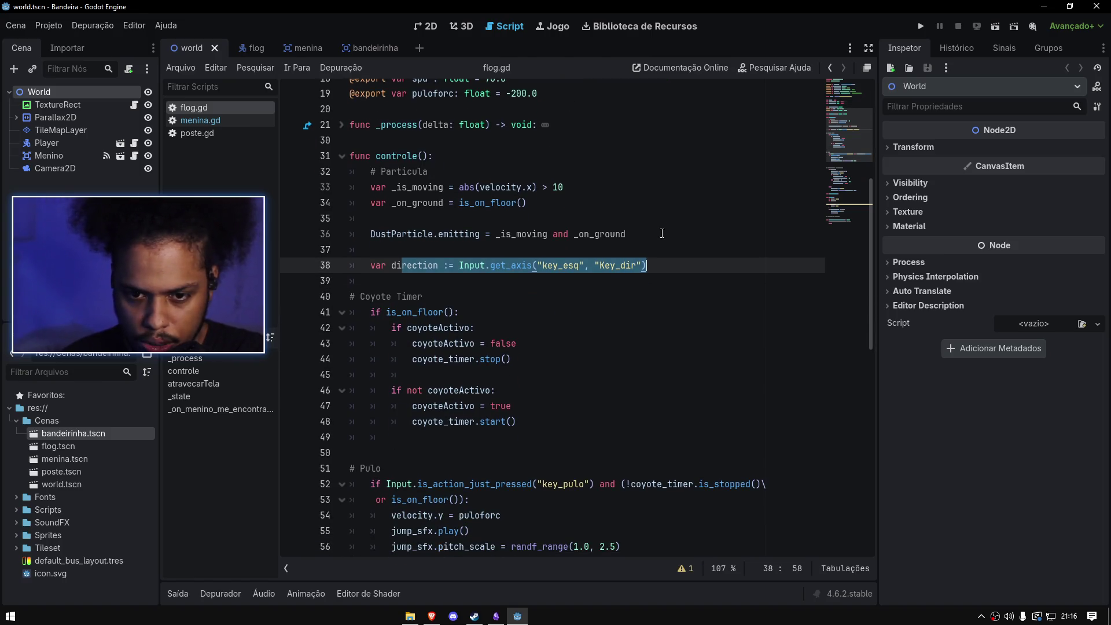
scroll(662, 234, "down", 1)
scroll(662, 233, "down", 5)
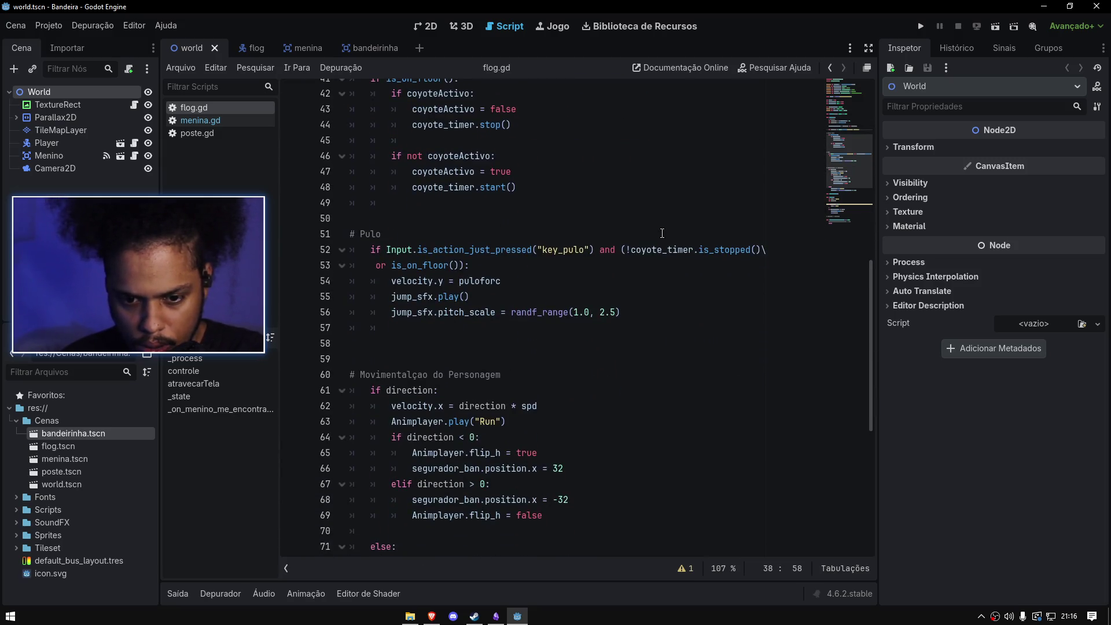
scroll(662, 234, "up", 8)
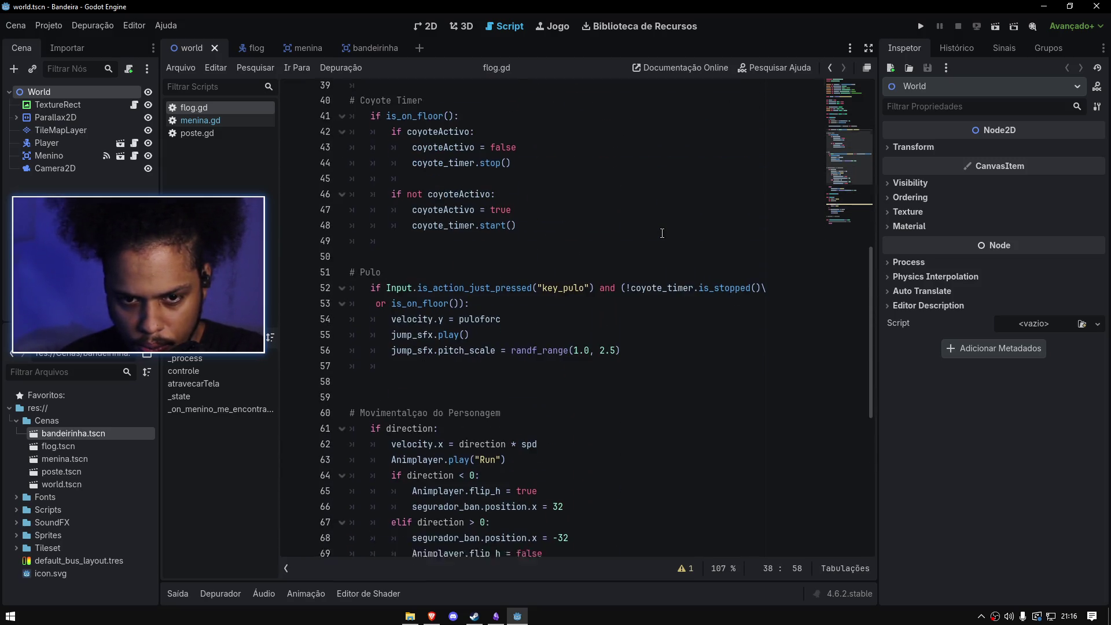
scroll(623, 241, "down", 3)
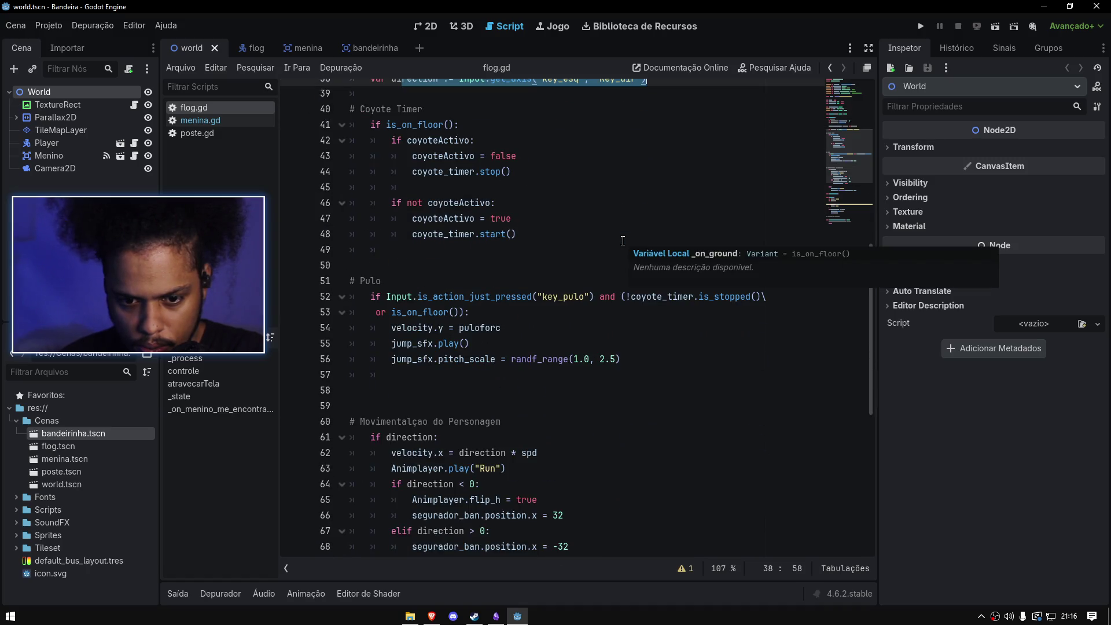
scroll(622, 241, "down", 3)
left_click(448, 282)
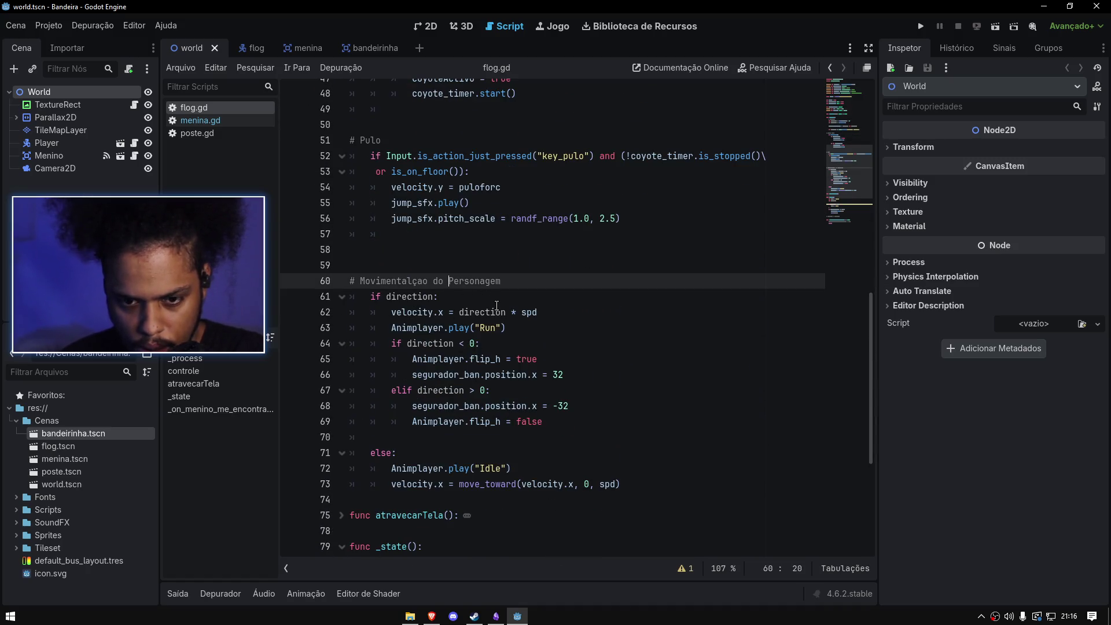
scroll(417, 318, "up", 3)
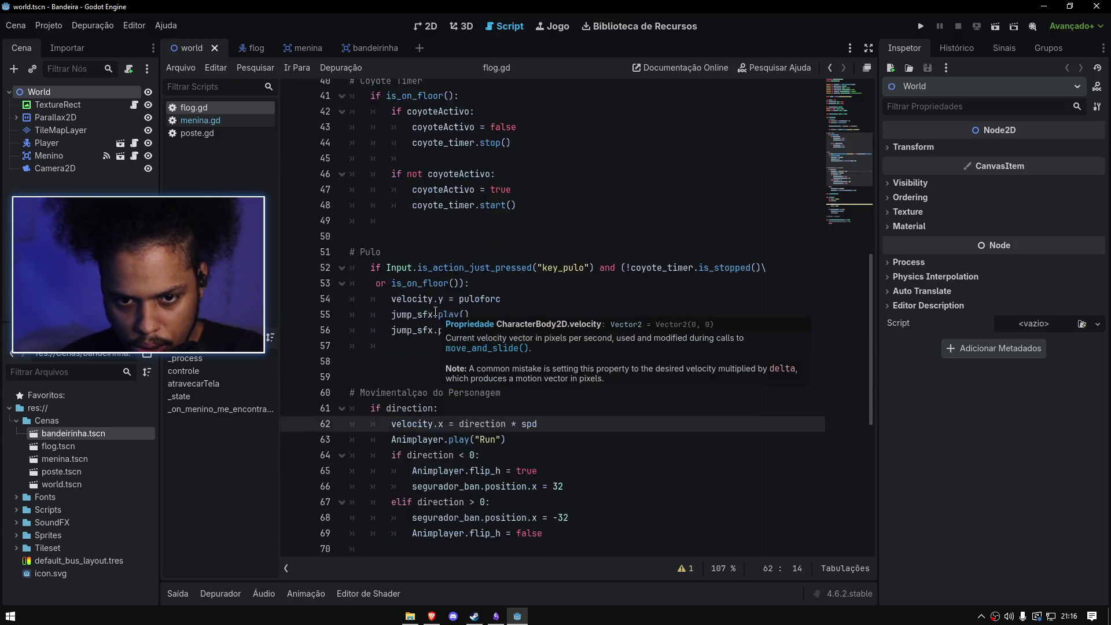
scroll(615, 377, "down", 3)
left_click(610, 267)
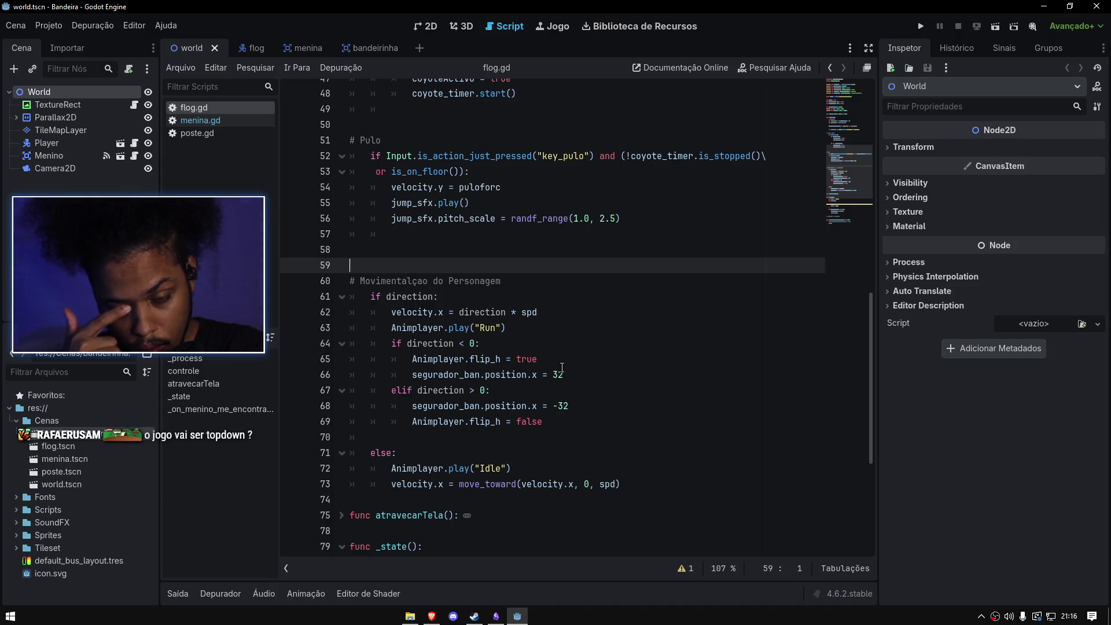
- Quit Bandeira back to the project list
left_click(92, 26)
left_click(49, 25)
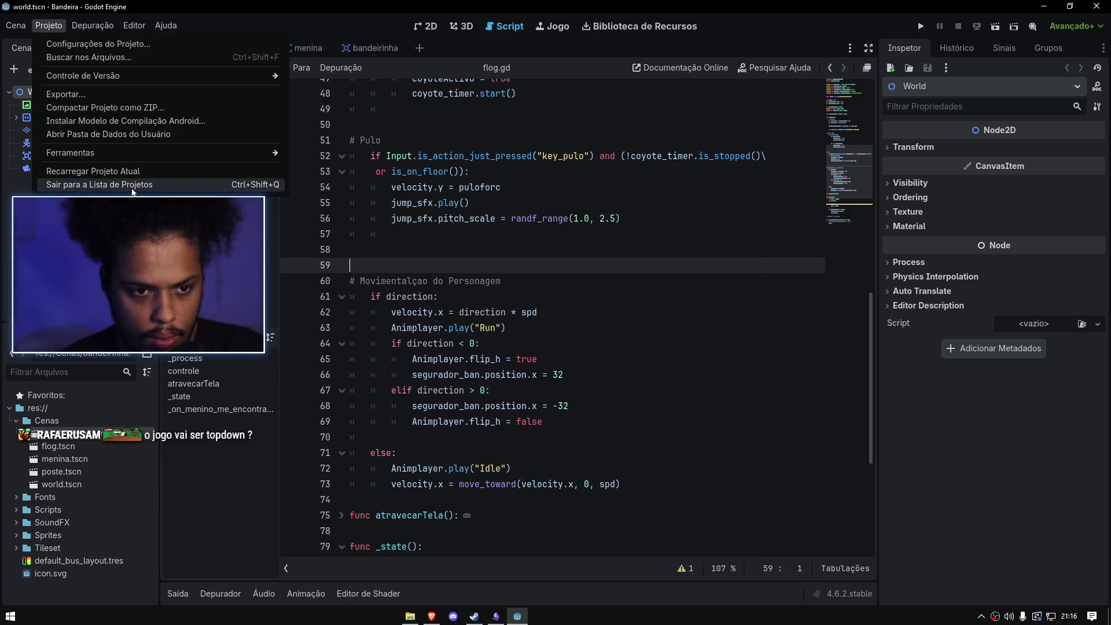
left_click(132, 185)
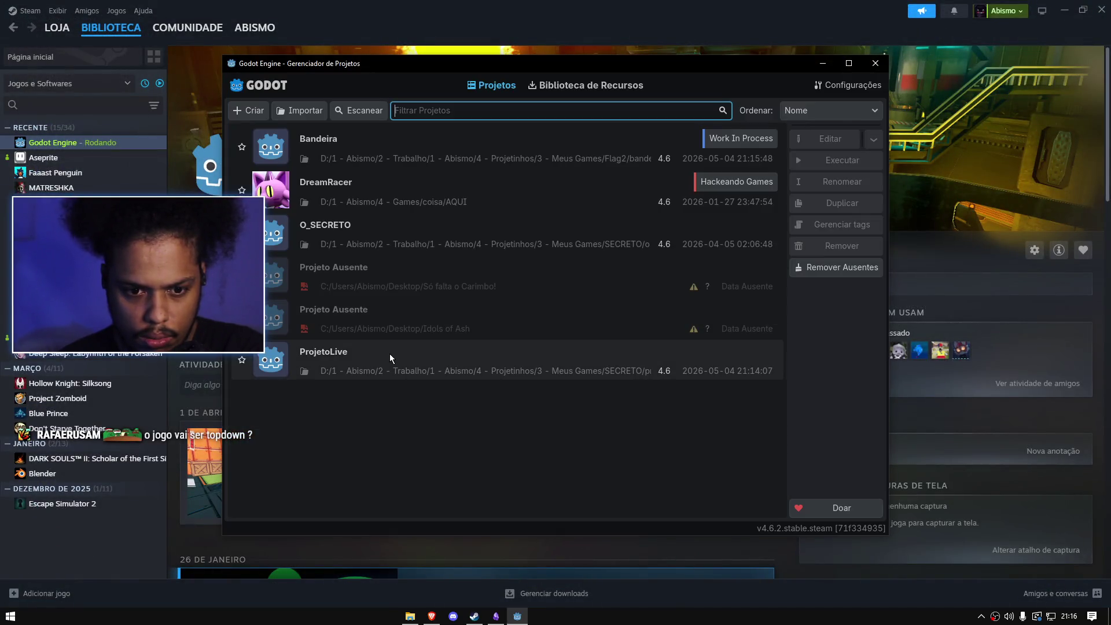
- Open ProjetoLive and remove the InputEvent parameter from controlesGamers()
double_click(390, 353)
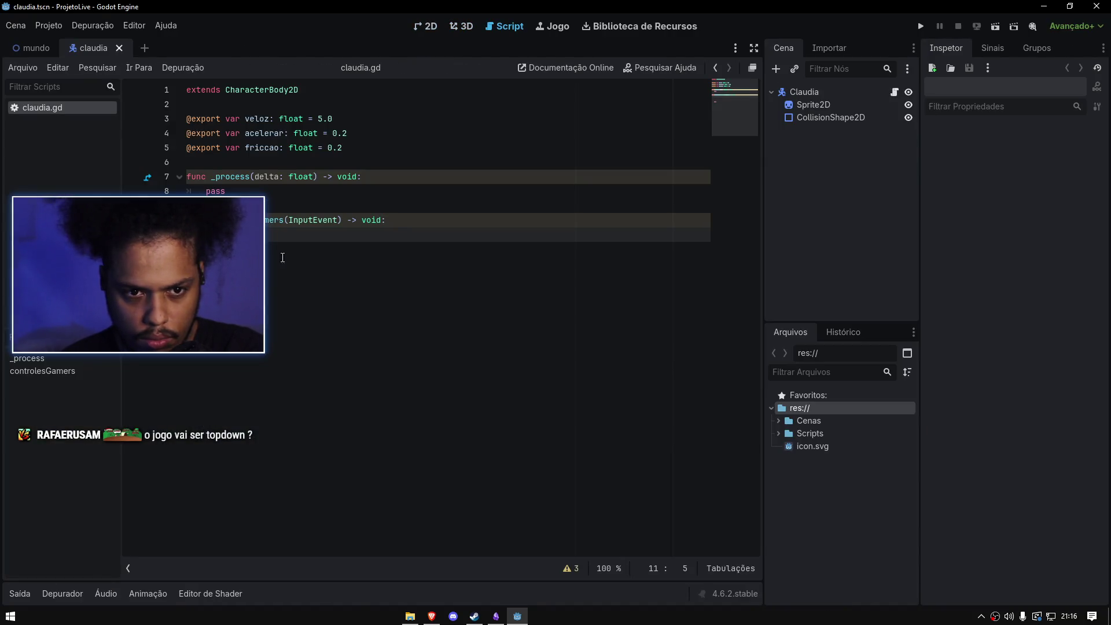
double_click(312, 220)
key("BackSpace")
- Add indented body lines under controlesGamers() and save claudia.gd
left_click(331, 220)
key("Return")
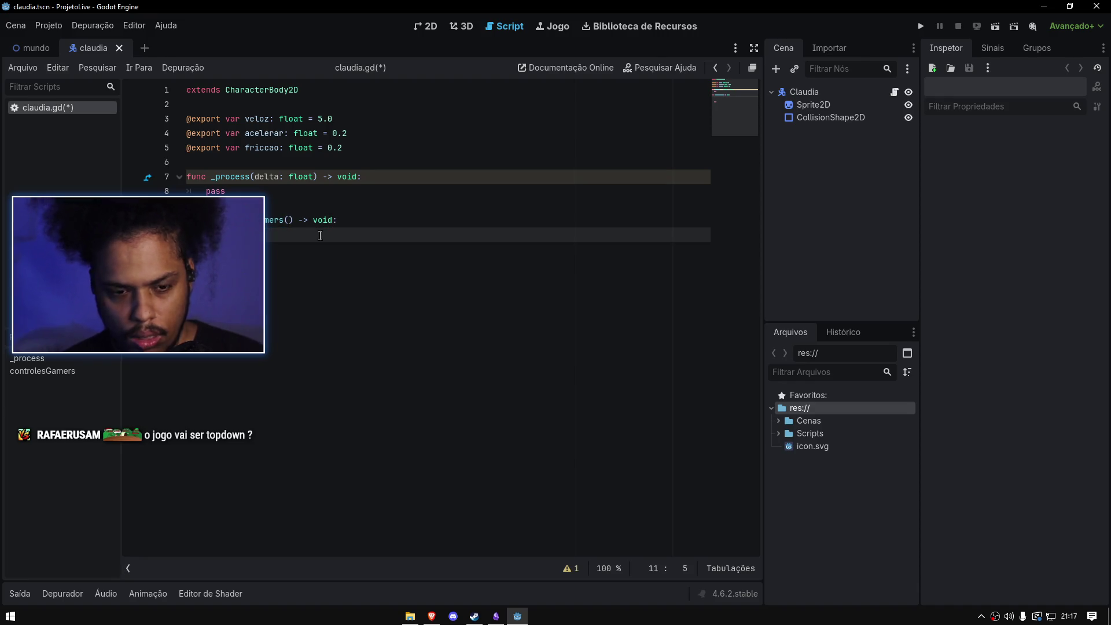
key("Return")
key("Tab")
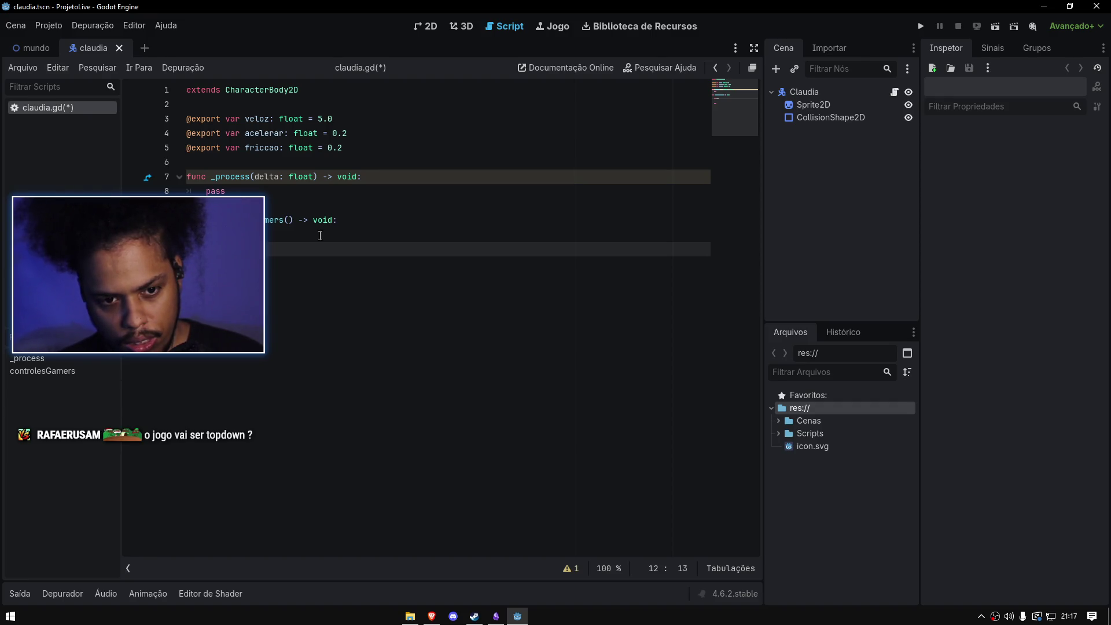
key("Return")
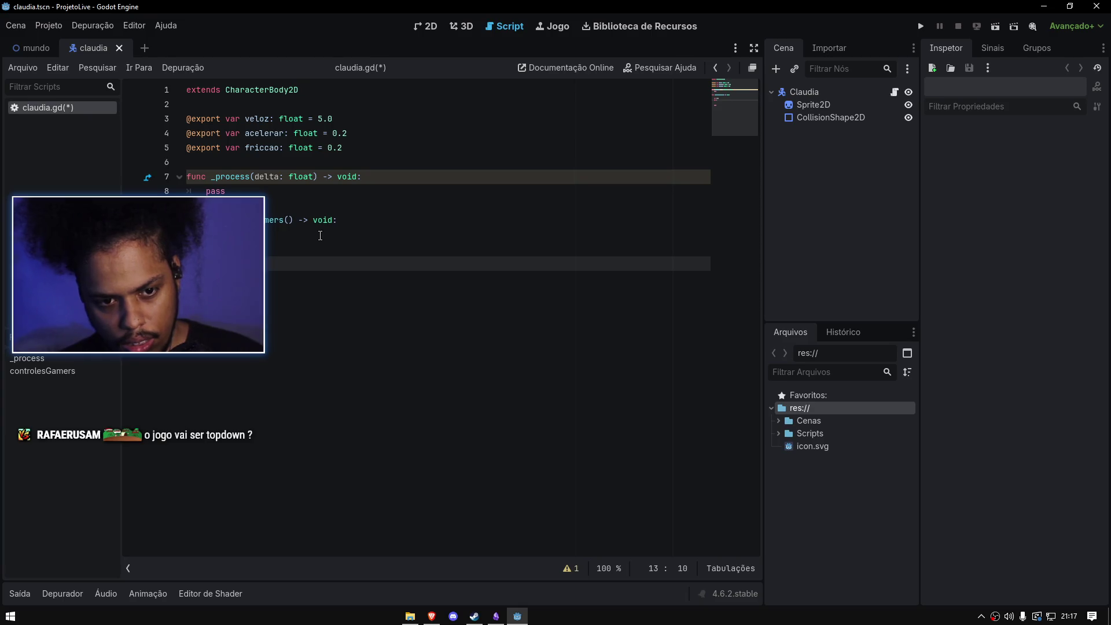
key("Up")
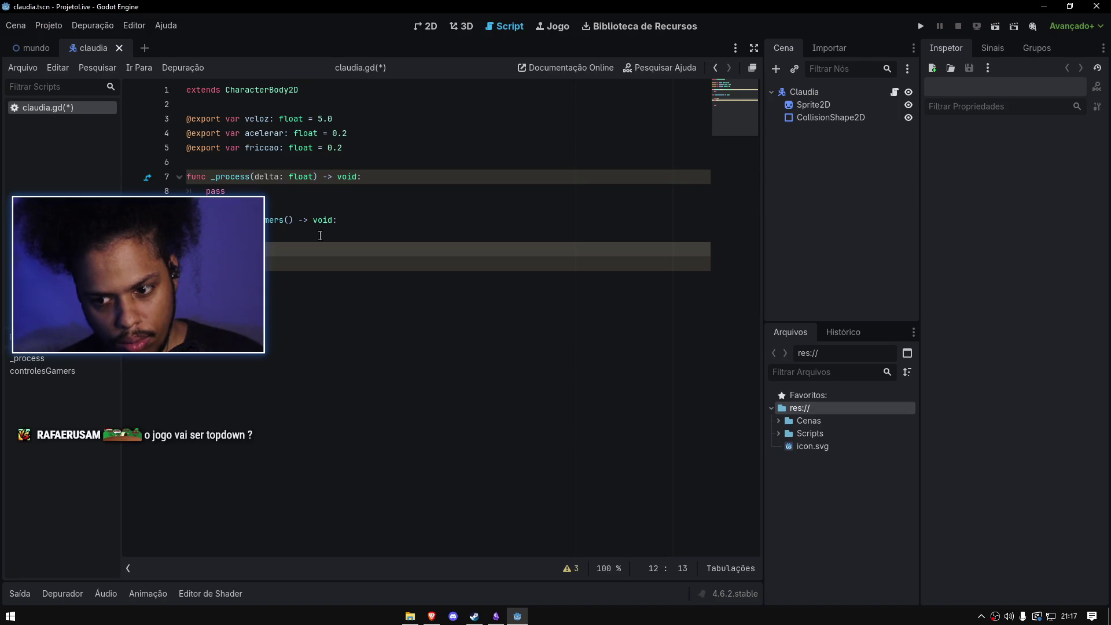
key("ctrl+space")
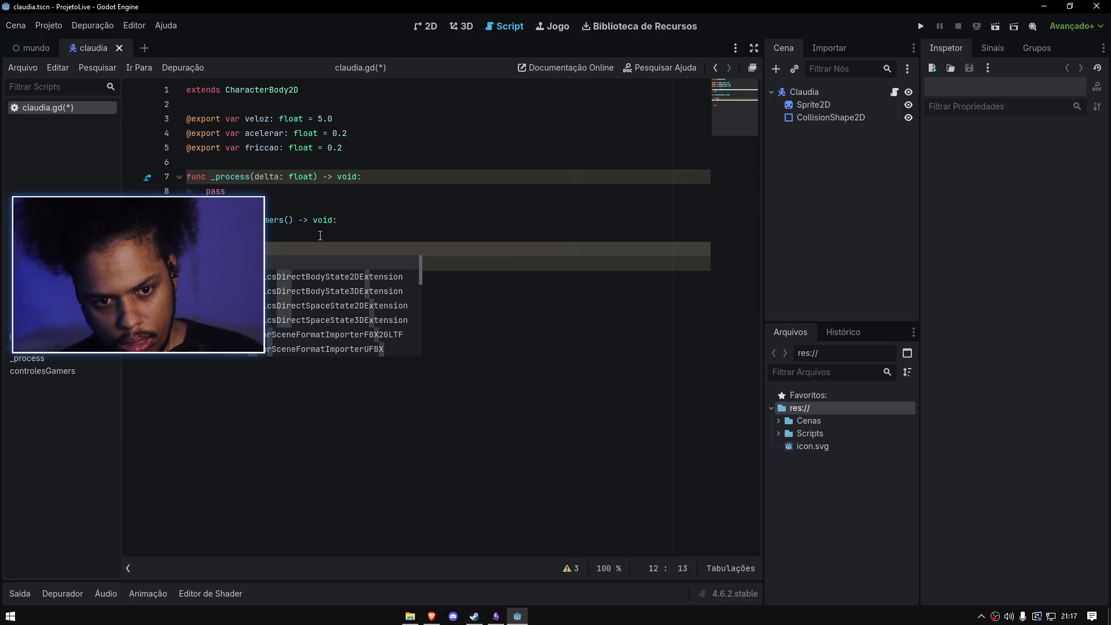
type("=")
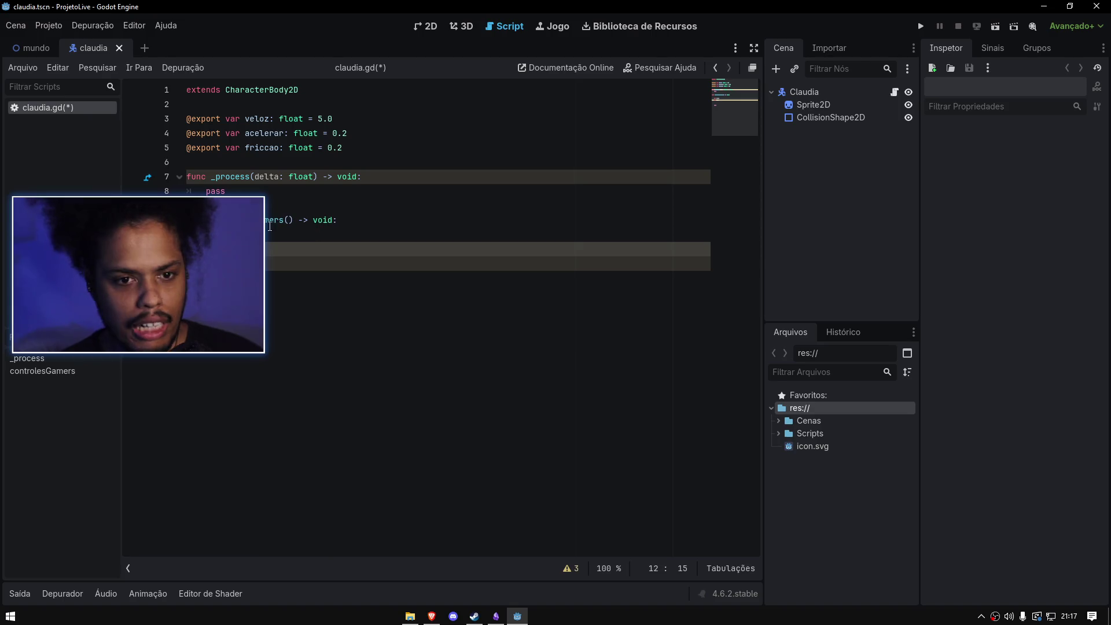
key("BackSpace")
key("BackSpace")
key("ctrl+s")
left_click(51, 26)
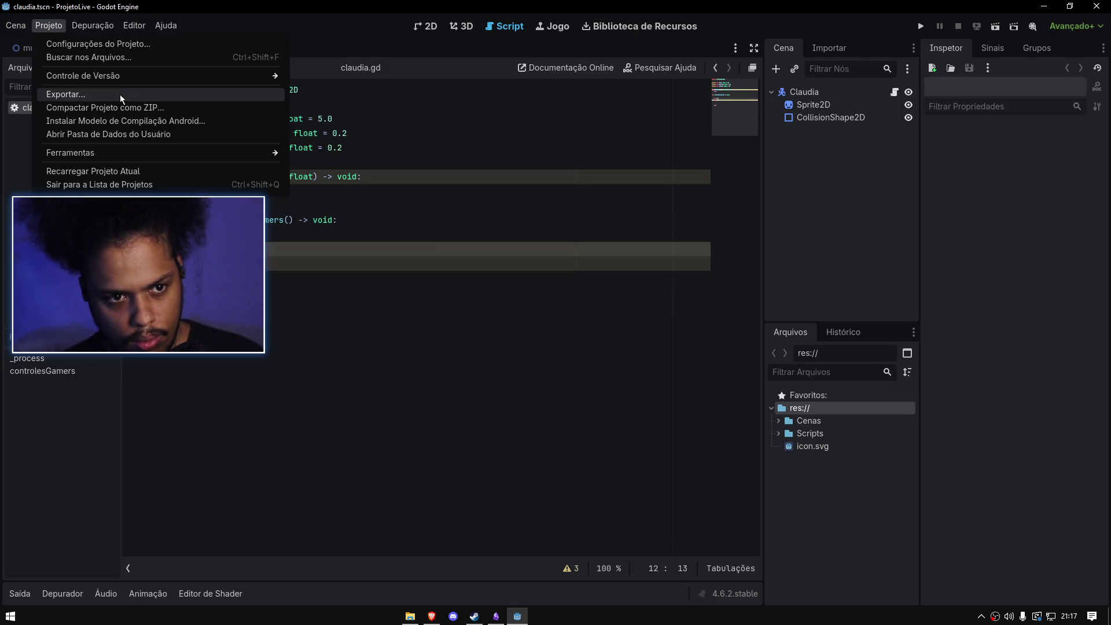
- Reload ProjetoLive, then switch to Bandeira to check flog.gd's direction line
left_click(116, 173)
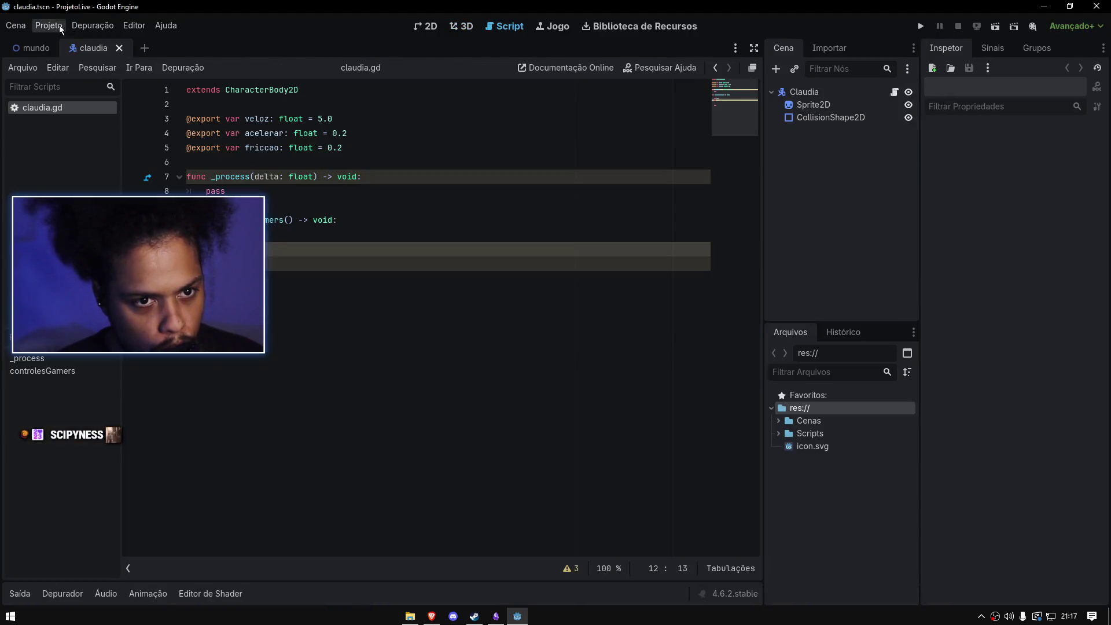
left_click(55, 25)
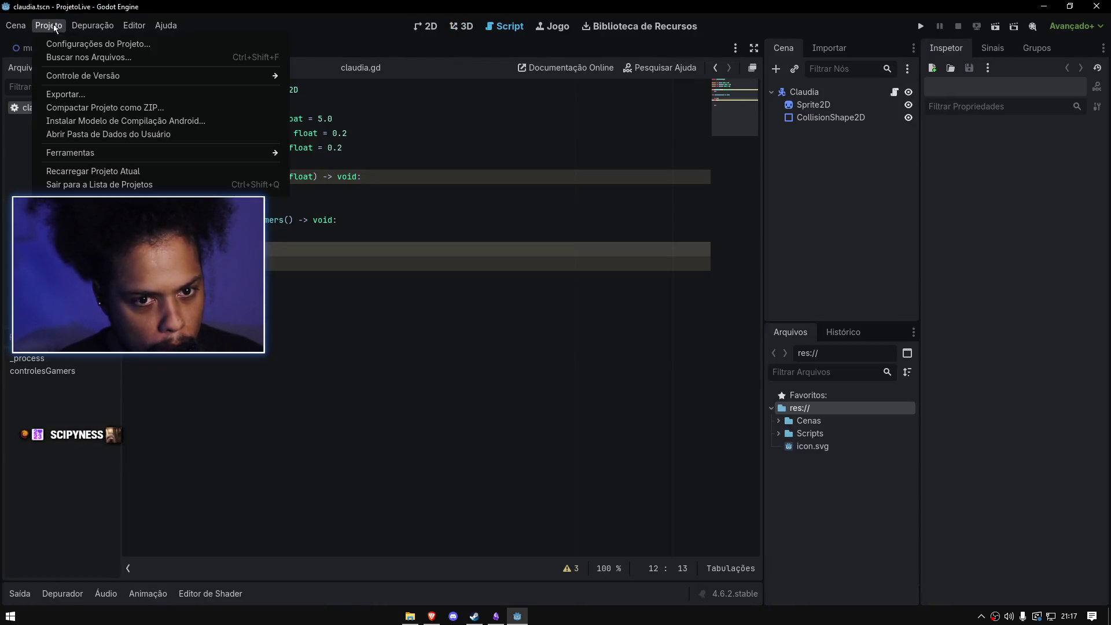
left_click(127, 174)
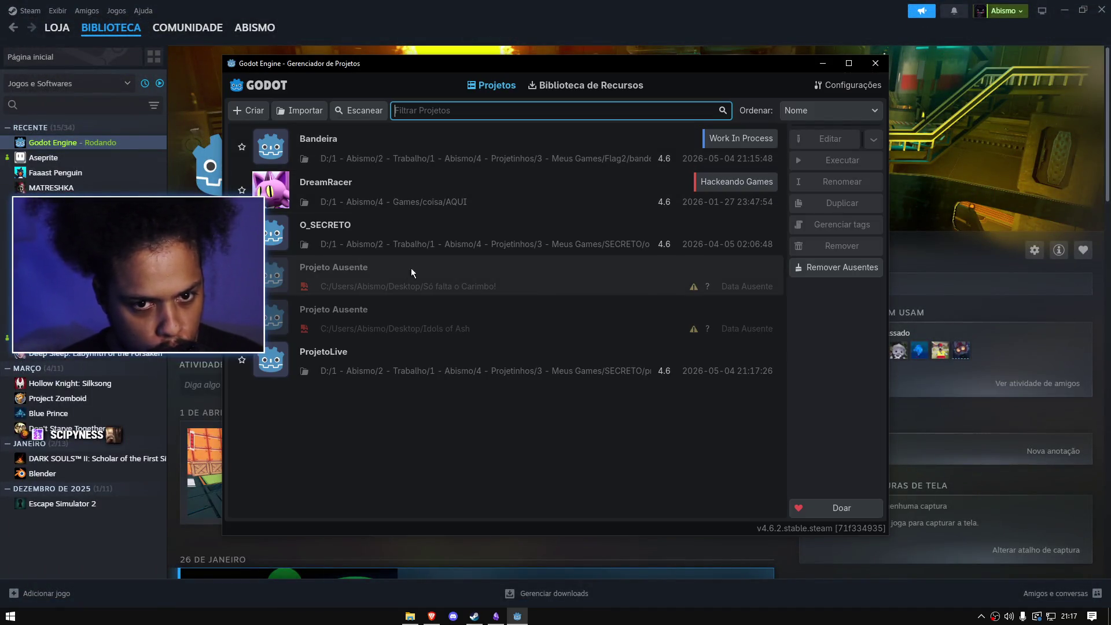
double_click(384, 154)
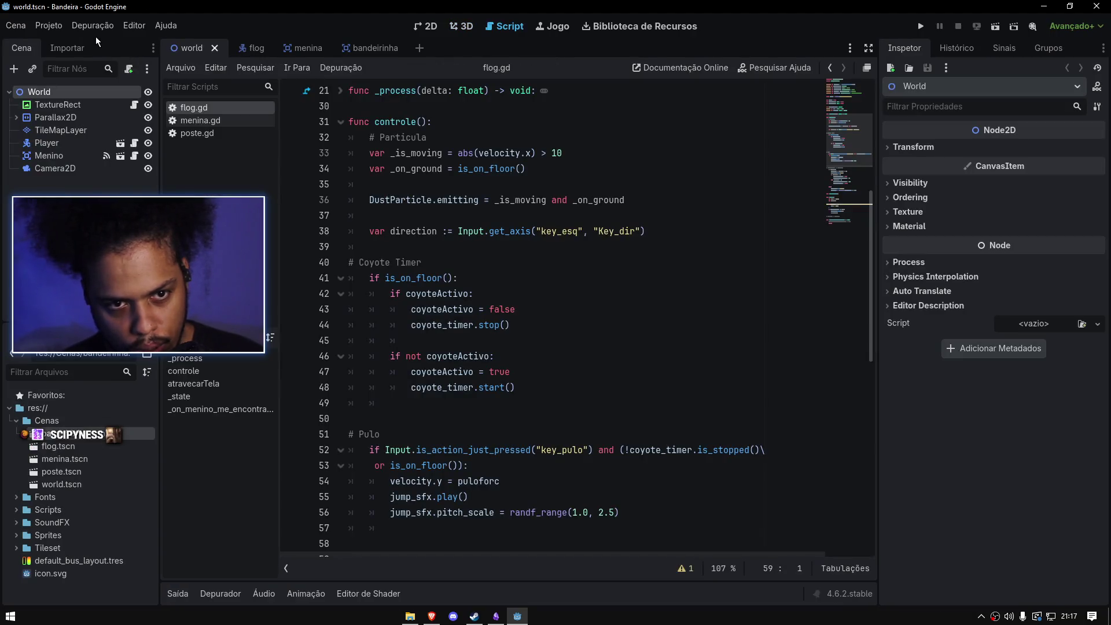
scroll(475, 271, "down", 2)
scroll(457, 276, "up", 4)
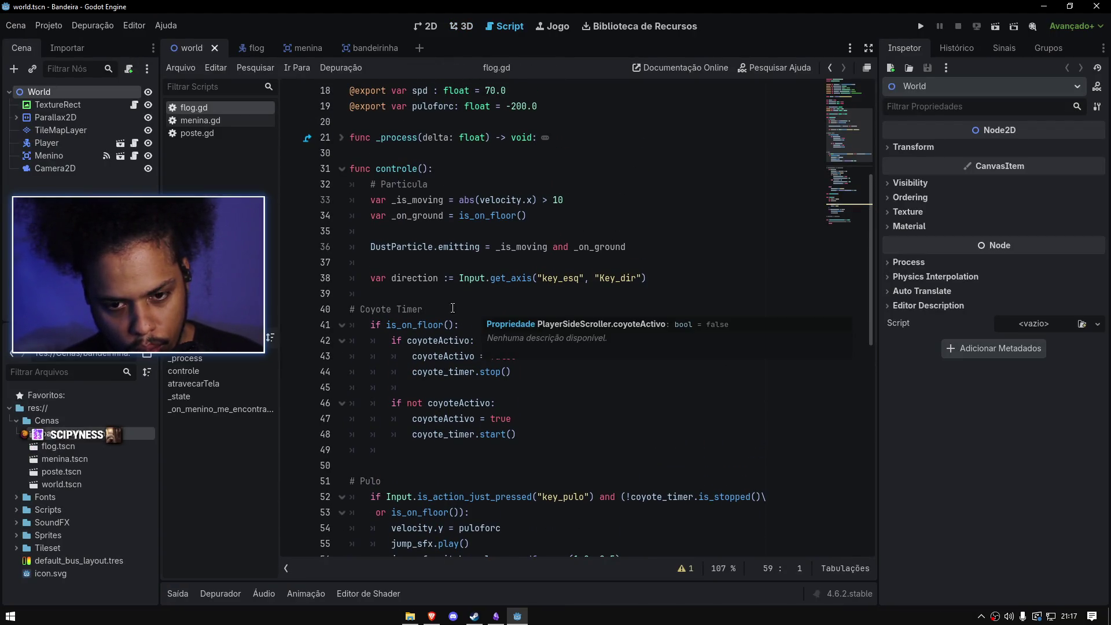
left_click(472, 278)
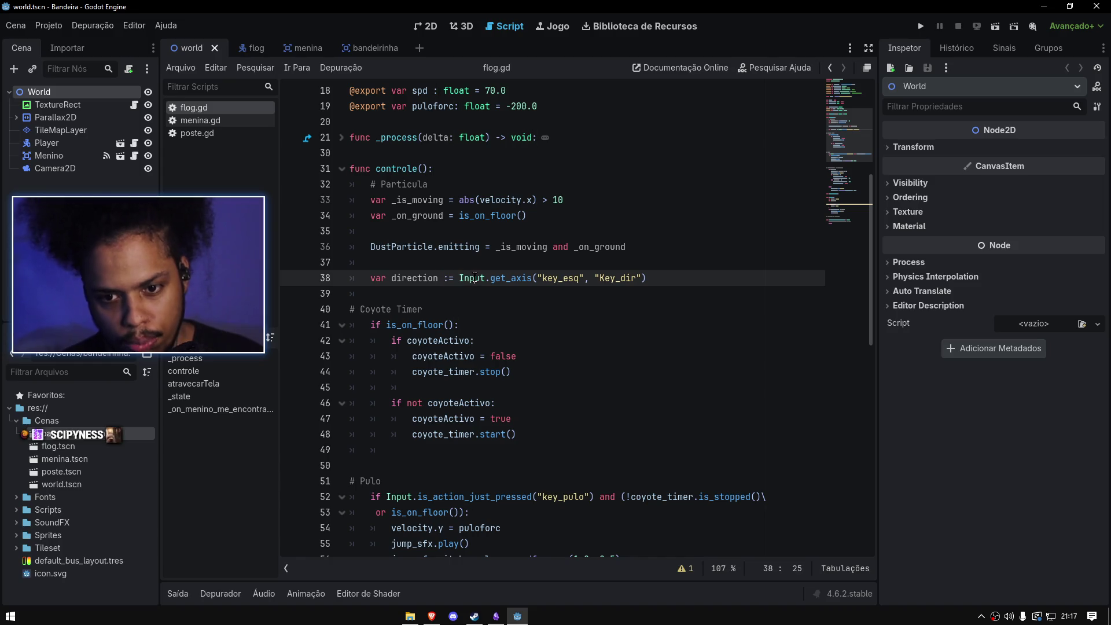
- Quit Bandeira and reopen ProjetoLive
left_click(59, 25)
left_click(144, 186)
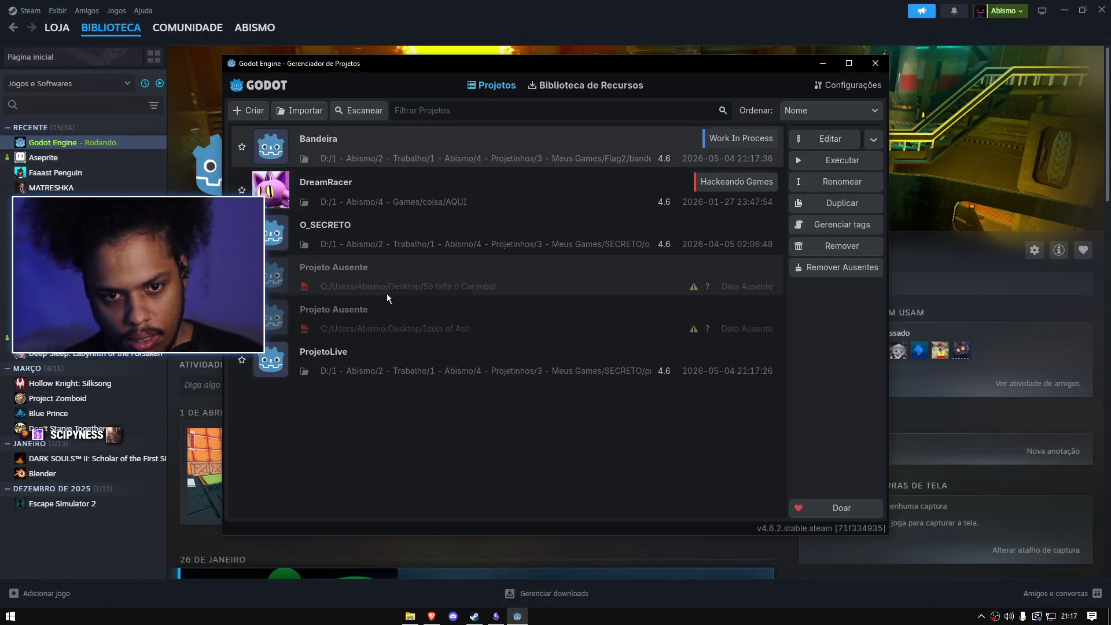
double_click(381, 348)
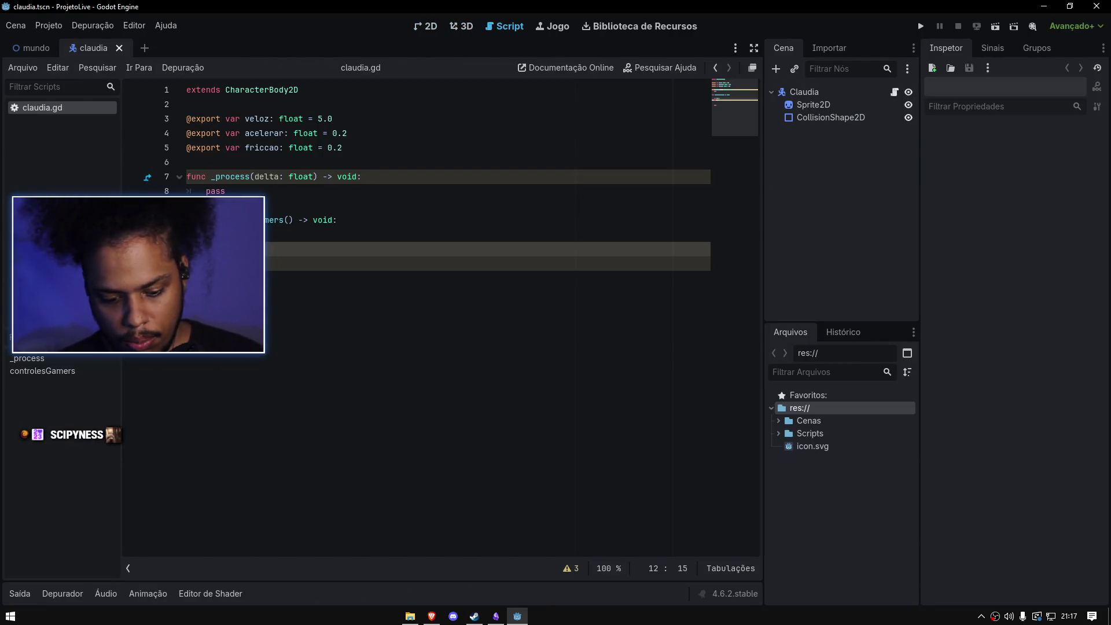
- Write Input.get_axis("Esquerda", "Direita") on line 12 using autocomplete
type("elf.Input.g")
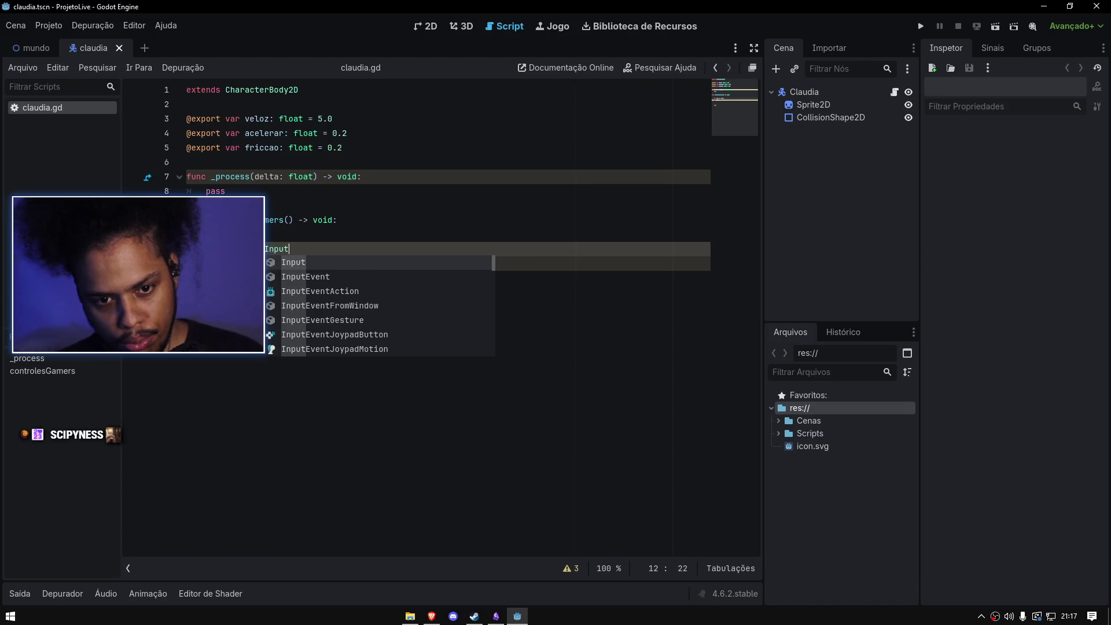
type("et")
key("Down")
key("Down")
key("Down")
key("Return")
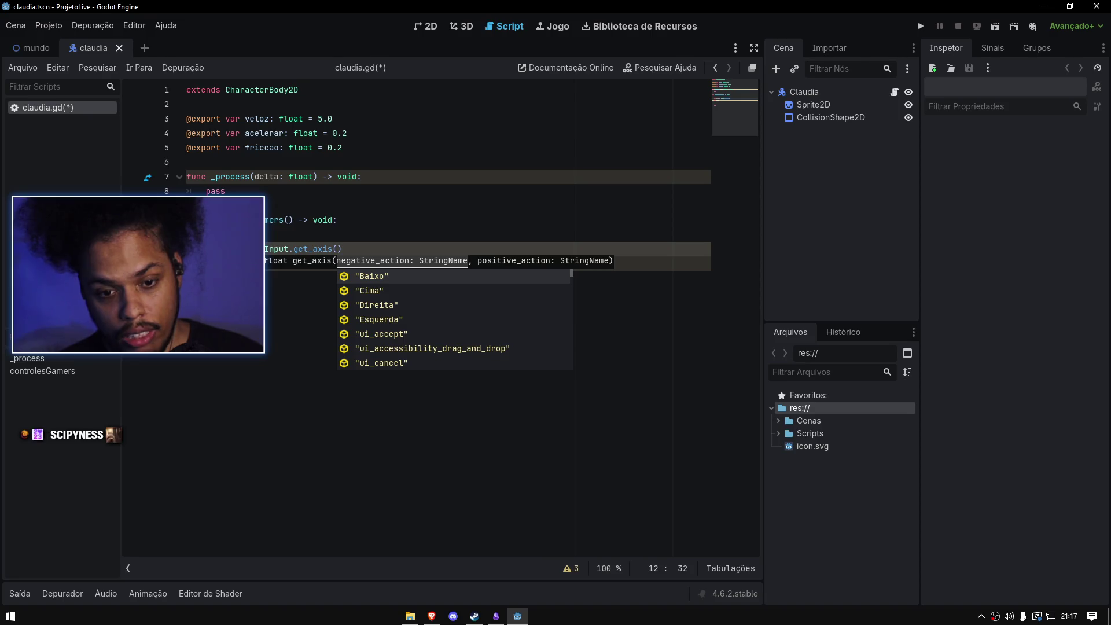
key("Down")
key("Down")
key("Return")
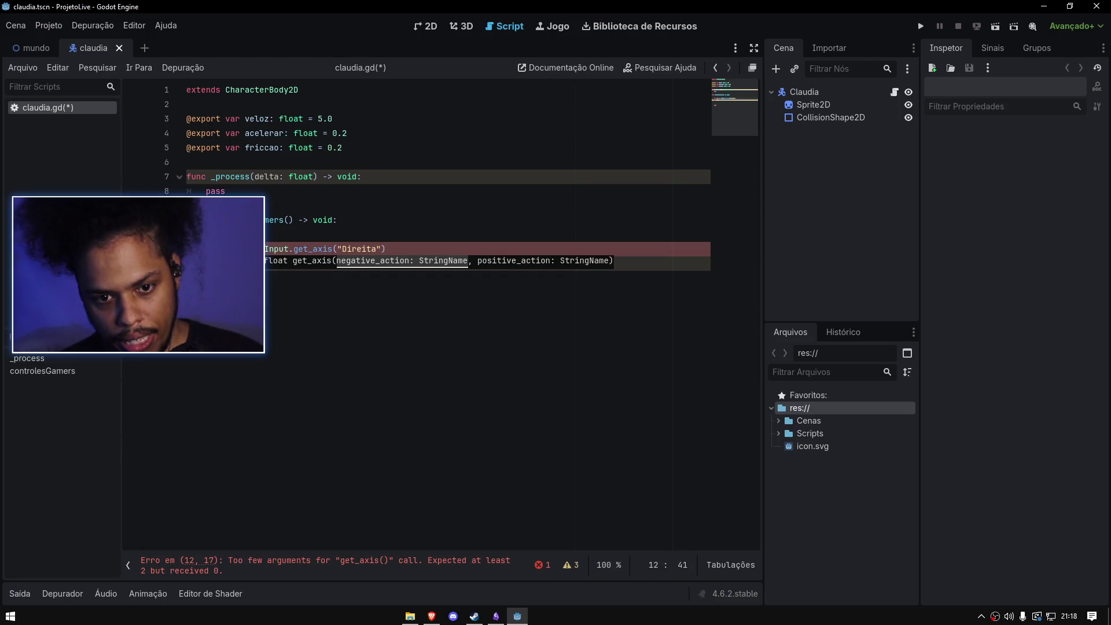
key("Down")
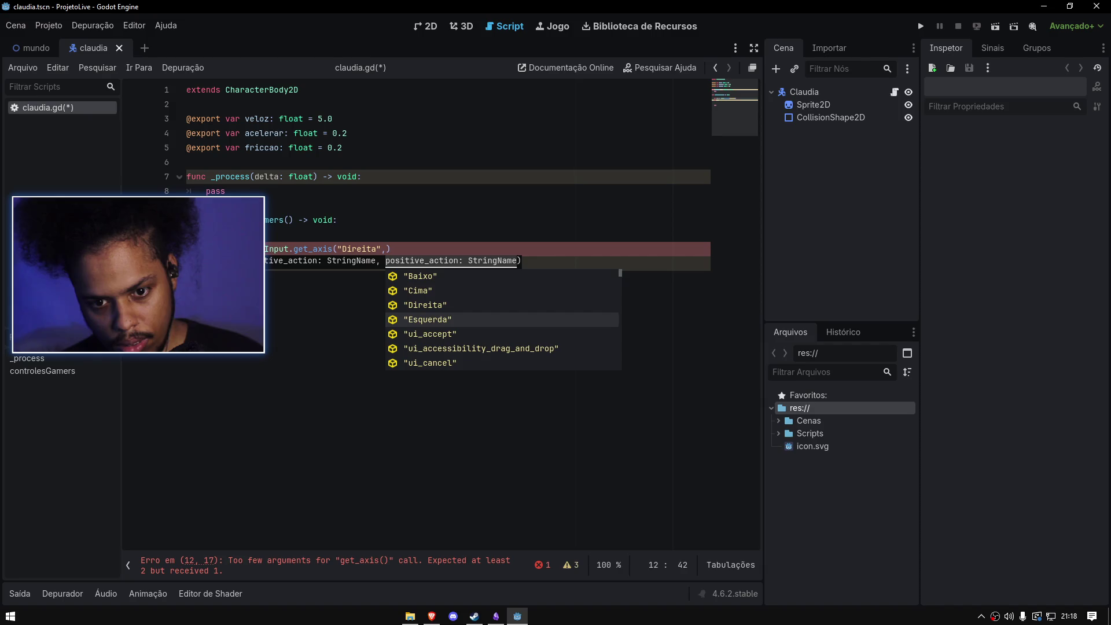
key("ctrl+z")
key("Return")
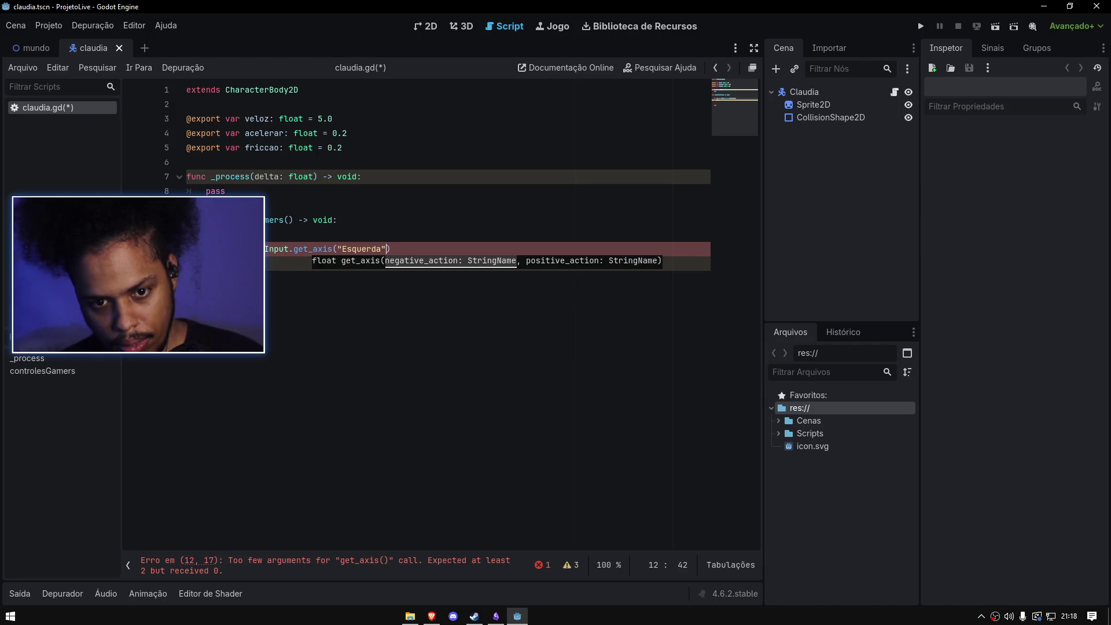
key("Down")
key("Down")
key("Return")
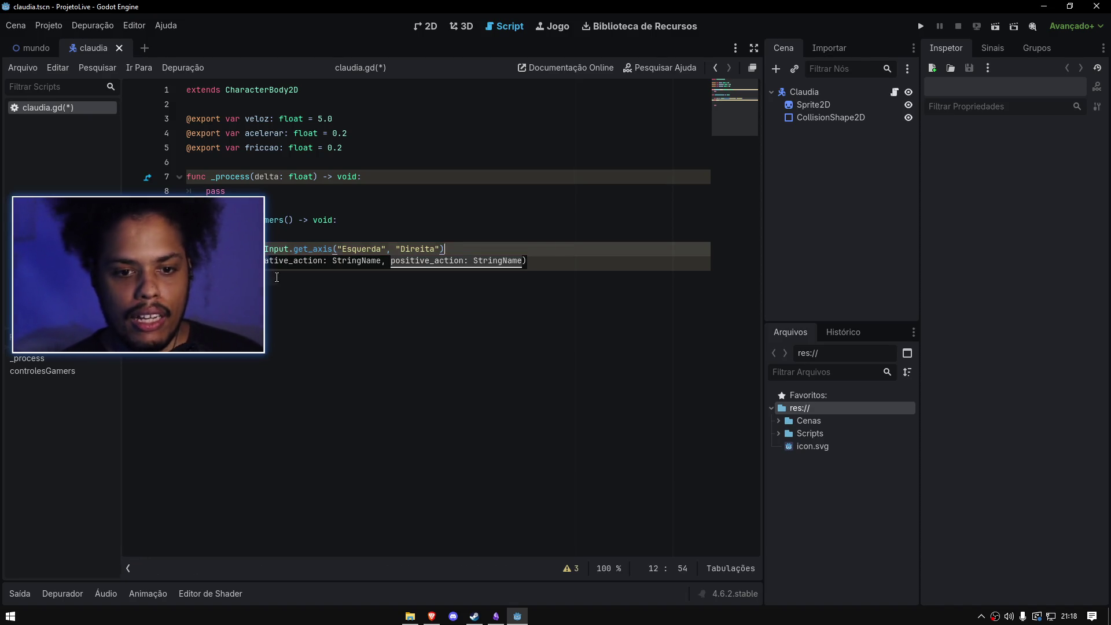
key("End")
key("Return")
key("Return")
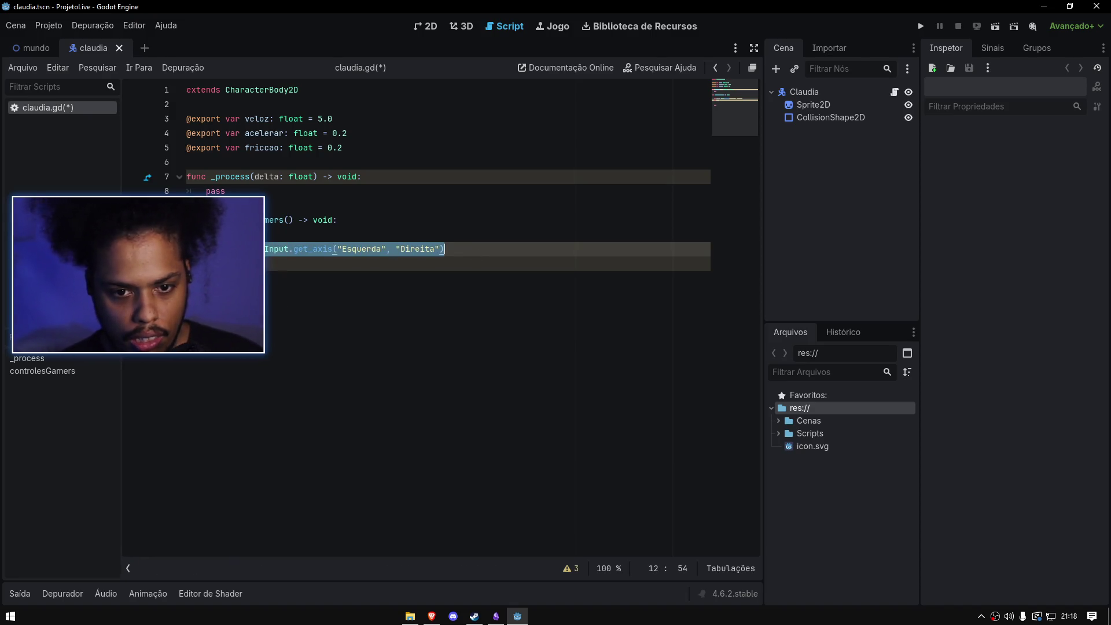
- Add Input.get_axis("Cima", "Baixo") on line 13 using autocomplete
left_click(265, 249)
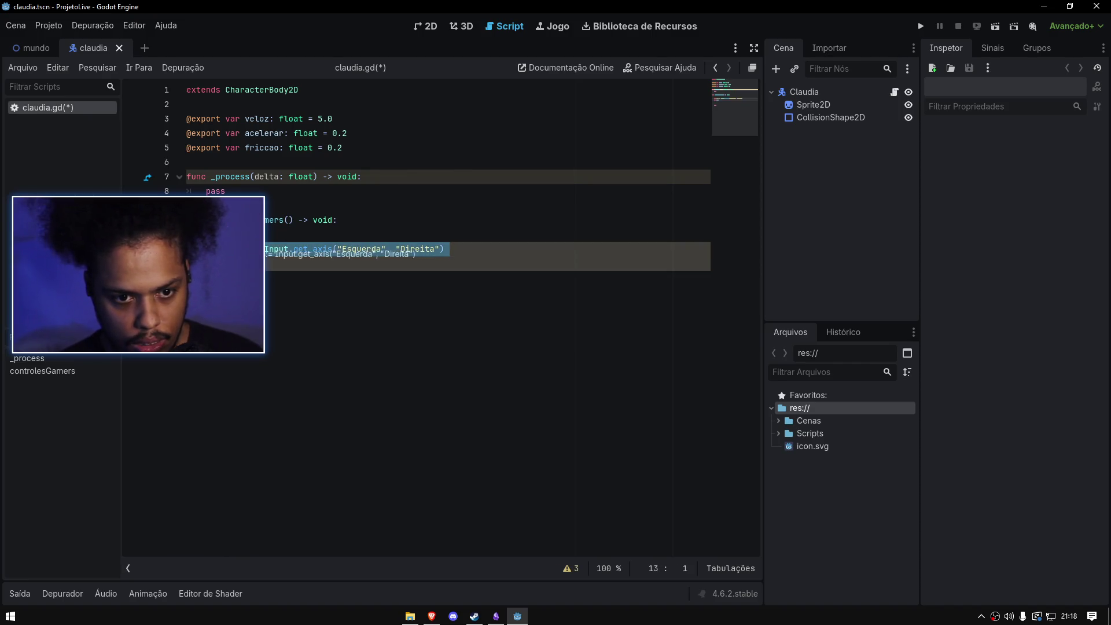
left_click(276, 291)
left_click(274, 262)
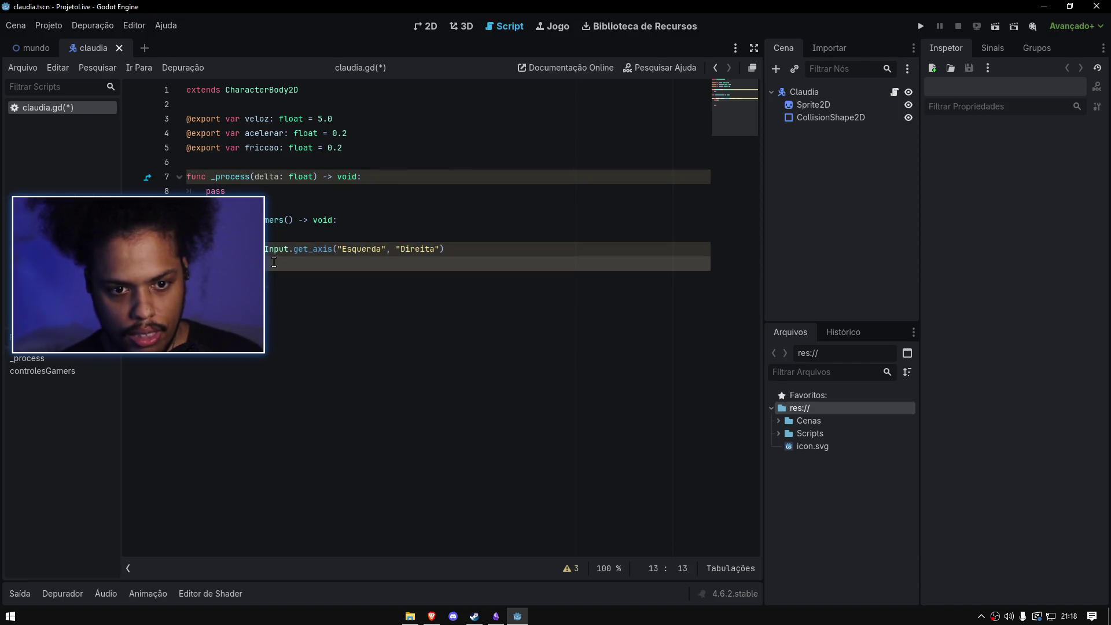
type("In")
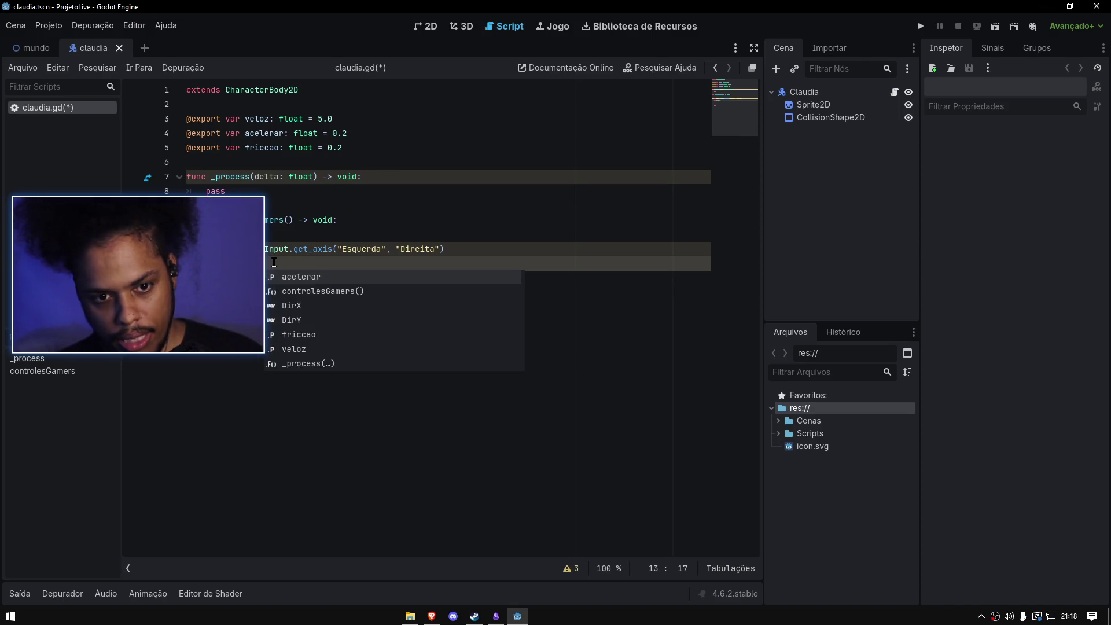
type("p")
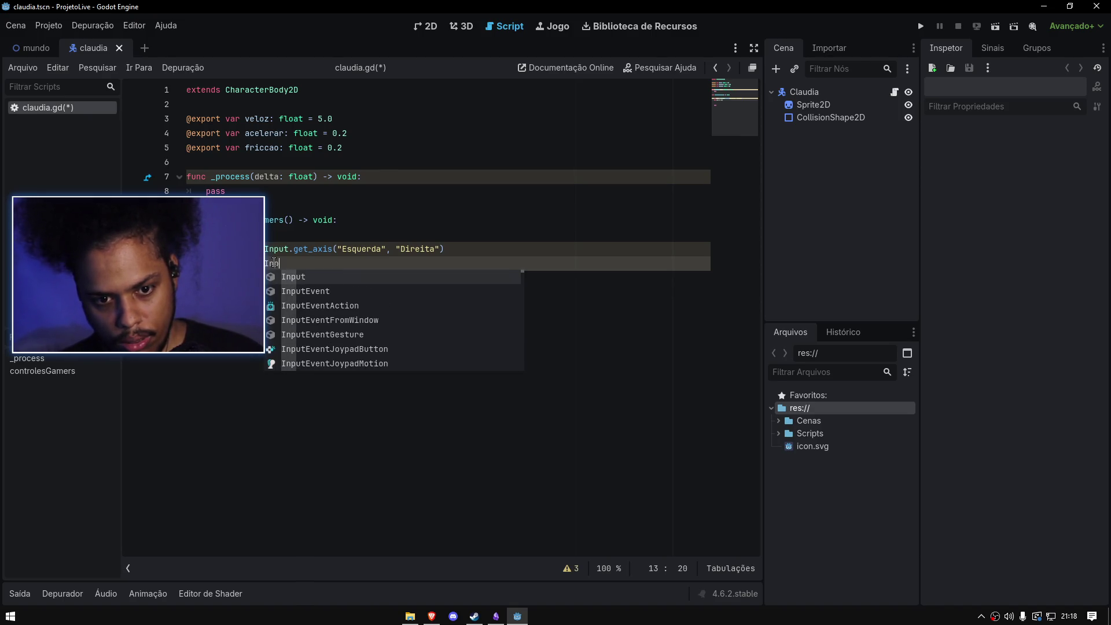
key("Return")
type(".")
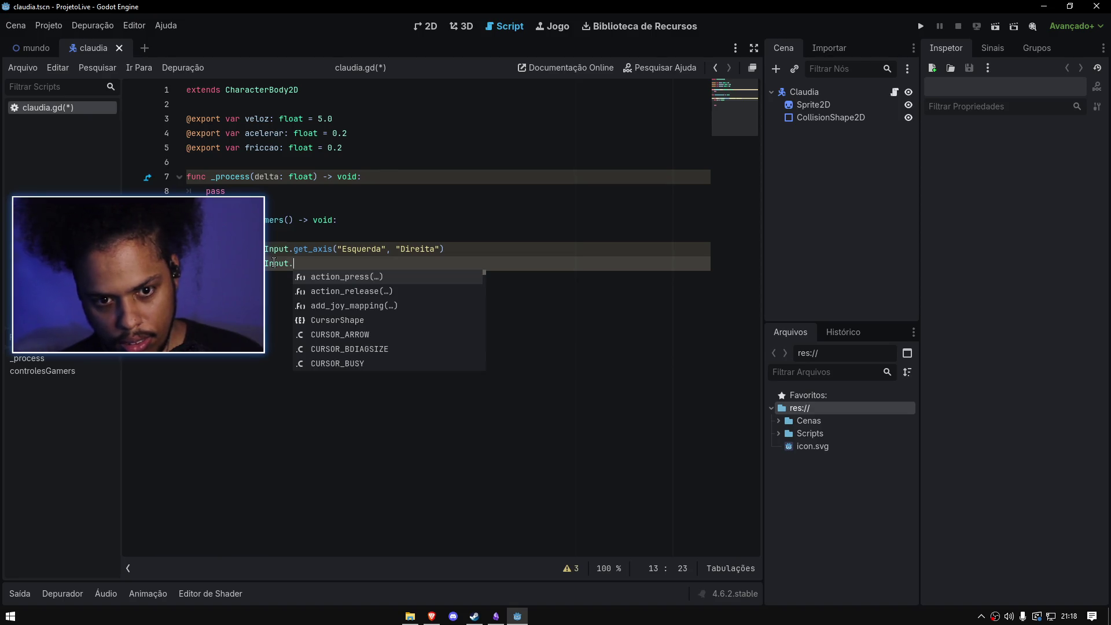
type("ge")
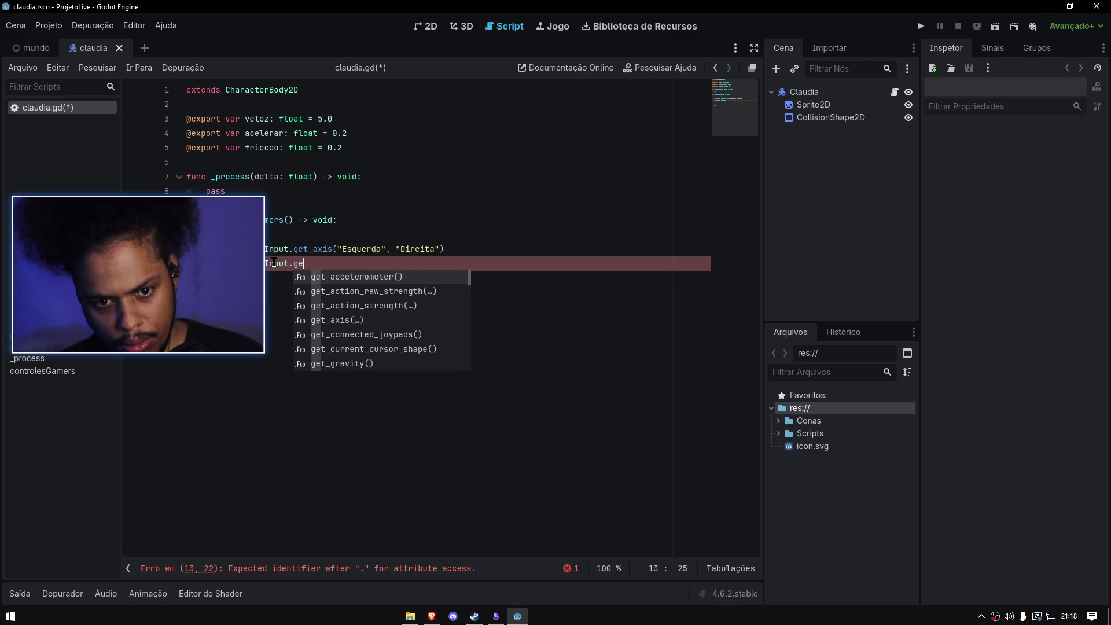
key("Down")
key("Return")
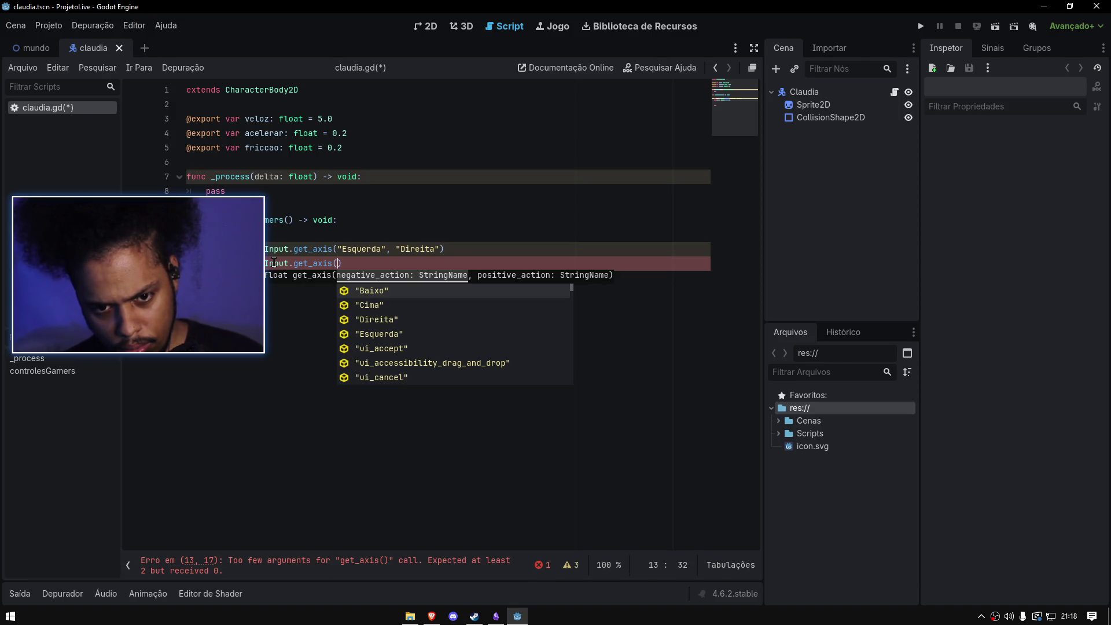
key("Down")
key("Return")
type("\"")
key("Up")
key("Return")
- Indent the empty line 15 and save claudia.gd
left_click(337, 248)
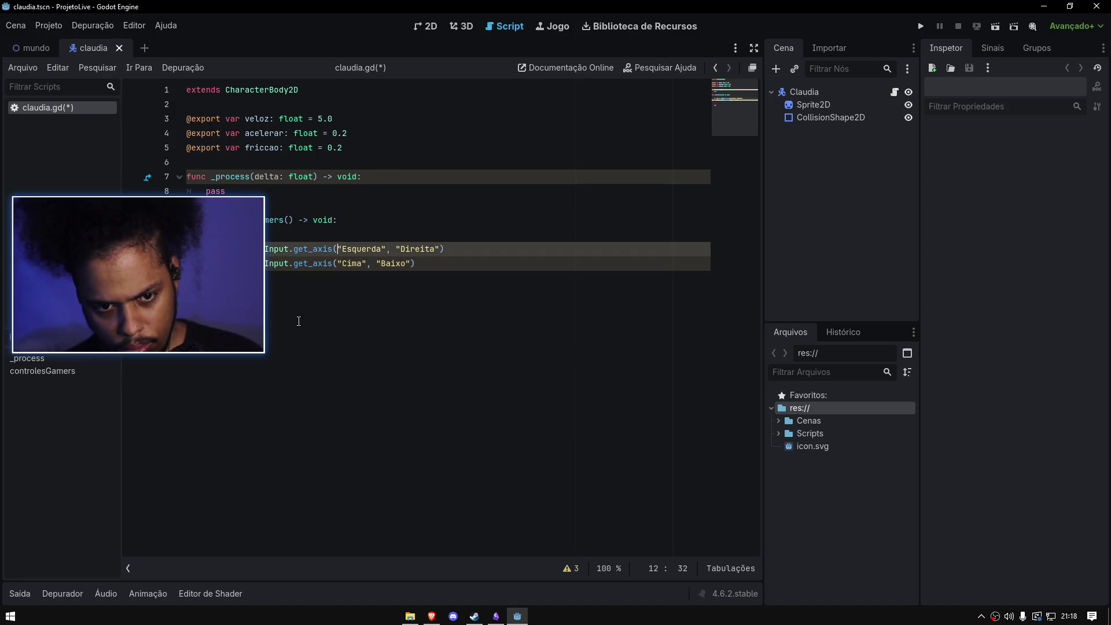
left_click(272, 292)
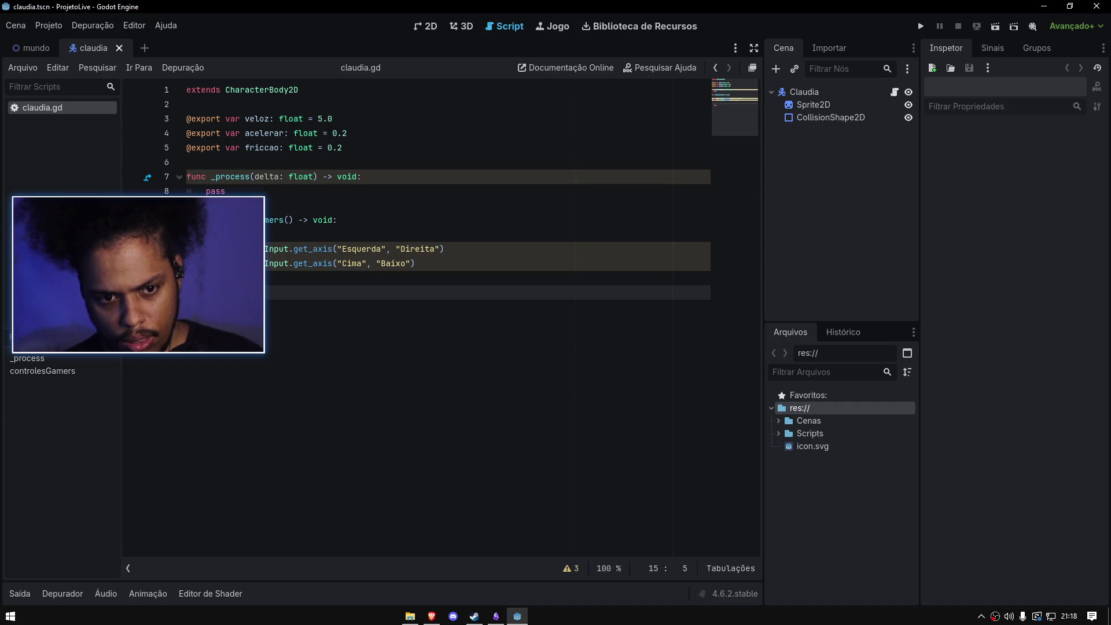
key("Tab")
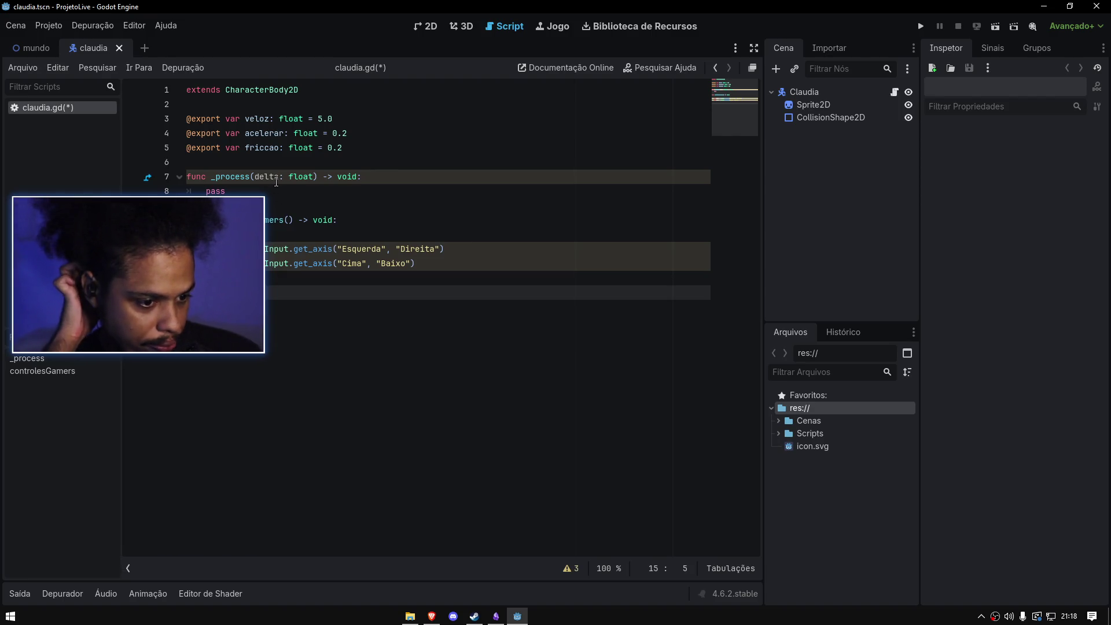
key("ctrl+s")
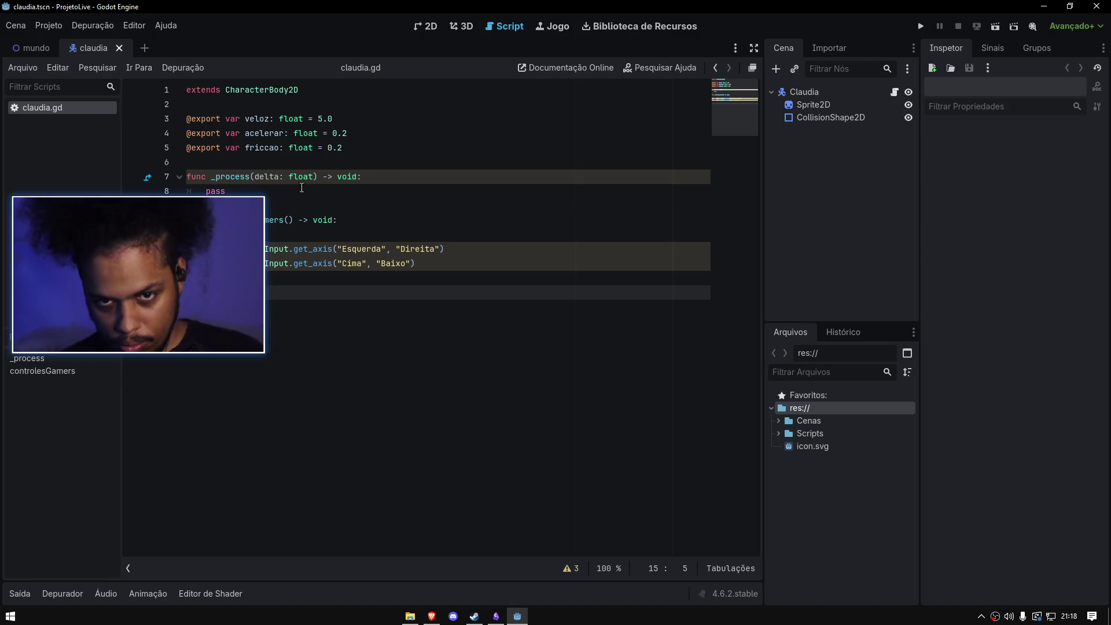
left_click(56, 26)
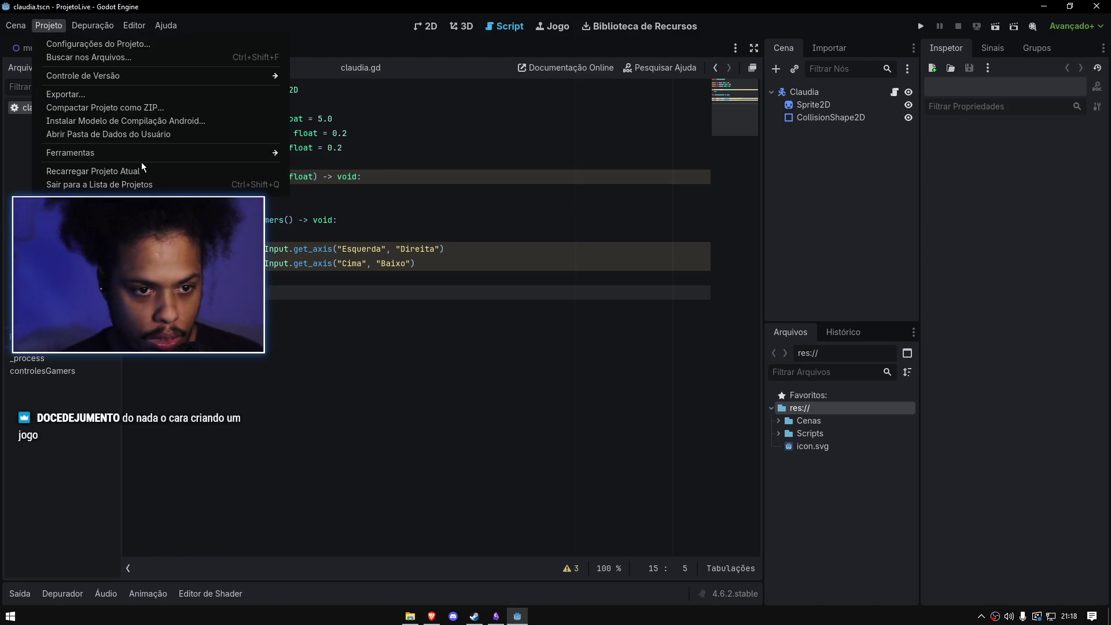
- Return to the project list and open the Bandeira reference project
left_click(300, 285)
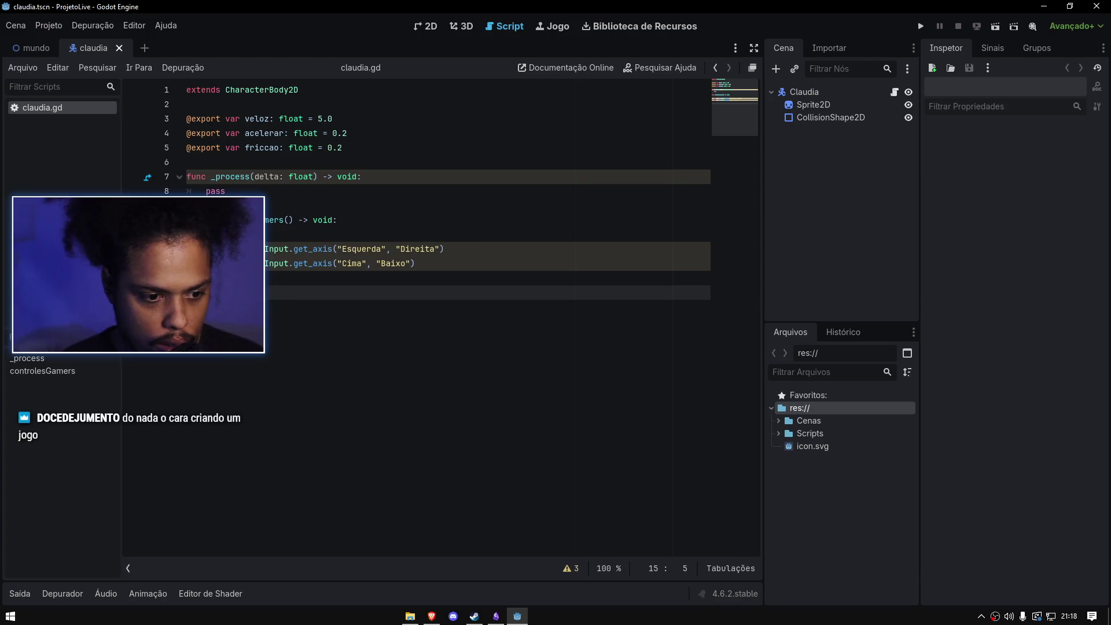
left_click(48, 25)
left_click(87, 184)
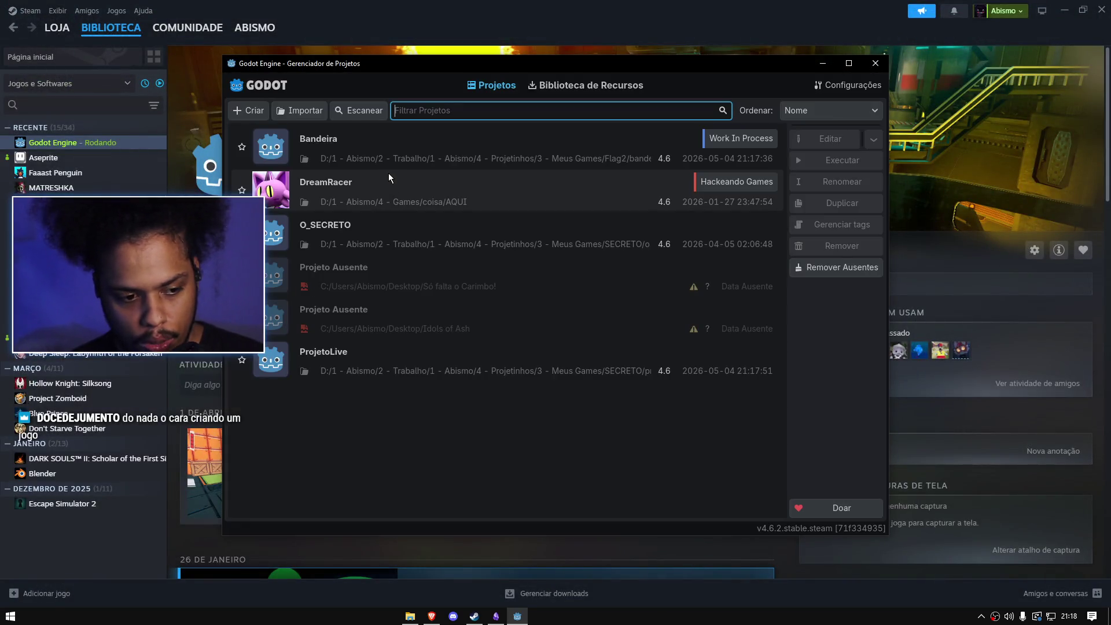
double_click(388, 176)
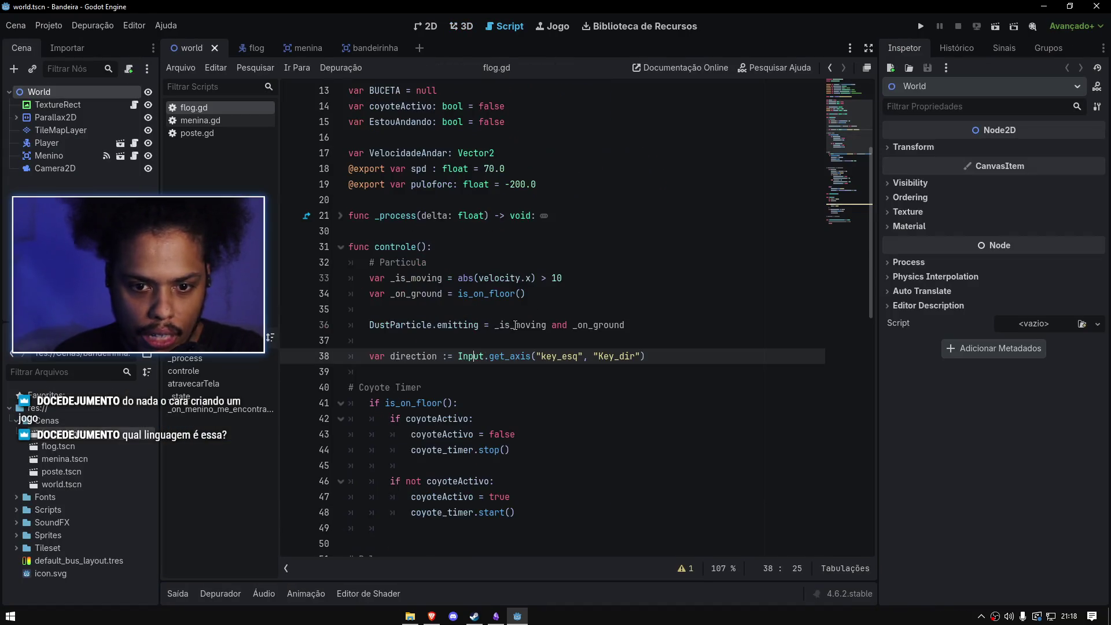
- Select flog.gd's direction check and velocity.x = direction * spd lines
scroll(512, 321, "down", 3)
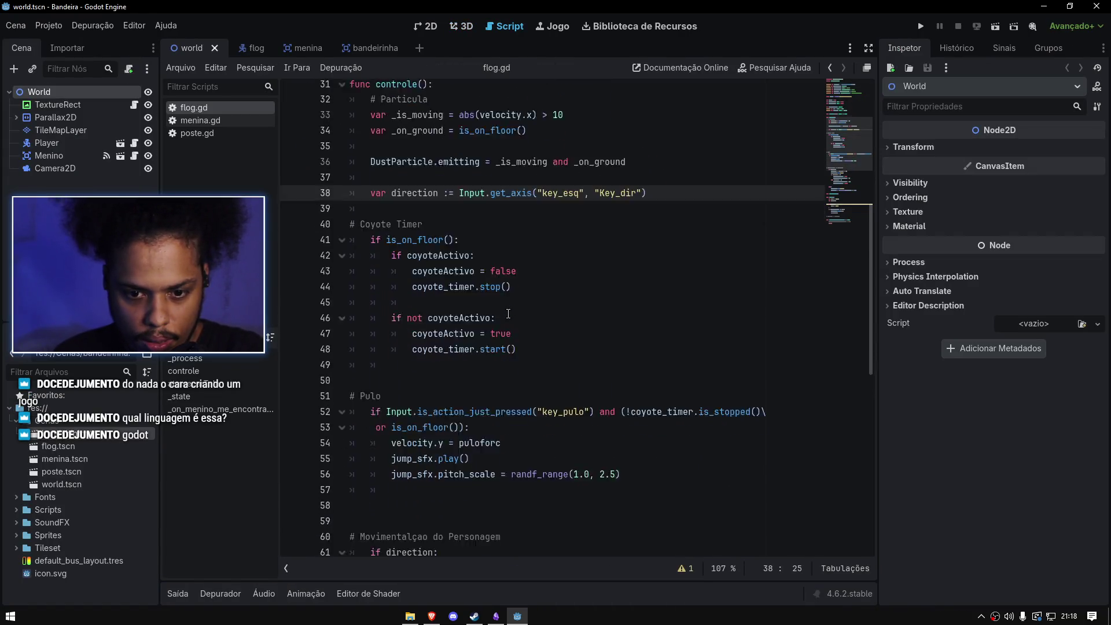
scroll(508, 314, "down", 5)
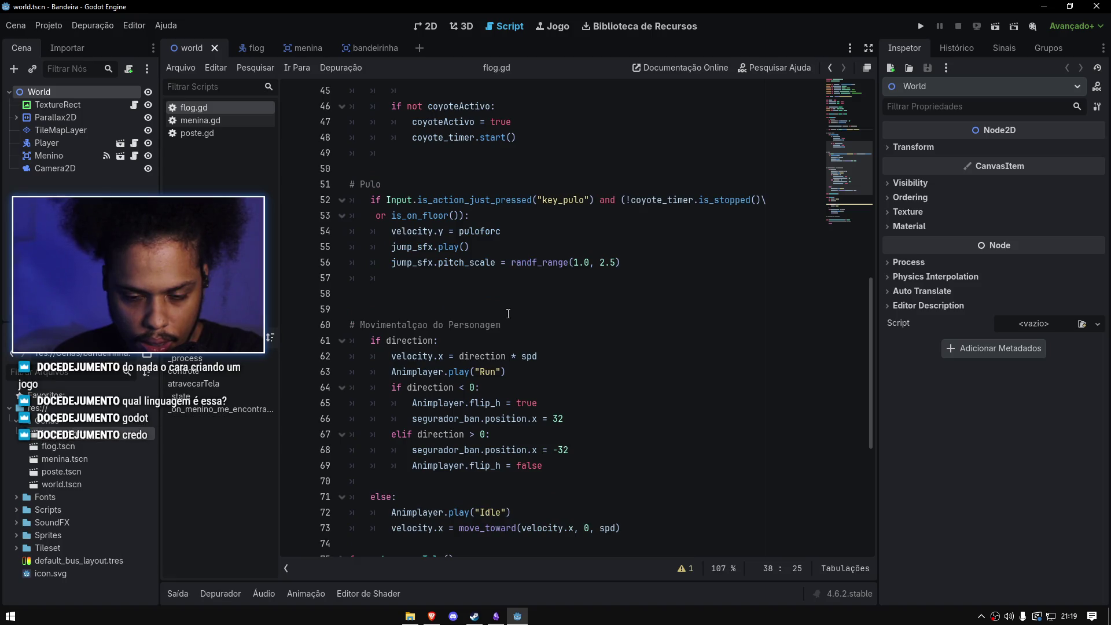
left_click(414, 342)
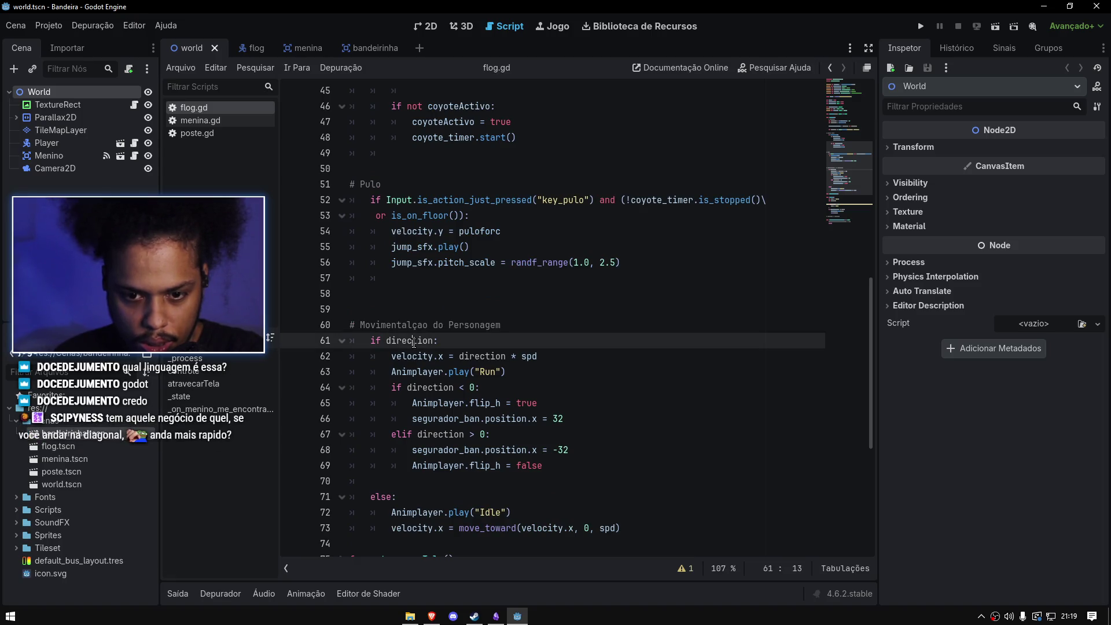
left_click(421, 358)
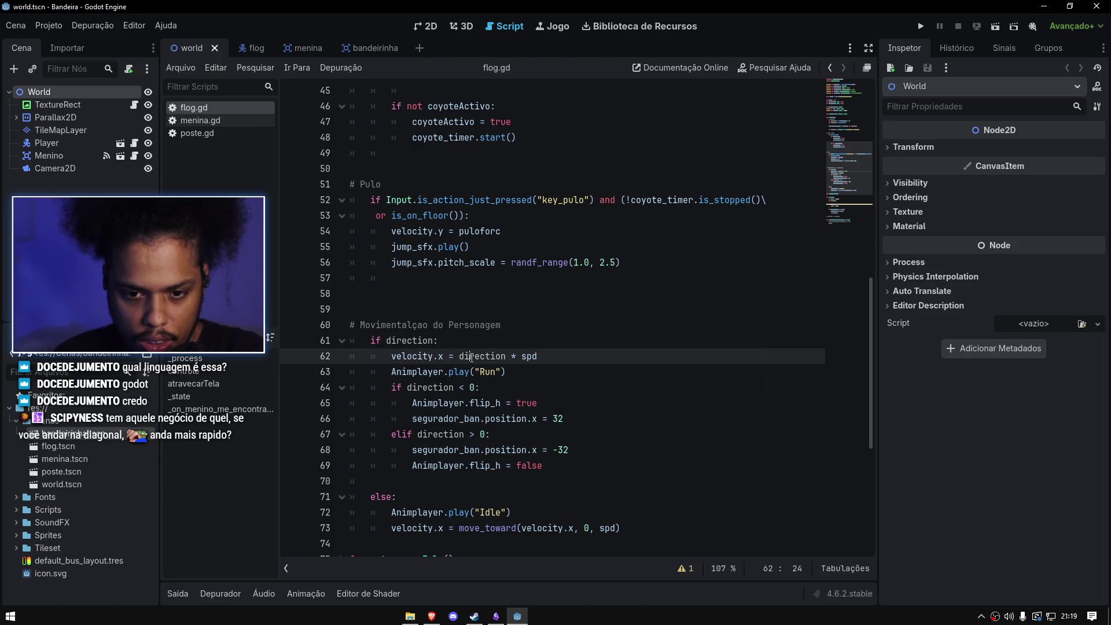
left_click(372, 340, "shift")
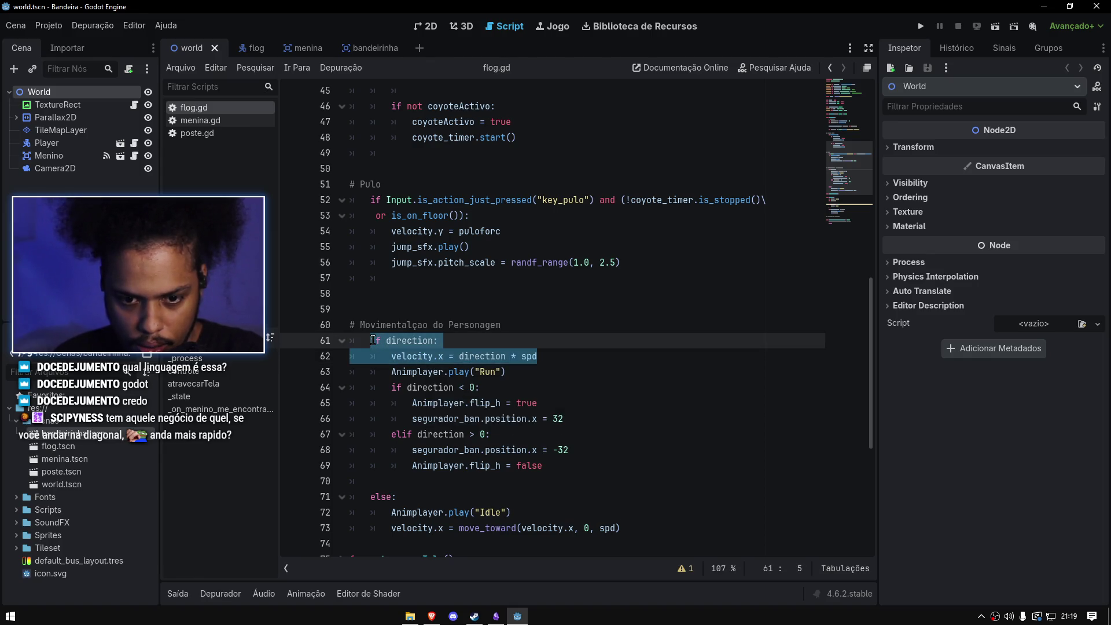
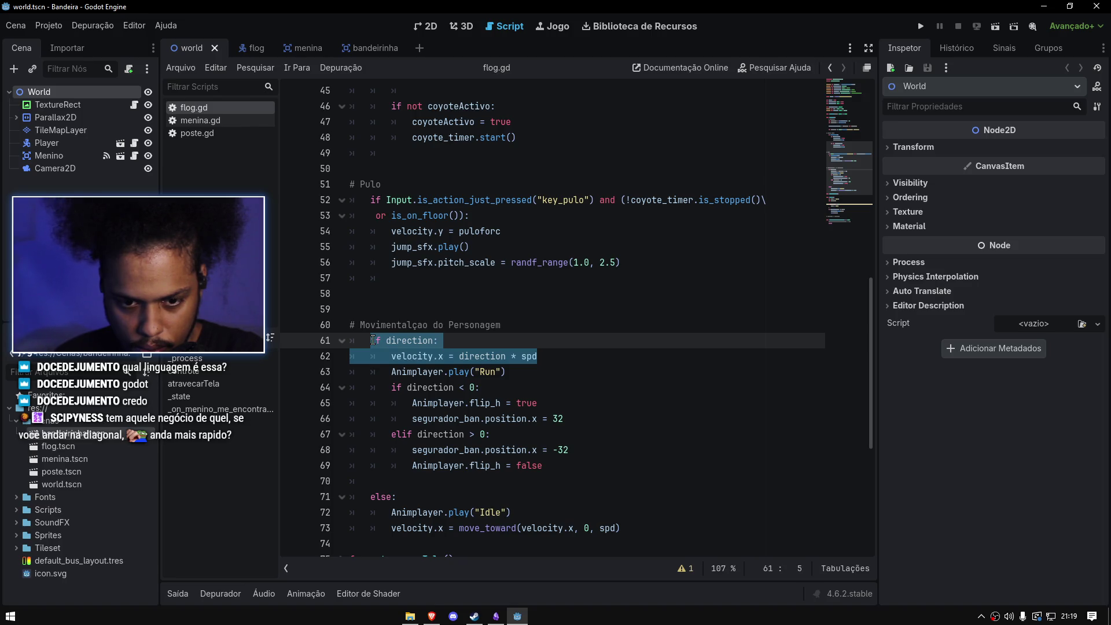
- Quit the Bandeira project to the project list and open ProjetoLive
scroll(510, 333, "down", 2)
scroll(510, 334, "up", 2)
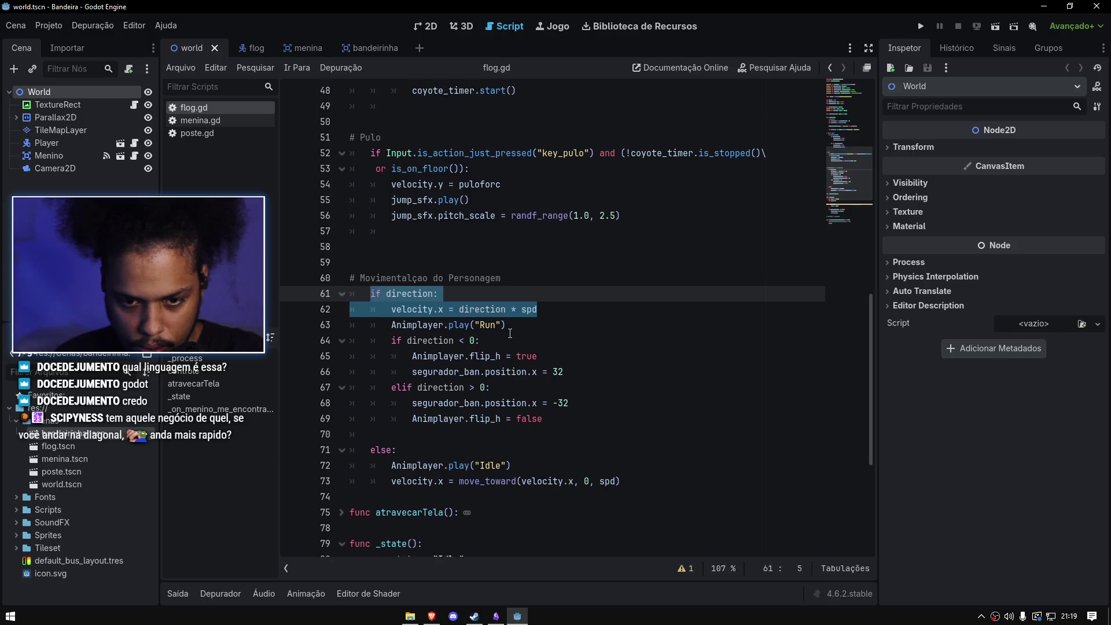
left_click(49, 25)
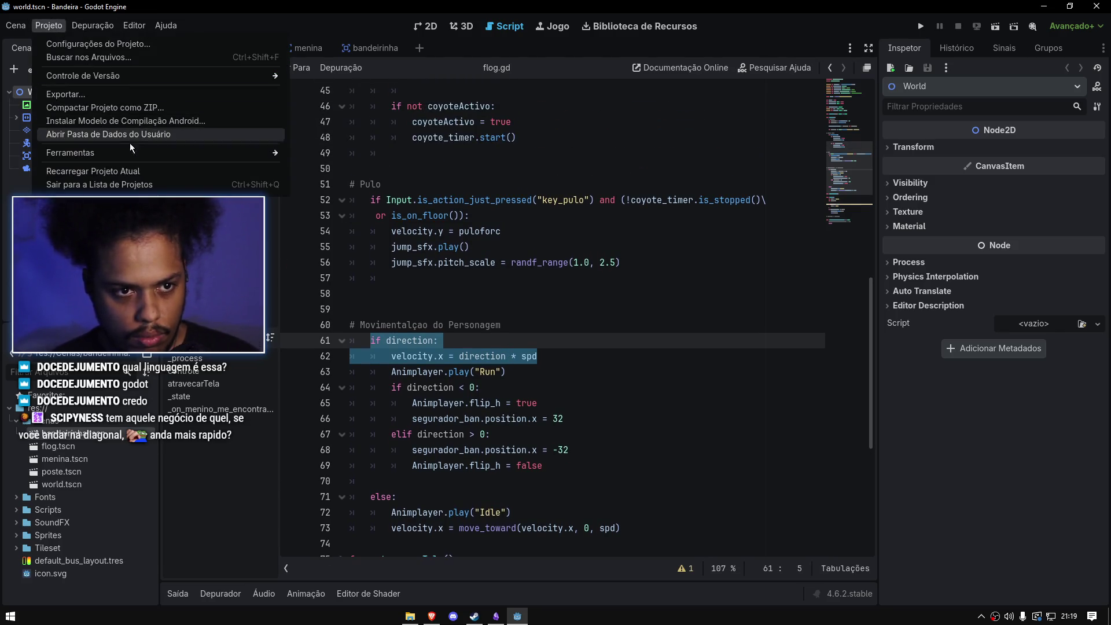
mouse_move(183, 154)
left_click(150, 184)
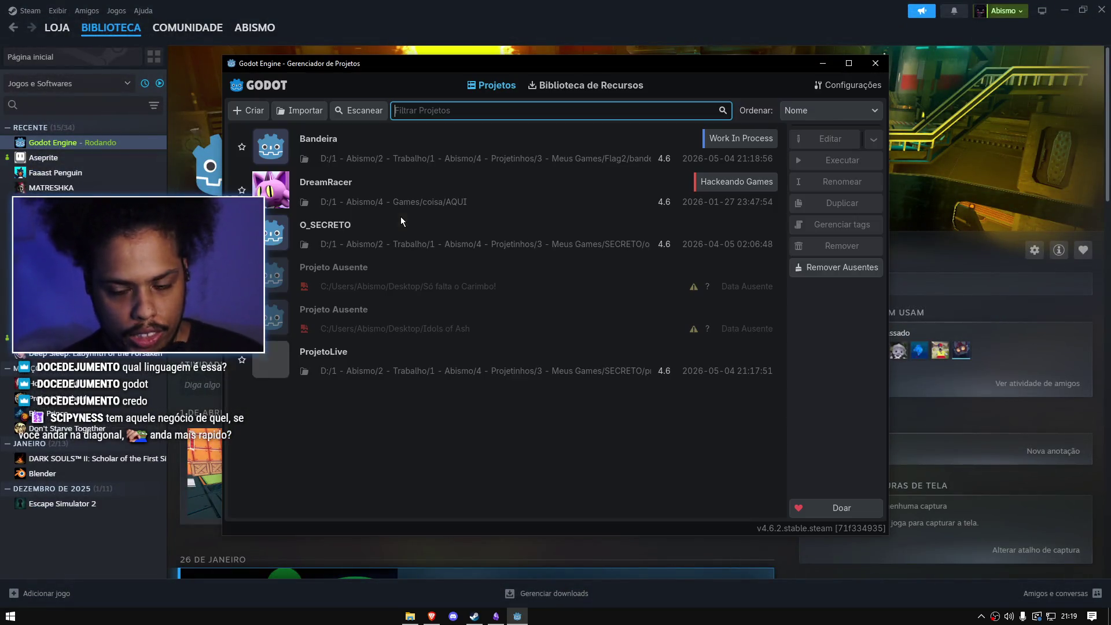
double_click(384, 354)
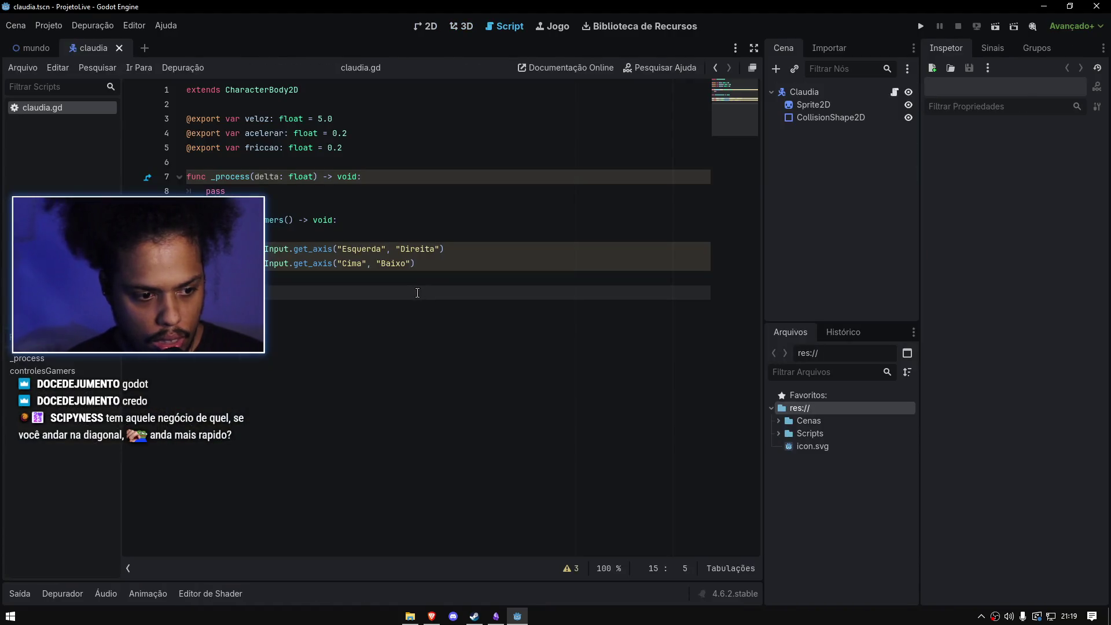
- Write the horizontal movement as velocity.x = DirX * veloz under an if block
type("if direction:")
key("Return")
type("velocity.x = direction * spd")
key("Up")
key("Home")
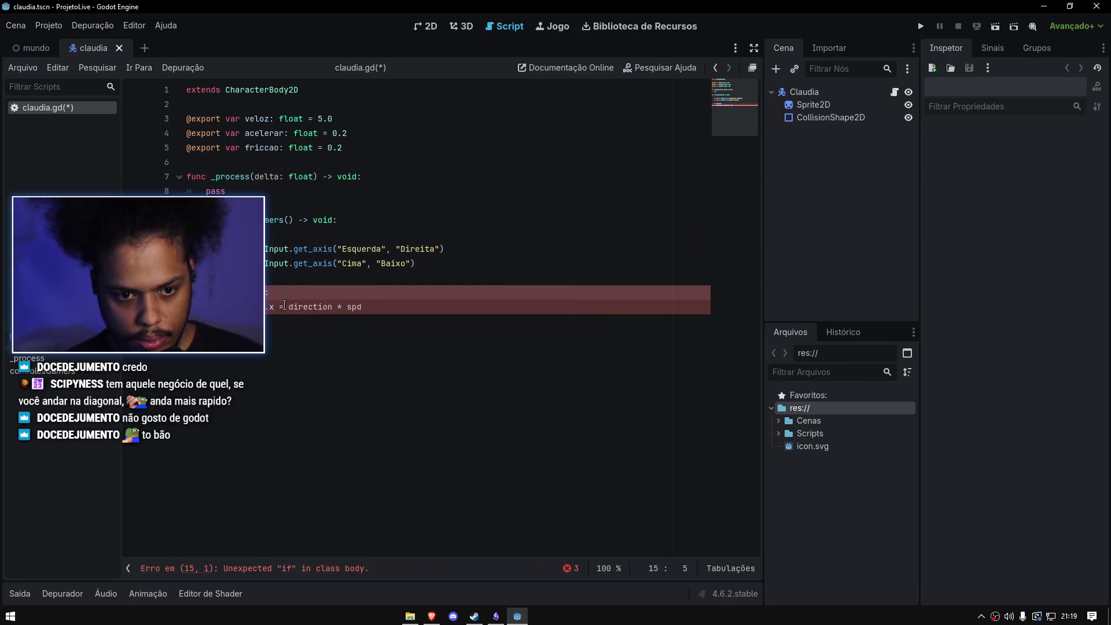
left_click(265, 293)
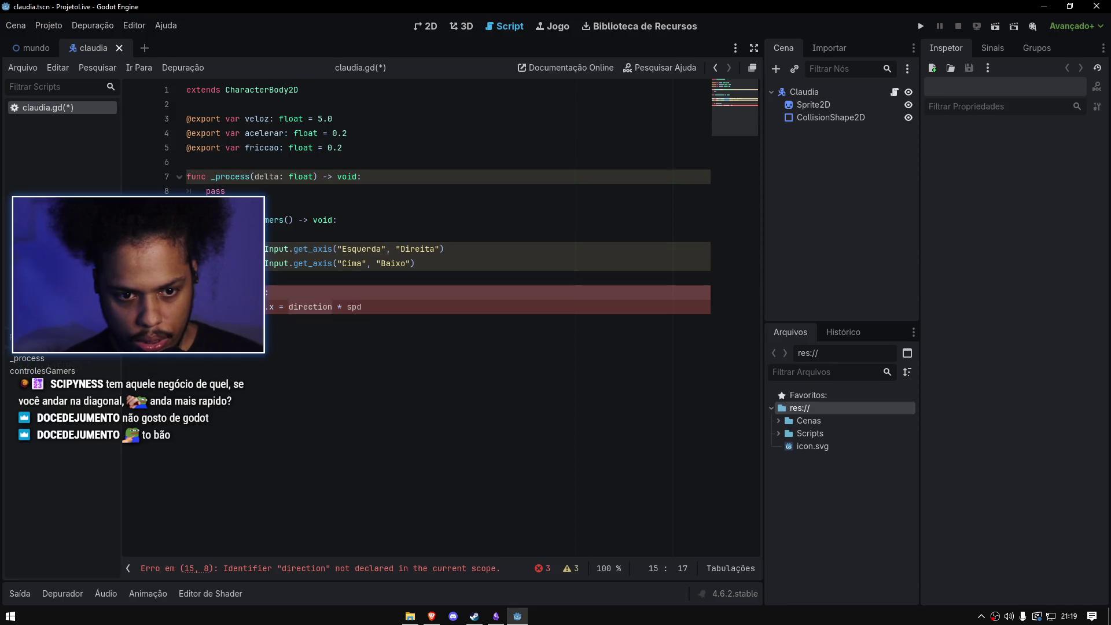
double_click(307, 307)
type("DirX")
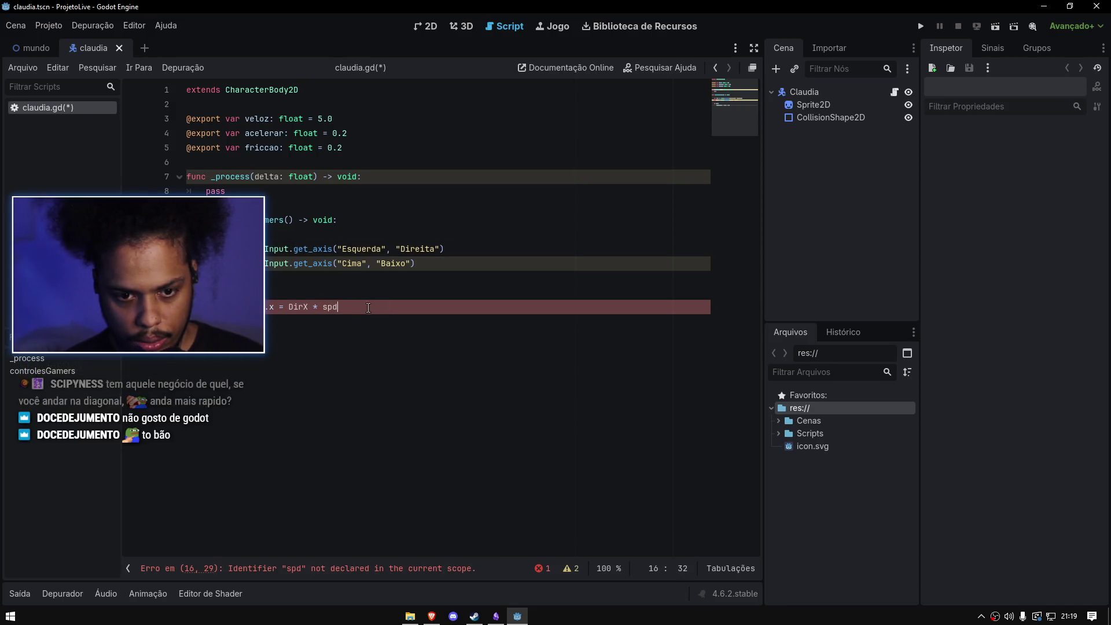
double_click(261, 121)
key("ctrl+c")
double_click(331, 307)
key("ctrl+v")
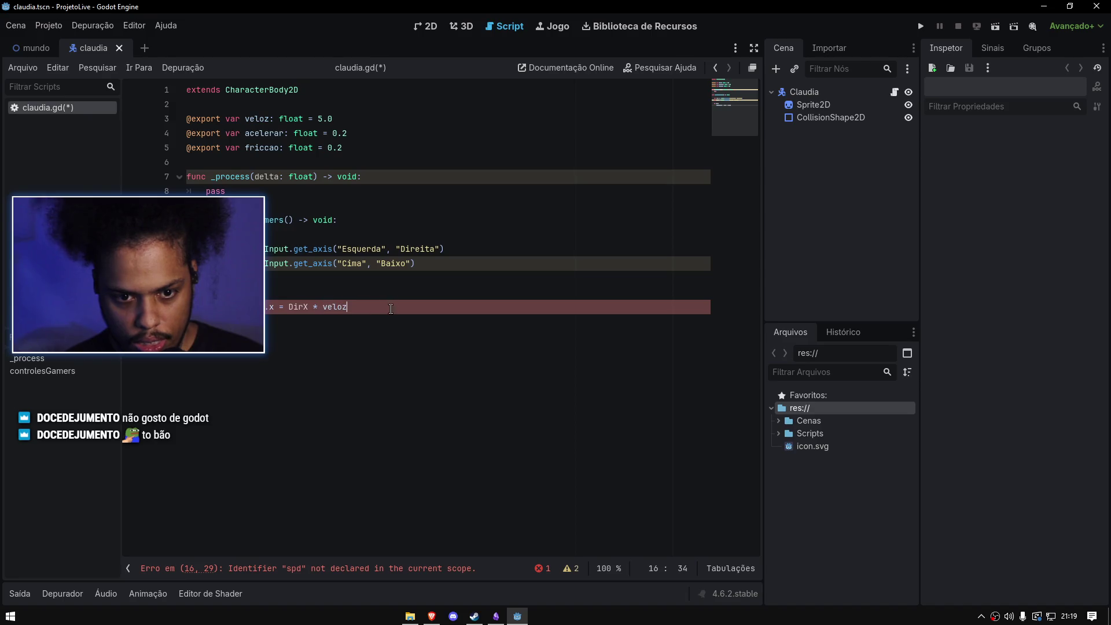
- Add a move_and_slide() call below the assignment and save the script
key("Return")
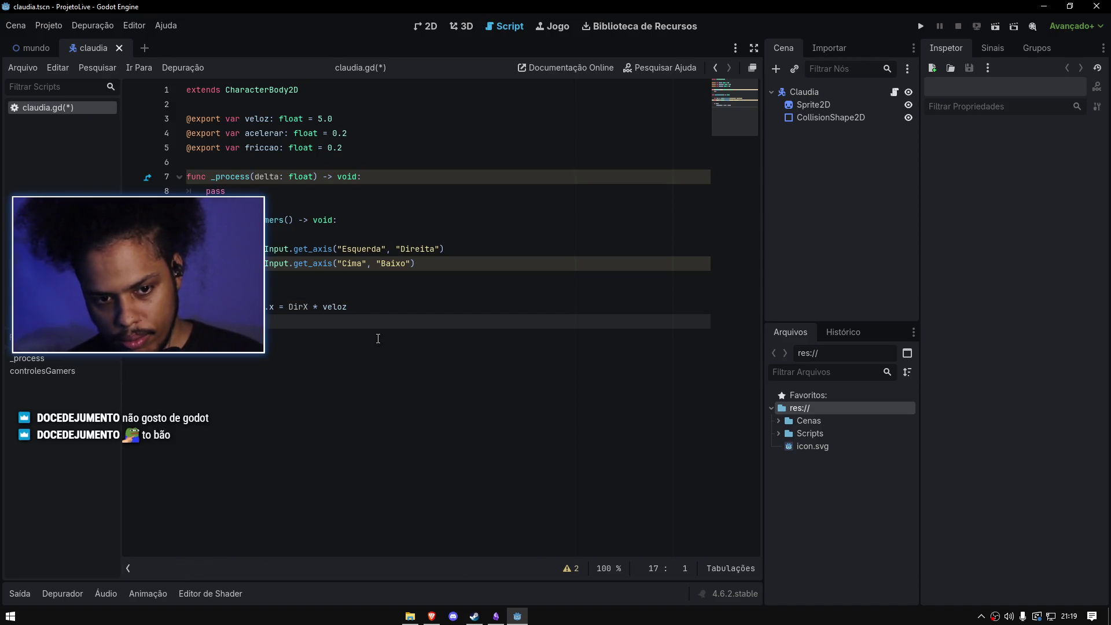
left_click(377, 306)
key("Return")
key("Return")
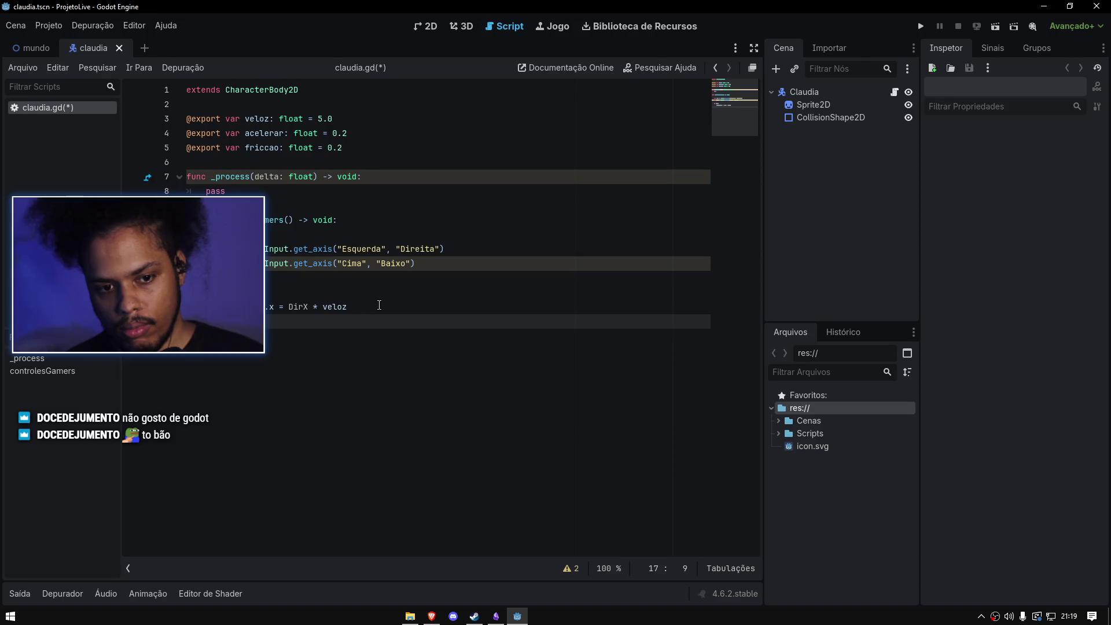
key("Return")
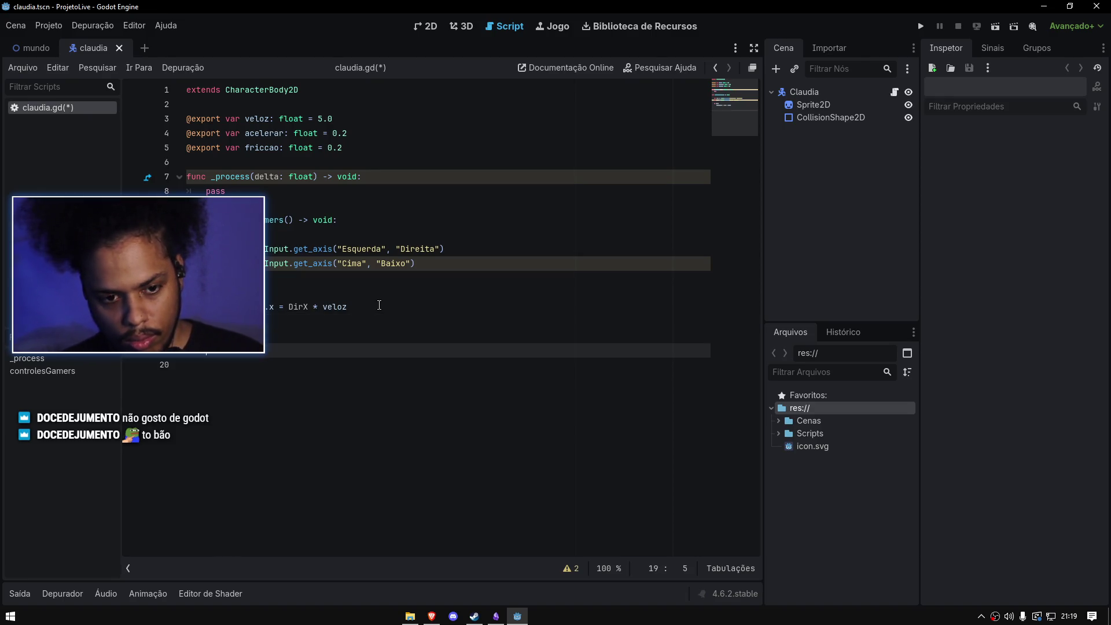
type("mo")
key("Return")
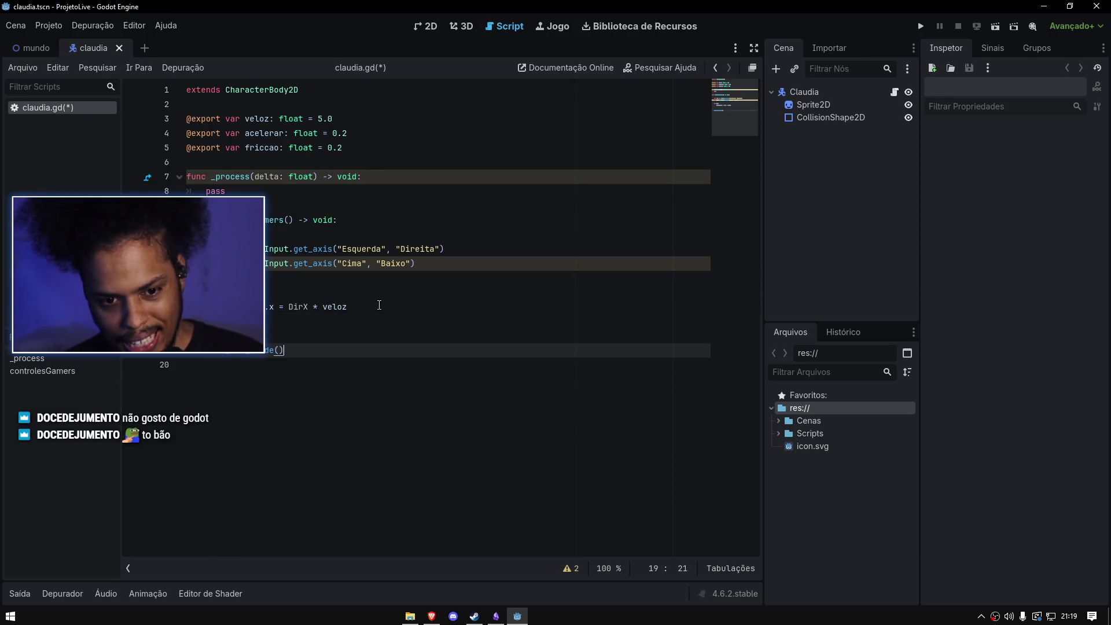
left_click(379, 305)
key("ctrl+s")
- Replace pass in _process with controlesGamers(), save, and run the mundo scene
left_click(382, 220)
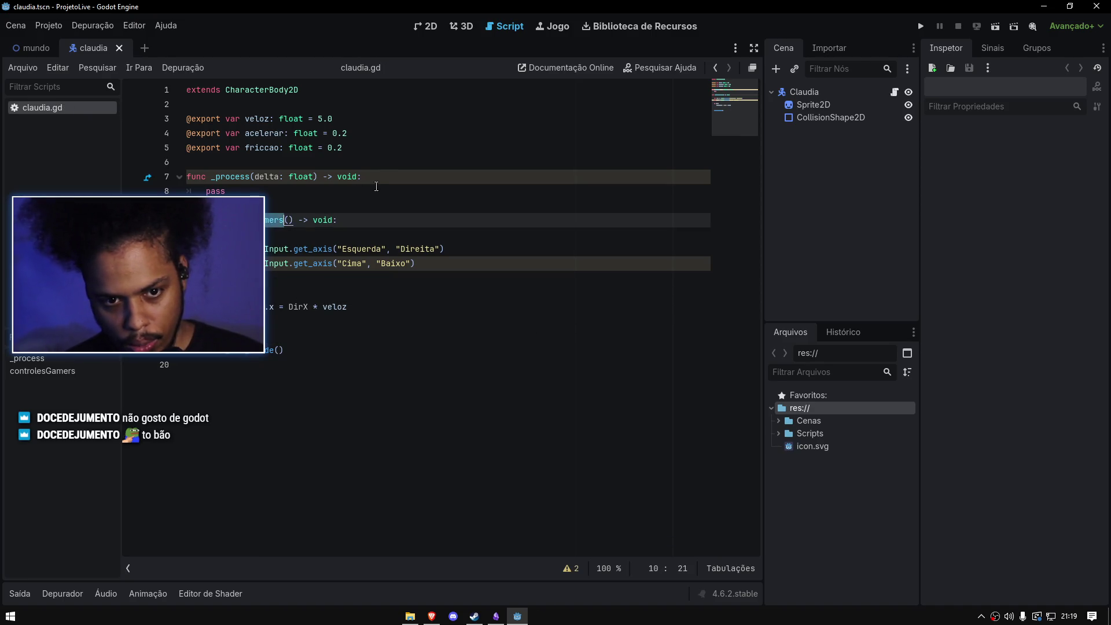
left_click(383, 186)
double_click(218, 190)
type("co")
key("Return")
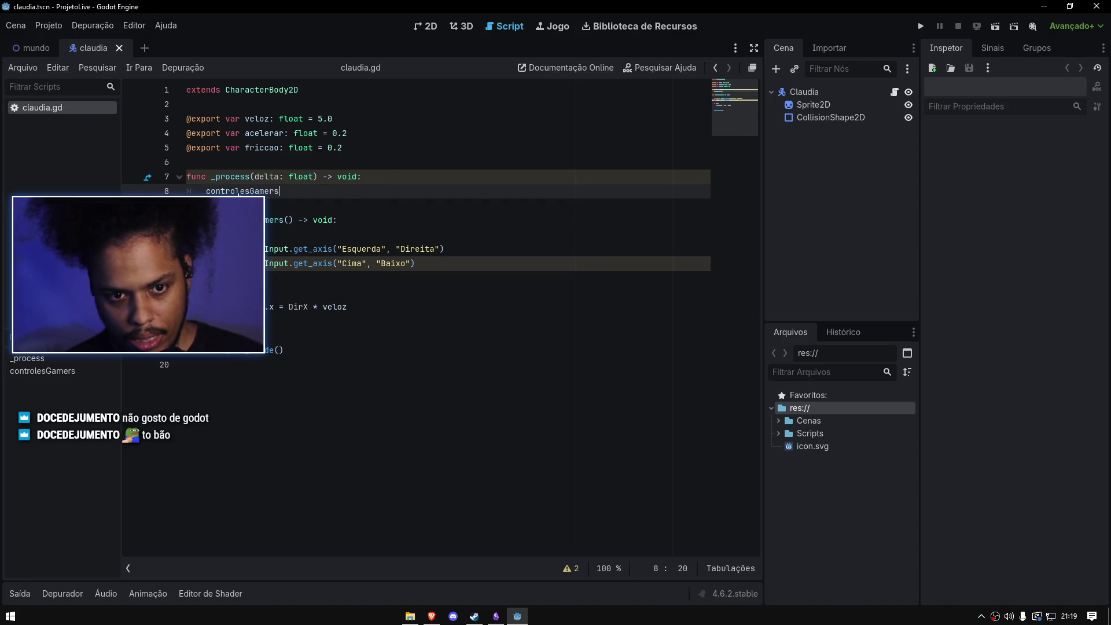
left_click(347, 148)
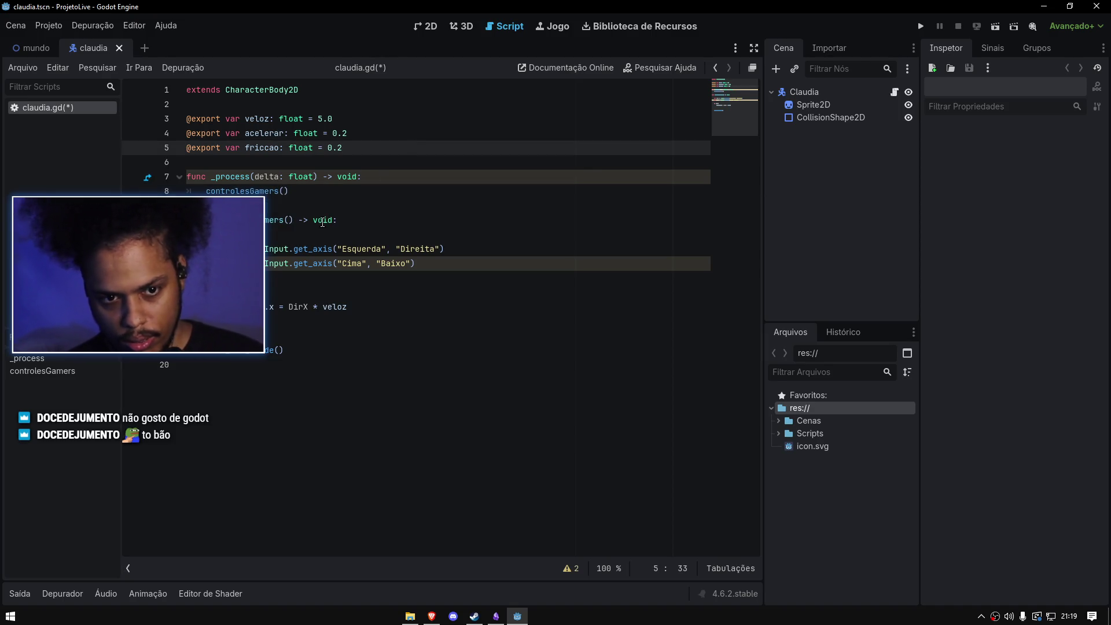
key("ctrl+s")
left_click(36, 48)
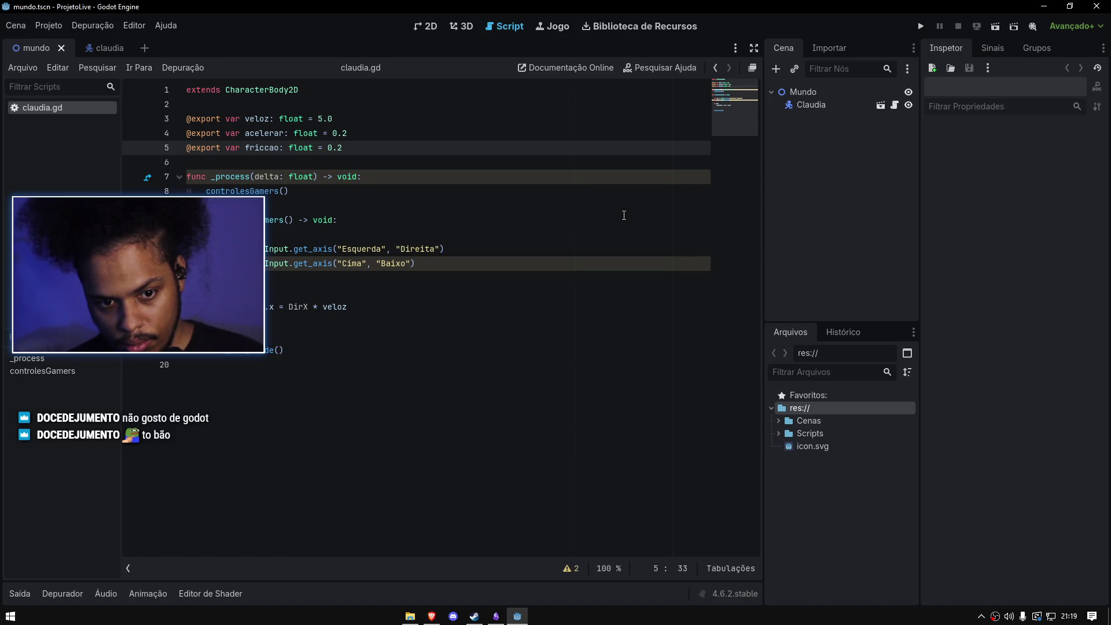
left_click(999, 32)
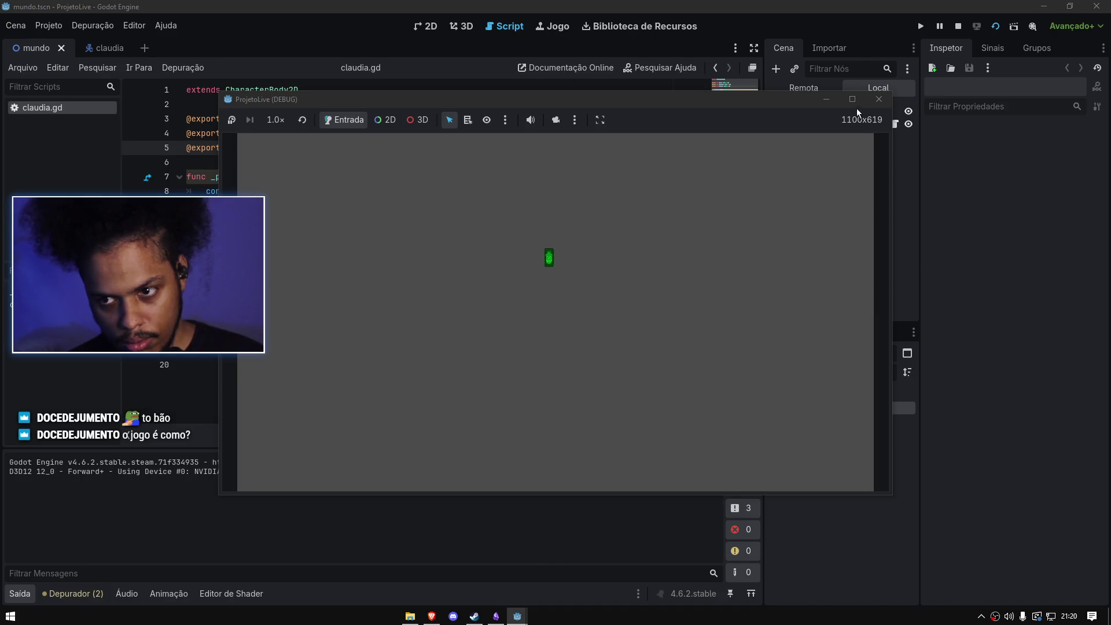
- Set veloz to 10 and test-run the scene, moving the character left and right
left_click(879, 99)
key("Up")
key("Up")
key("Left")
key("Left")
key("BackSpace")
type("1")
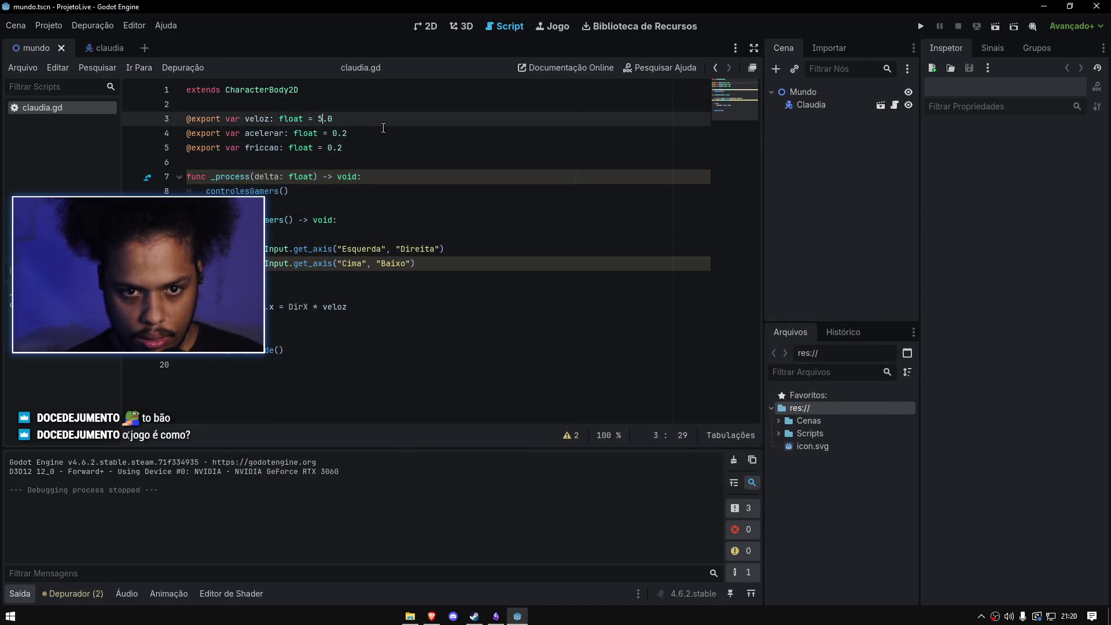
type("0")
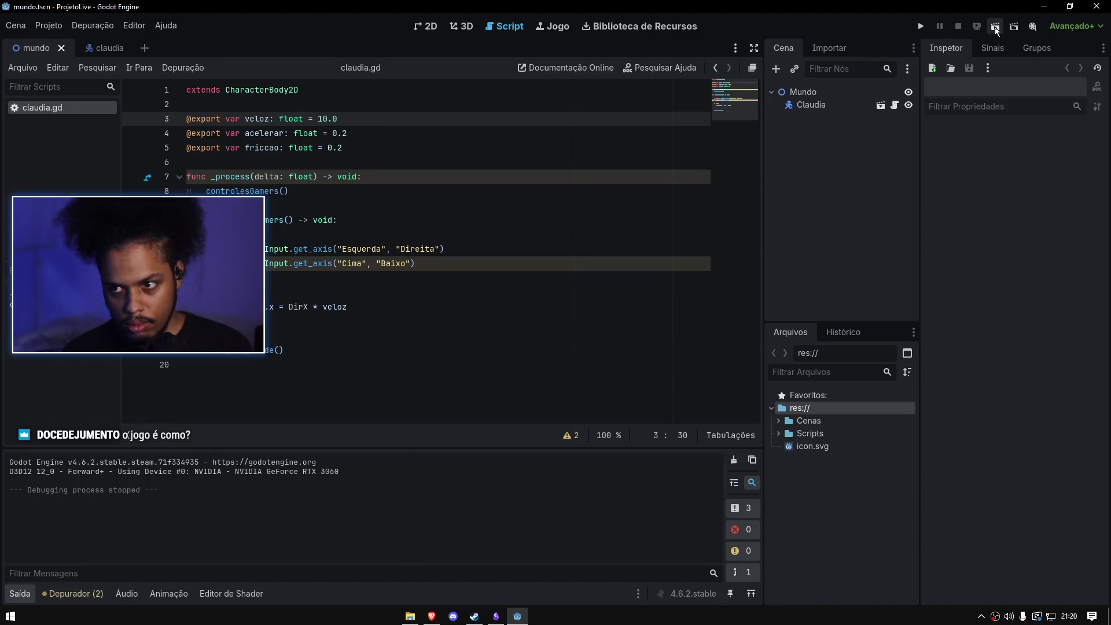
left_click(995, 27)
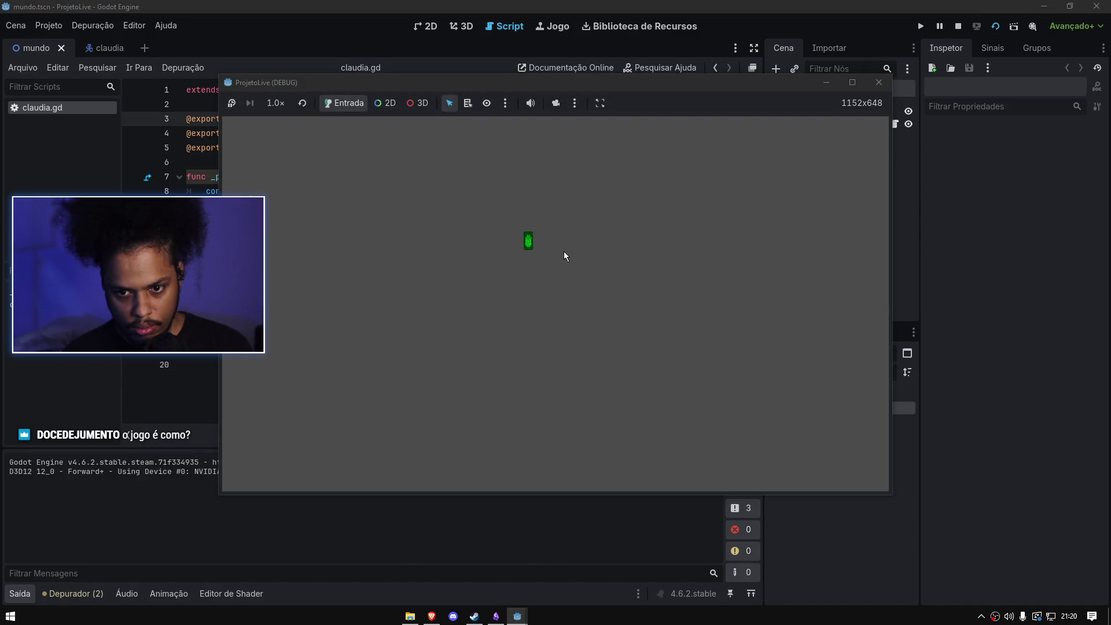
key("Right")
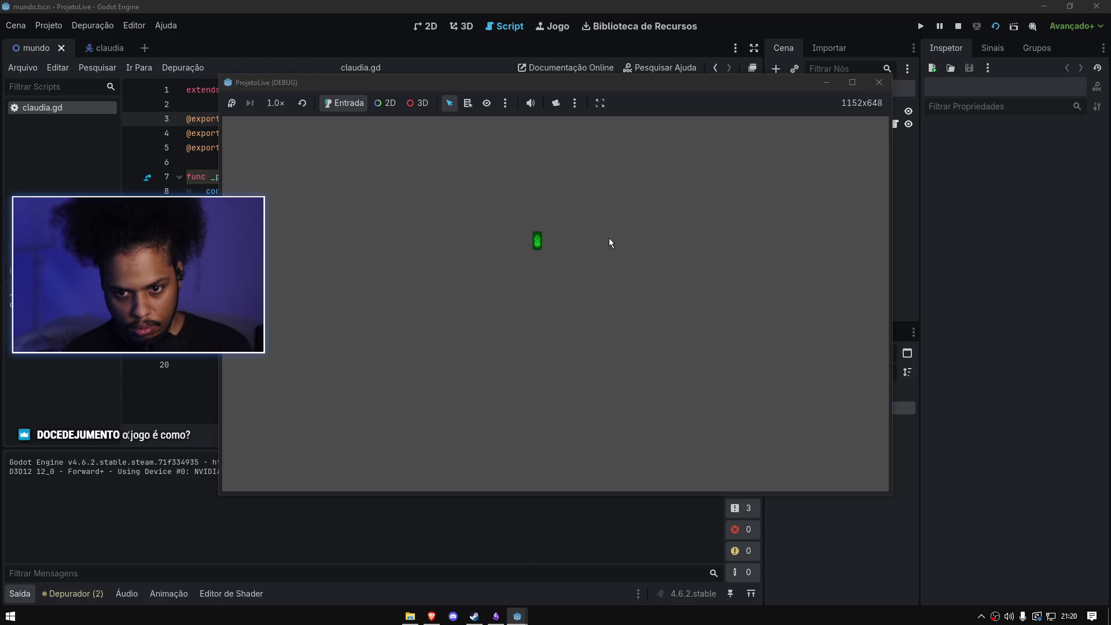
key("Left")
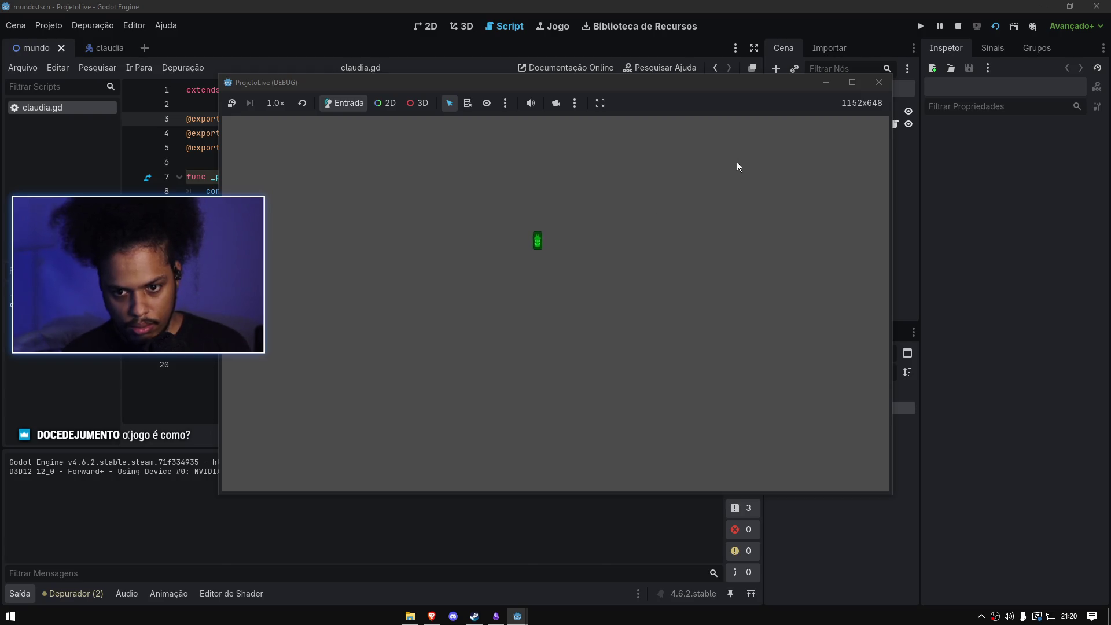
key("Right")
left_click(880, 82)
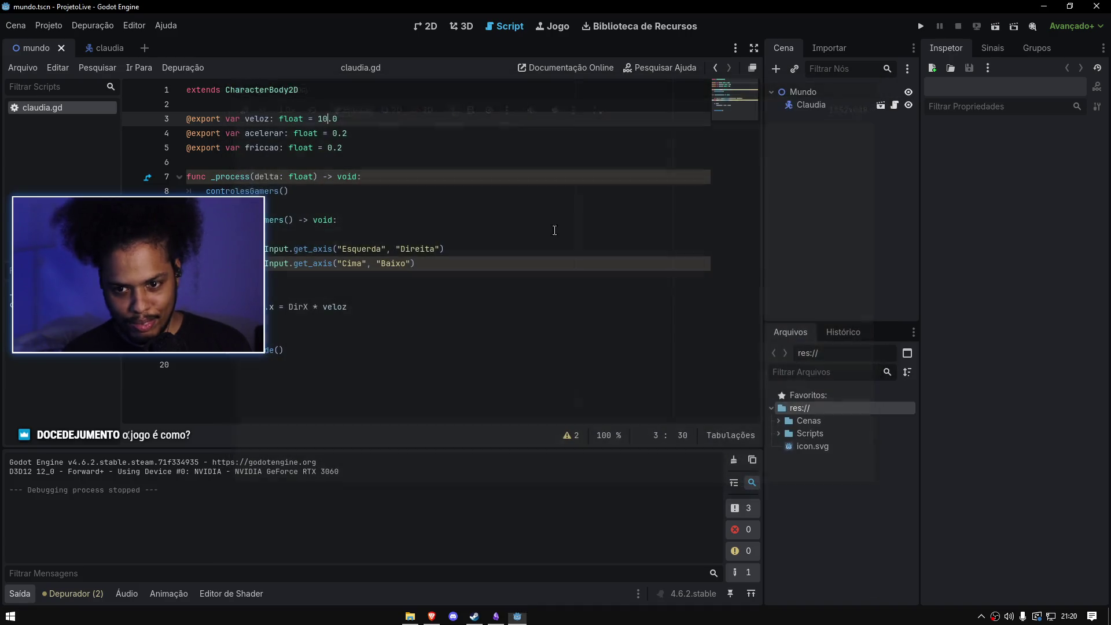
- Insert a new DirY line above move_and_slide() using autocomplete
left_click(376, 294)
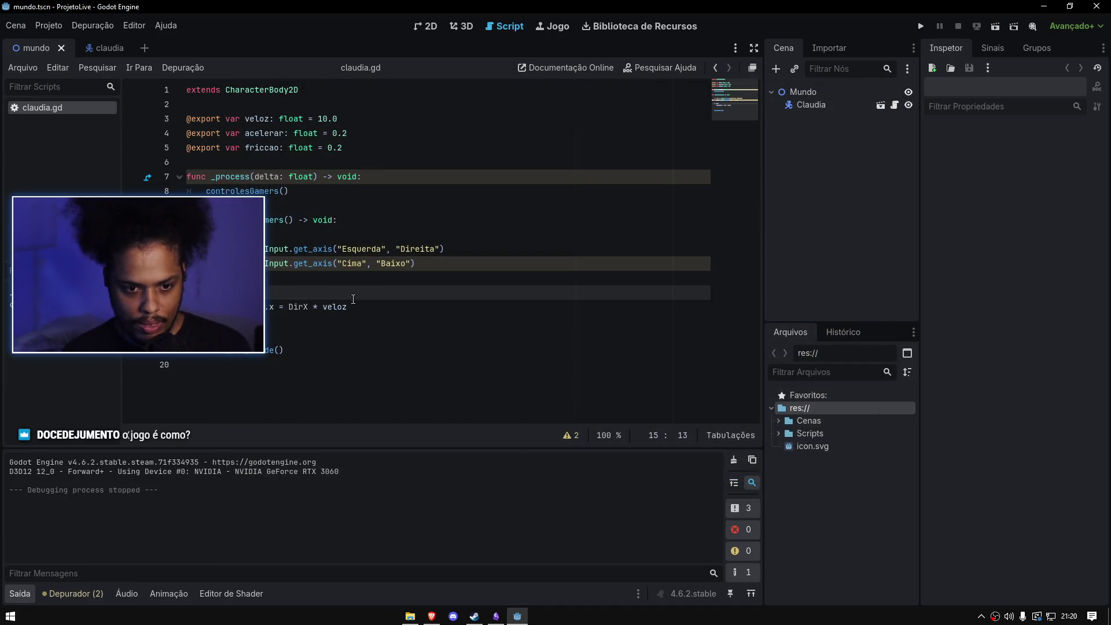
left_click(310, 321)
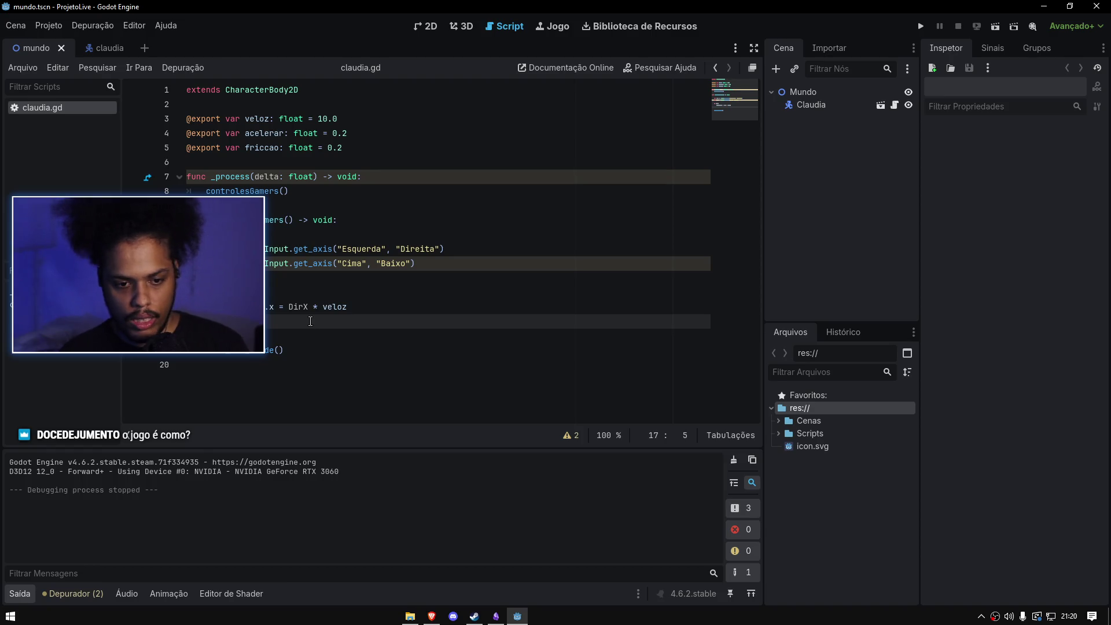
key("Return")
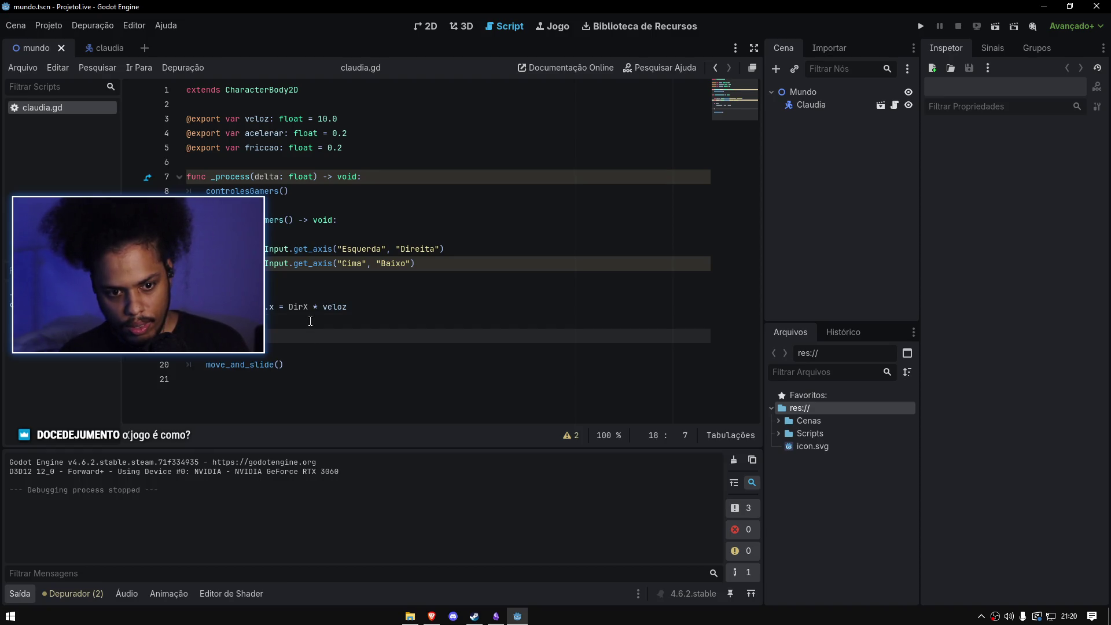
type("Di")
key("Down")
key("Return")
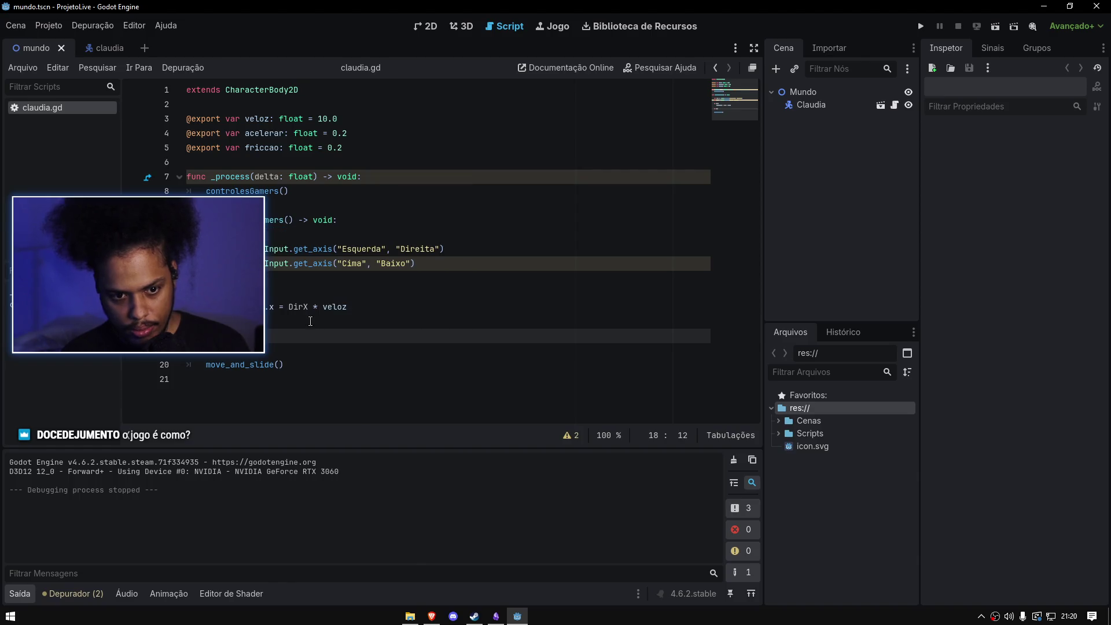
key("Return")
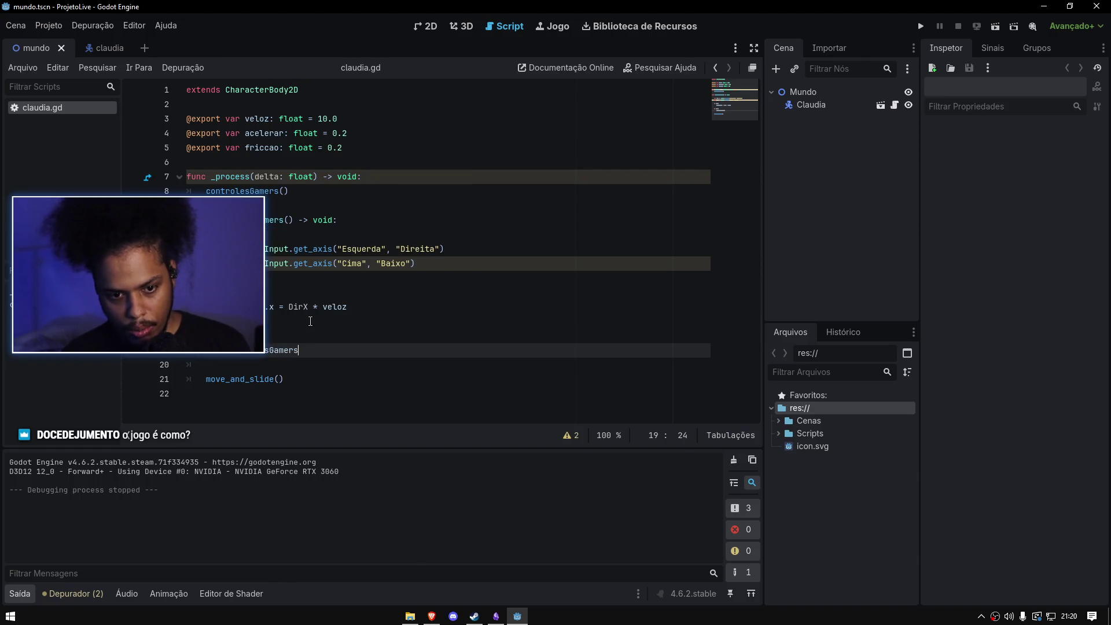
- Copy the velocity.x assignment onto line 19, change it to velocity.y, and save
triple_click(356, 307)
key("ctrl+c")
left_click(271, 349)
key("ctrl+v")
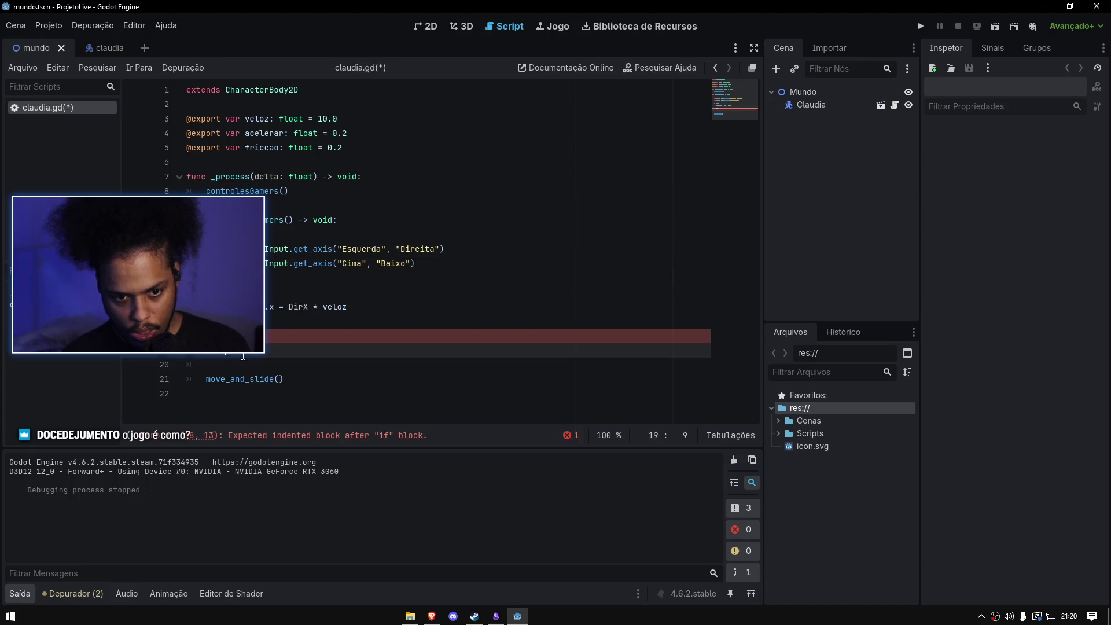
type("y")
left_click(383, 296)
left_click(303, 350)
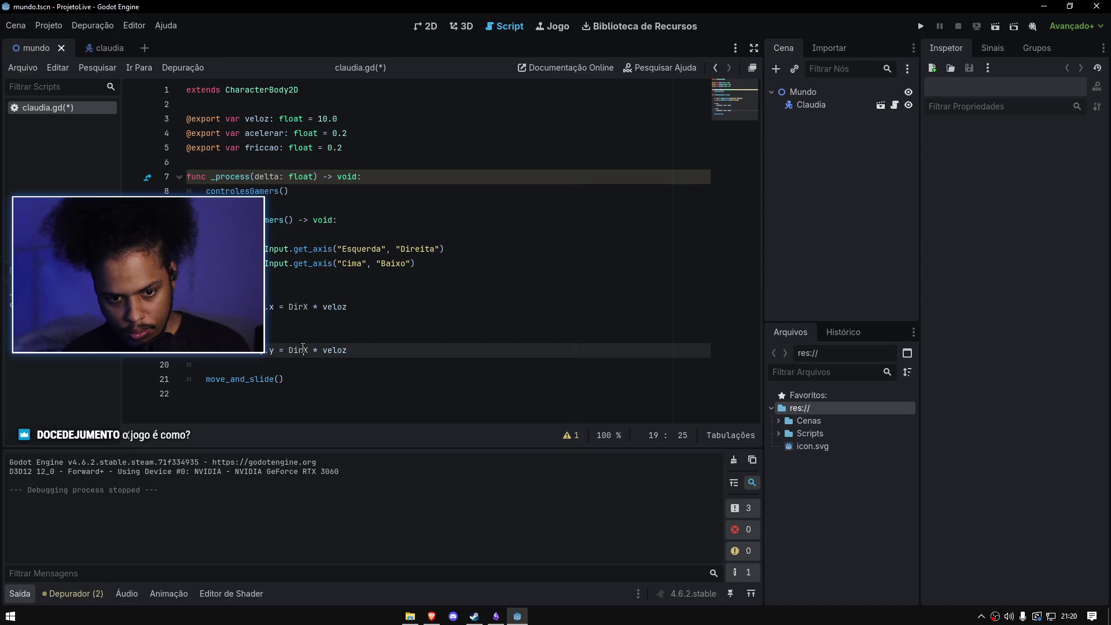
left_click(417, 276)
key("ctrl+s")
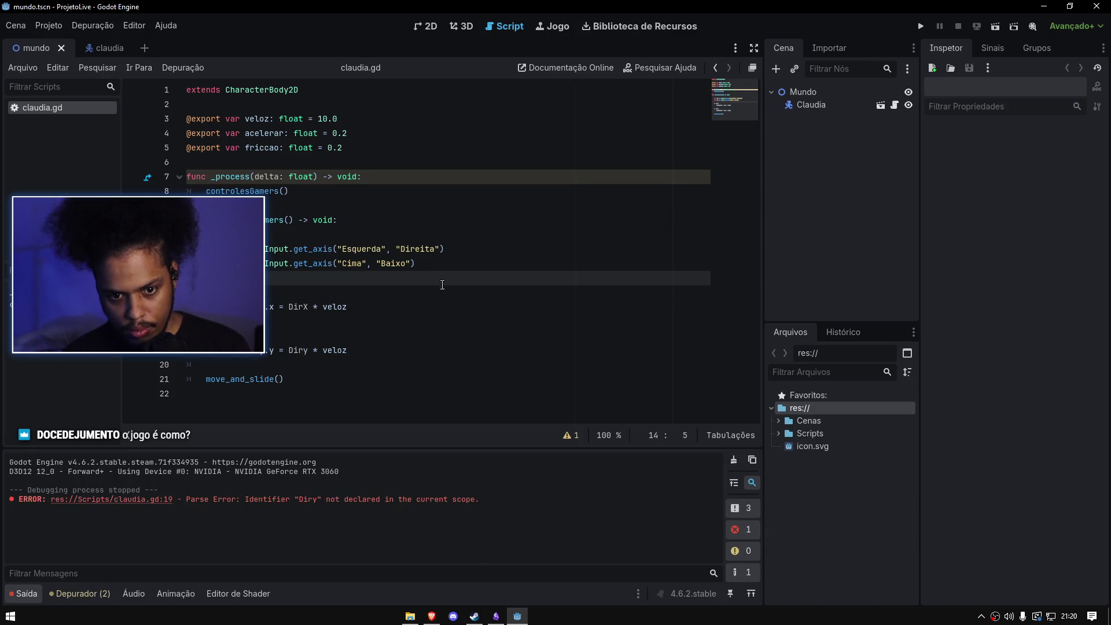
- Correct the Diry typo to DirY on line 19 and run the project
left_click(308, 349)
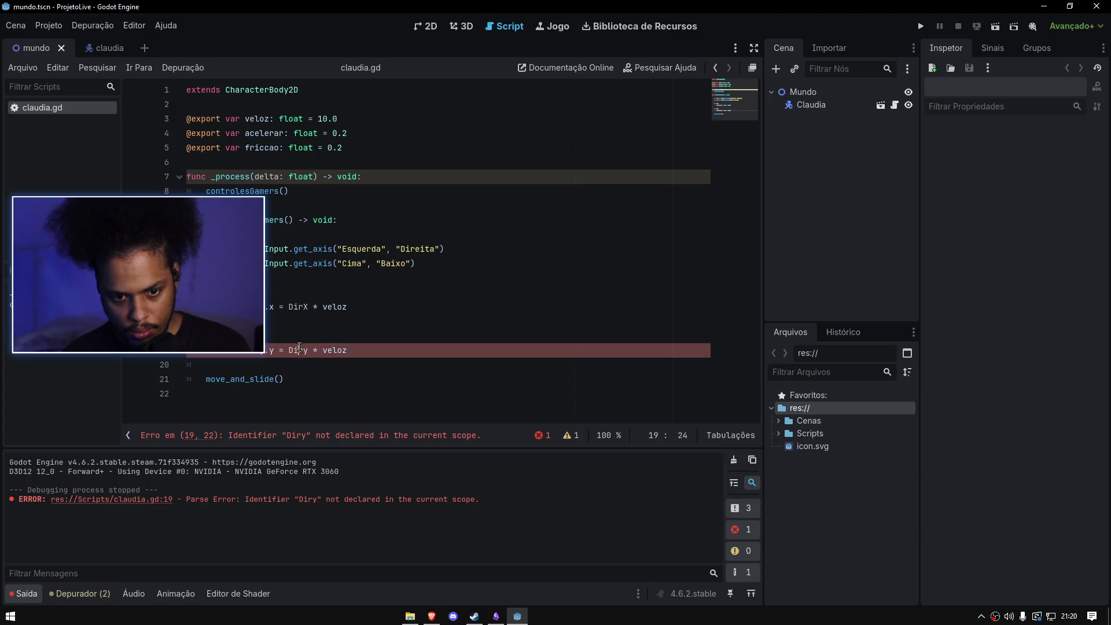
key("BackSpace")
type("Y")
left_click(384, 320)
key("F5")
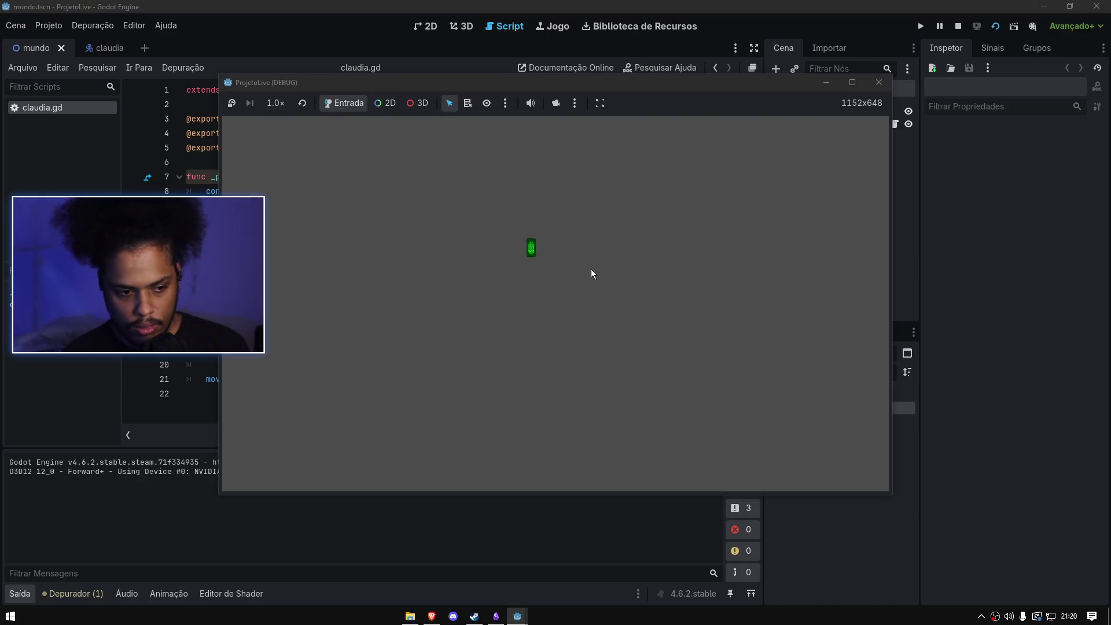
- Change veloz to 50.0 and test-run the game, moving the character in every direction
left_click(878, 84)
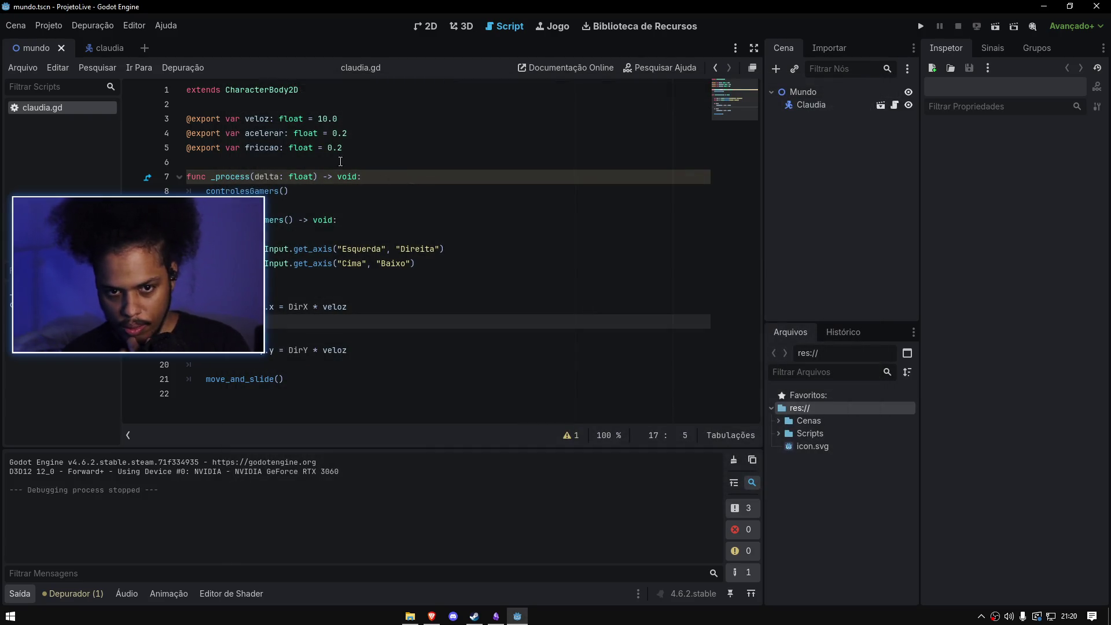
double_click(328, 122)
type("5")
left_click(920, 26)
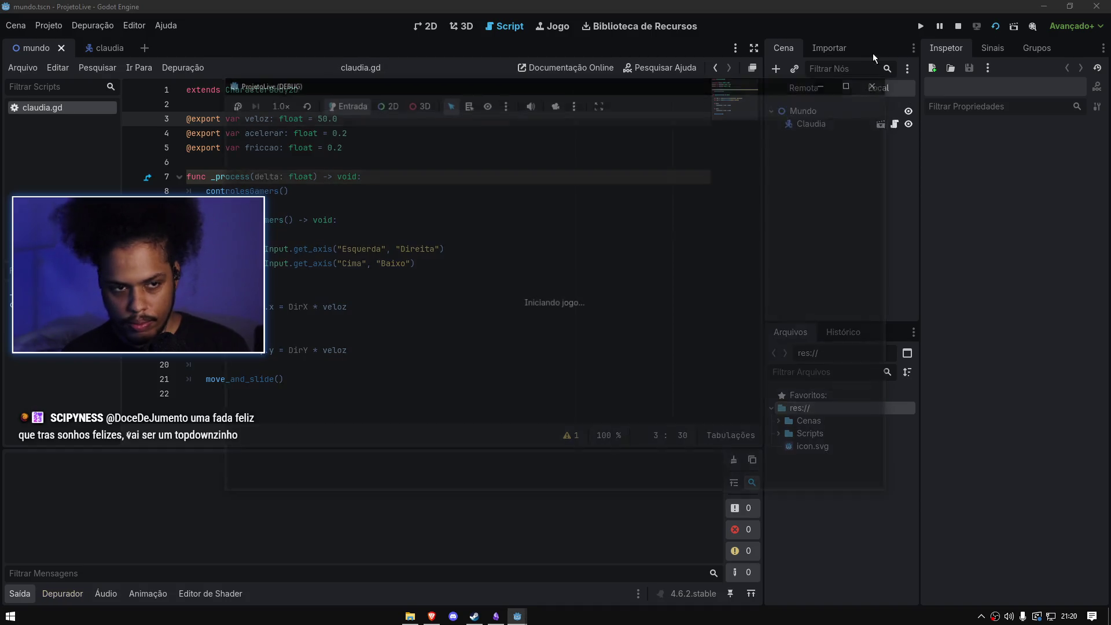
key("Down")
key("Right")
key("Up")
key("Left")
key("Down")
key("Left")
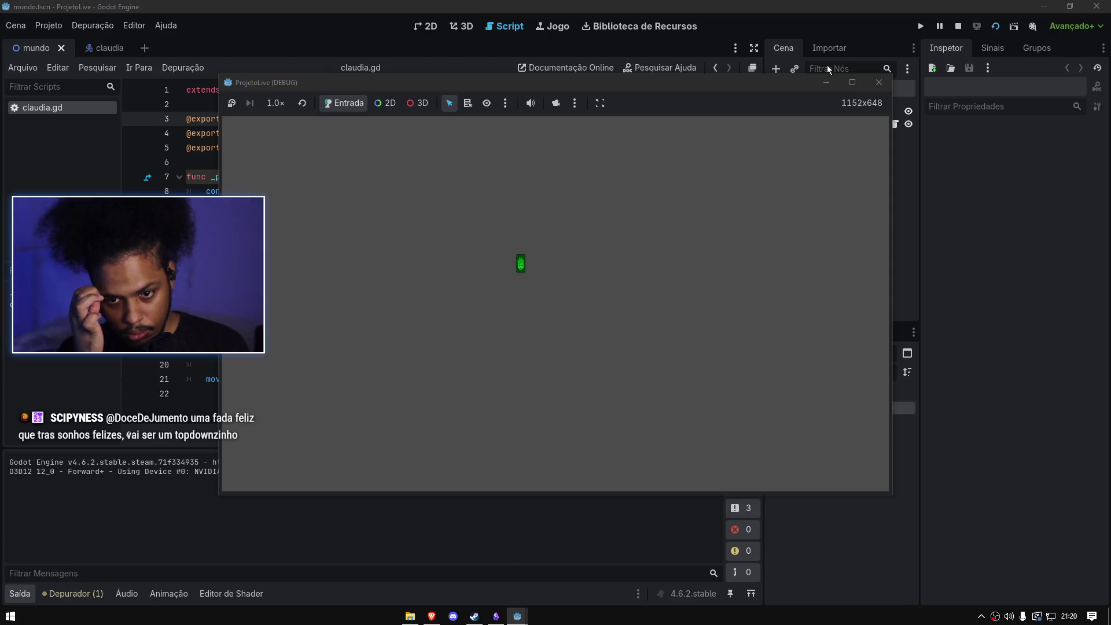
key("Right")
key("Up")
key("Right")
key("Down")
key("Right")
key("Left")
key("Up")
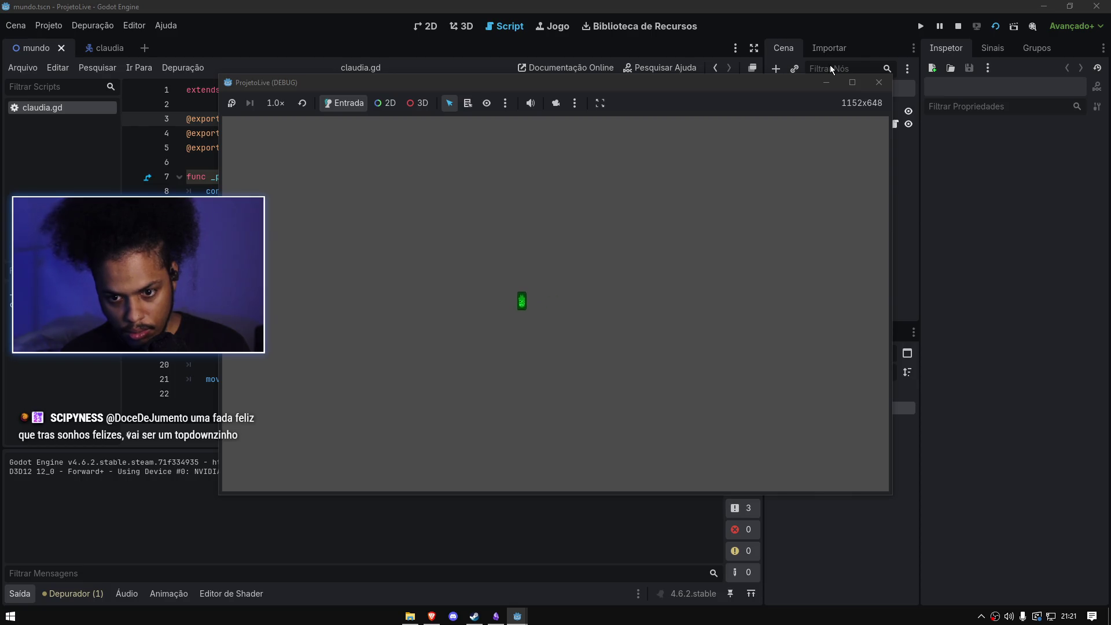
key("Up")
key("Right")
key("Down")
key("Right")
left_click(878, 85)
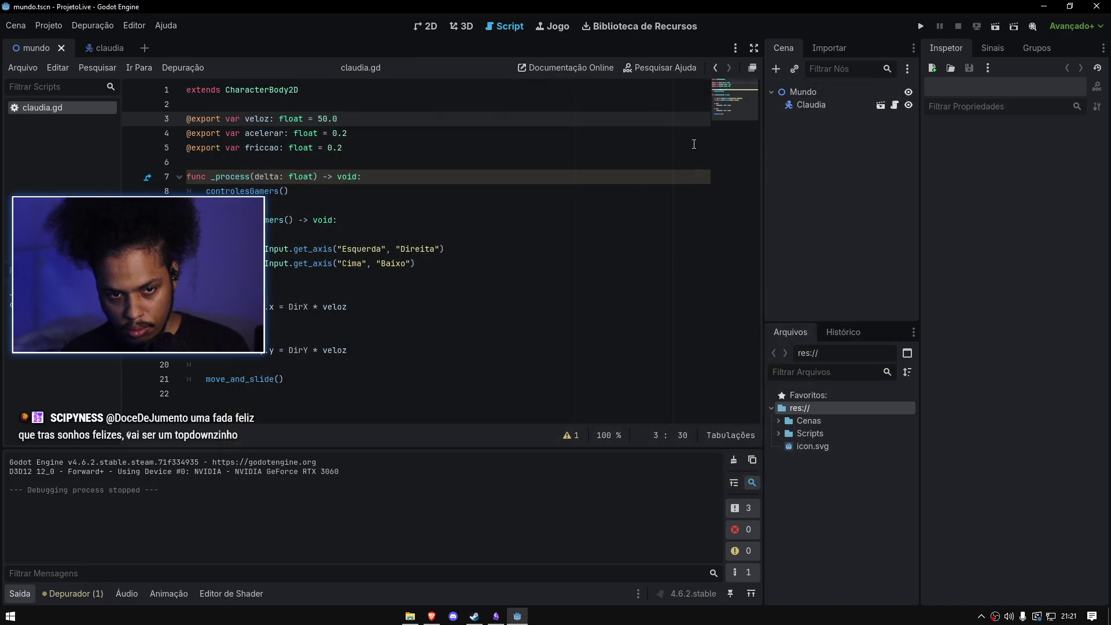
- Run the game once more to check downward movement, then close it
key("Up")
key("Down")
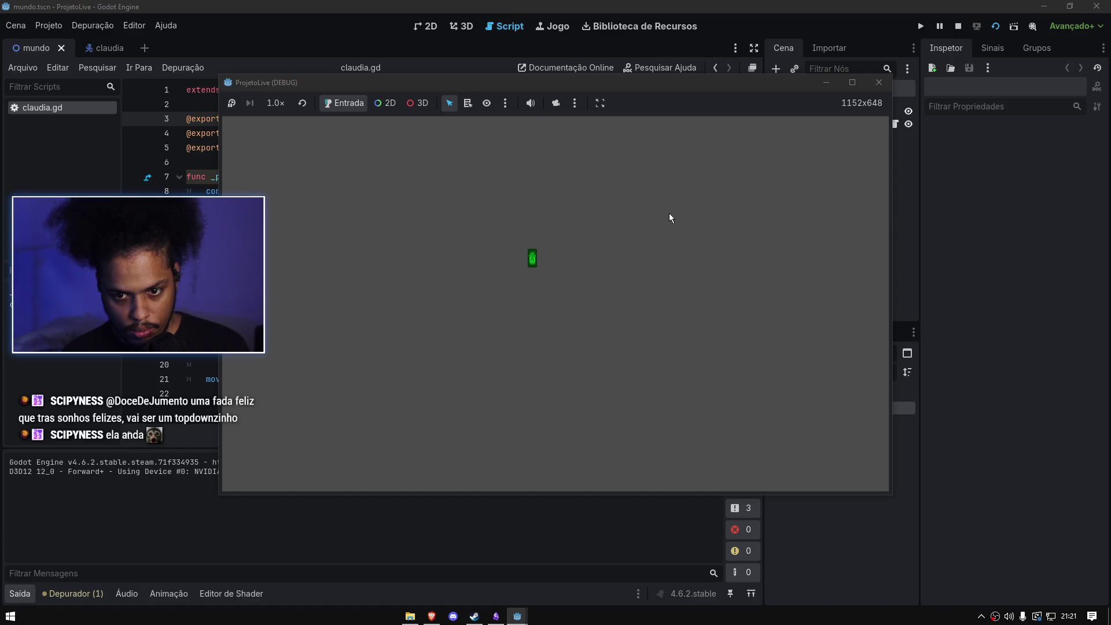
left_click(879, 83)
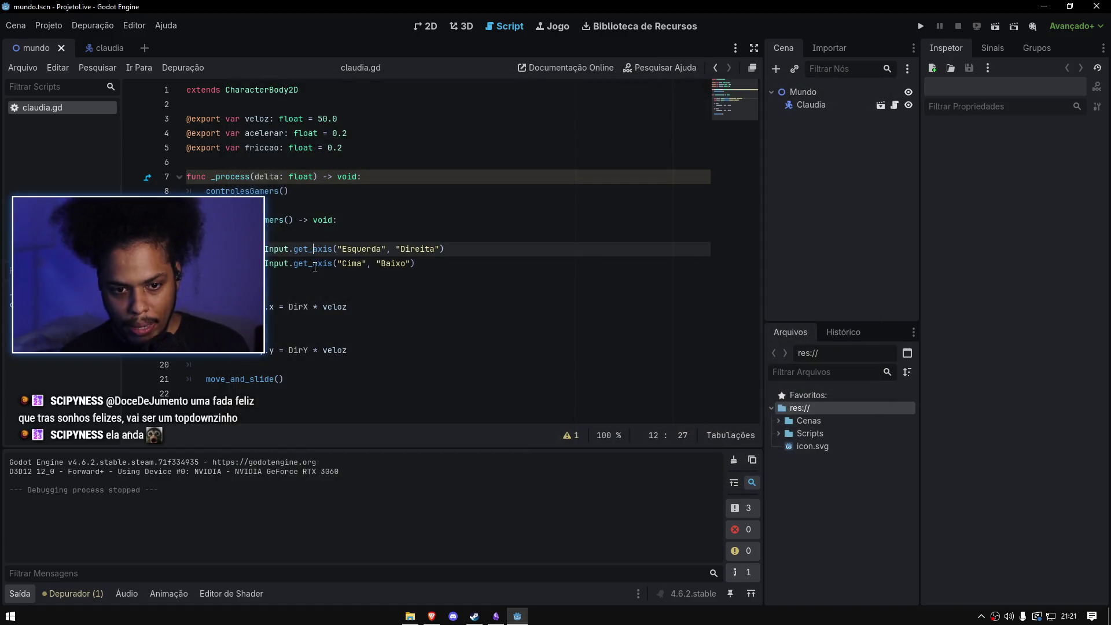
- Add an else branch setting velocity.x = 0 after the DirX block
left_click(377, 310)
key("Return")
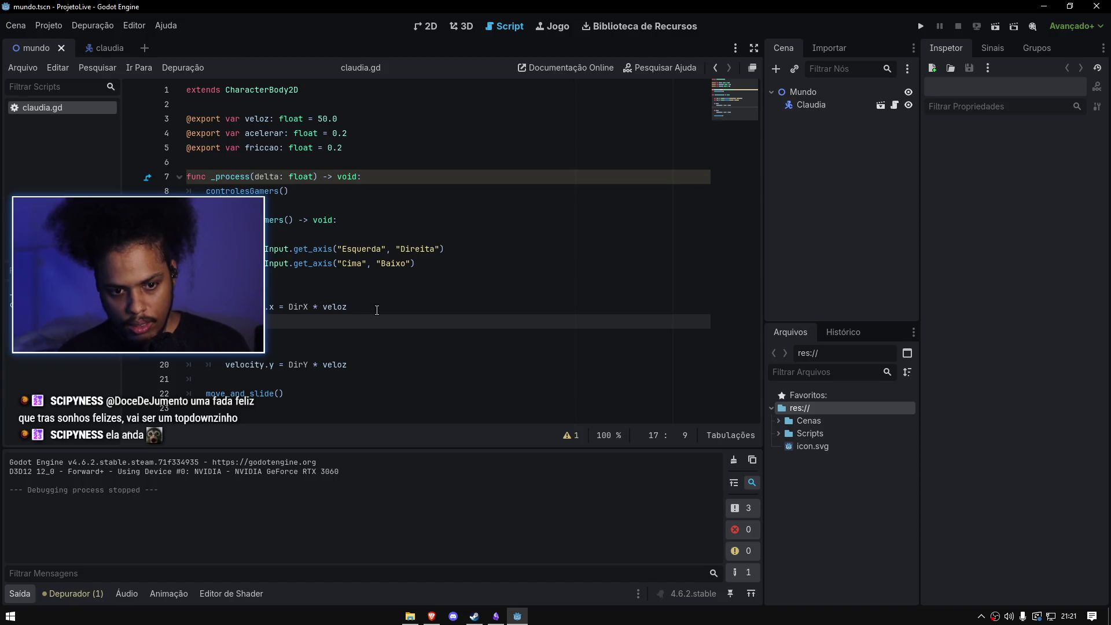
key("Tab")
key("Return")
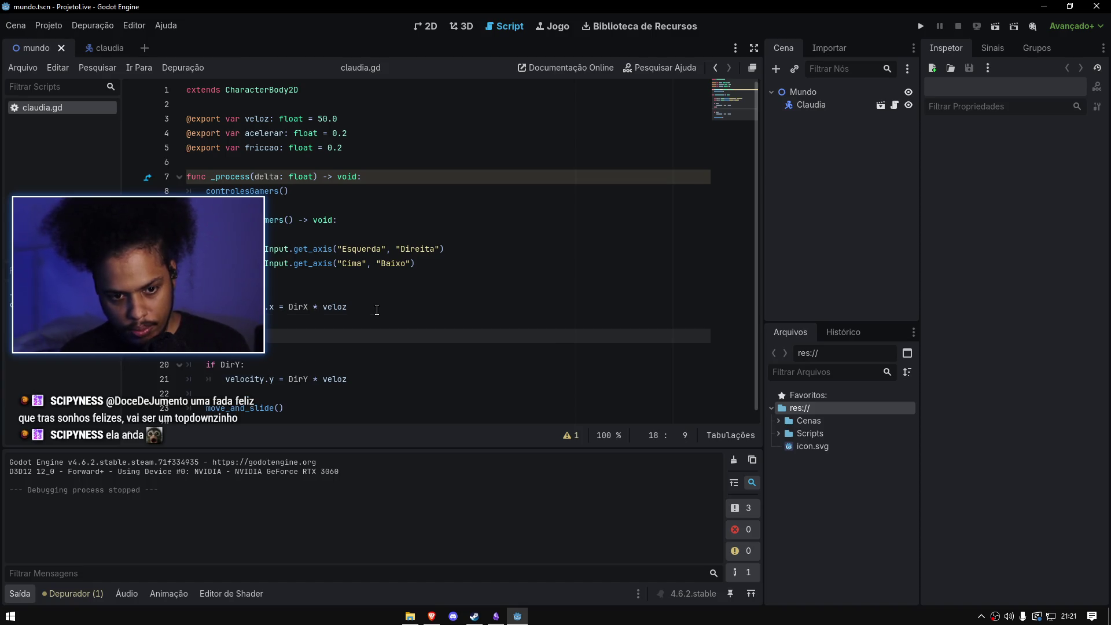
type("else")
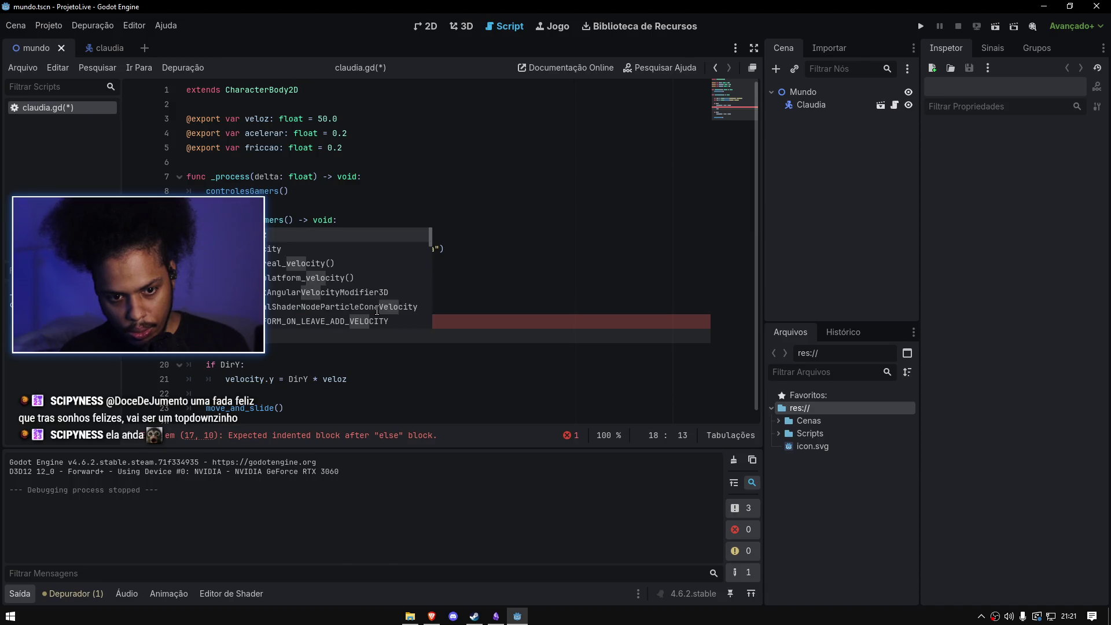
type("ci")
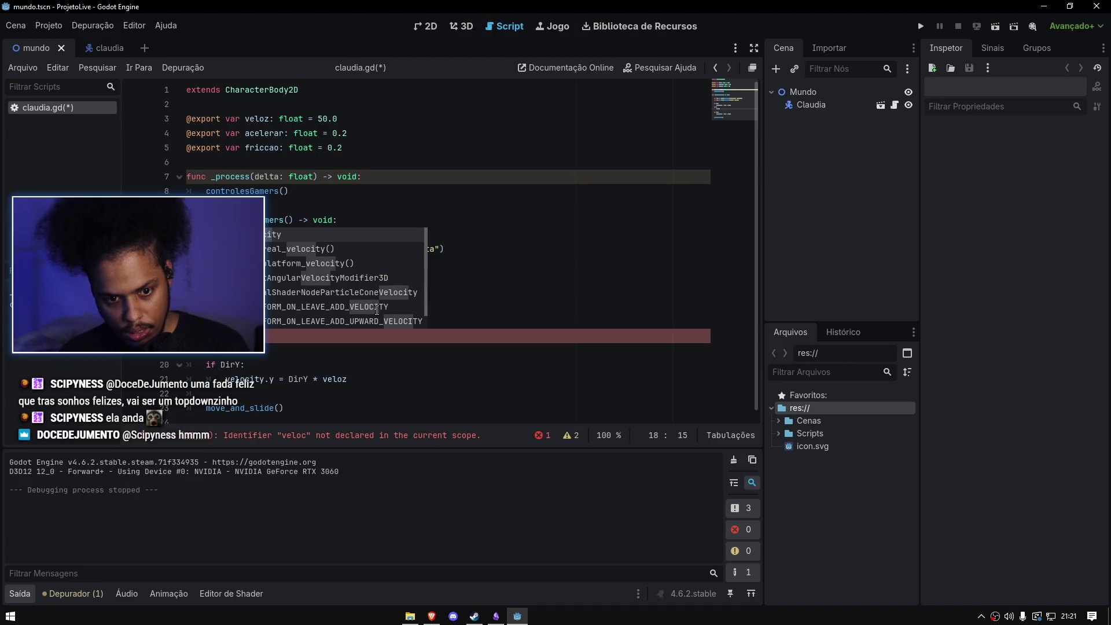
type("it")
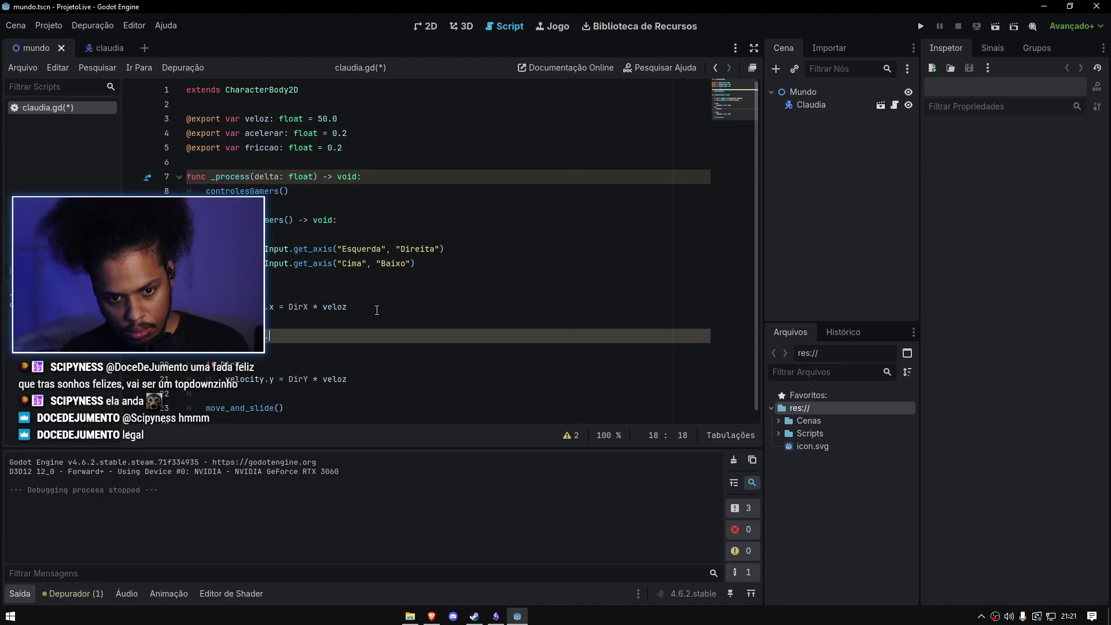
type("x = 0")
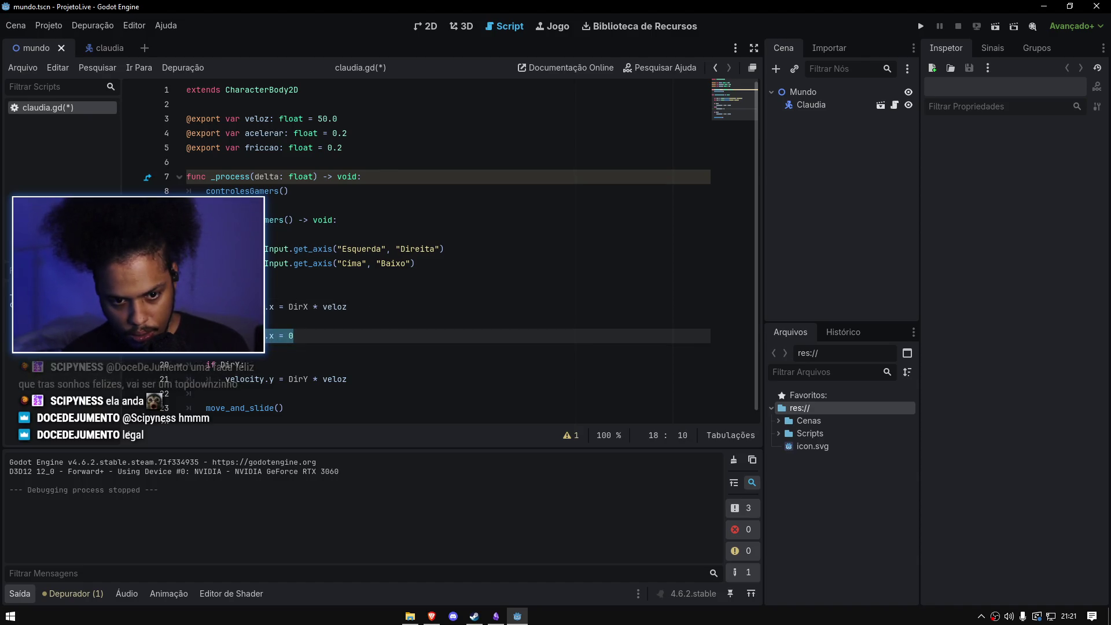
- Add an else branch setting velocity.y = 0 after the DirY block and save
left_click(385, 382)
key("Return")
key("BackSpace")
type("else:")
key("Return")
type("velocity.x = 0")
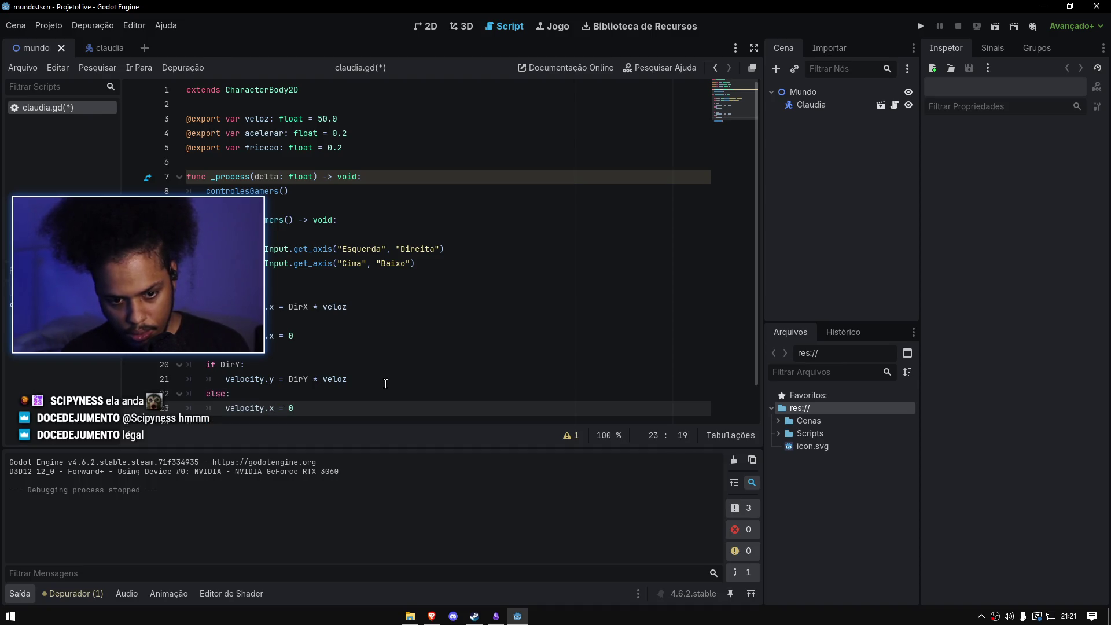
key("BackSpace")
type("y")
left_click(588, 263)
key("ctrl+s")
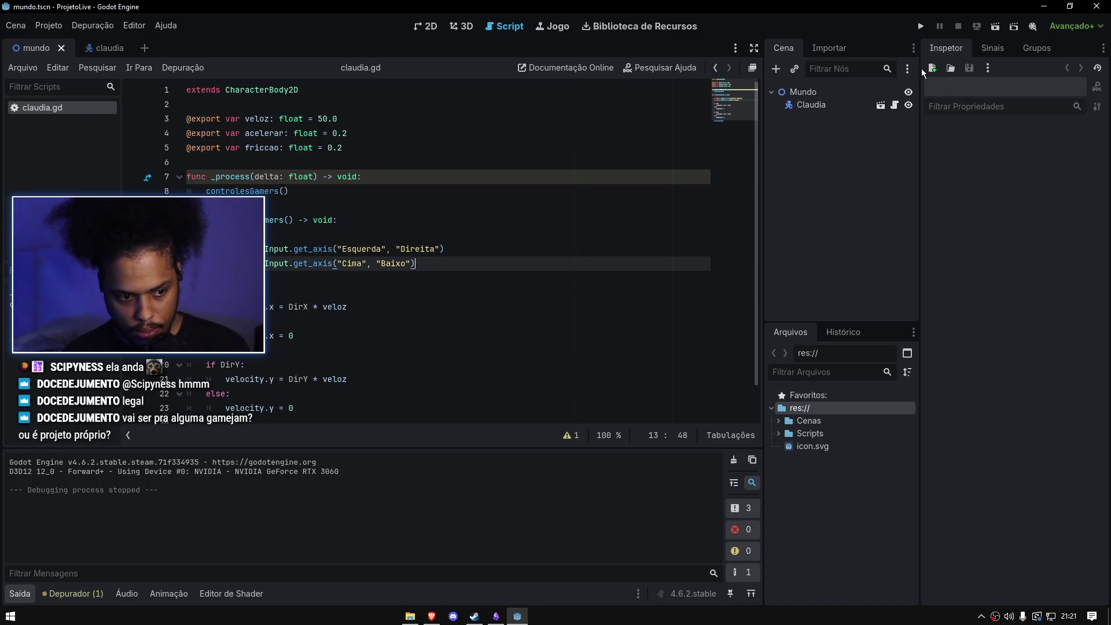
- Run the game and move the character left and right to check it stops
left_click(997, 26)
key("Left")
key("Right")
key("Left")
key("Right")
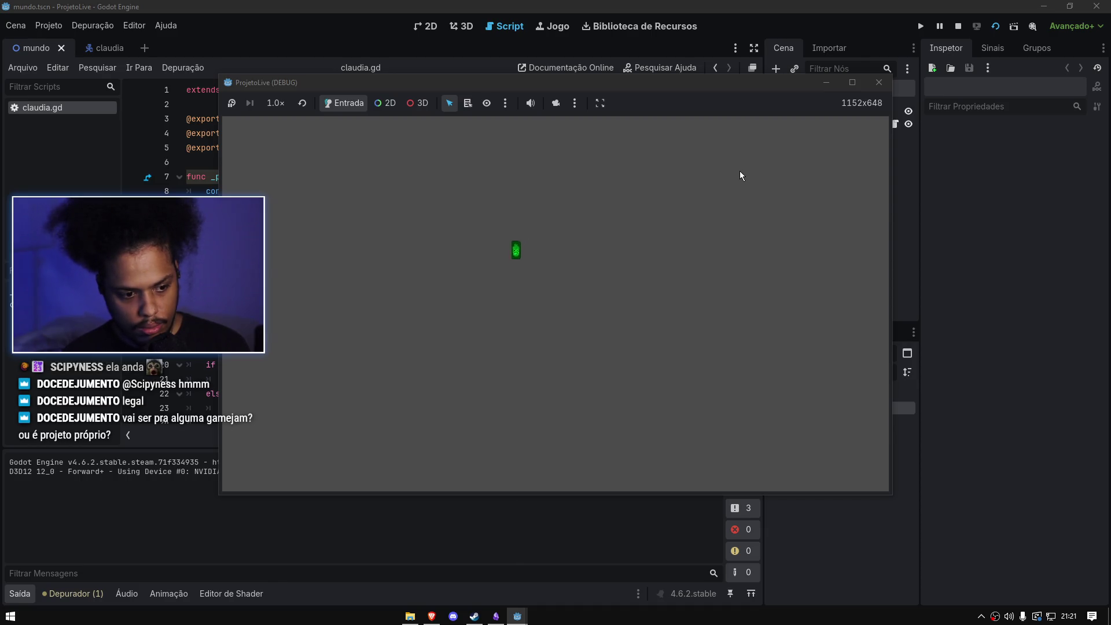
- Close the game and open the Project Settings
left_click(879, 82)
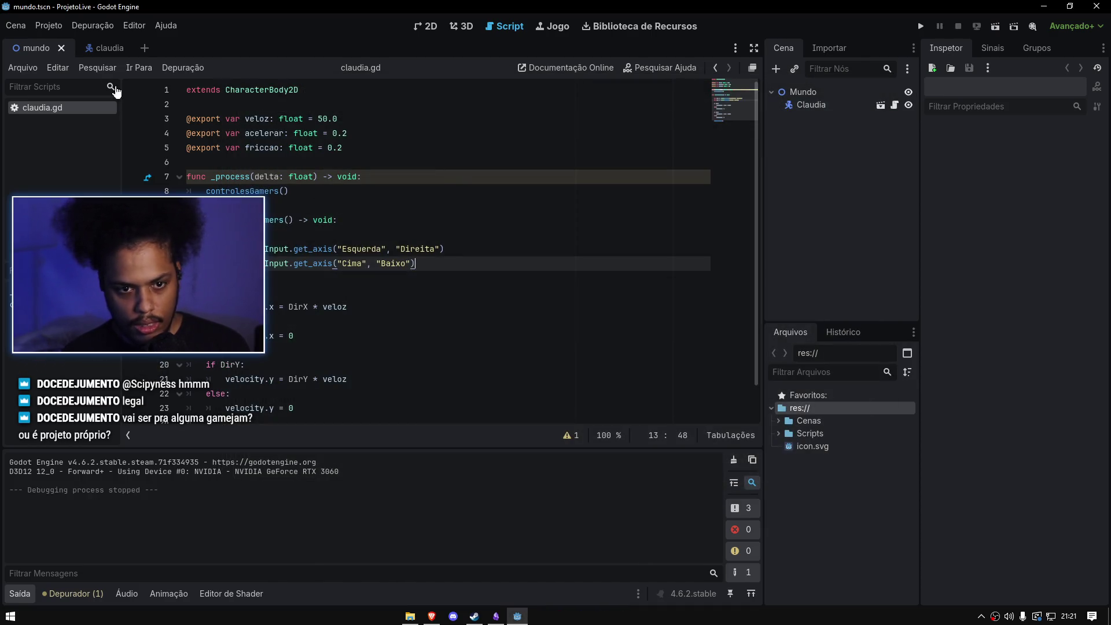
left_click(49, 25)
left_click(63, 42)
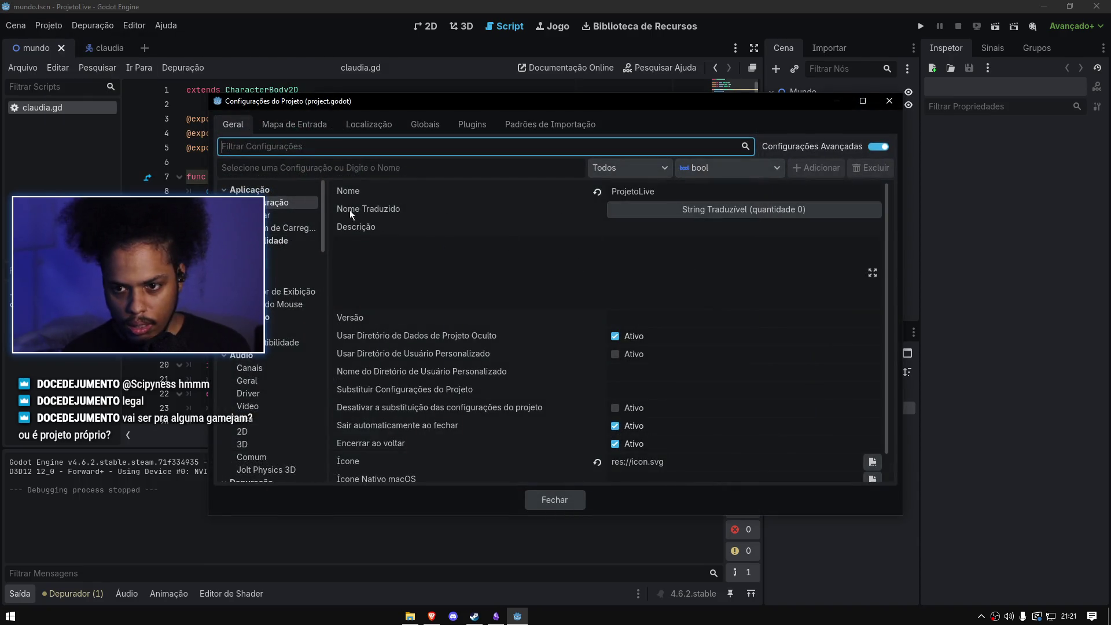
- Look up the GBA screen resolution in a browser search for 'resolução GBA'
left_click(279, 279)
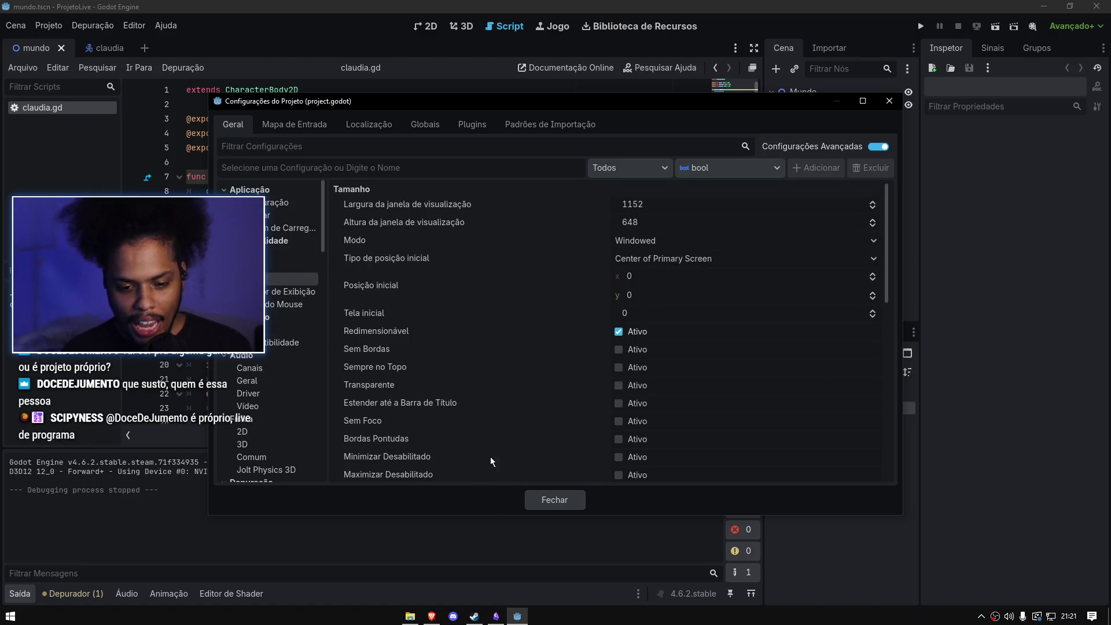
left_click(431, 616)
key("ctrl+t")
type("resolução GBA")
key("Return")
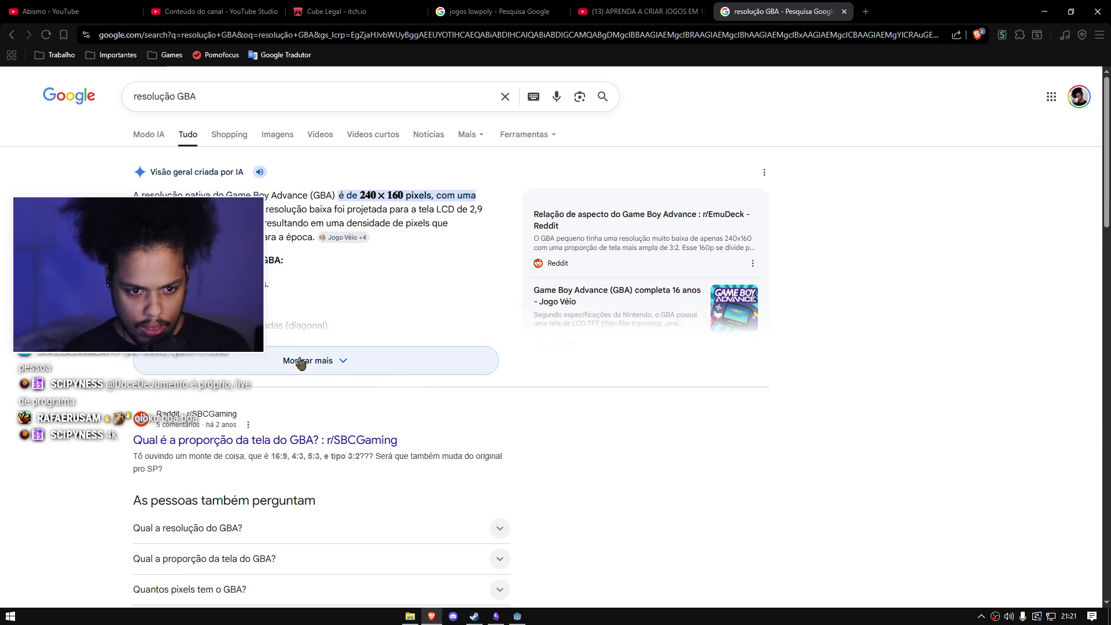
left_click(515, 618)
- Set the viewport width to 240 and height to 160, then close Project Settings
left_click(652, 203)
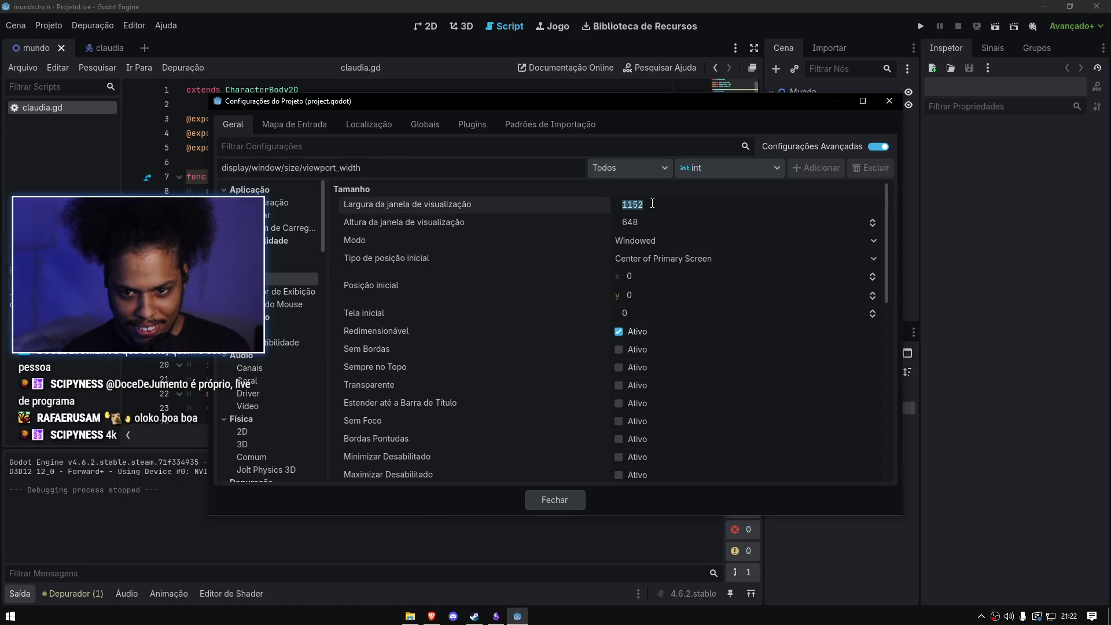
type("240")
left_click(652, 222)
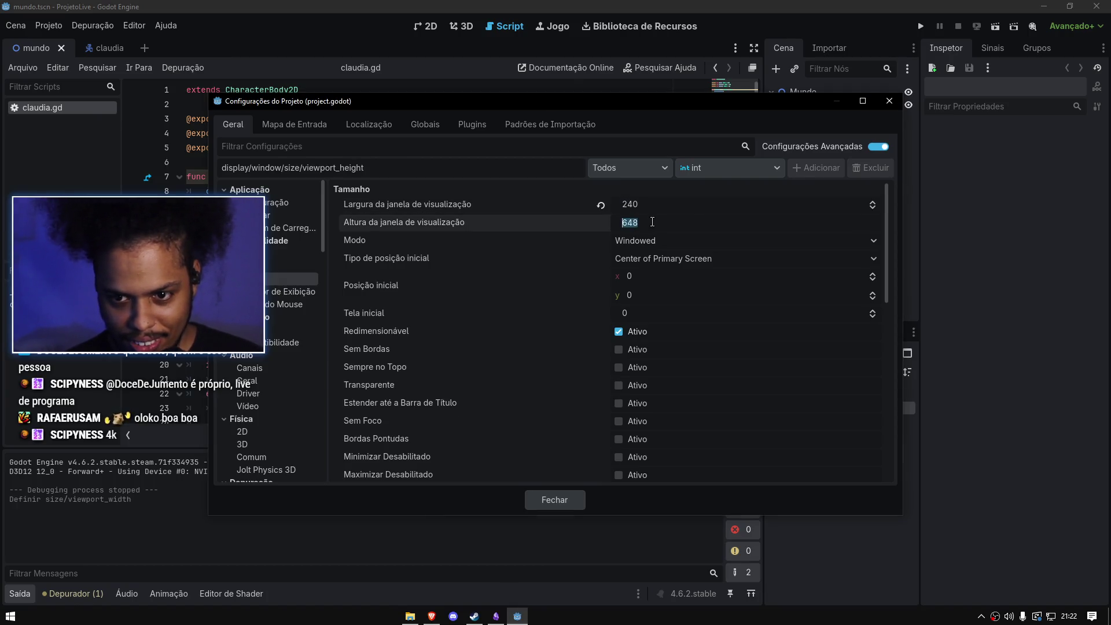
type("160")
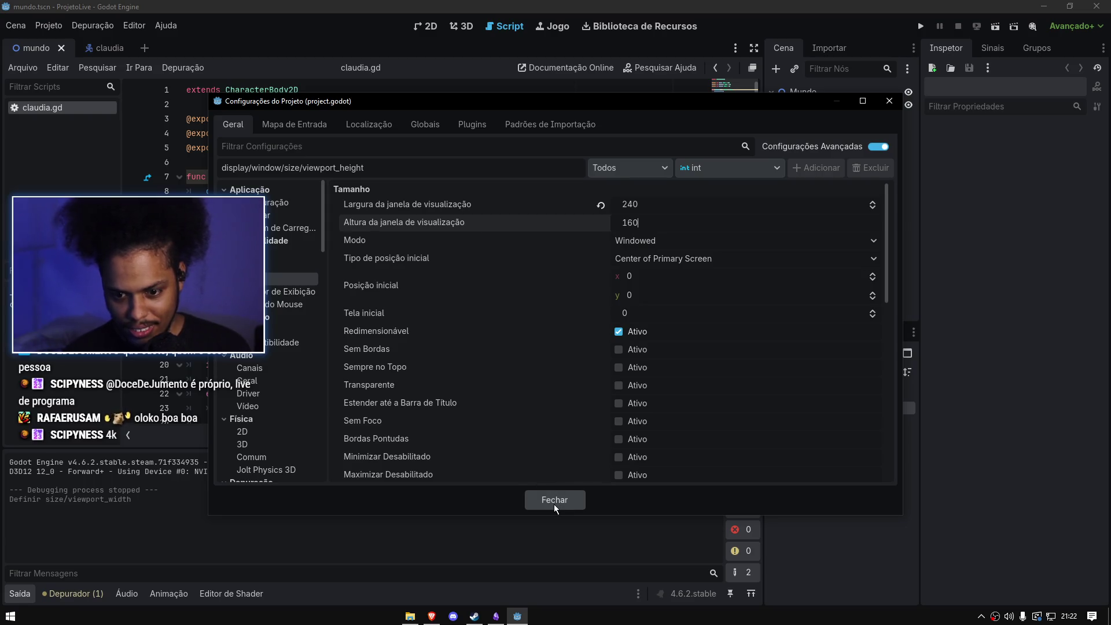
left_click(890, 101)
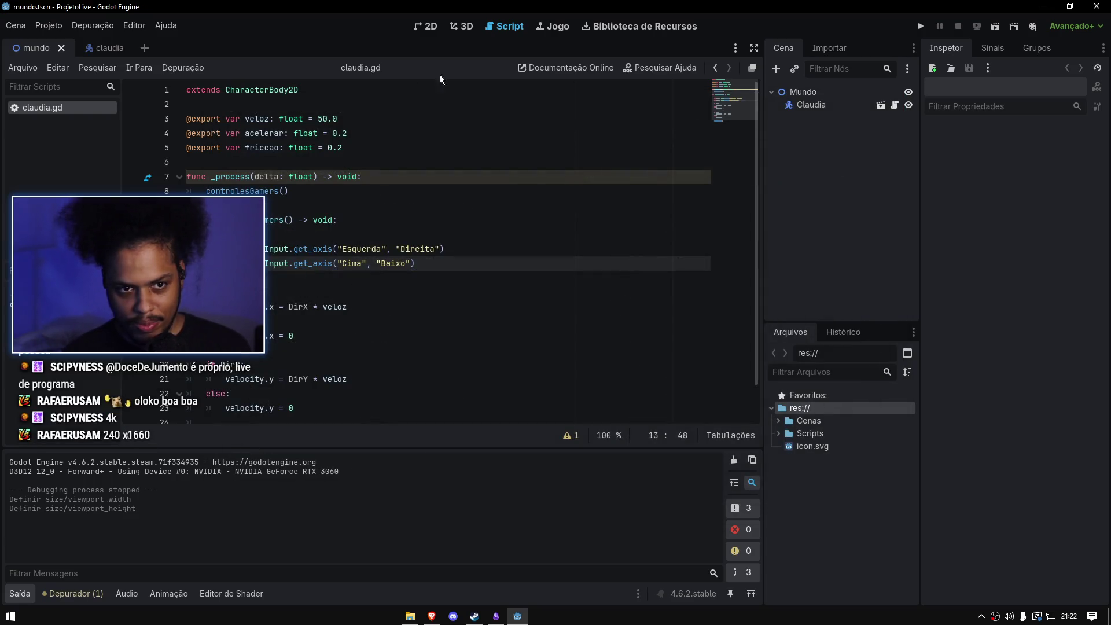
- In the 2D view, drag Claudia to (115, 78) inside the game frame and save mundo
left_click(432, 28)
scroll(456, 293, "down", 5)
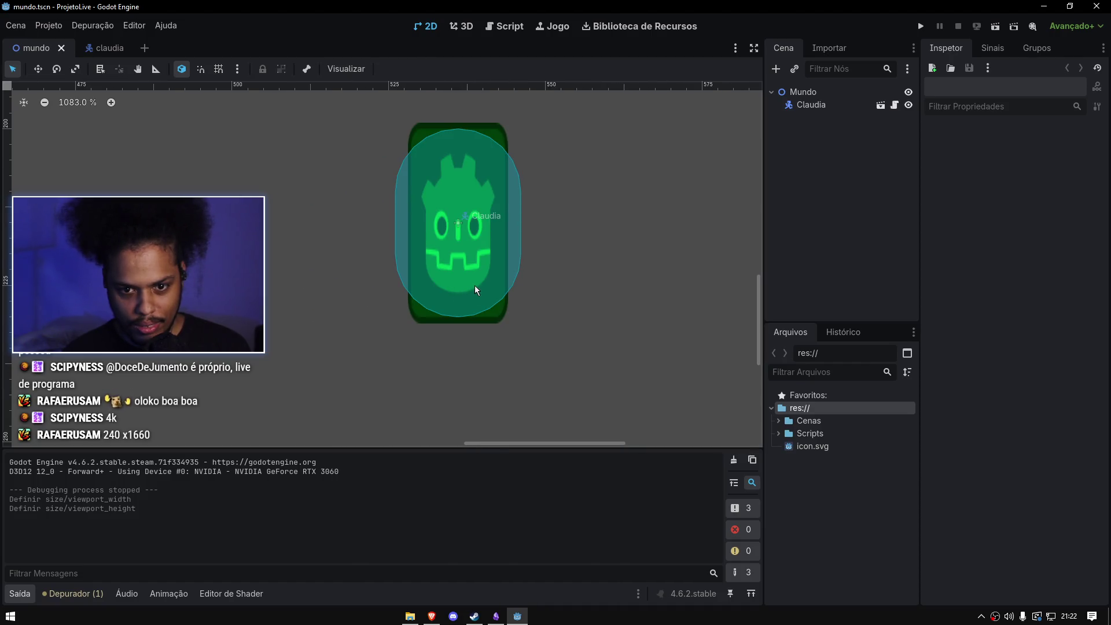
left_click(479, 283)
scroll(484, 280, "down", 6)
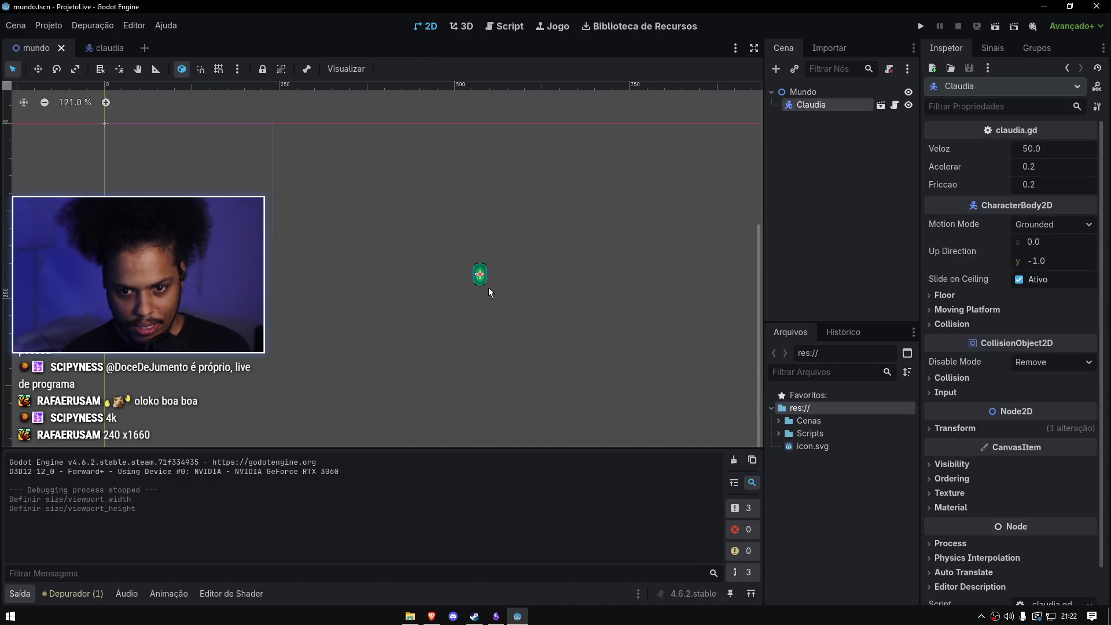
left_click_drag(480, 277, 186, 179)
left_click(315, 183)
scroll(349, 243, "left", 5)
scroll(361, 248, "up", 3)
scroll(365, 255, "up", 3)
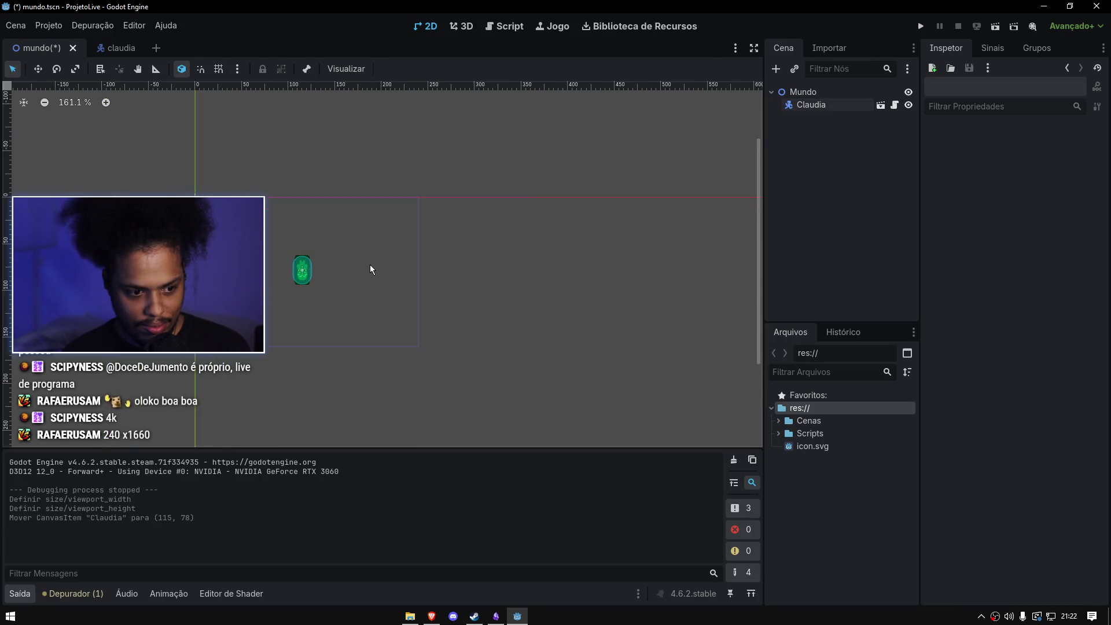
key("ctrl+s")
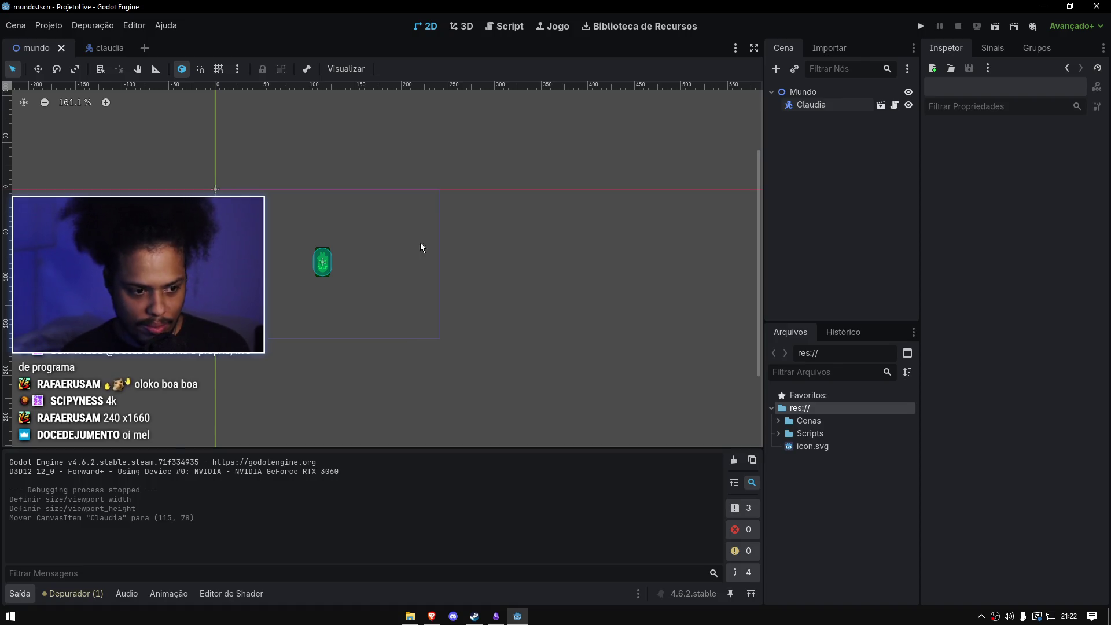
- Test-run the game maximized at the new resolution, then reopen Project Settings
left_click(920, 26)
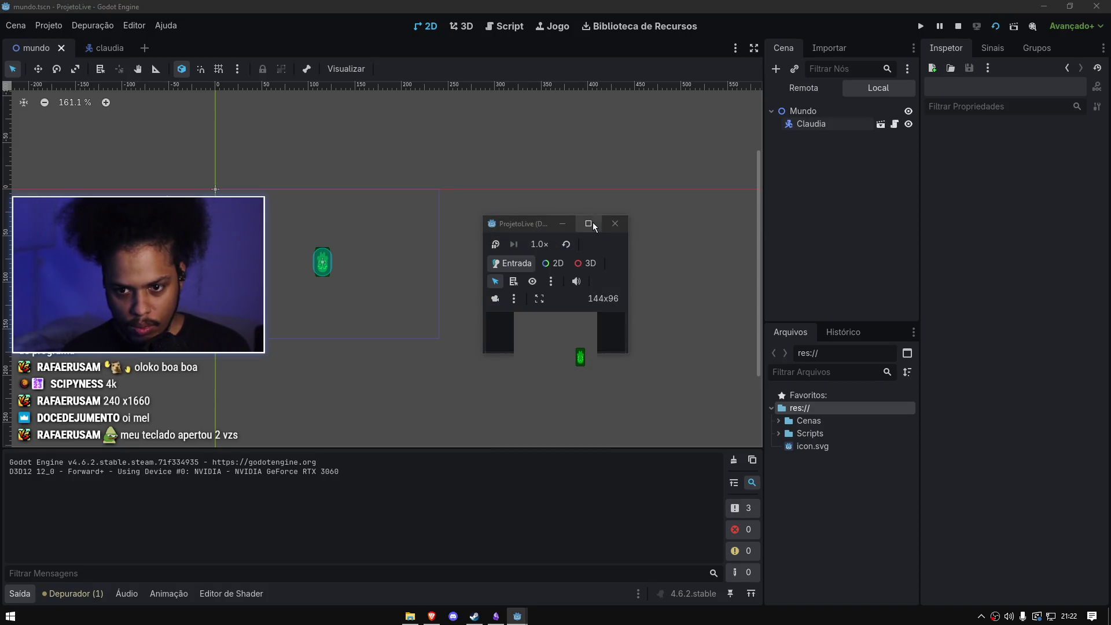
left_click(589, 223)
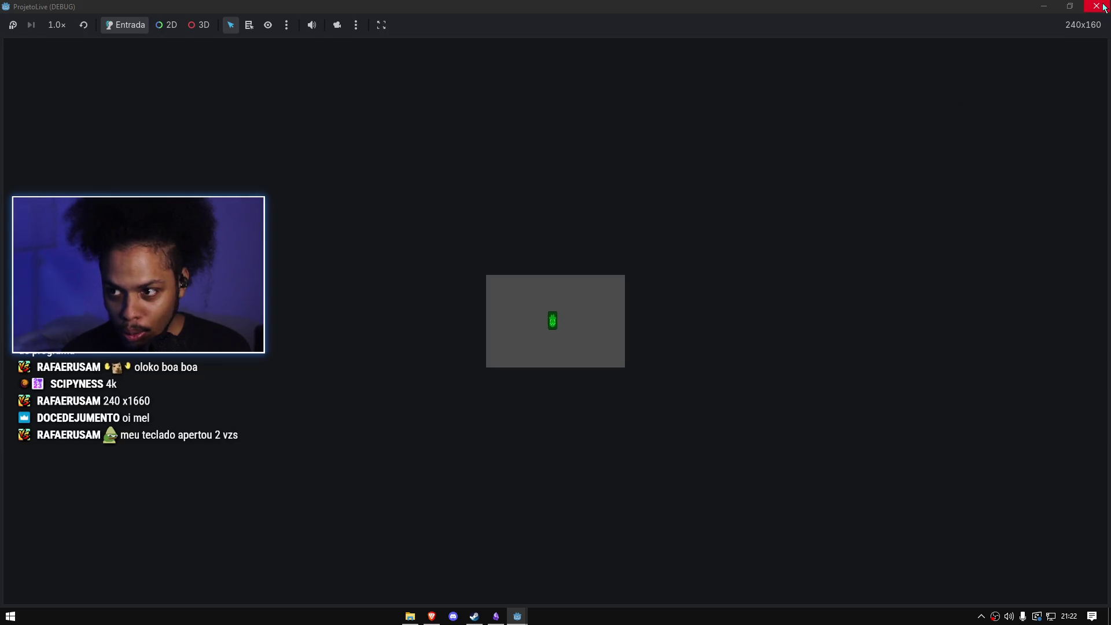
left_click(1102, 6)
left_click(92, 26)
mouse_move(48, 26)
left_click(63, 44)
- Set Window Width Override to 240*4, giving 960
scroll(527, 294, "down", 5)
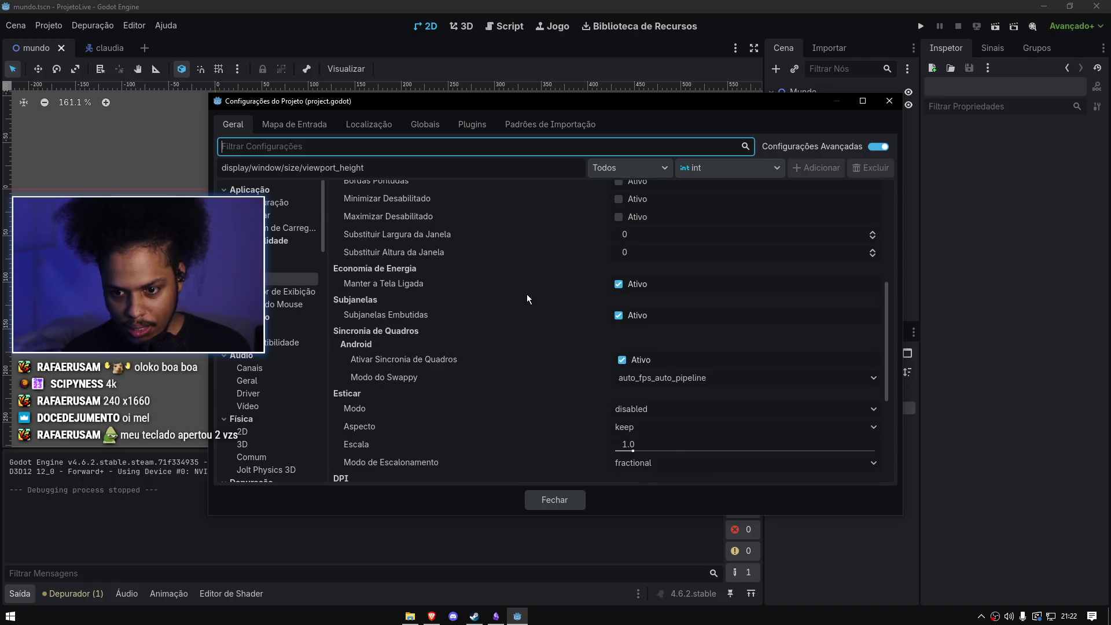
scroll(543, 314, "up", 5)
scroll(543, 314, "up", 4)
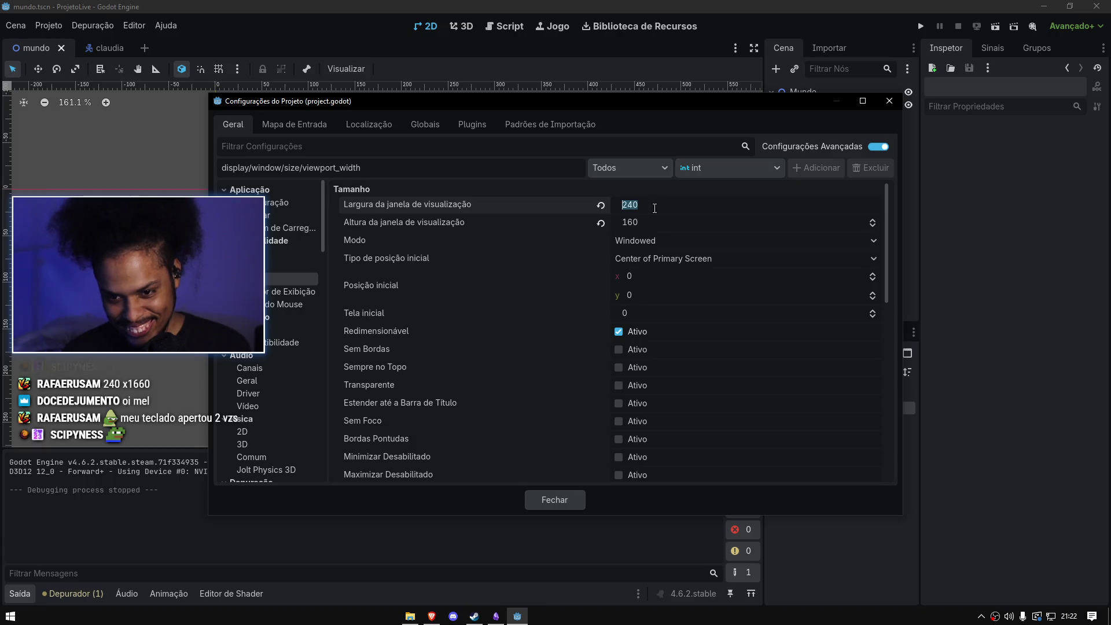
scroll(550, 315, "down", 3)
left_click(648, 383)
type("240")
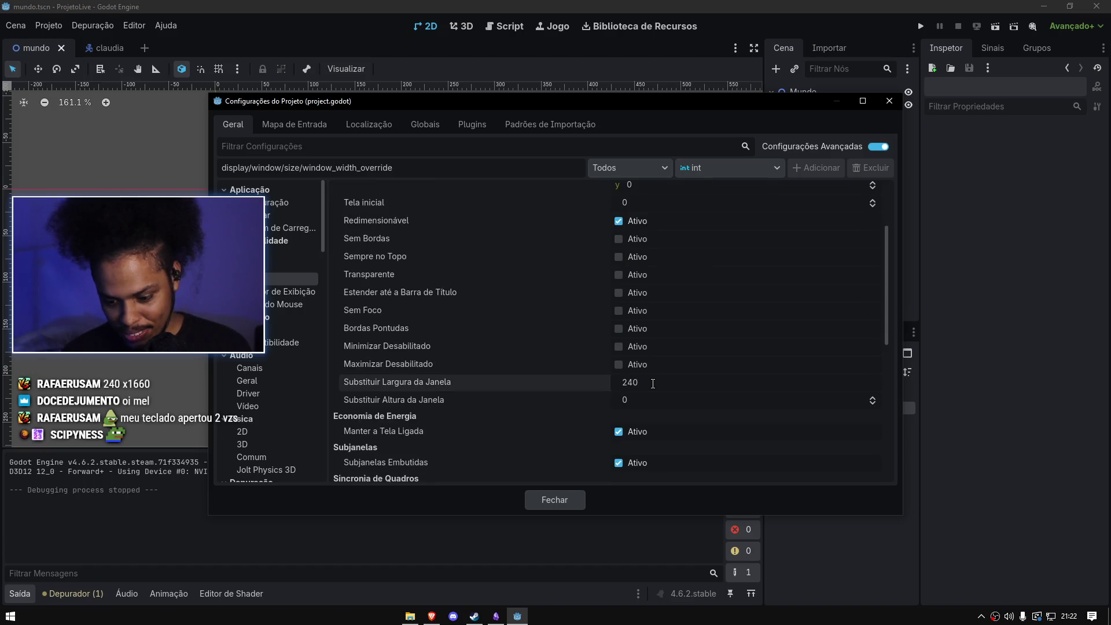
key("Return")
- Check the 160 viewport height and set Window Height Override to 160*4
scroll(651, 325, "up", 3)
left_click(631, 222)
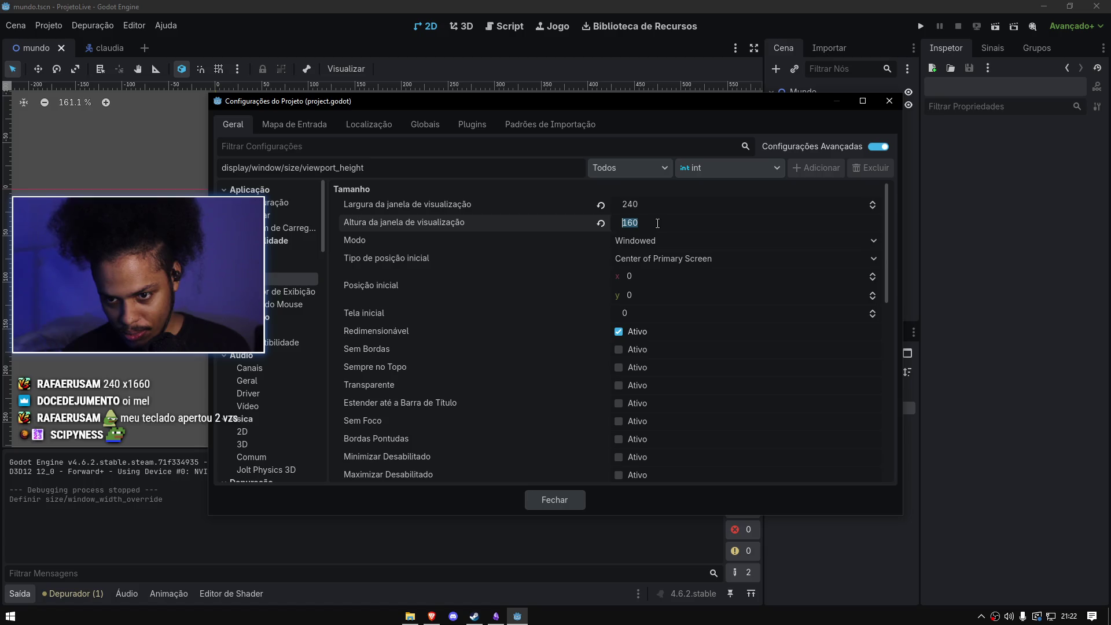
scroll(547, 363, "down", 1)
scroll(547, 363, "down", 3)
left_click(662, 326)
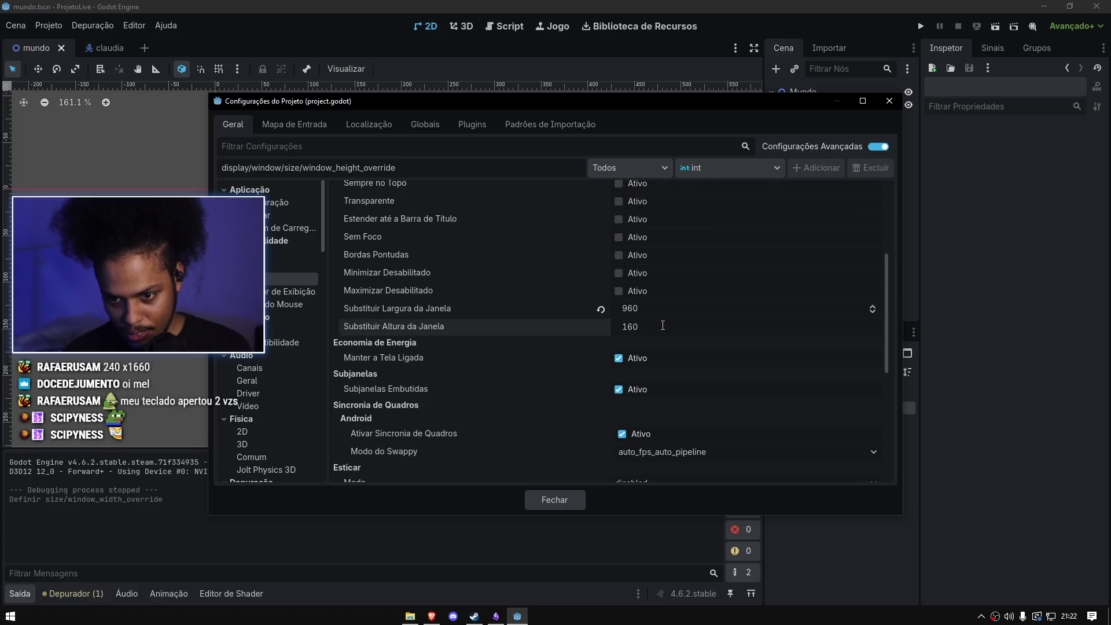
type("4")
key("Return")
key("Escape")
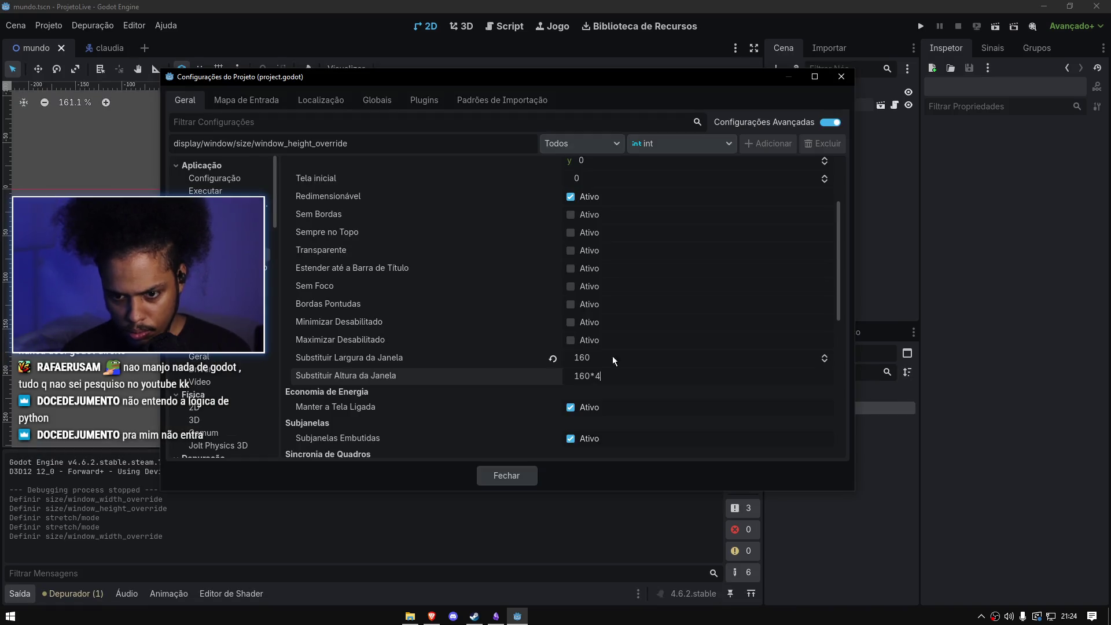
- Commit the window overrides as 960 by 640 and close Project Settings
left_click(612, 357)
scroll(474, 322, "up", 5)
left_click(612, 181)
scroll(488, 265, "down", 5)
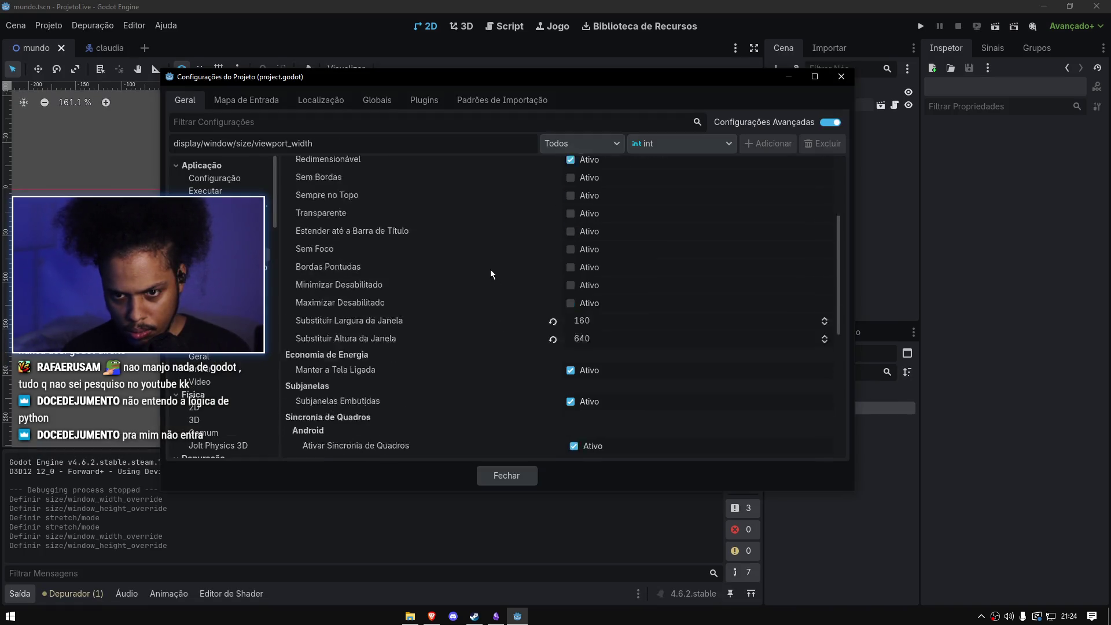
left_click(579, 355)
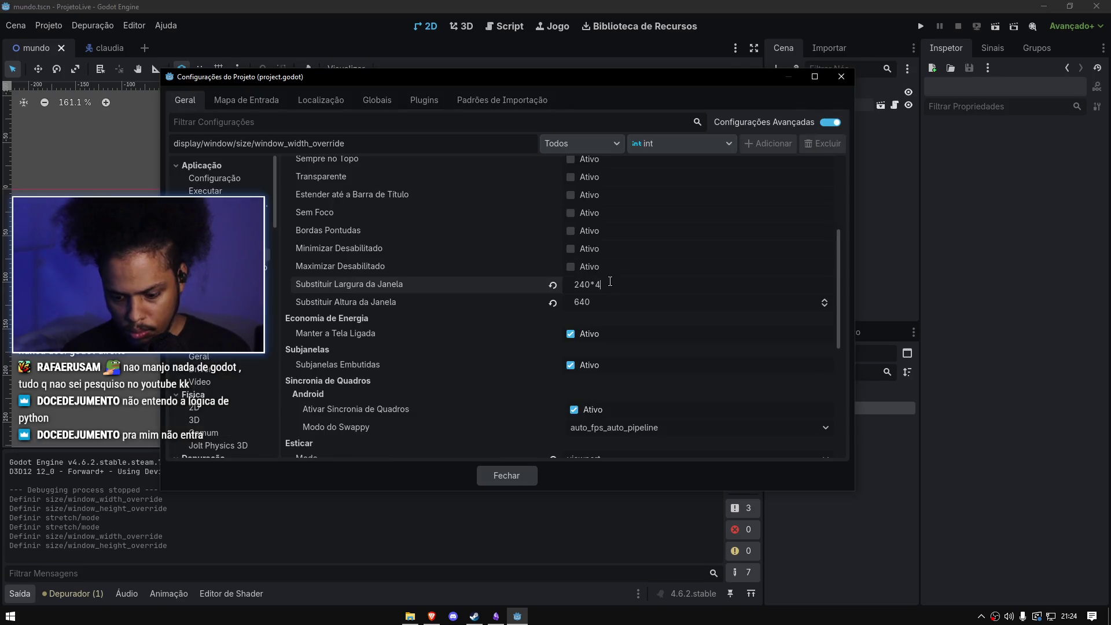
key("Return")
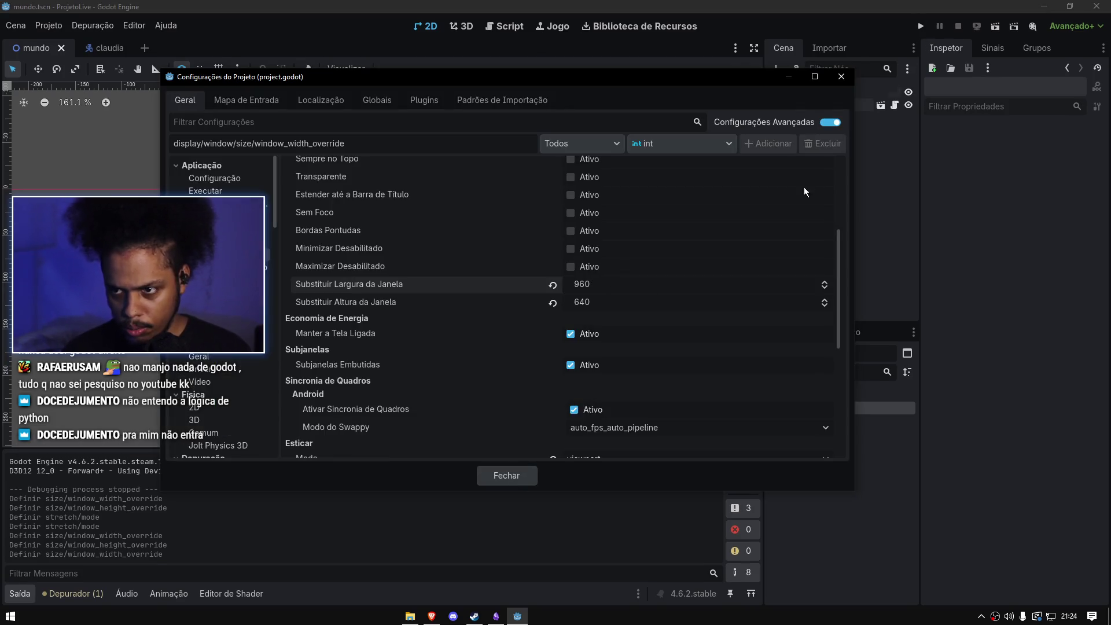
left_click(514, 483)
- Test-run the scene with F6 in the 960x640 window, reposition it, then stop it
key("F6")
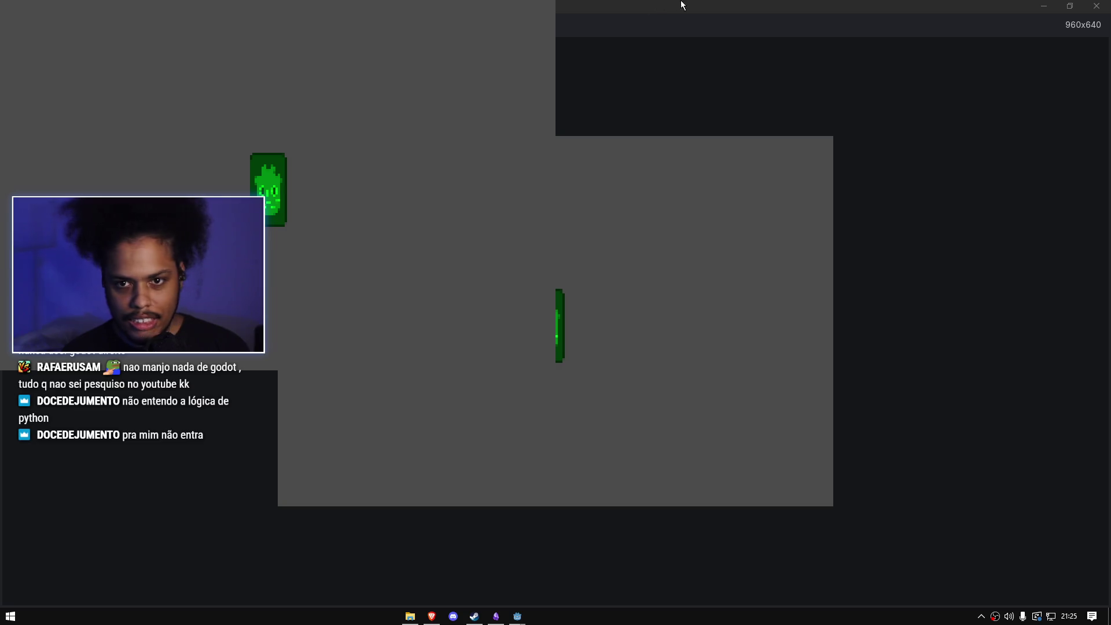
left_click(752, 34)
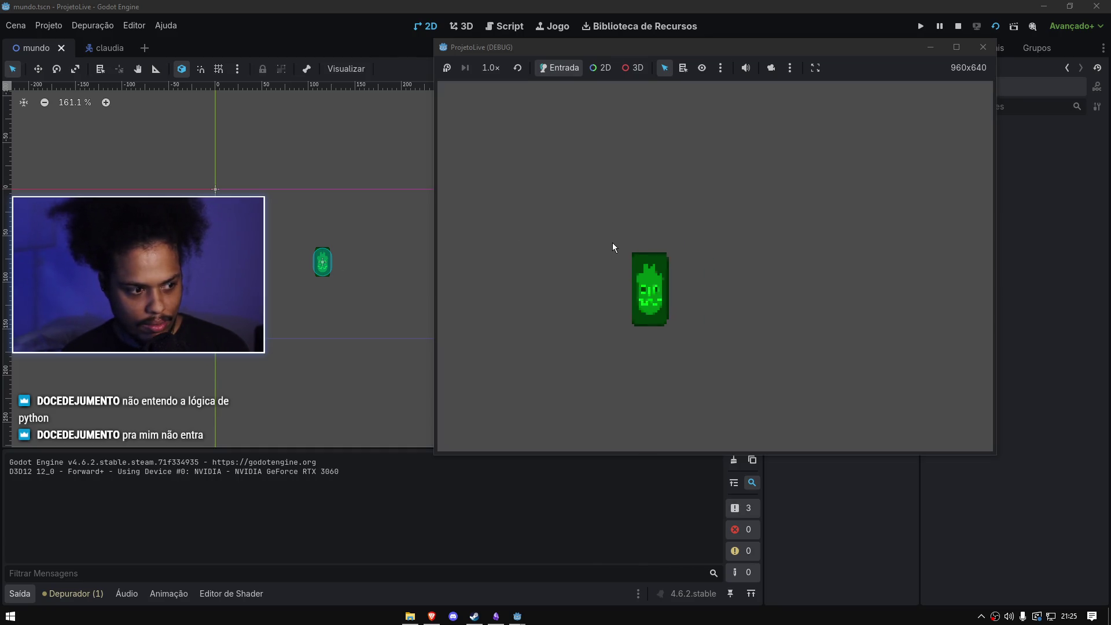
left_click_drag(598, 55, 476, 89)
key("w")
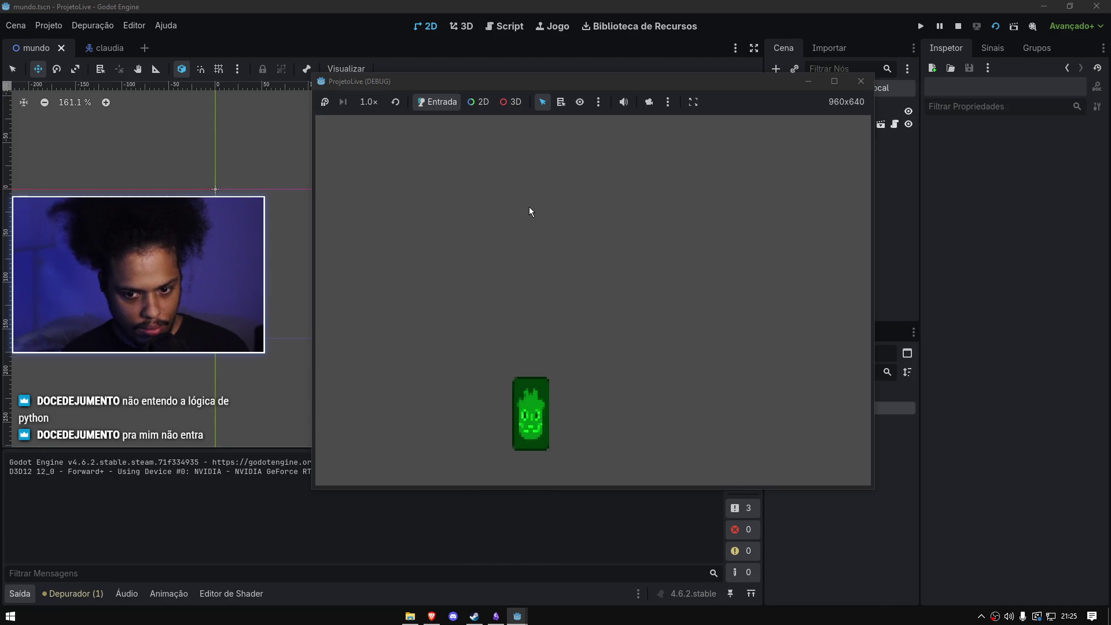
left_click(861, 81)
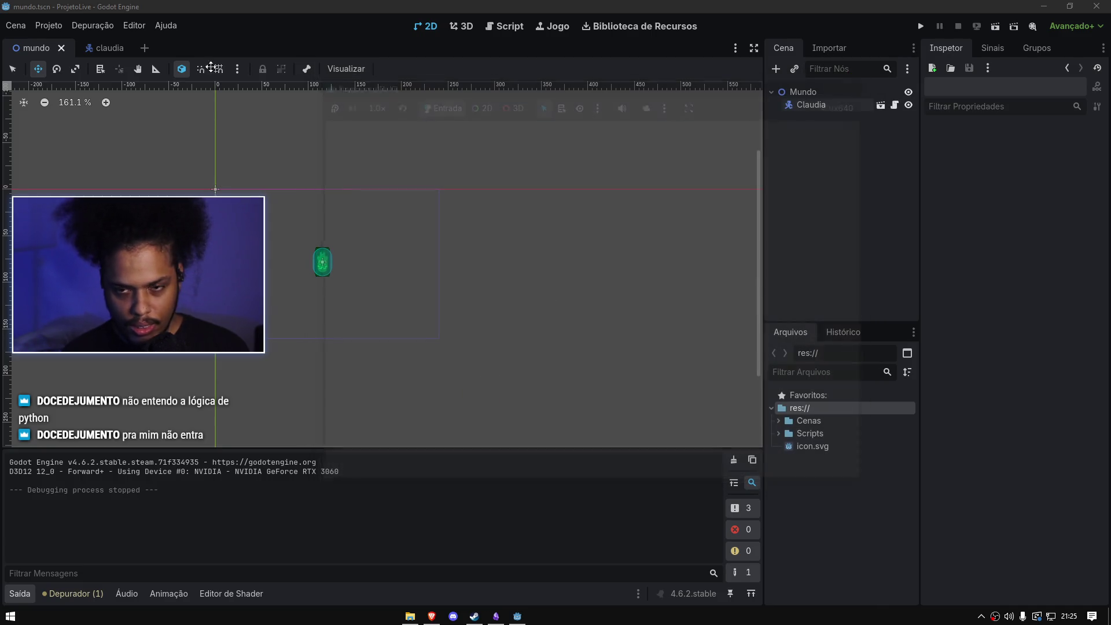
- Set the window Stretch Mode to canvas_items in Project Settings
left_click(93, 26)
left_click(52, 44)
scroll(526, 348, "down", 5)
left_click(607, 384)
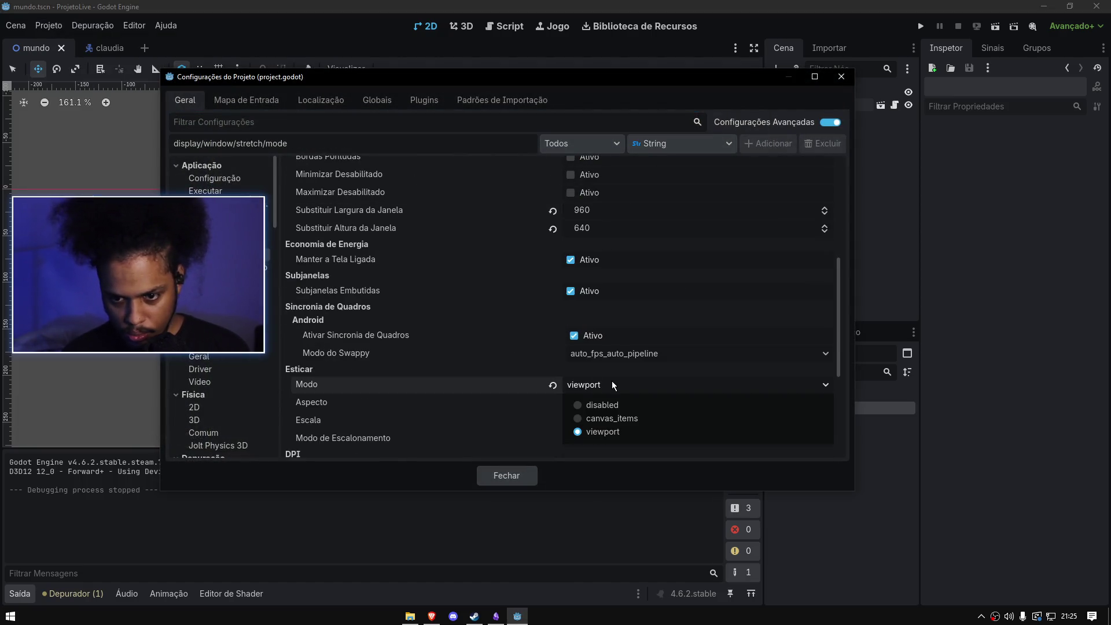
left_click(616, 423)
left_click(841, 77)
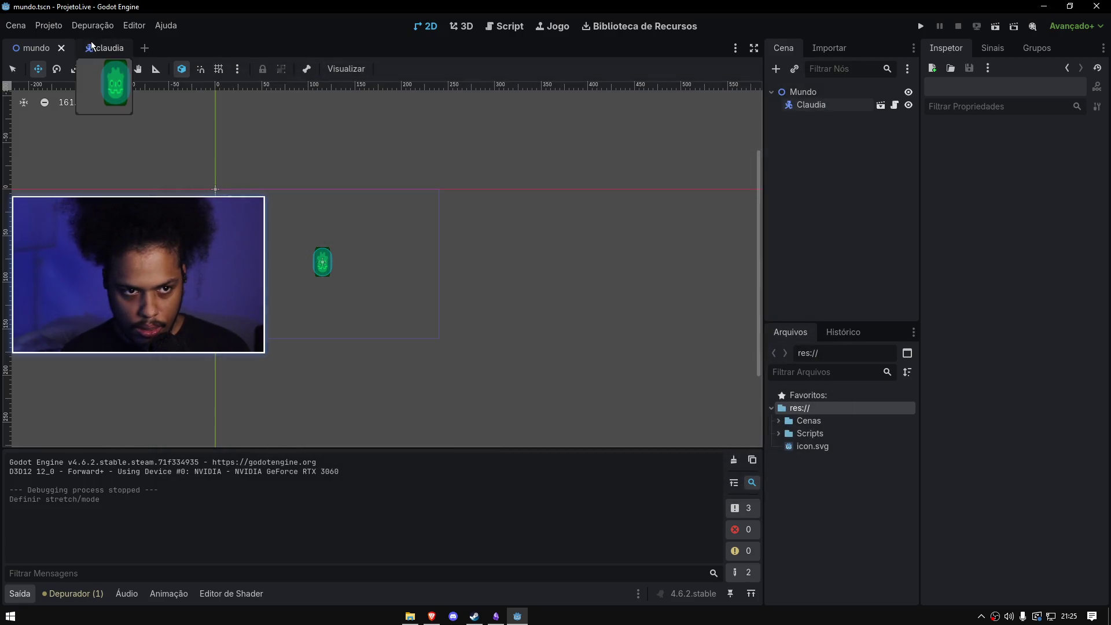
- Run the scene and move the enlarged green character around with the arrow keys
left_click(996, 28)
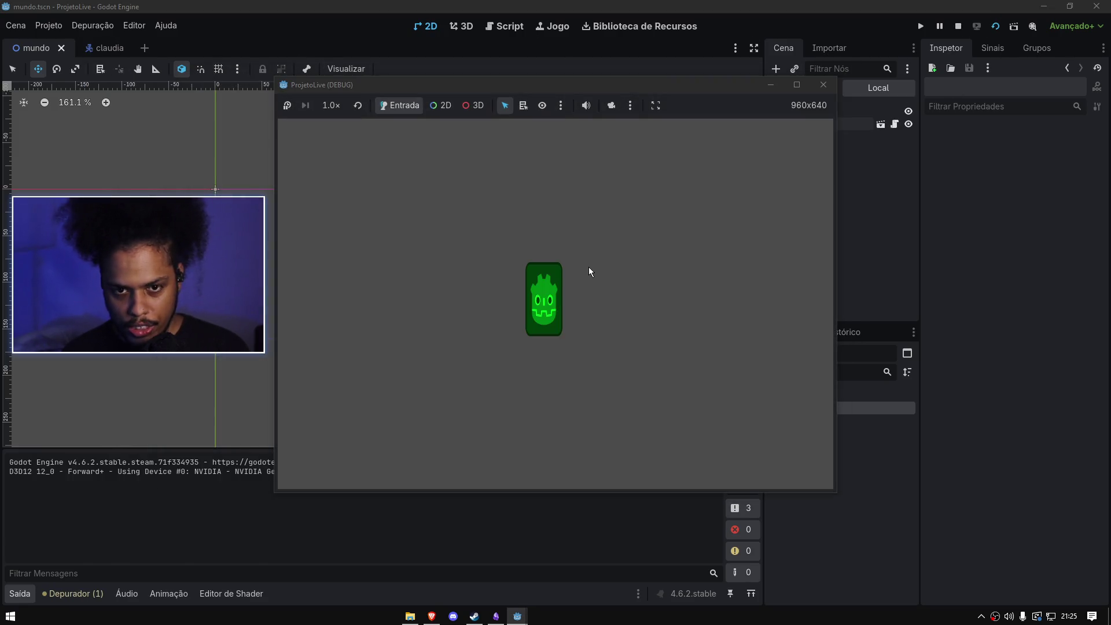
key("Left")
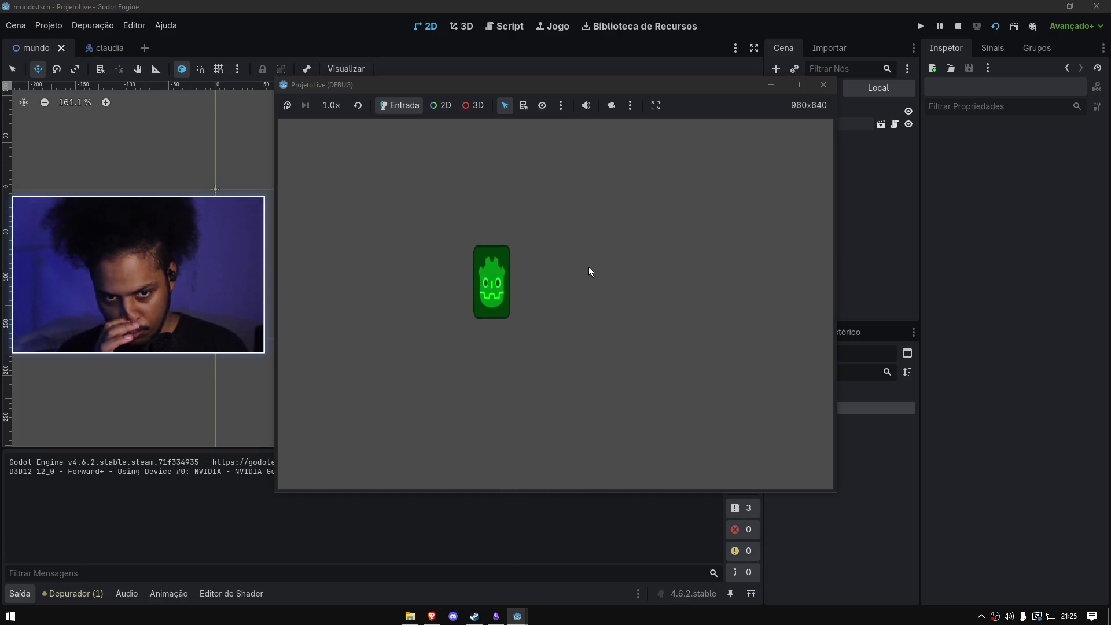
key("Down")
key("Up")
key("Down")
key("Right")
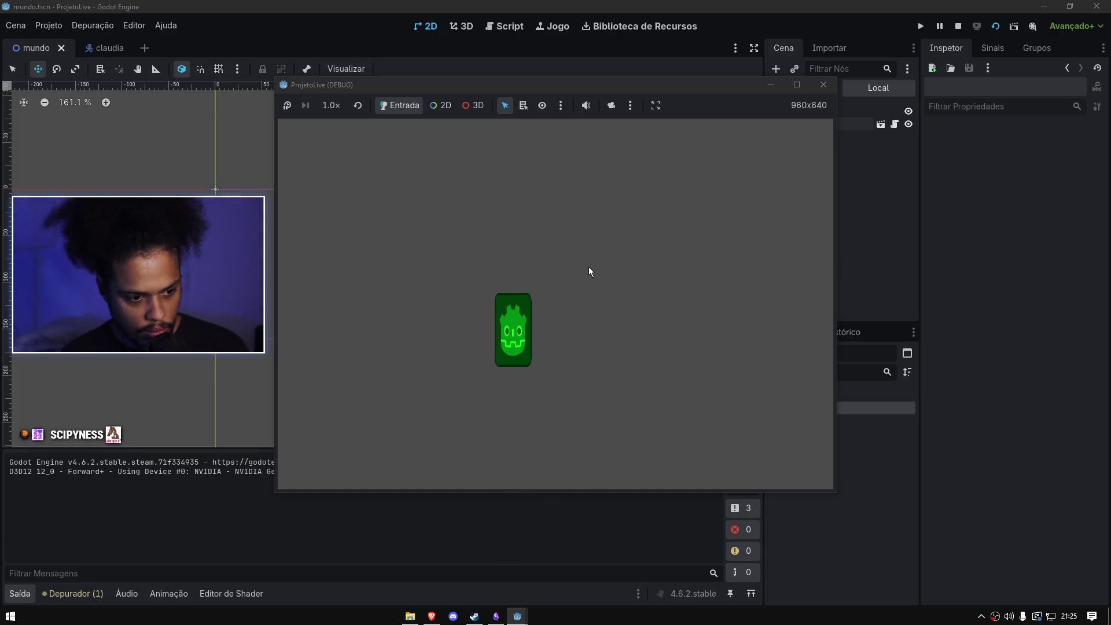
key("Up")
key("Up")
key("Down")
key("Right")
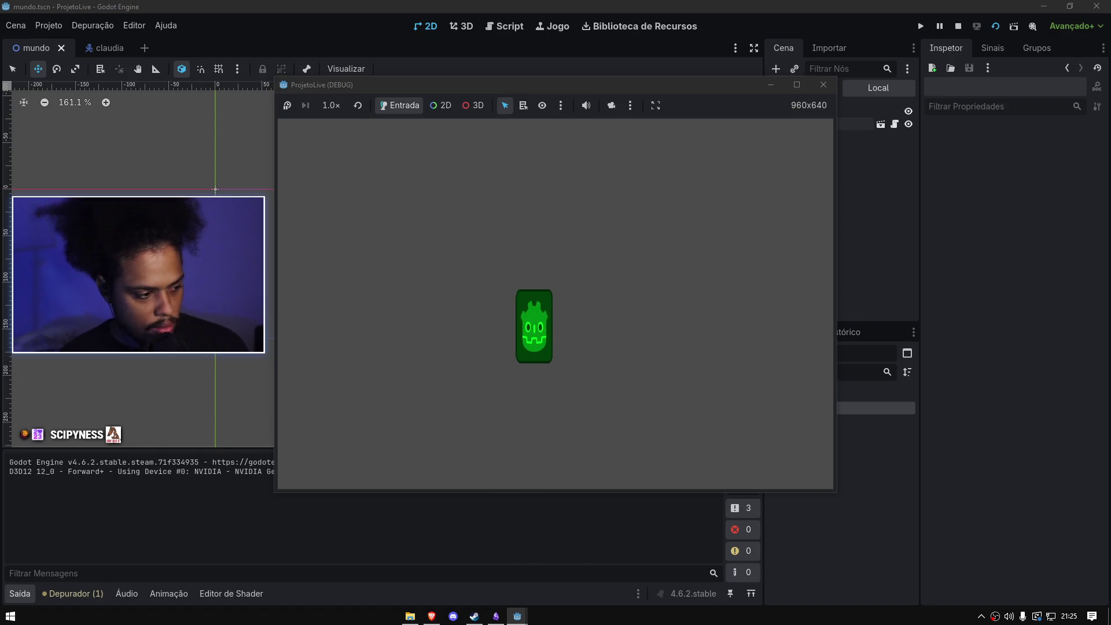
key("Up")
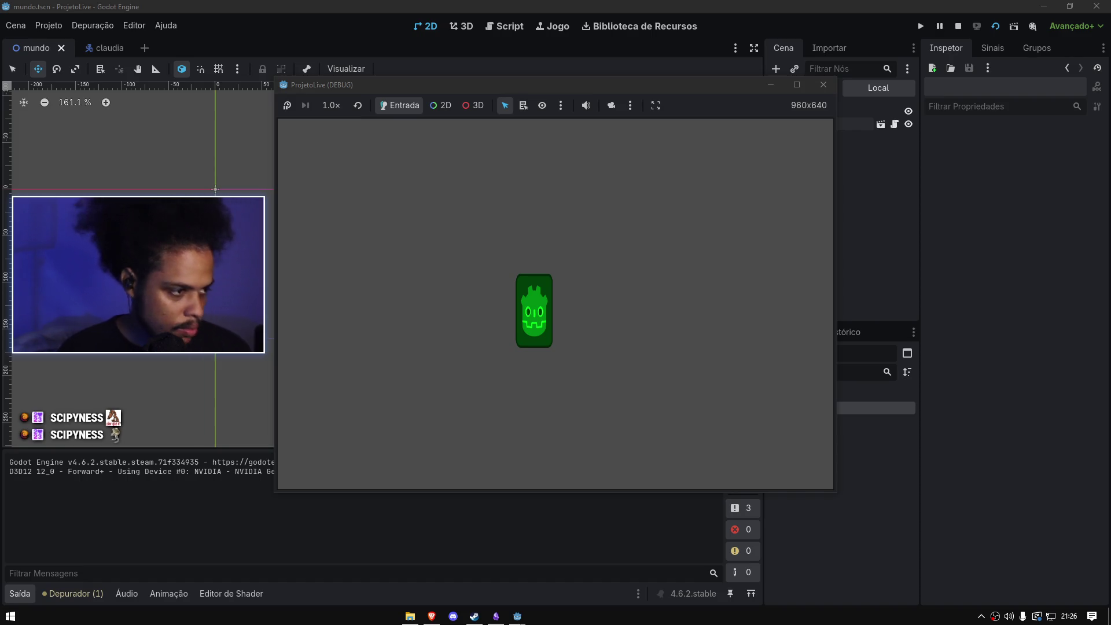
- Pause the background music, dismiss the media controls, and return to the editor
key("XF86AudioLowerVolume")
key("XF86AudioPlay")
mouse_move(436, 618)
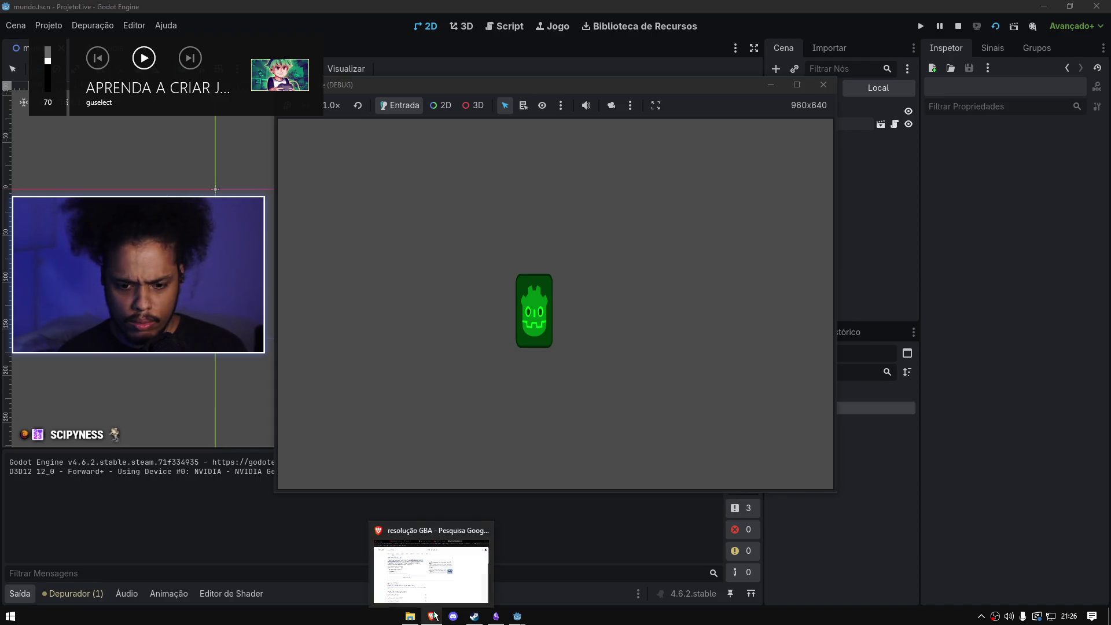
left_click(489, 530)
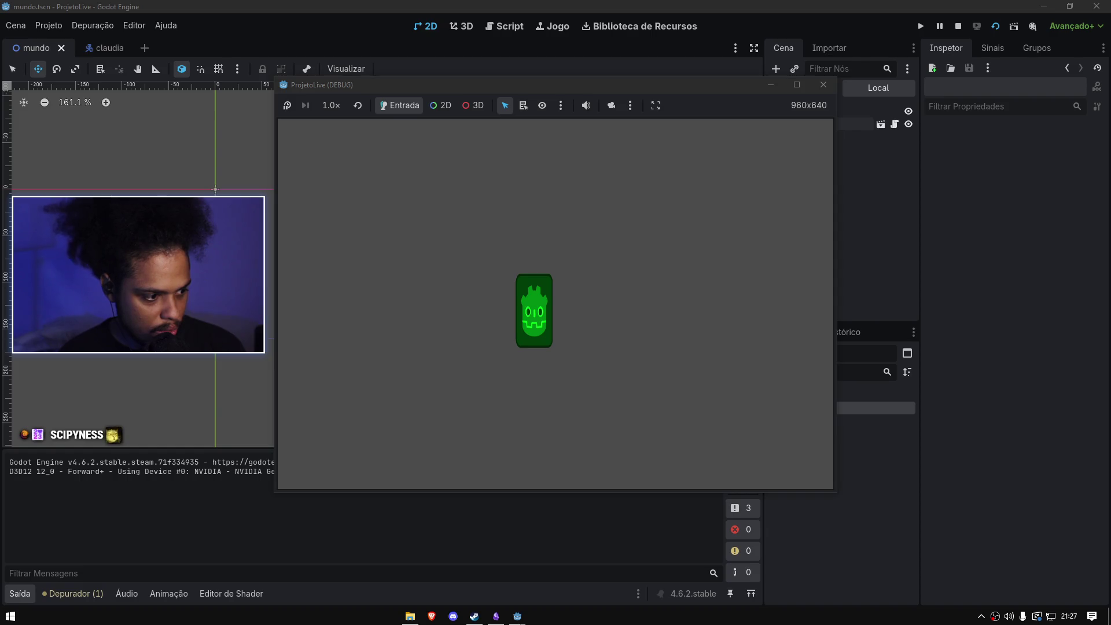
key("alt+Tab")
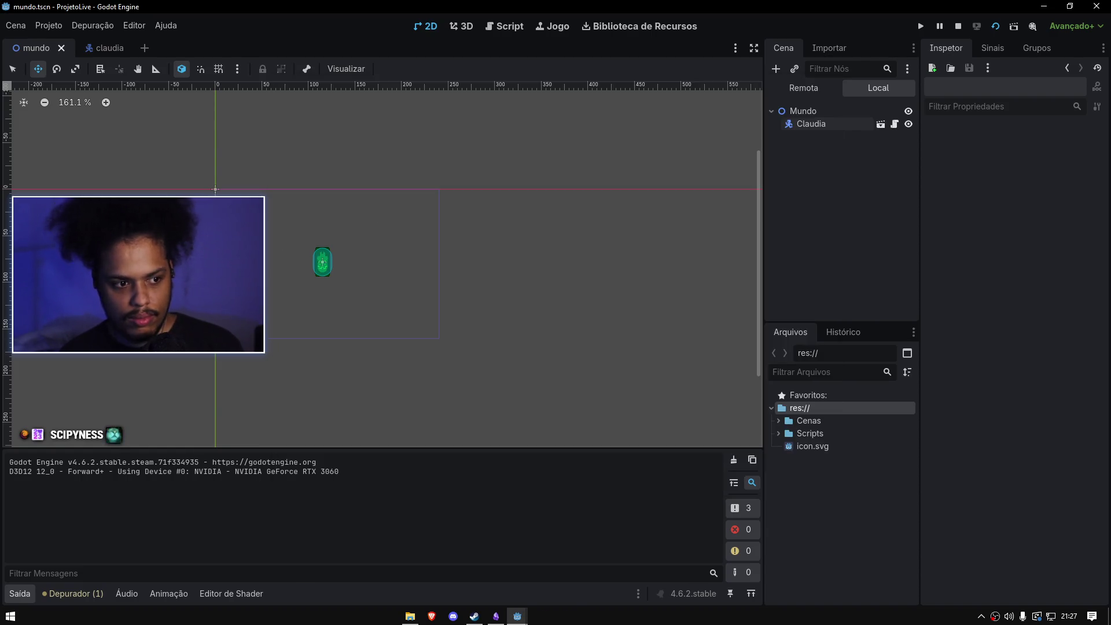
- Stop the test runs and change veloz on line 3 of claudia.gd to 100
key("F8")
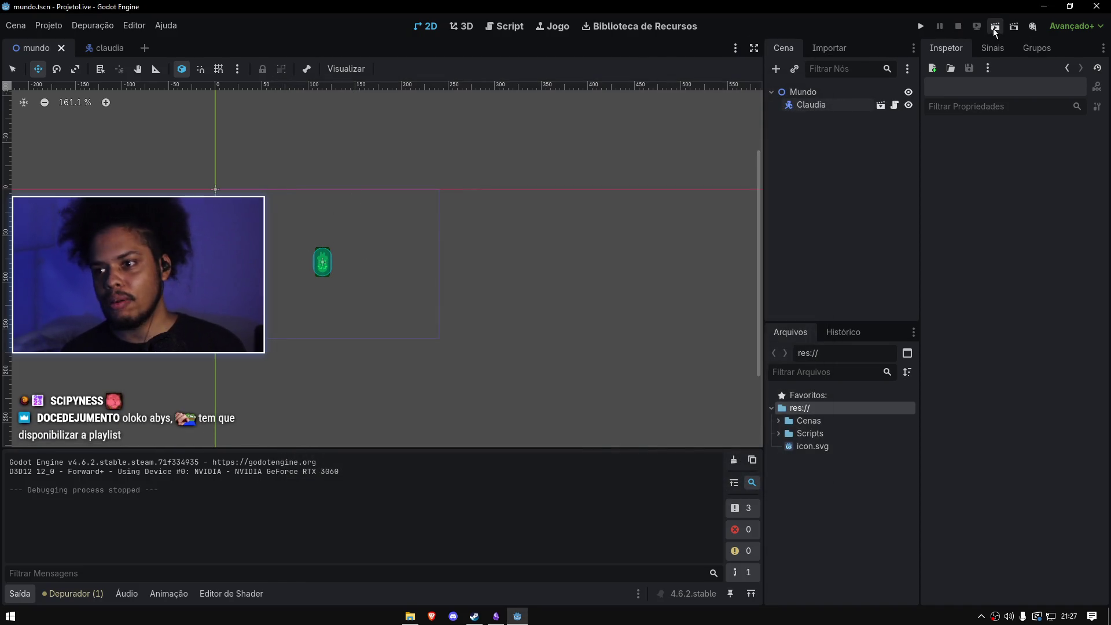
left_click(996, 26)
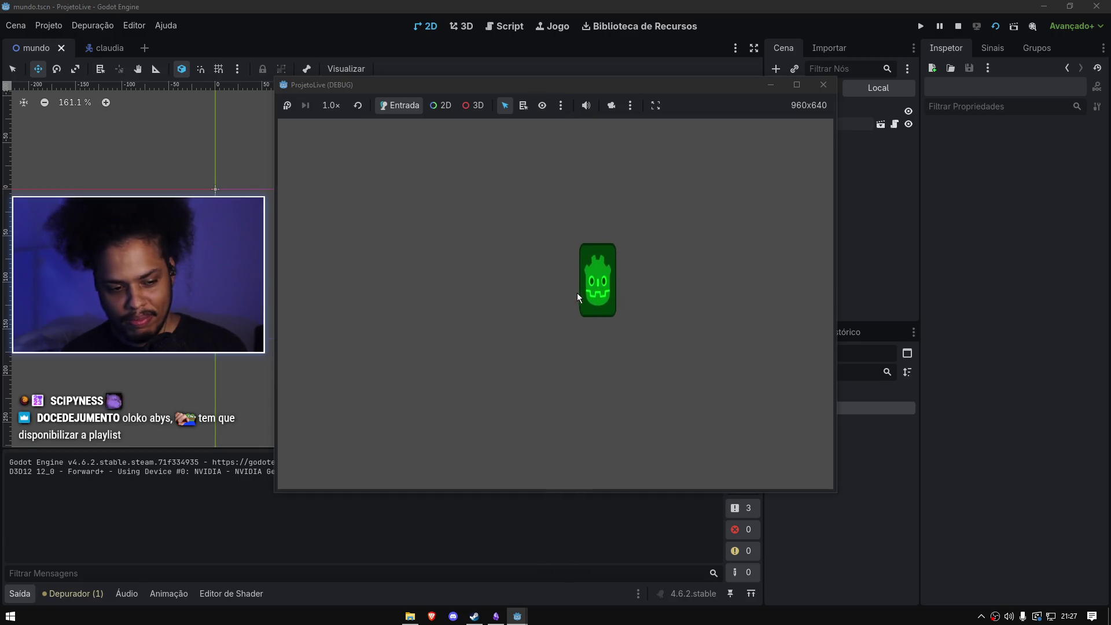
left_click(823, 84)
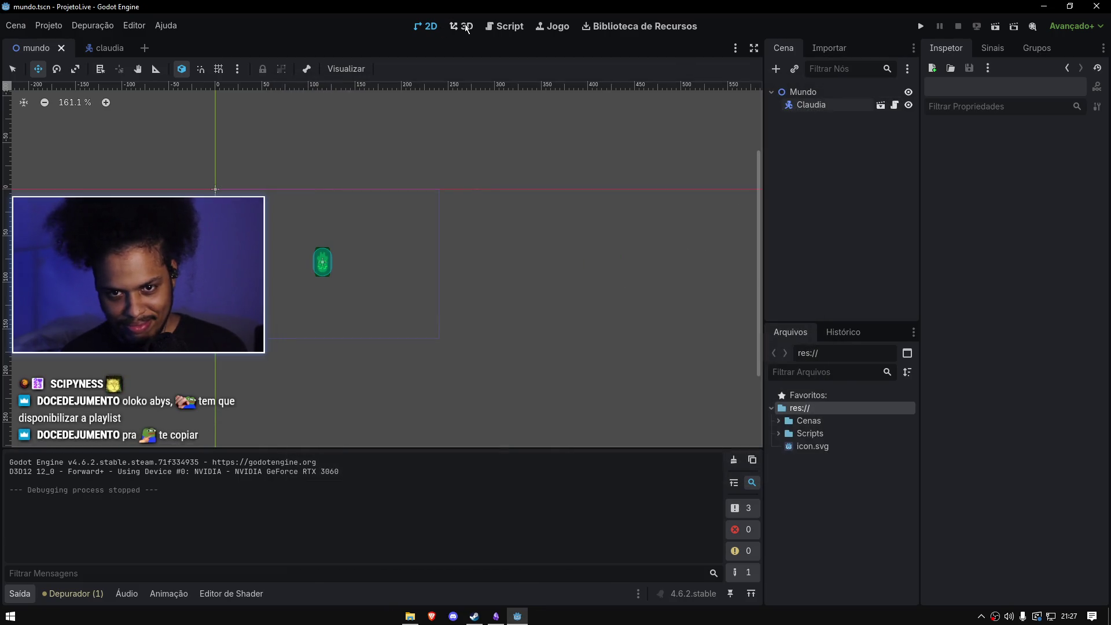
left_click(504, 26)
left_click(371, 123)
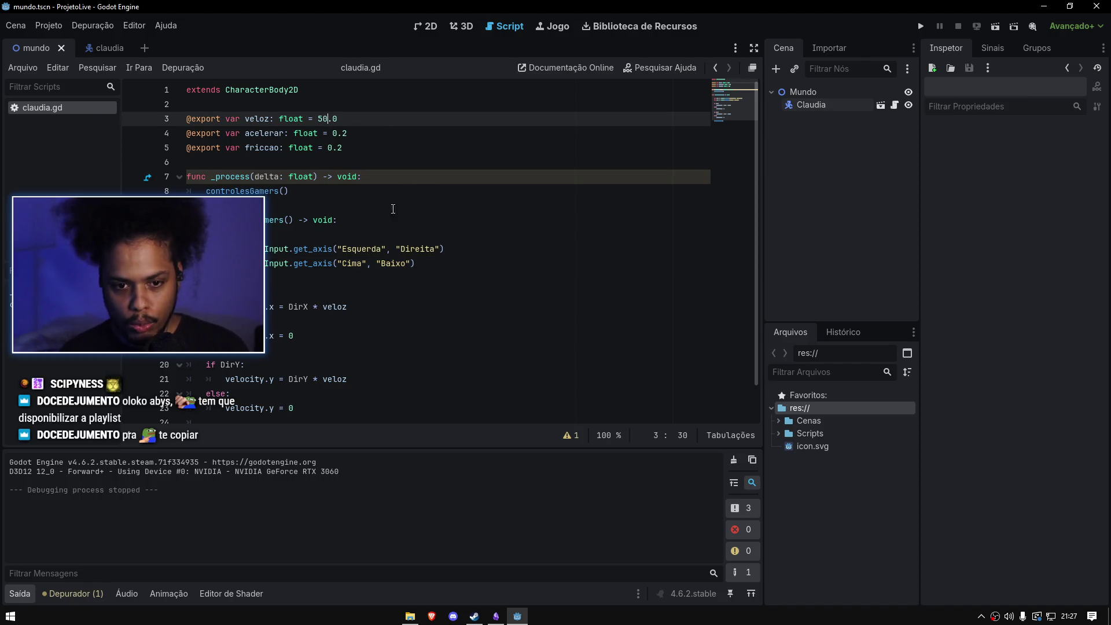
key("Left")
key("BackSpace")
type("10")
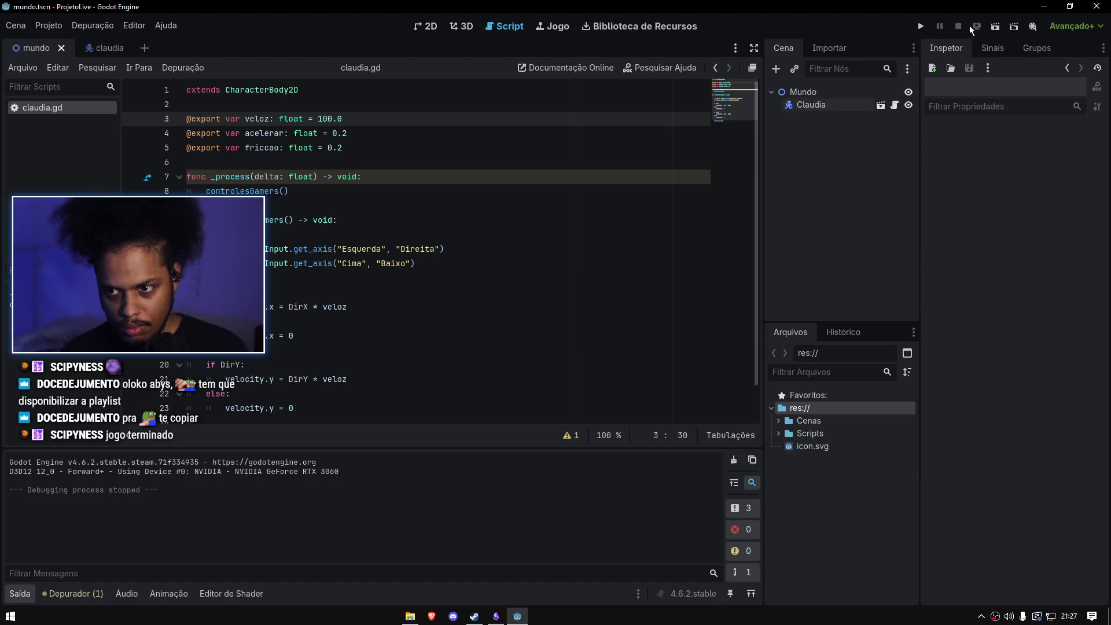
- Test-run the scene at speed 100, moving the character with the arrow keys
left_click(995, 27)
key("Down")
key("Right")
key("Up")
key("Down")
key("Left")
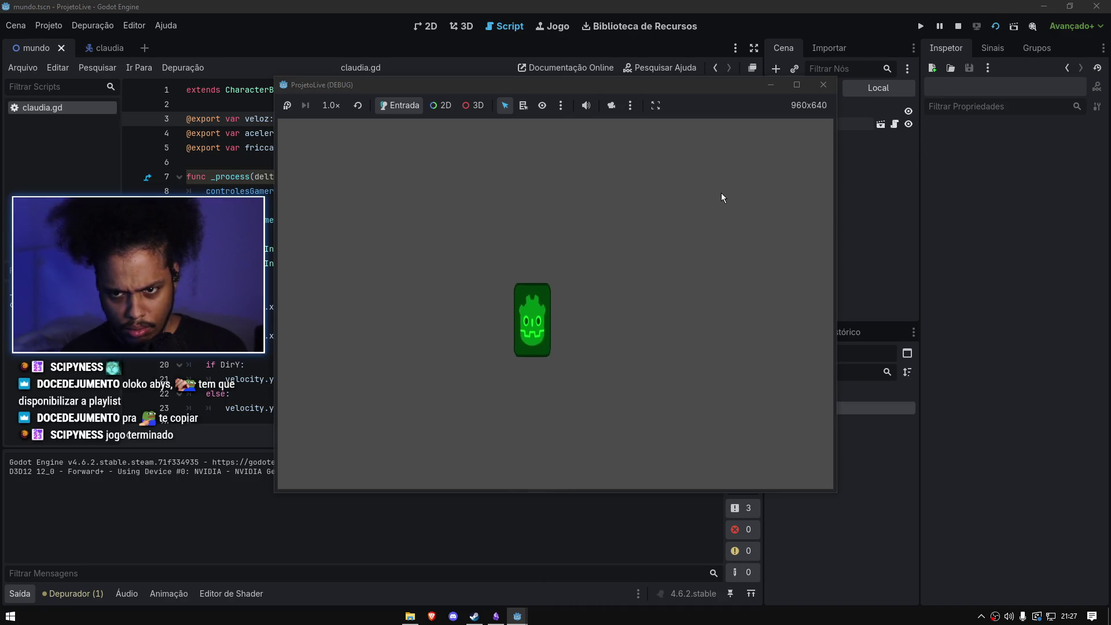
left_click(824, 84)
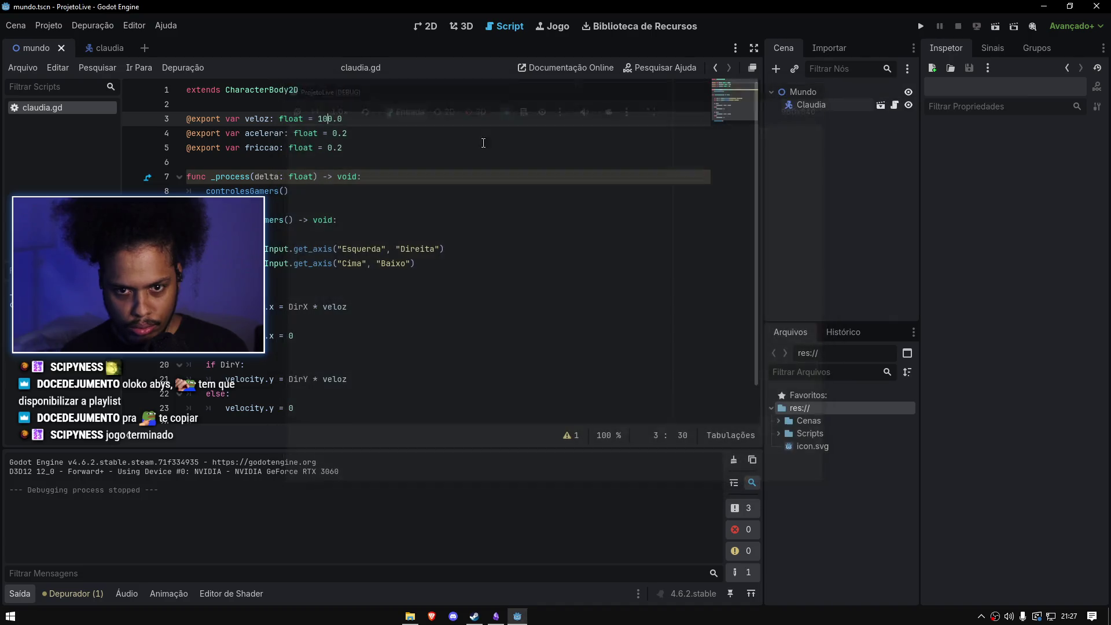
- Set veloz to 85.0, test-run again, and save
key("BackSpace")
key("BackSpace")
type("85")
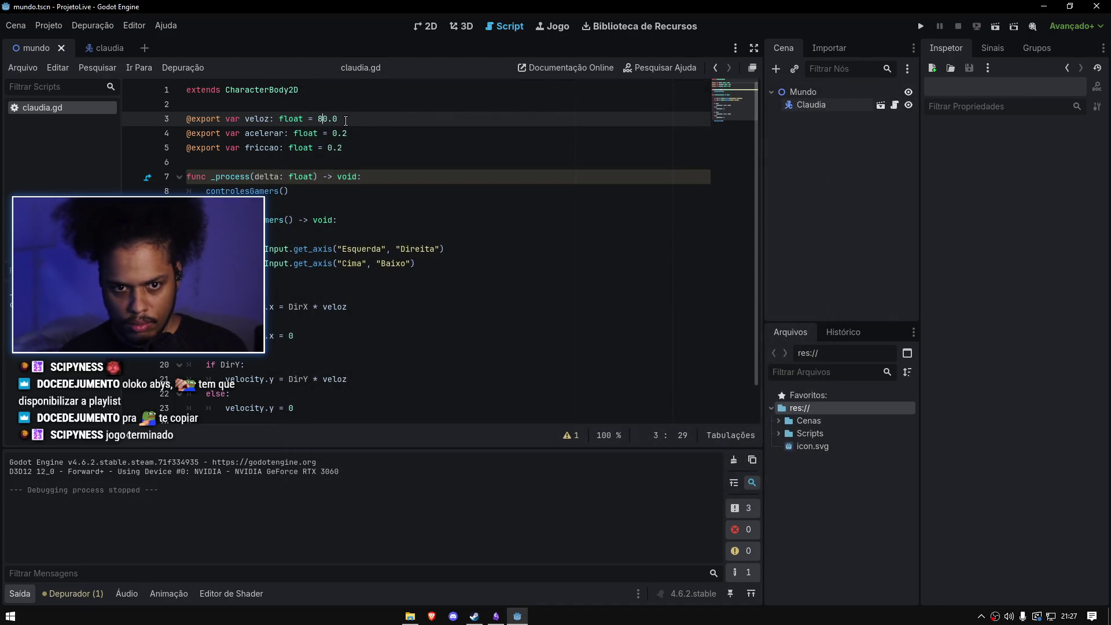
key("Delete")
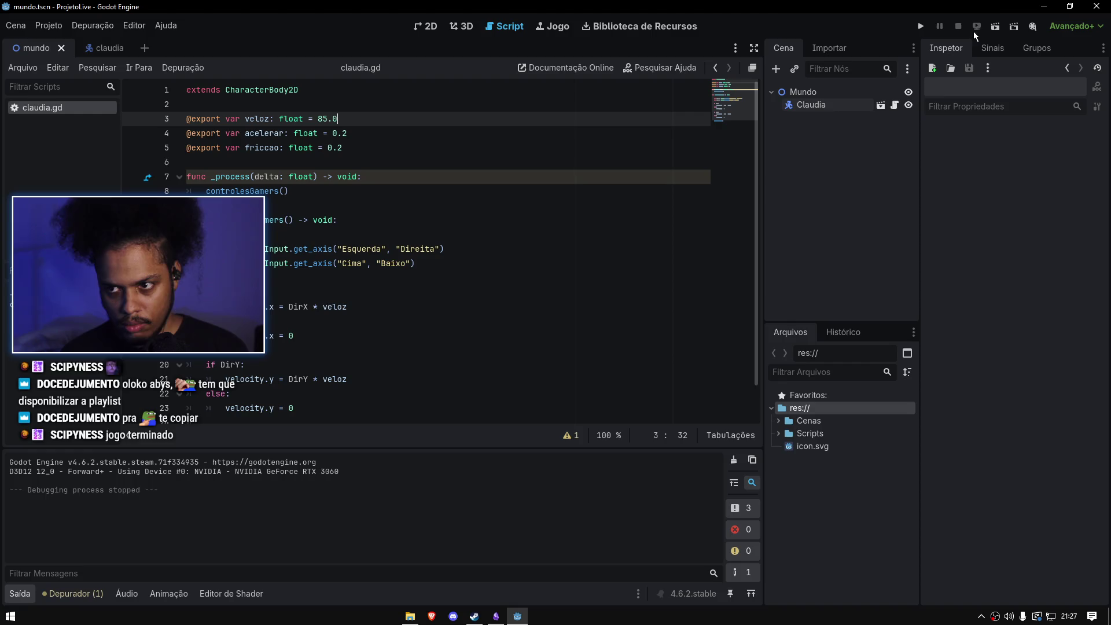
left_click(991, 32)
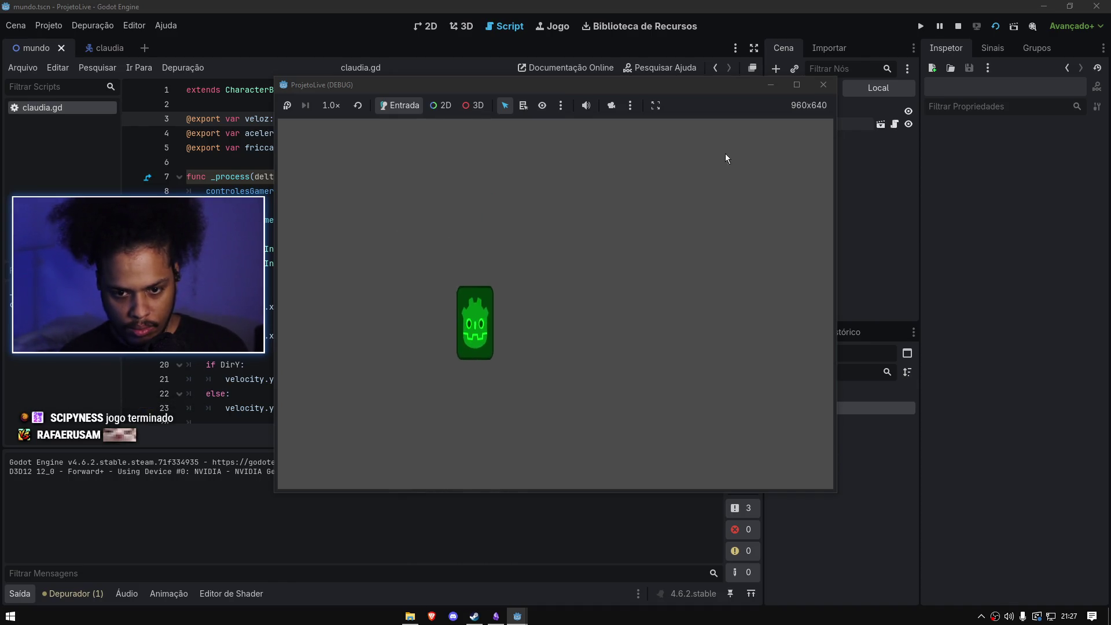
left_click(823, 86)
key("ctrl+s")
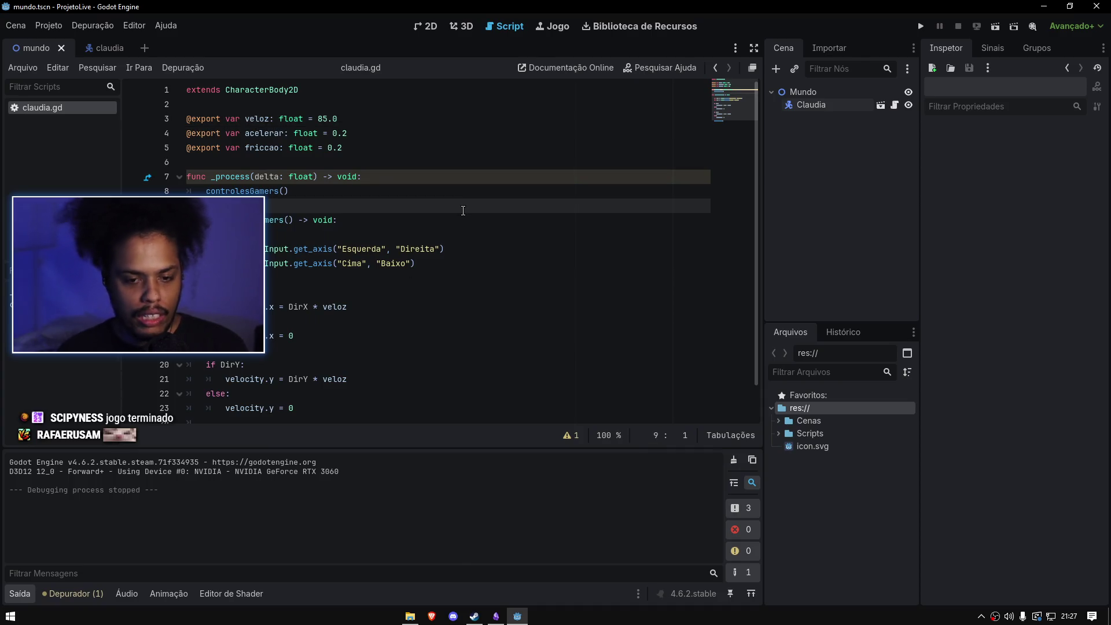
- Duplicate line 16, velocity.x = DirX * veloz, onto line 17 of claudia.gd
scroll(463, 210, "down", 1)
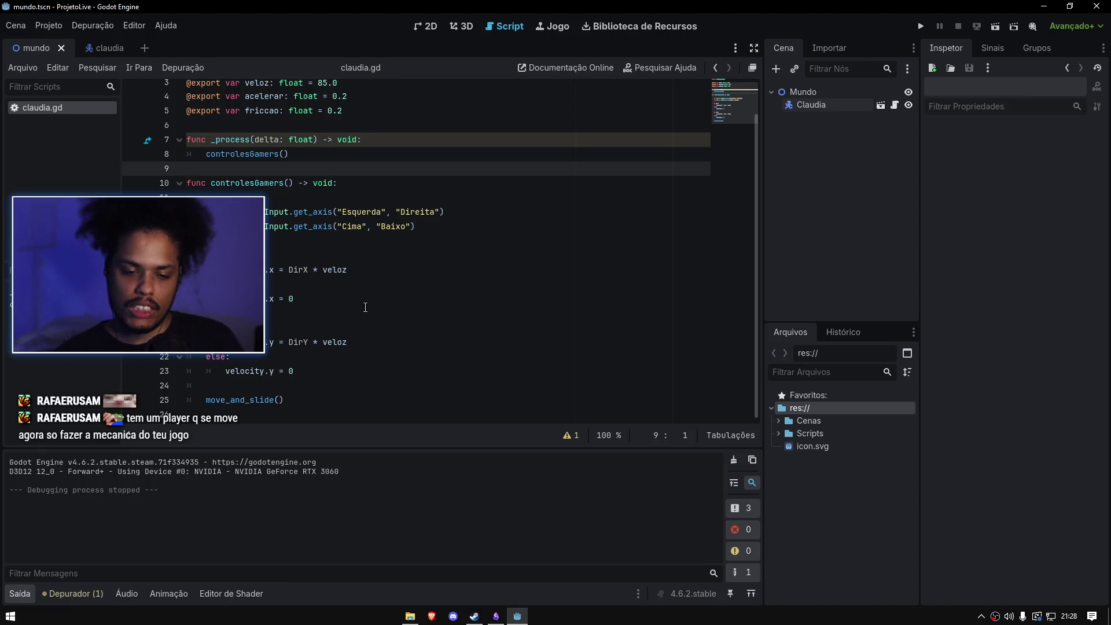
left_click(366, 273)
triple_click(366, 273)
left_click(379, 265)
key("ctrl+shift+d")
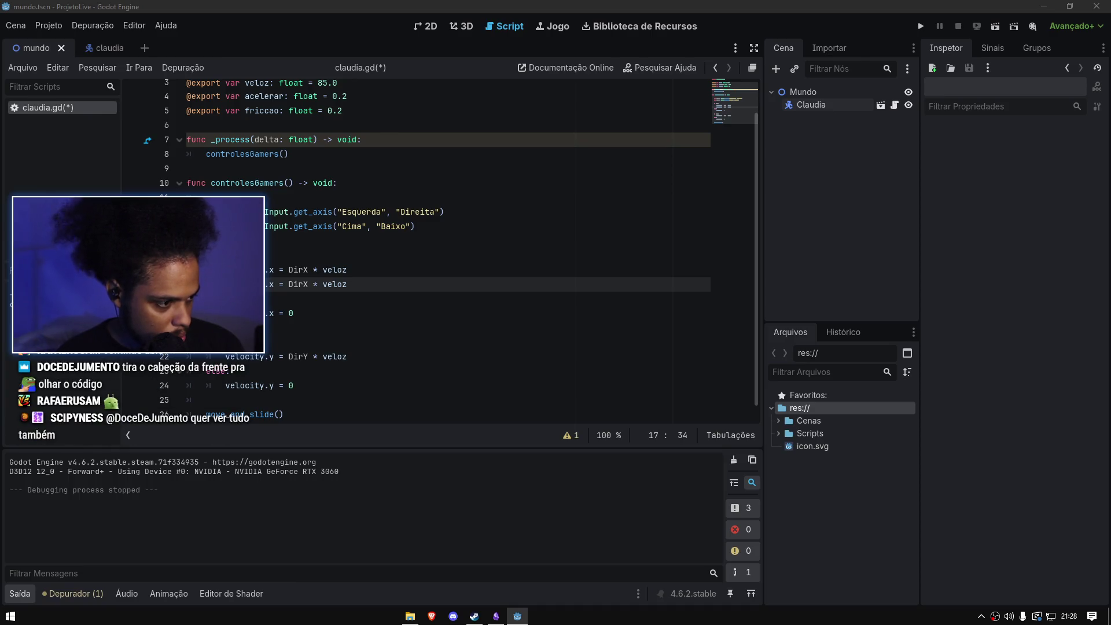
- Rewrite the duplicate line as move_toward(velocity.x, DirX * veloz, acelerar)
left_click(301, 270)
key("Left")
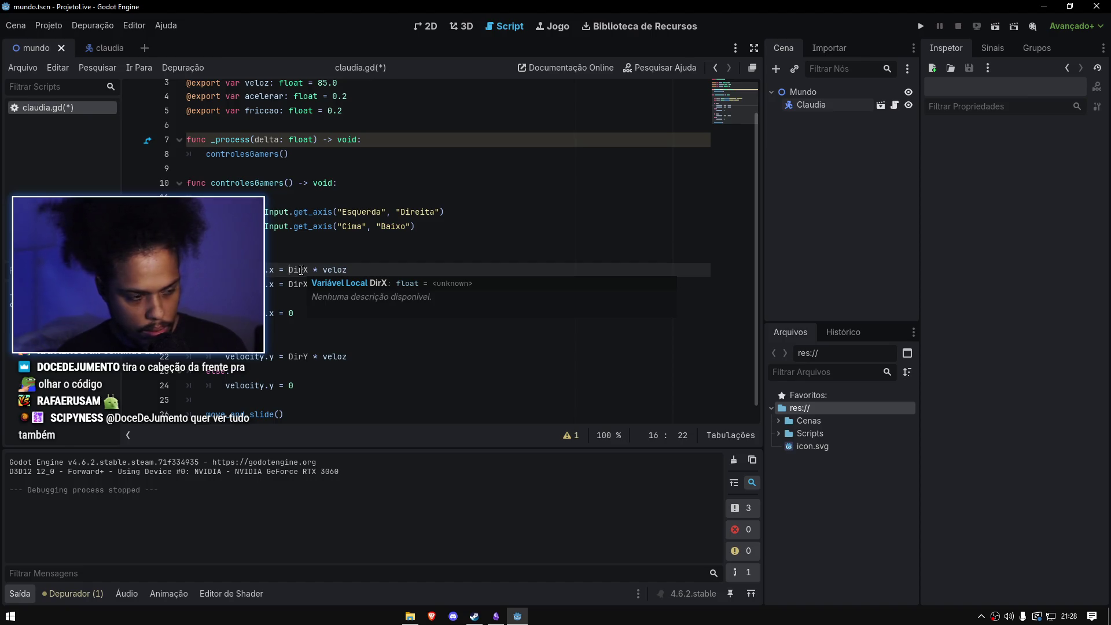
key("Down")
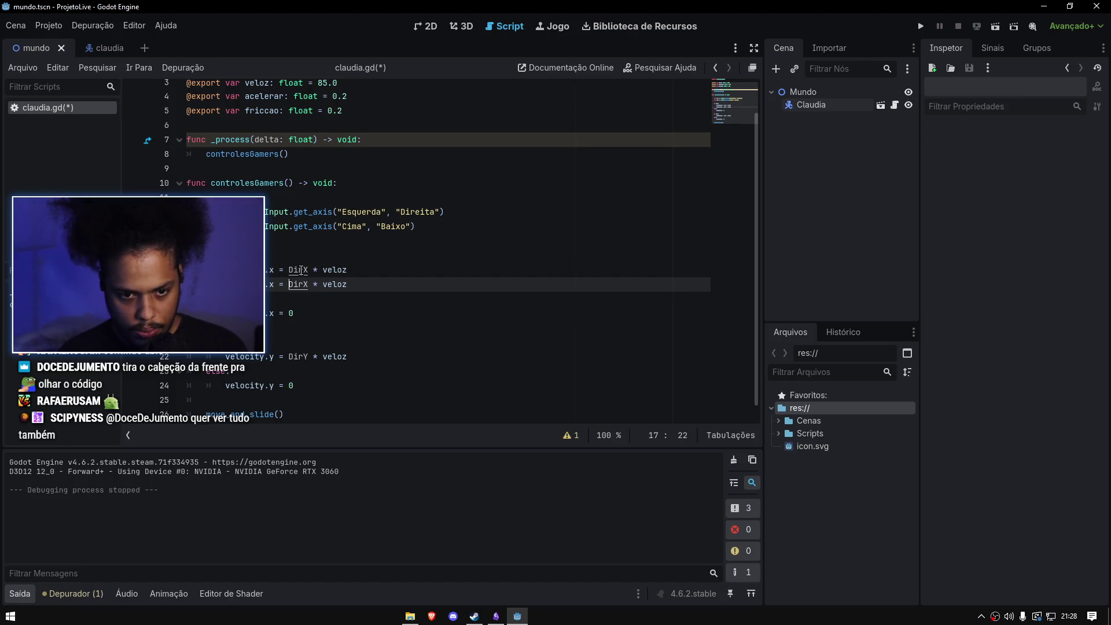
key("shift+Down")
key("shift+Left")
type("move_")
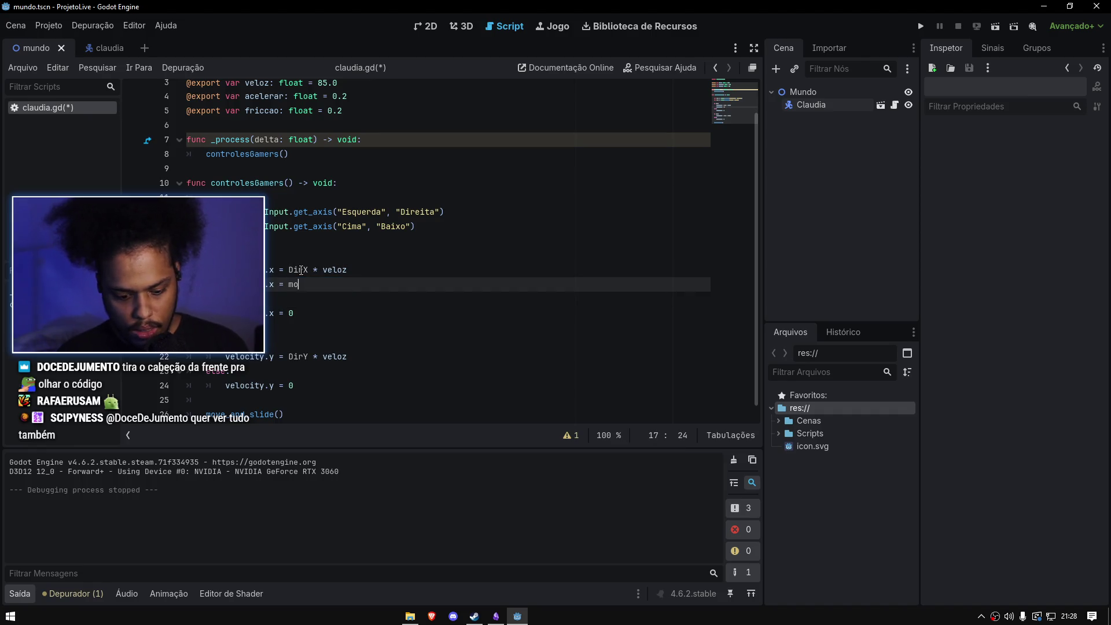
type("to")
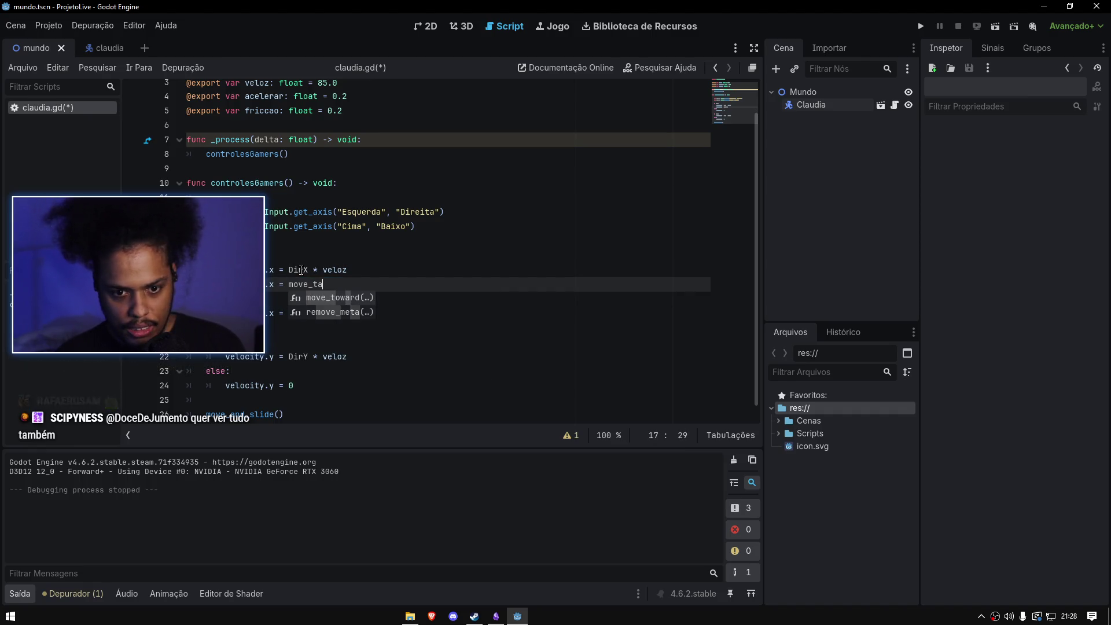
key("Return")
type("velo")
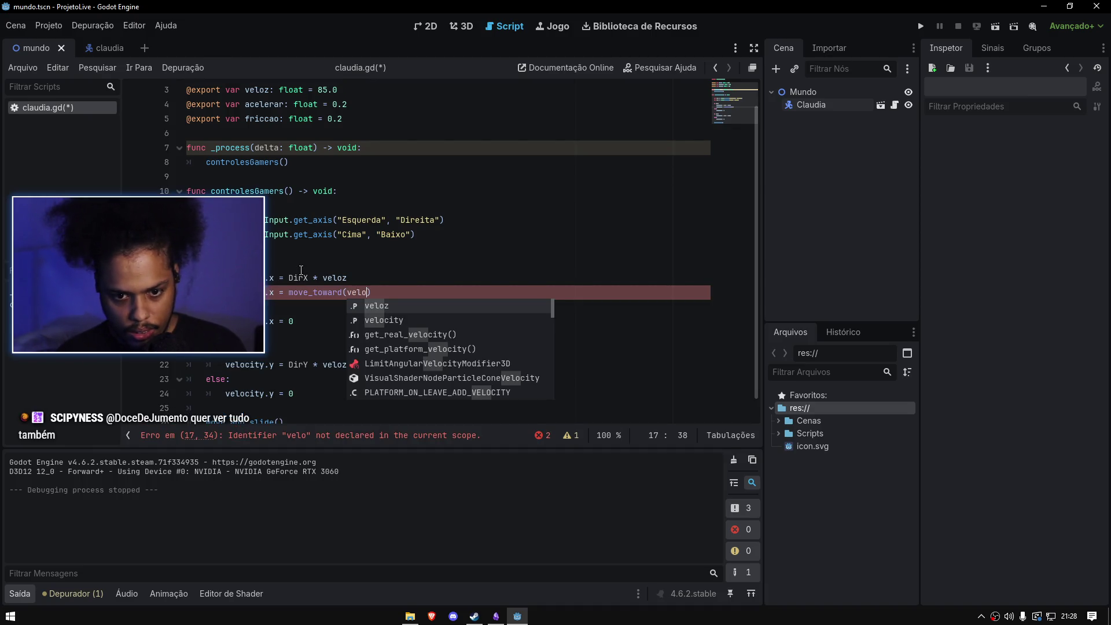
key("Down")
key("Return")
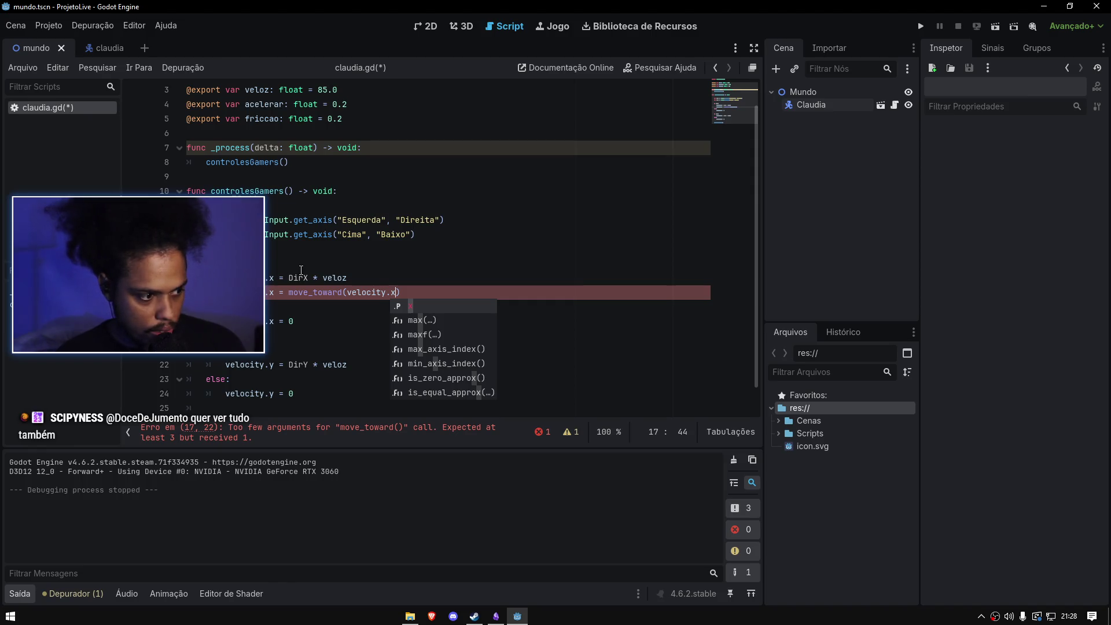
type(",")
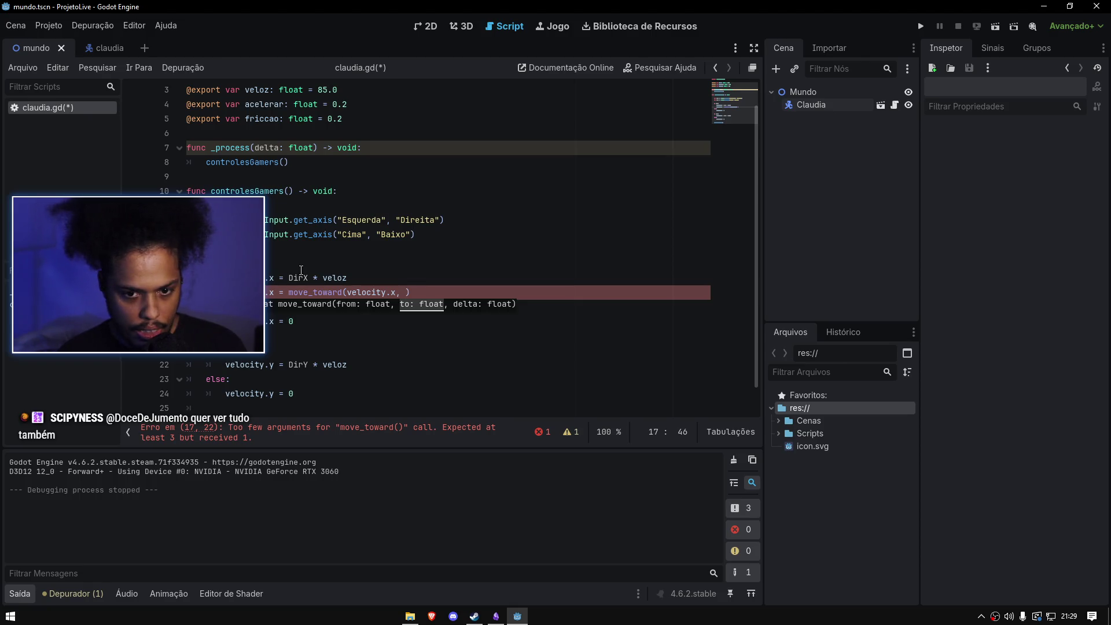
key("BackSpace")
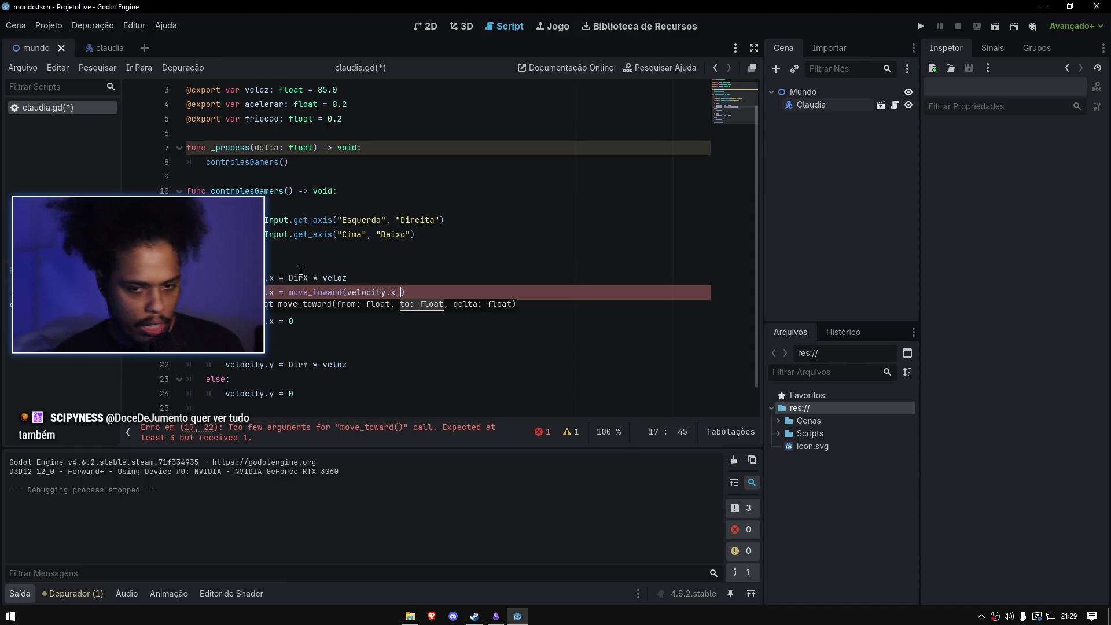
type("DirX")
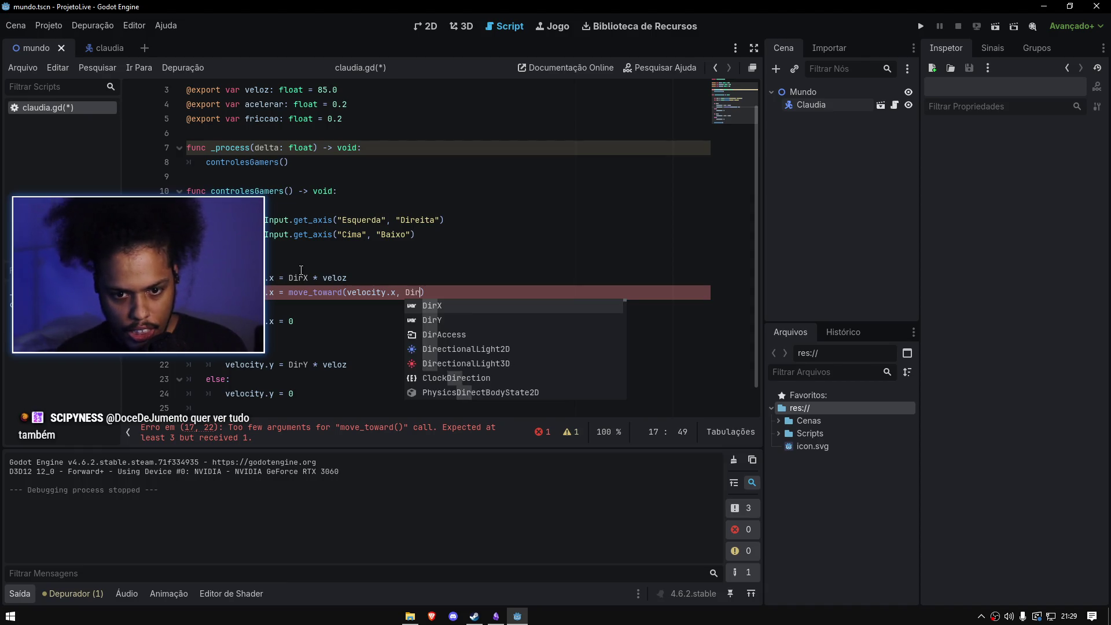
type(", ")
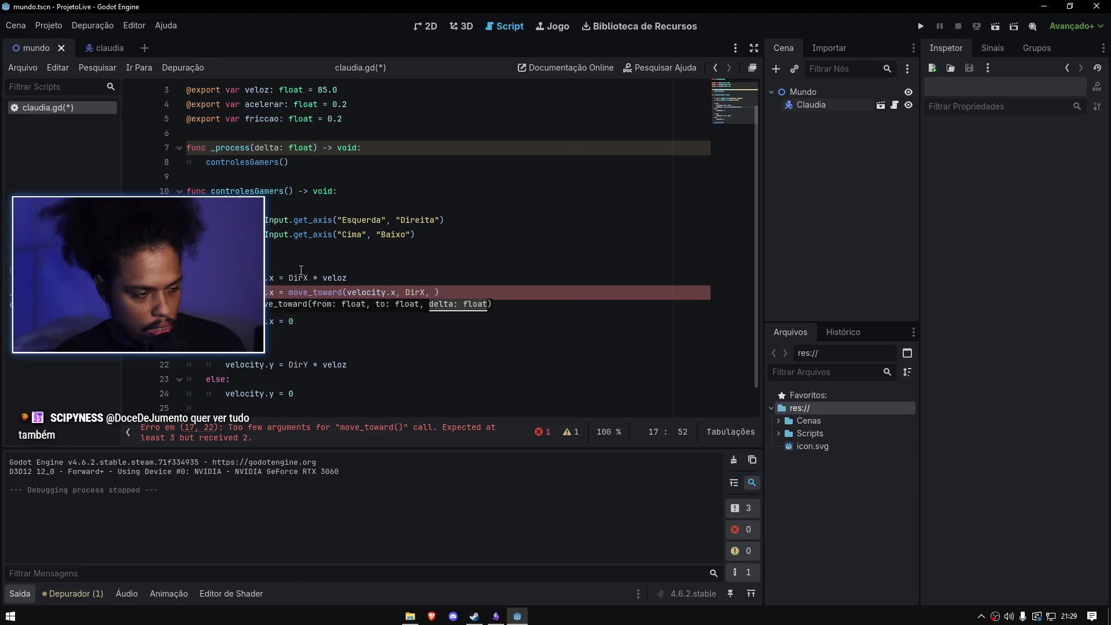
type("* ")
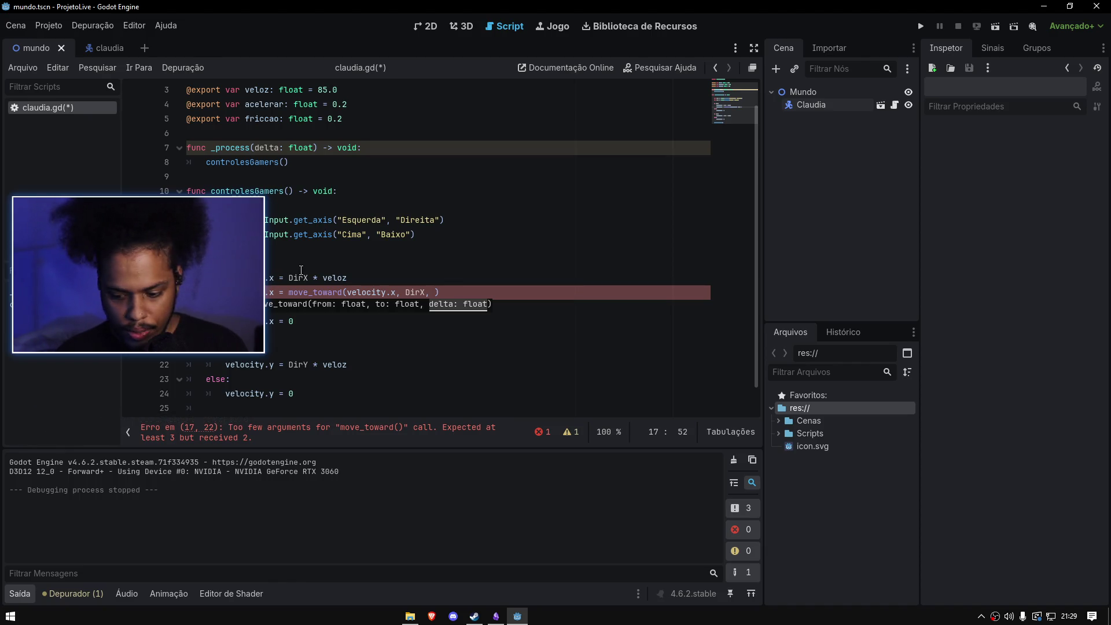
type("veloz,")
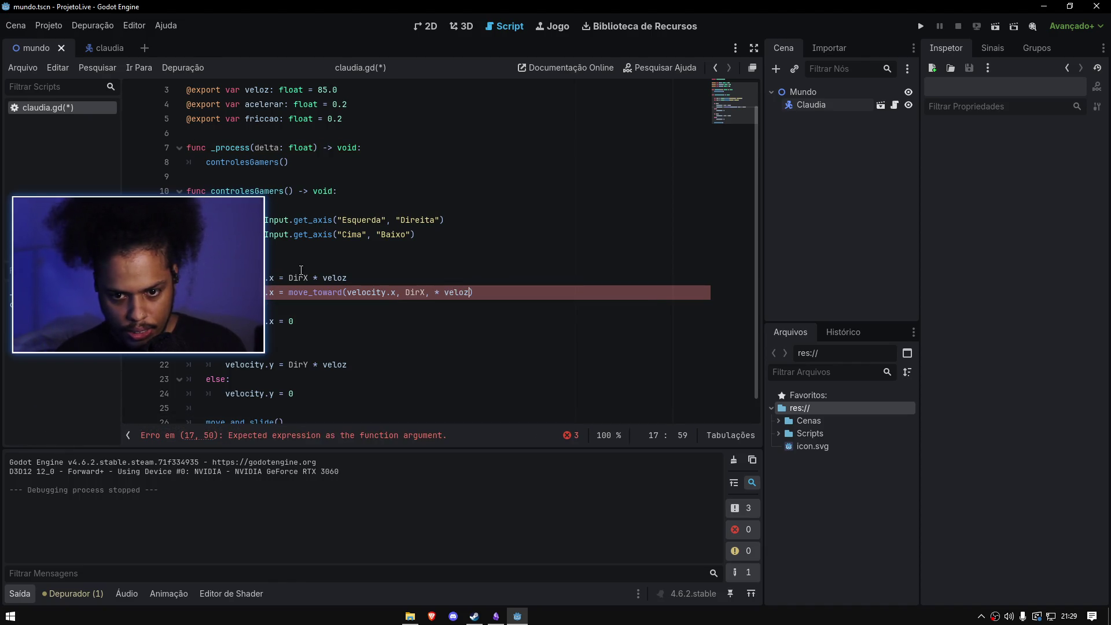
type(" acelerar")
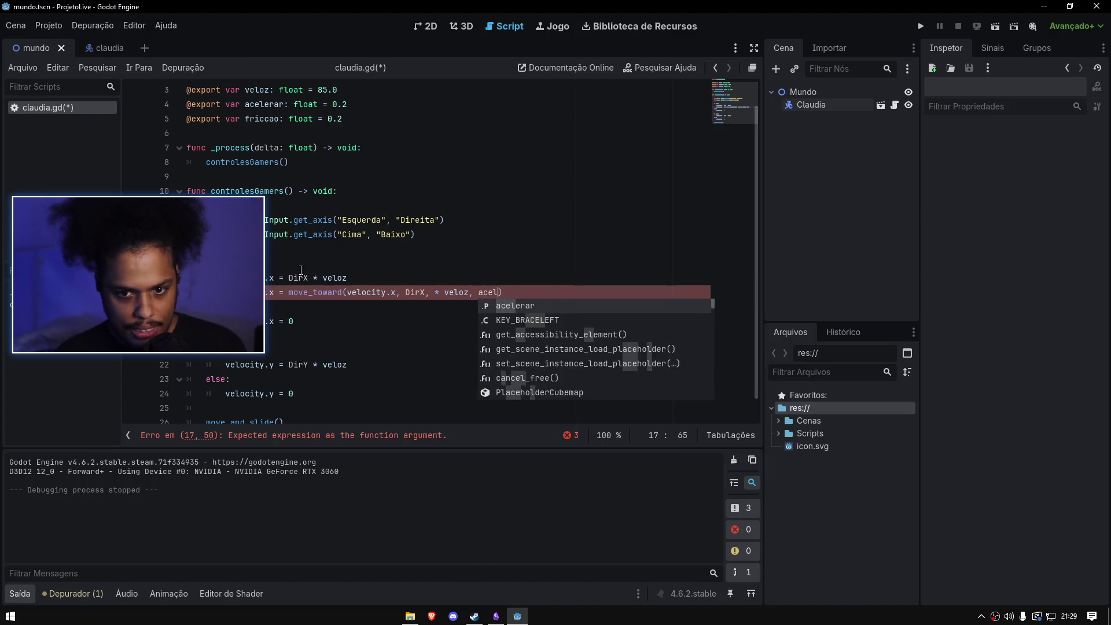
- Remove the stray comma after DirX in the move_toward call and save the script
left_click(270, 244)
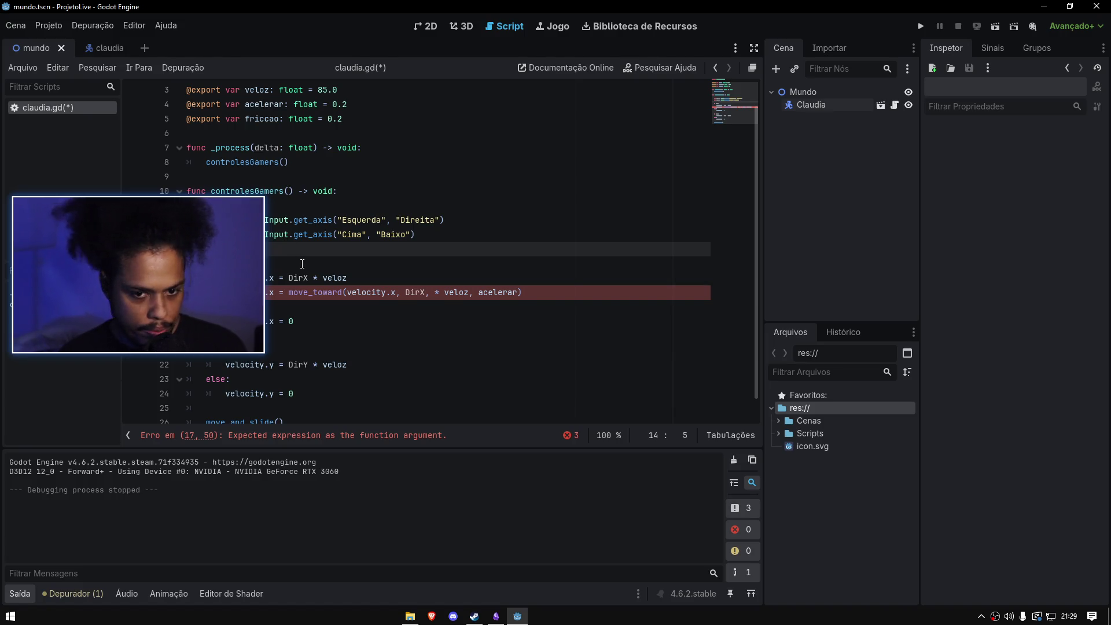
left_click(372, 292)
left_click(430, 293)
key("BackSpace")
left_click(457, 264)
key("ctrl+s")
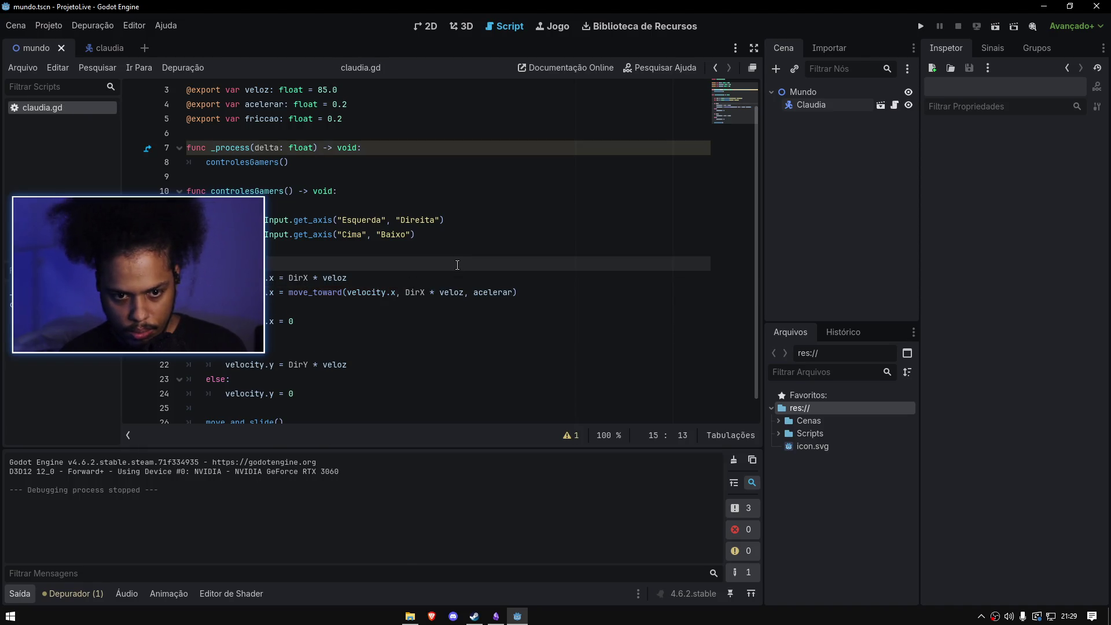
- Copy the new move_toward line and delete the old direct DirX * veloz assignment
left_click_drag(517, 292, 226, 293)
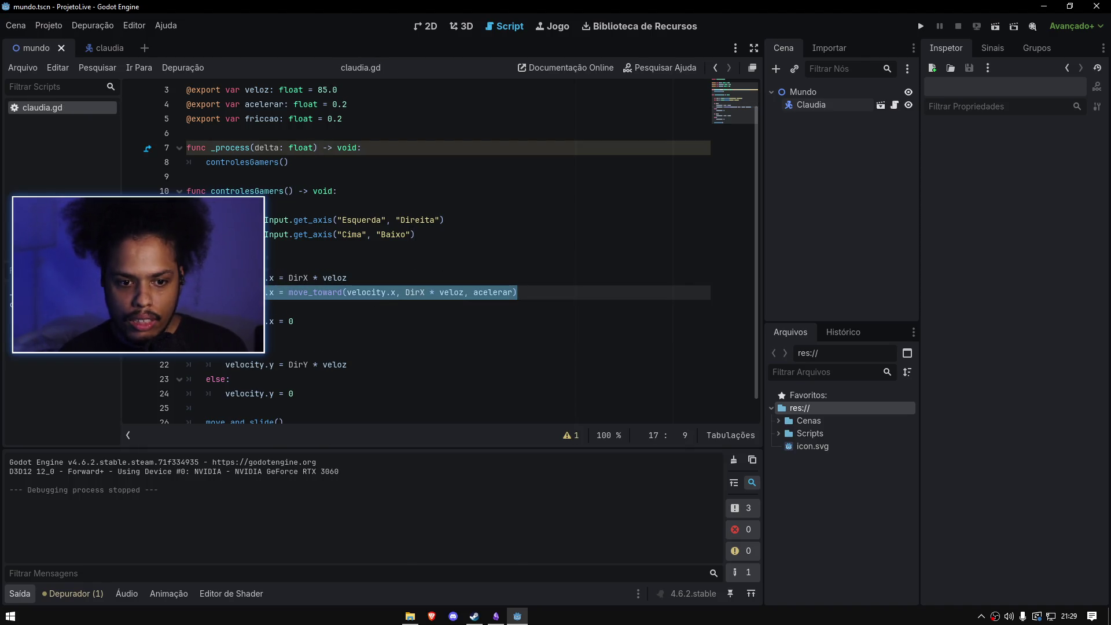
key("Down")
key("Down")
key("Down")
left_click(356, 277)
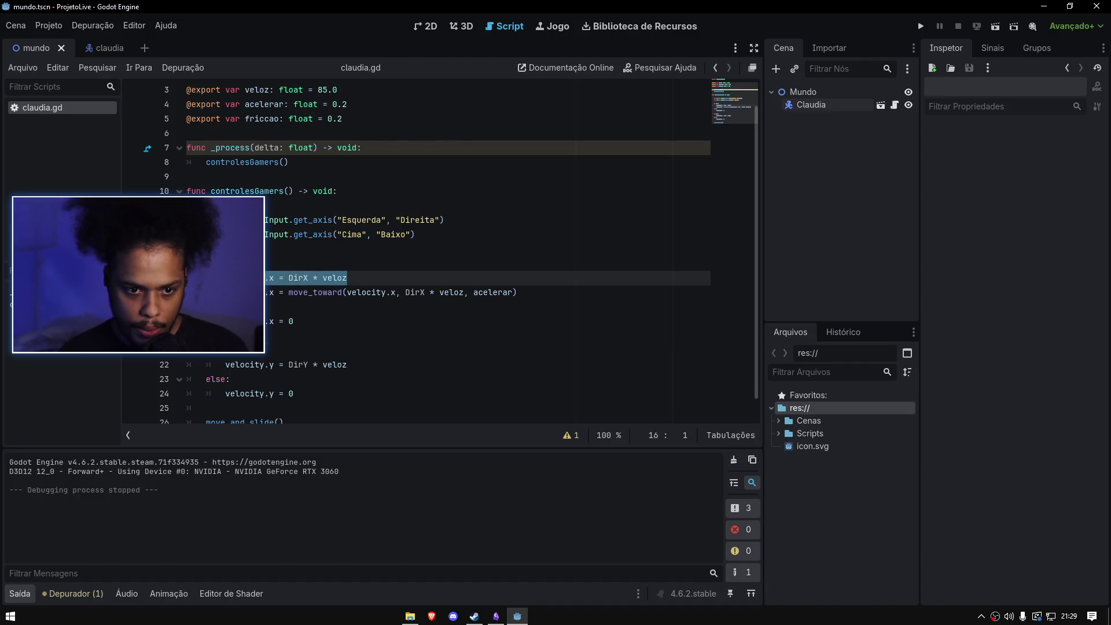
key("shift+Up")
key("BackSpace")
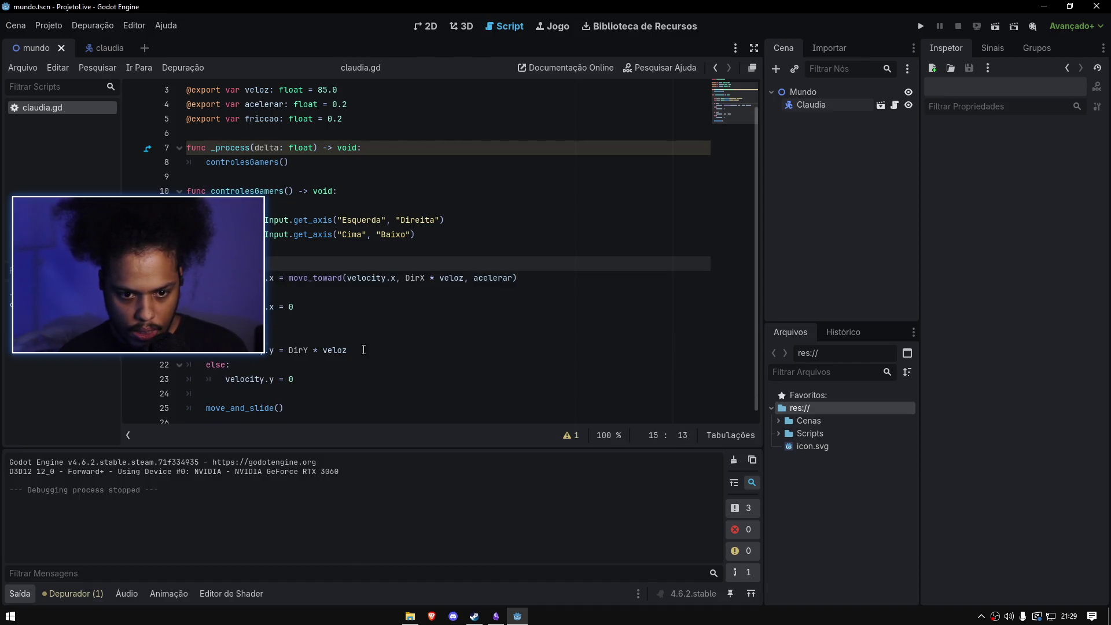
- Replace the DirY line with move_toward(velocity.y, DirY * veloz, acelerar) and save
left_click_drag(363, 350, 226, 350)
type("velocity.x = move_toward(velocity.x, DirX * veloz, acelerar)")
double_click(272, 350)
type("y")
double_click(393, 349)
type("y")
left_click(423, 349)
left_click(395, 302)
key("ctrl+s")
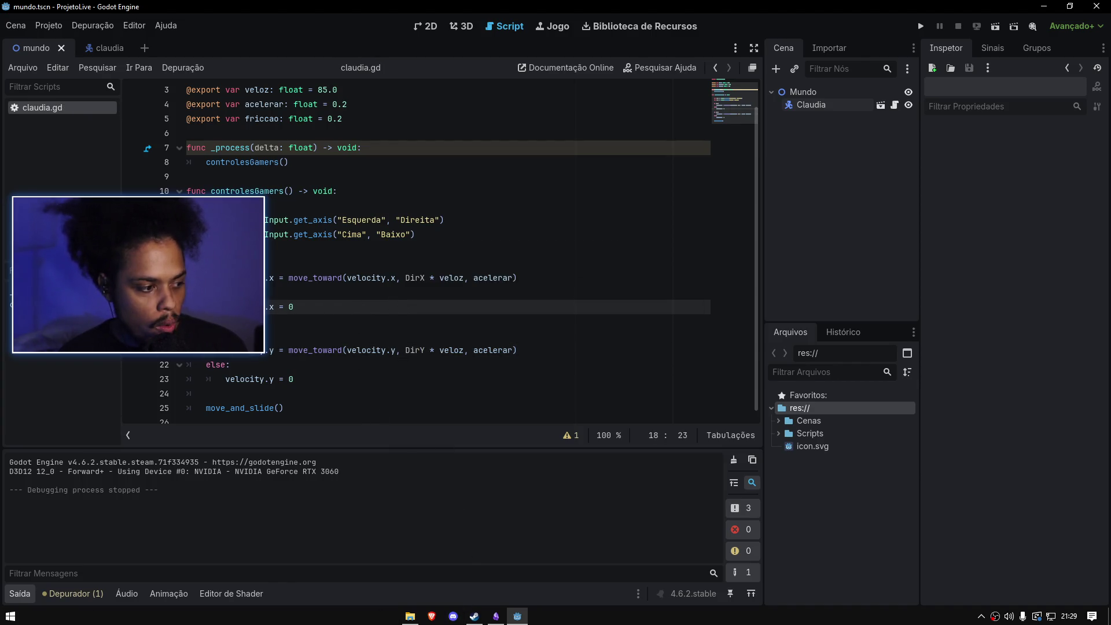
- Run the game with F5 to test vertical movement, then close it
key("alt+Tab")
key("F5")
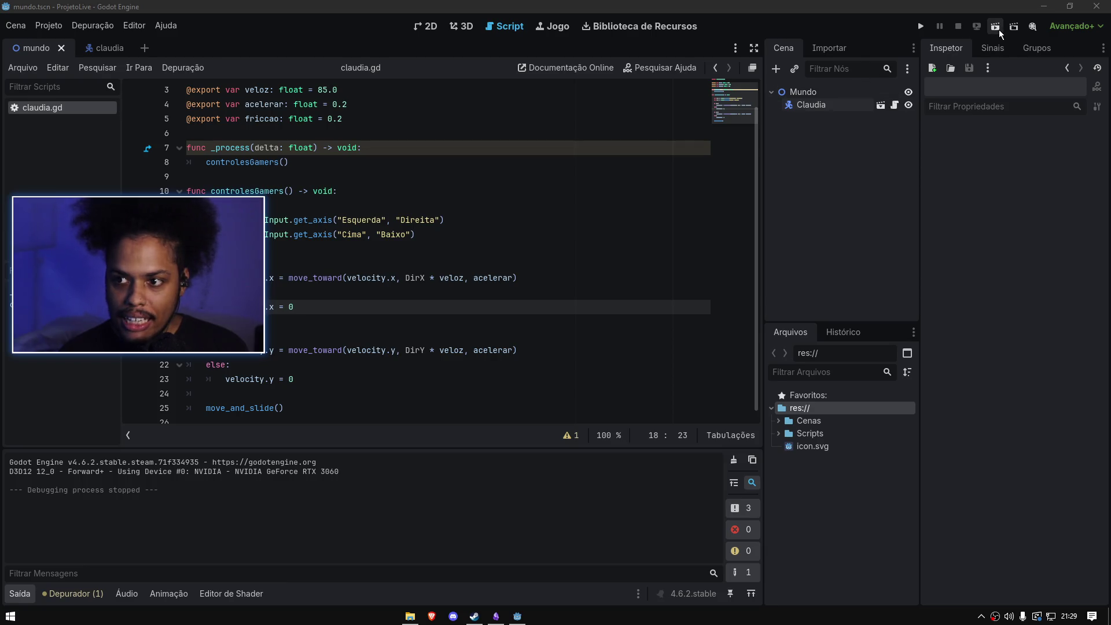
key("Down")
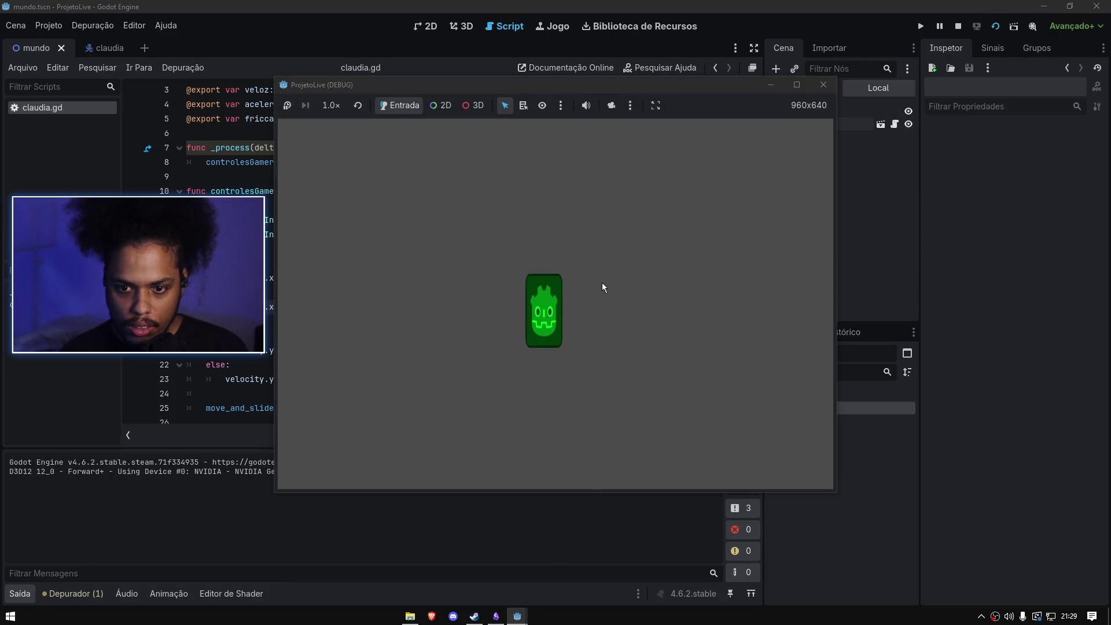
left_click(824, 84)
left_click(362, 135)
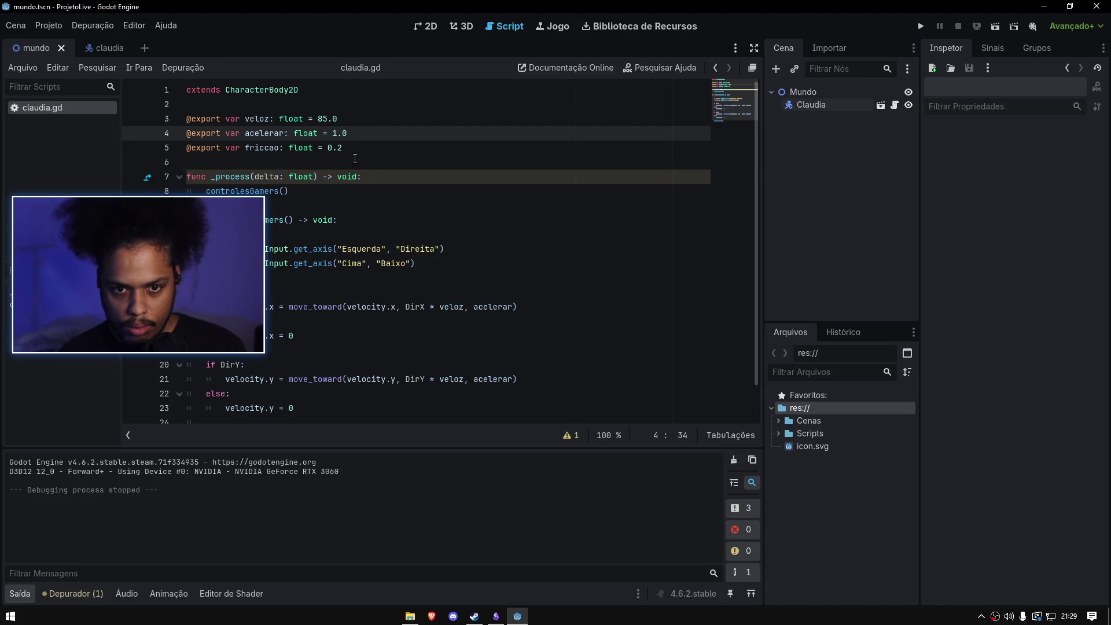
- Test-run the scene with the current values, moving the character left, up and right
left_click_drag(346, 148, 333, 147)
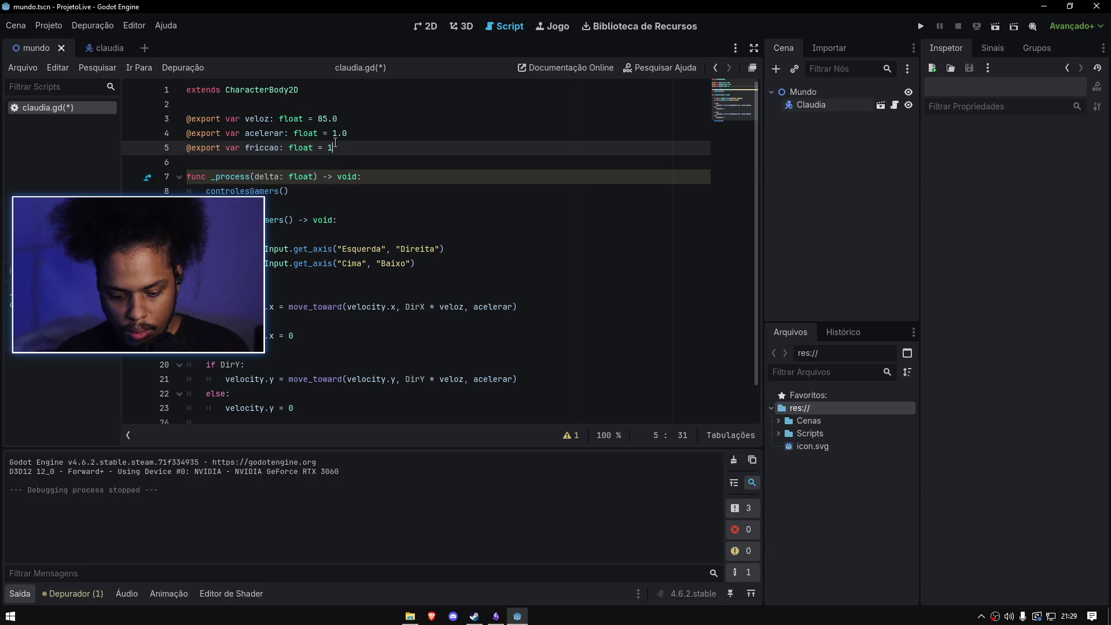
left_click(996, 26)
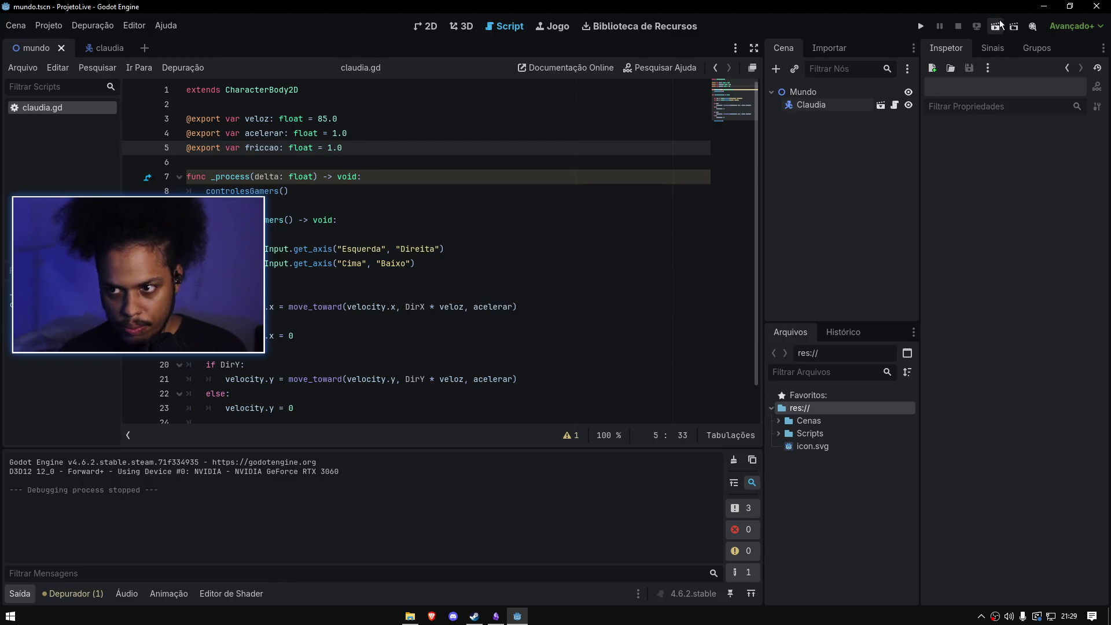
key("Left")
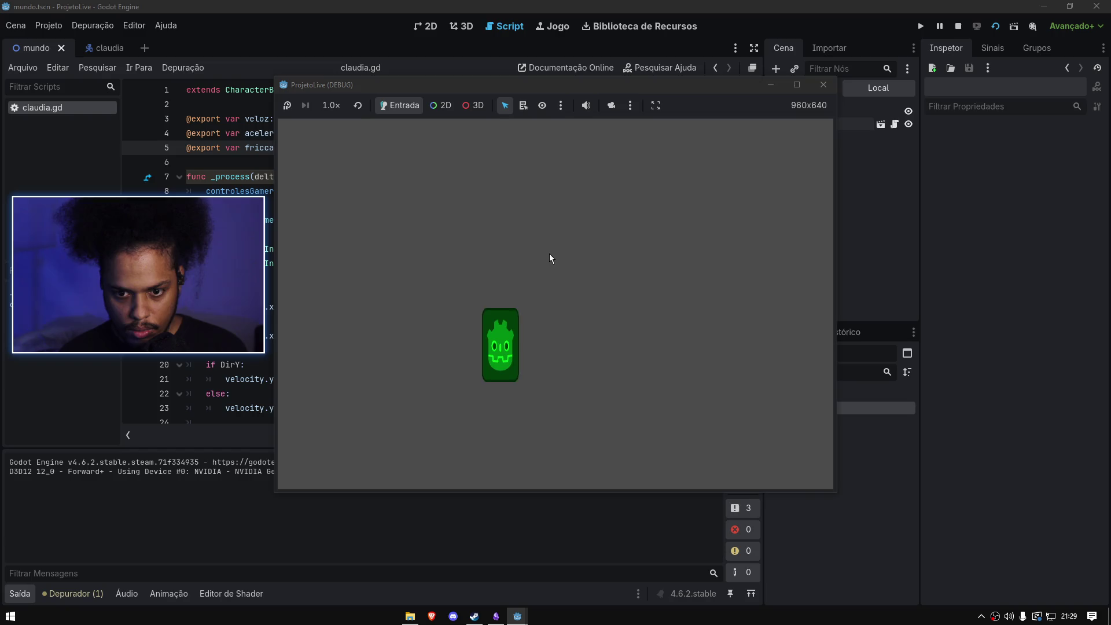
key("Up")
key("Right")
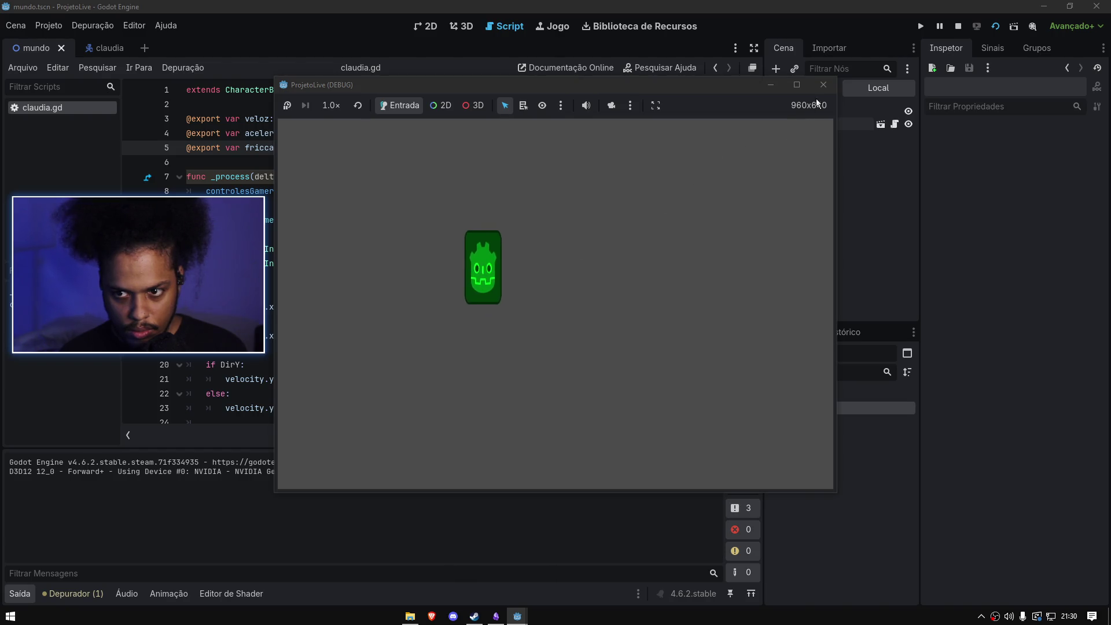
left_click(824, 90)
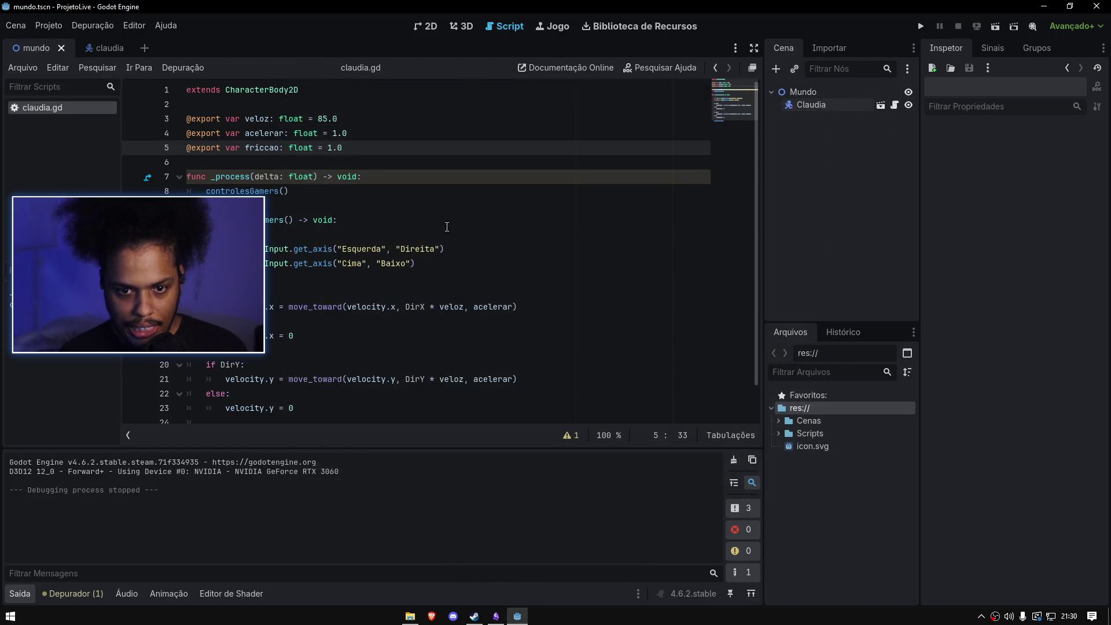
- Review the acelerar and friccao values, then test left-right movement in another run
left_click(336, 133)
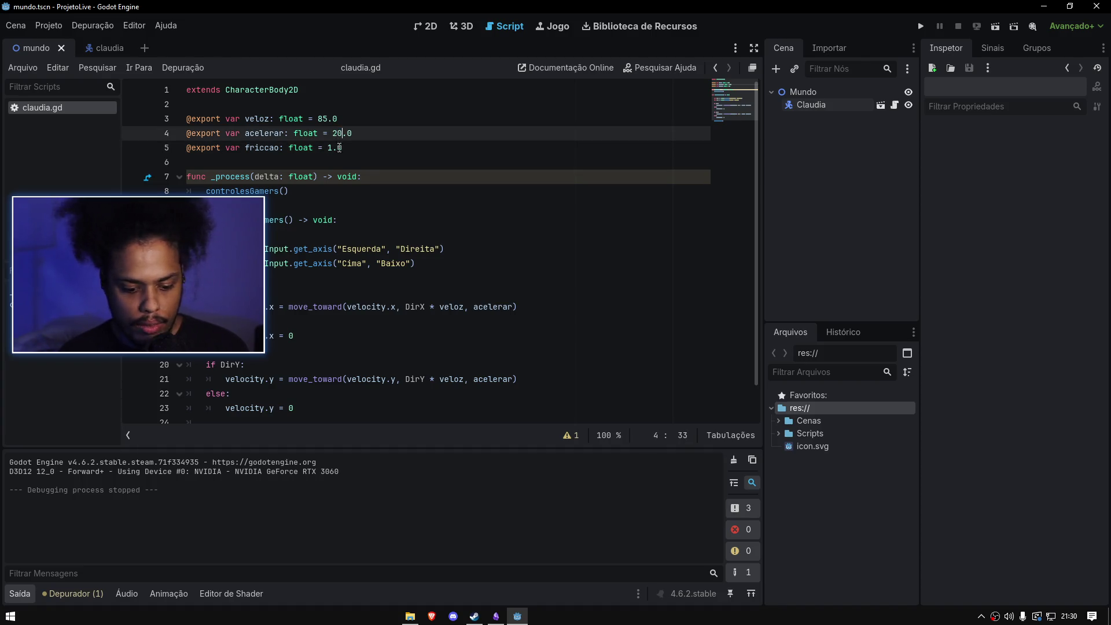
left_click(329, 148)
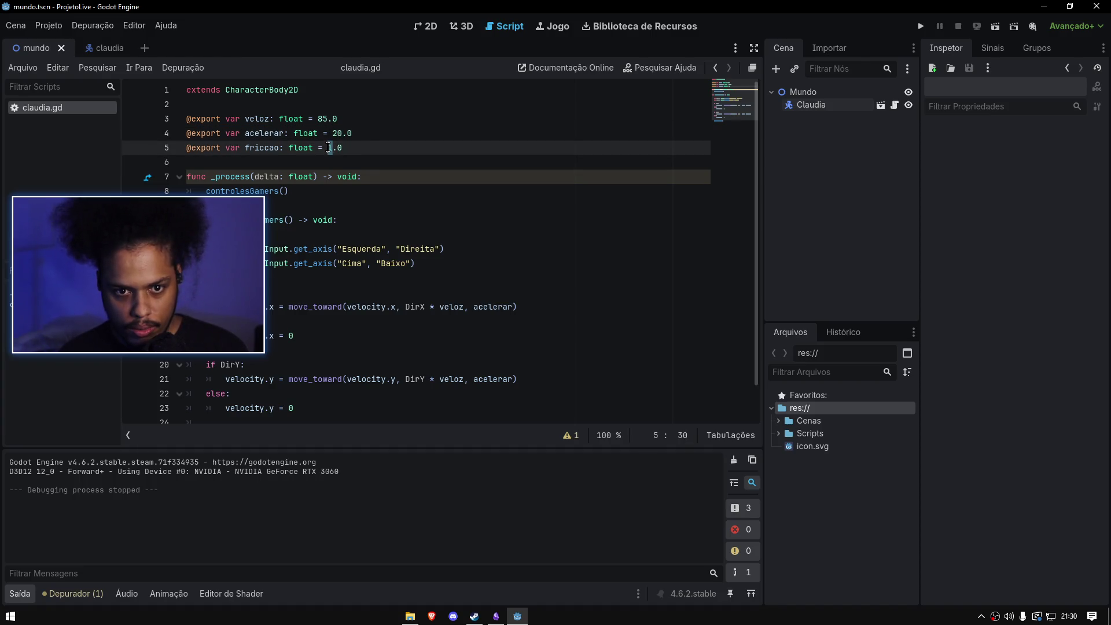
left_click(418, 133)
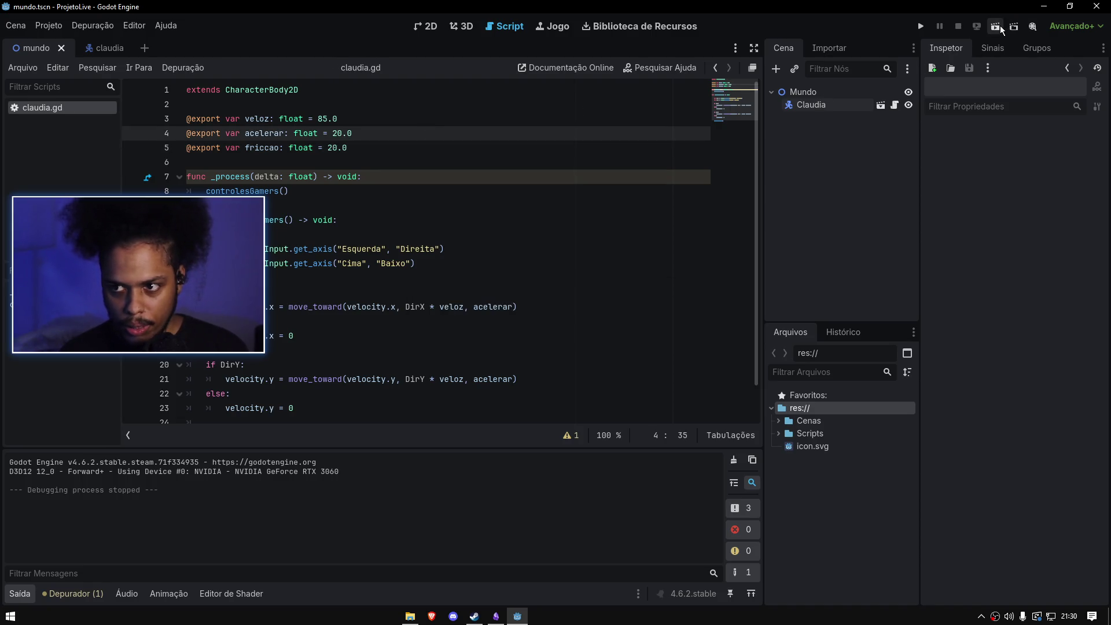
left_click(998, 27)
key("Left")
key("Right")
key("Left")
key("Right")
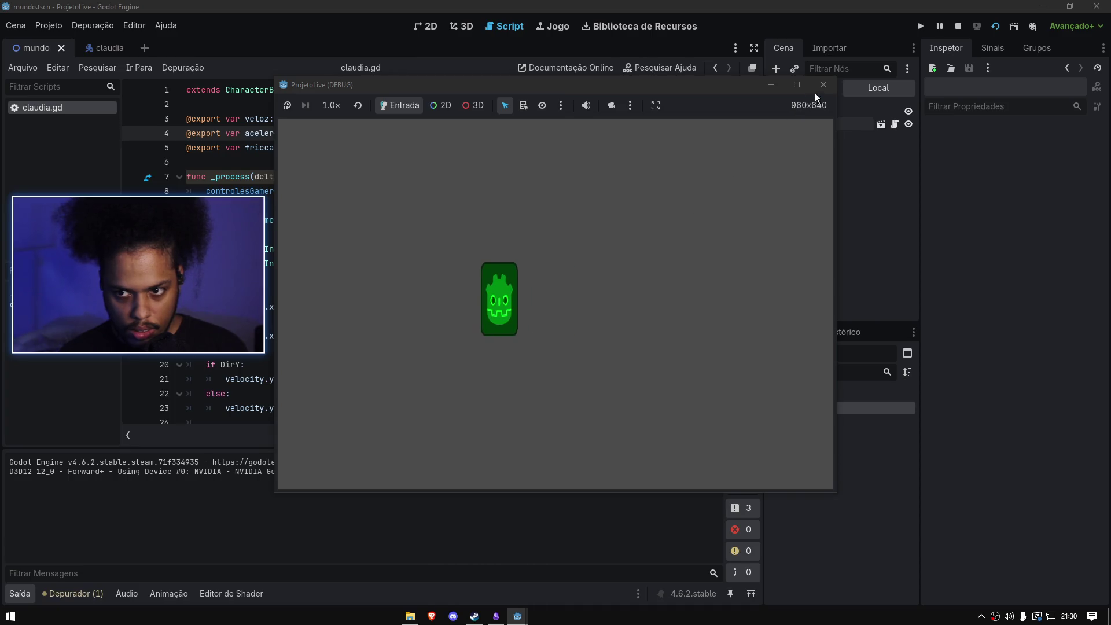
left_click(824, 85)
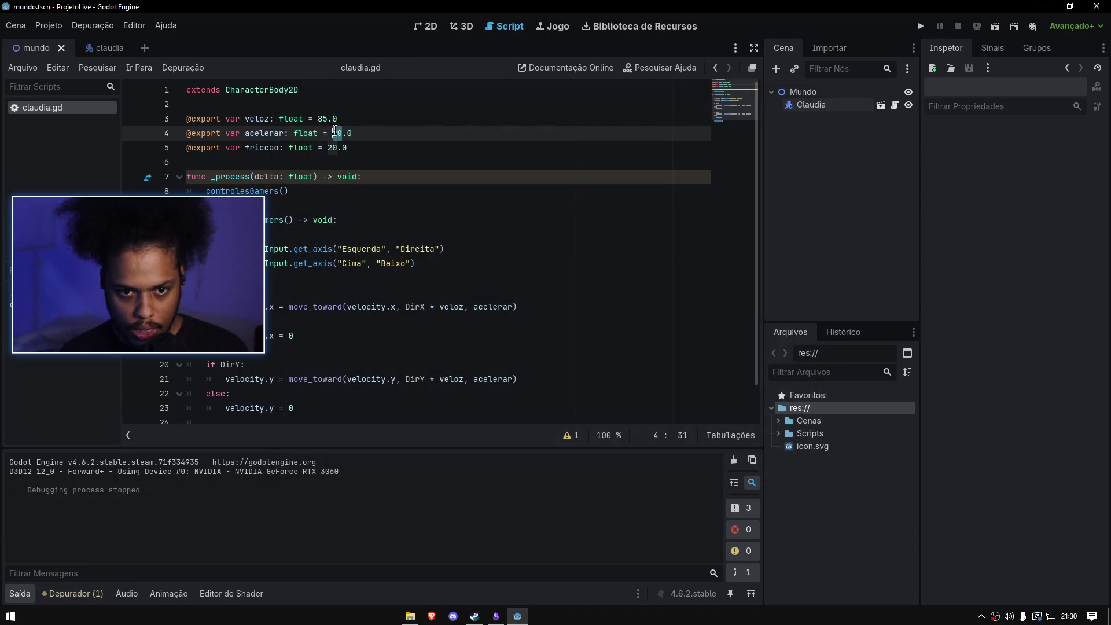
- Change friccao to 15 and test the friction by moving the character around
left_click(336, 148)
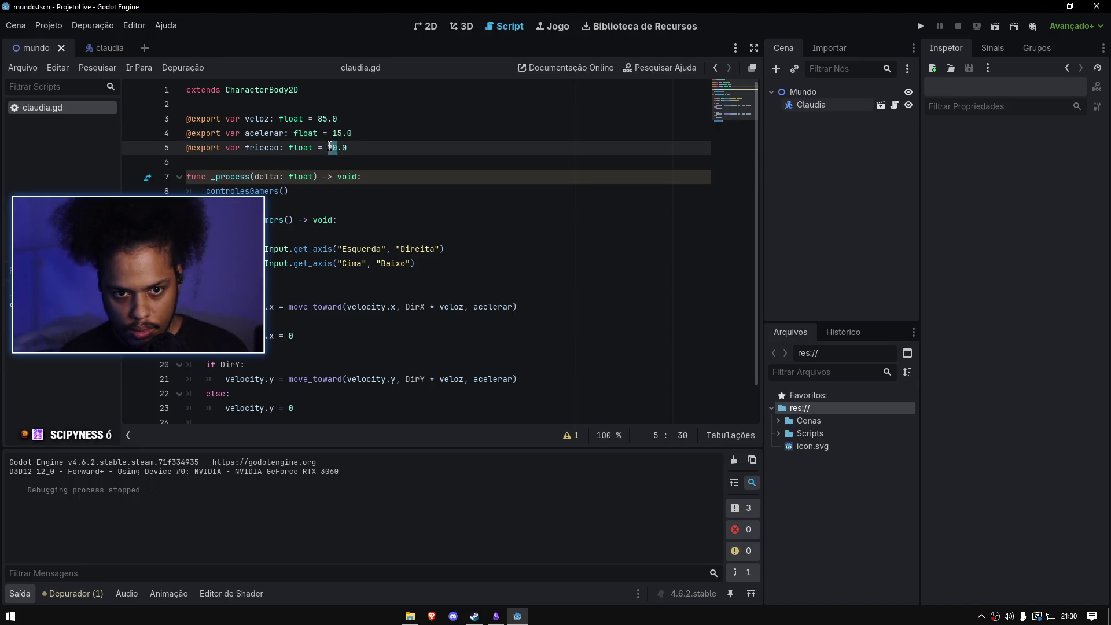
type("15")
left_click(996, 27)
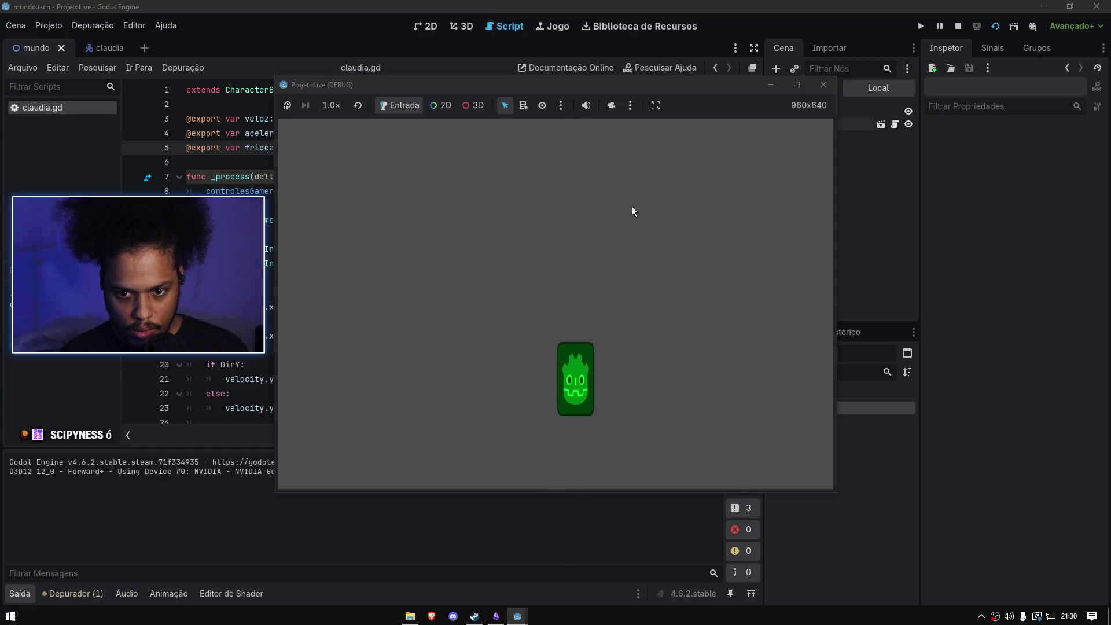
key("Right")
key("Up")
key("Left")
key("Down")
left_click(824, 85)
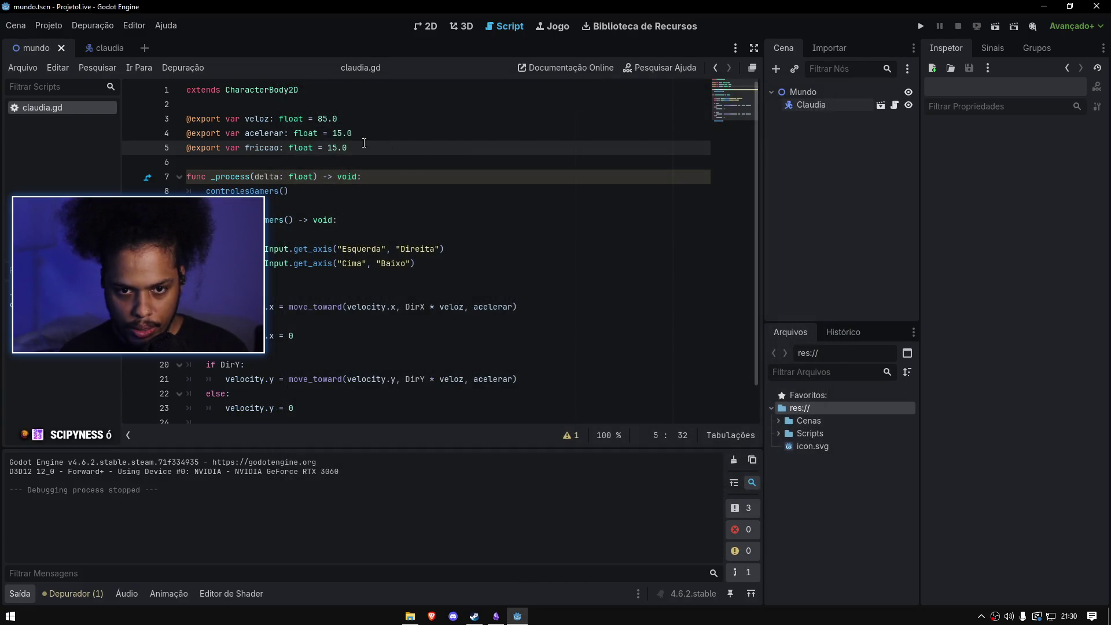
- Set both acelerar and friccao to 5.0, save claudia.gd, and rerun the scene
left_click(337, 128)
key("BackSpace")
left_click(332, 148)
key("BackSpace")
key("ctrl+s")
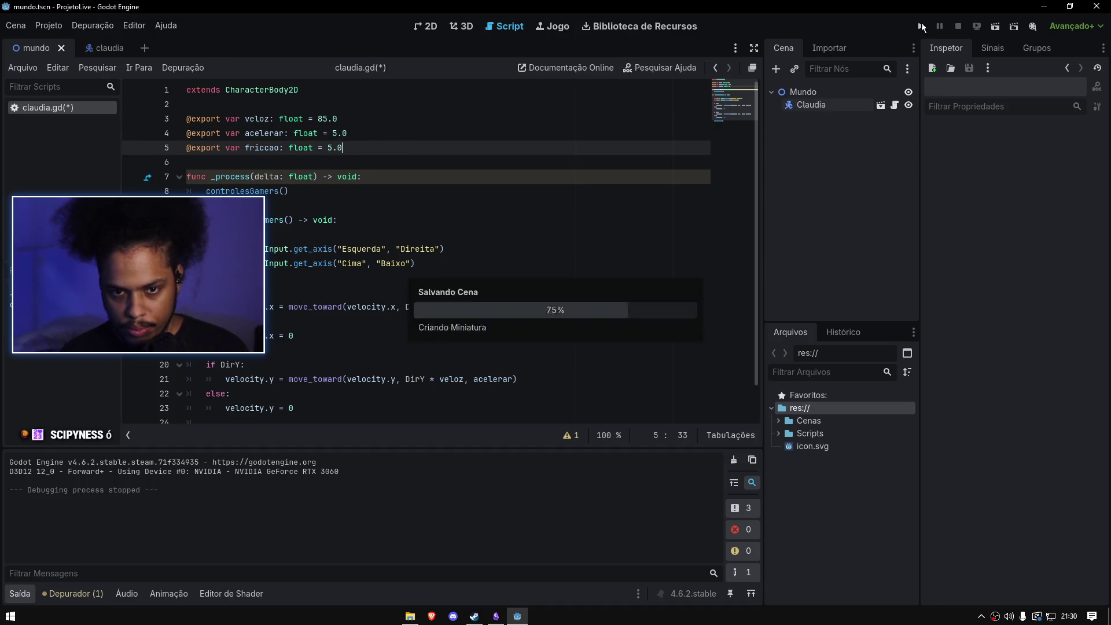
left_click(996, 26)
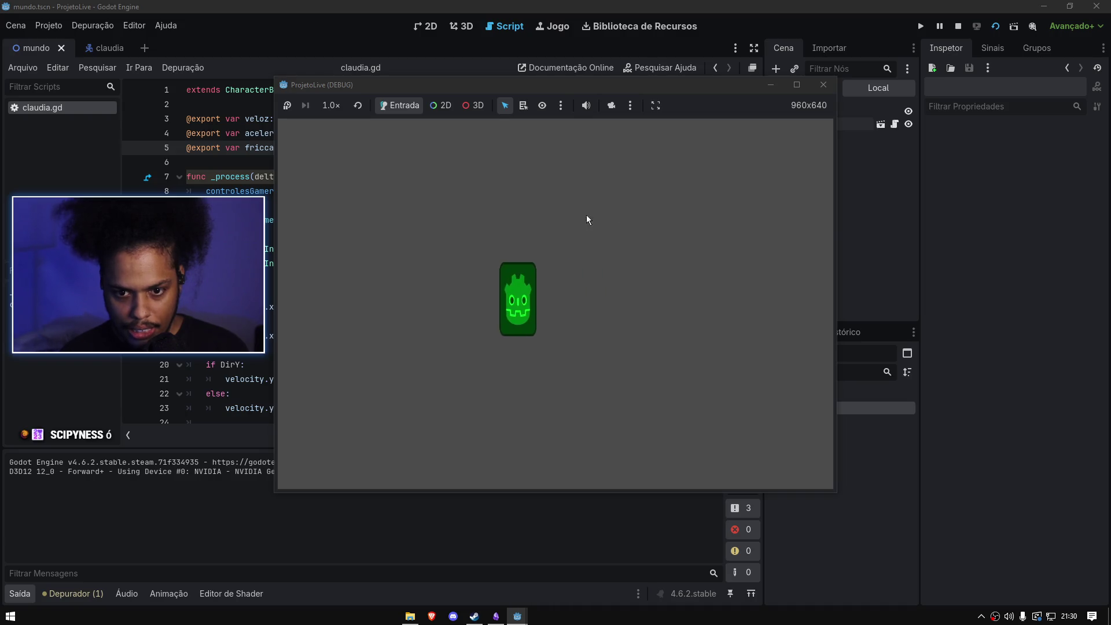
left_click(824, 86)
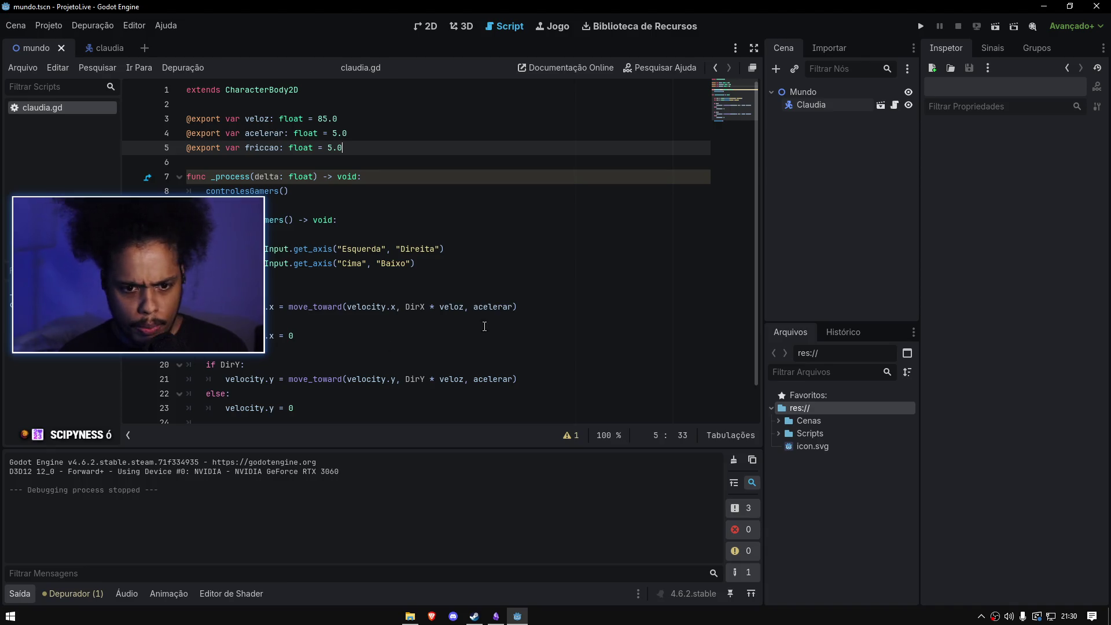
- Replace velocity.x = 0 on line 18 with the copied move_toward line, targeting 0
scroll(520, 314, "down", 1)
left_click_drag(527, 342, 231, 343)
key("ctrl+c")
left_click(294, 298)
key("shift+Home")
key("ctrl+v")
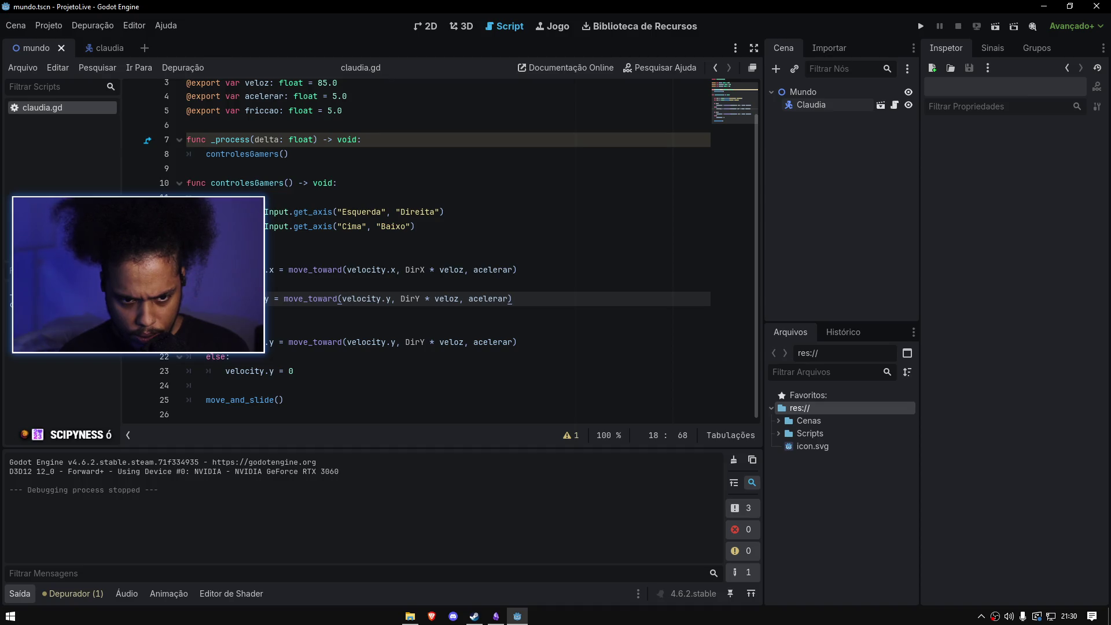
key("Home")
type("v")
left_click_drag(464, 297, 406, 296)
type("0")
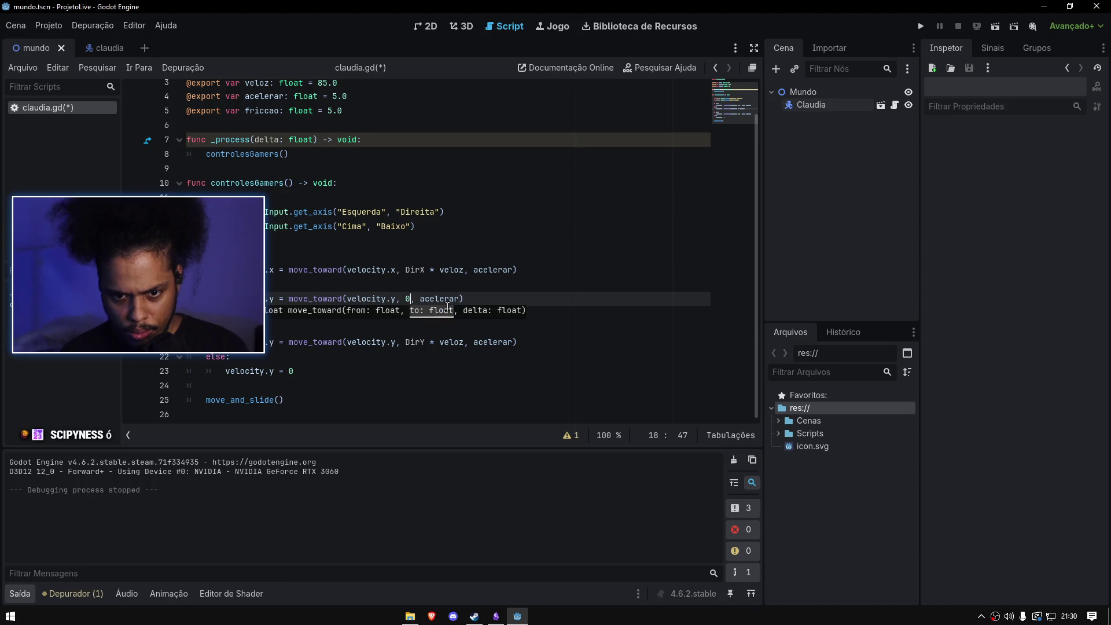
- Make line 18 read move_toward(velocity.x, 0, friccao) and save the script
double_click(265, 110)
key("ctrl+c")
double_click(441, 298)
key("ctrl+v")
key("shift+Home")
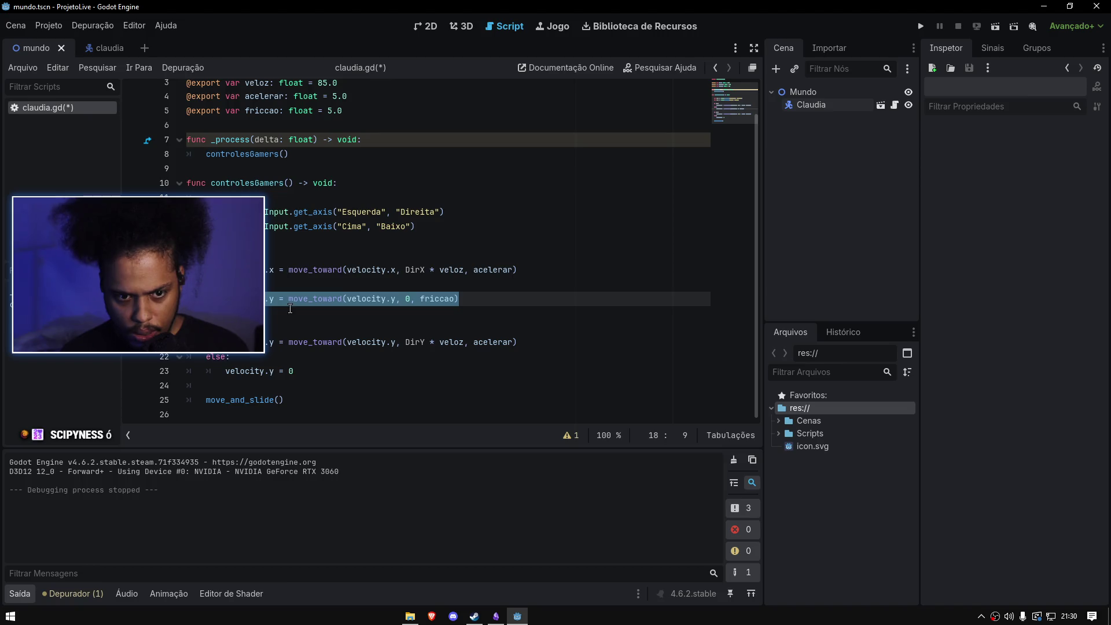
left_click(271, 297)
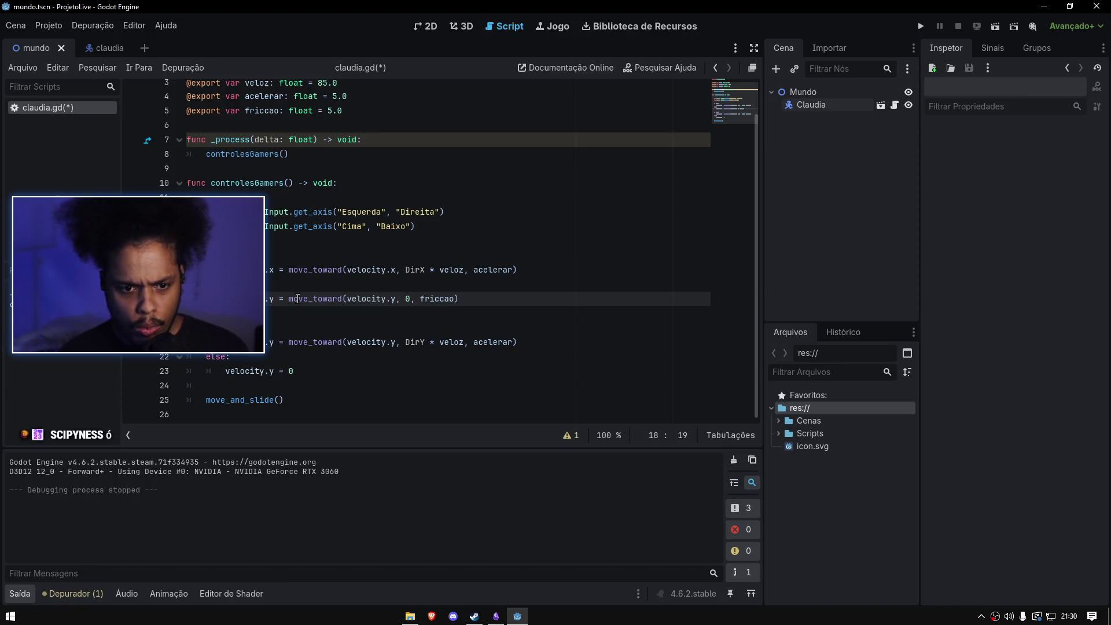
key("Right")
key("Left")
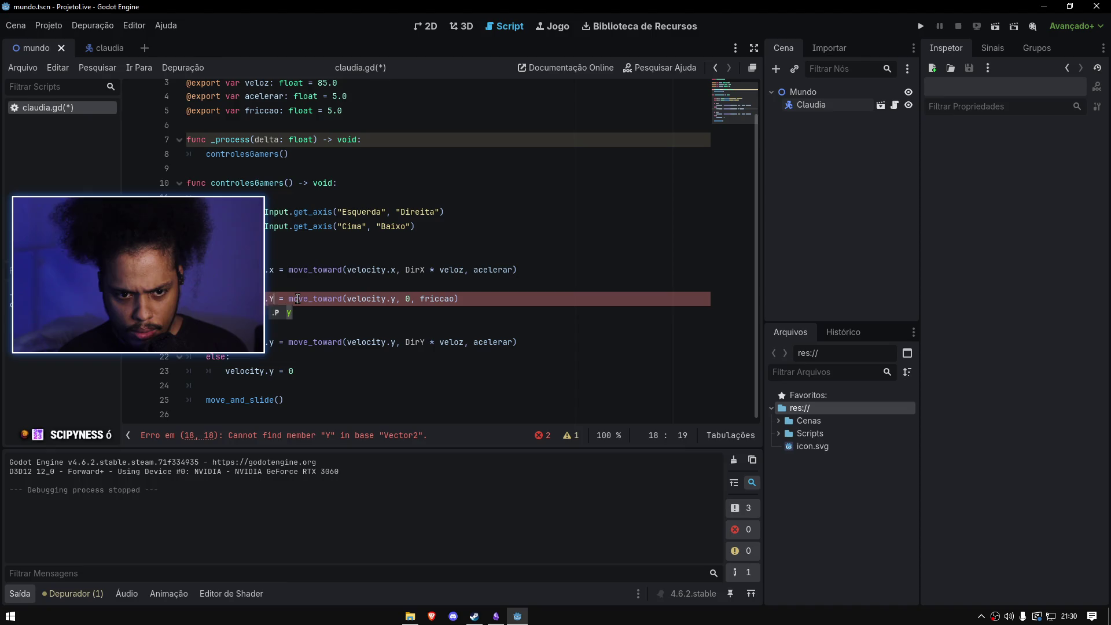
type("x")
key("ctrl+Right")
key("ctrl+Right")
key("ctrl+Right")
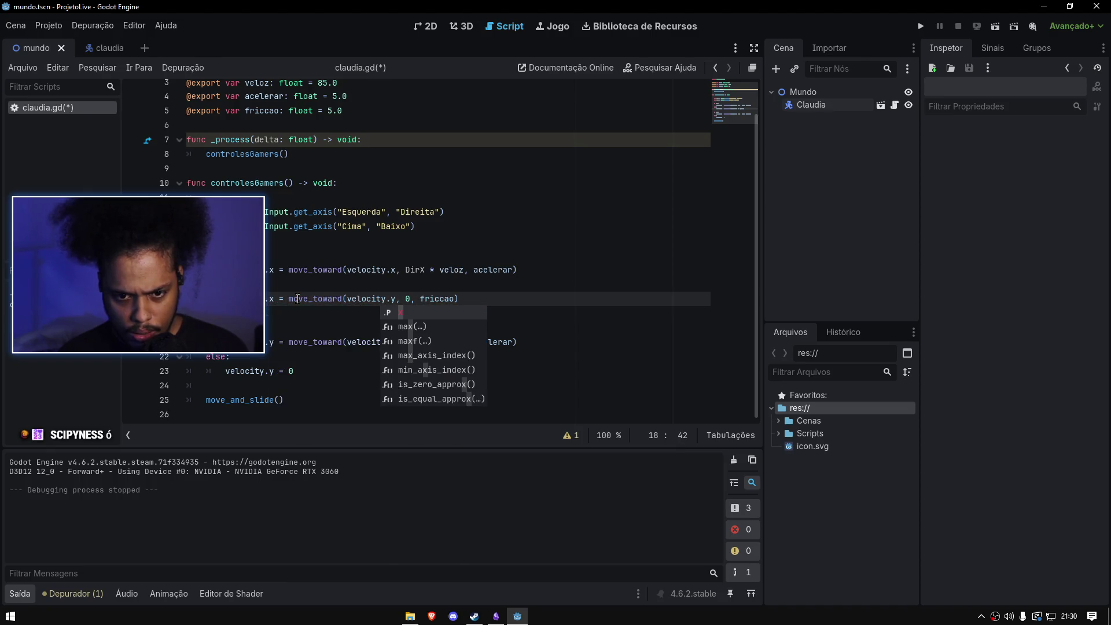
key("BackSpace")
type("x")
left_click(388, 247)
key("ctrl+s")
- Replace velocity.y = 0 on line 23 with move_toward(velocity.y, 0, friccao) and run the scene
left_click_drag(517, 342, 225, 342)
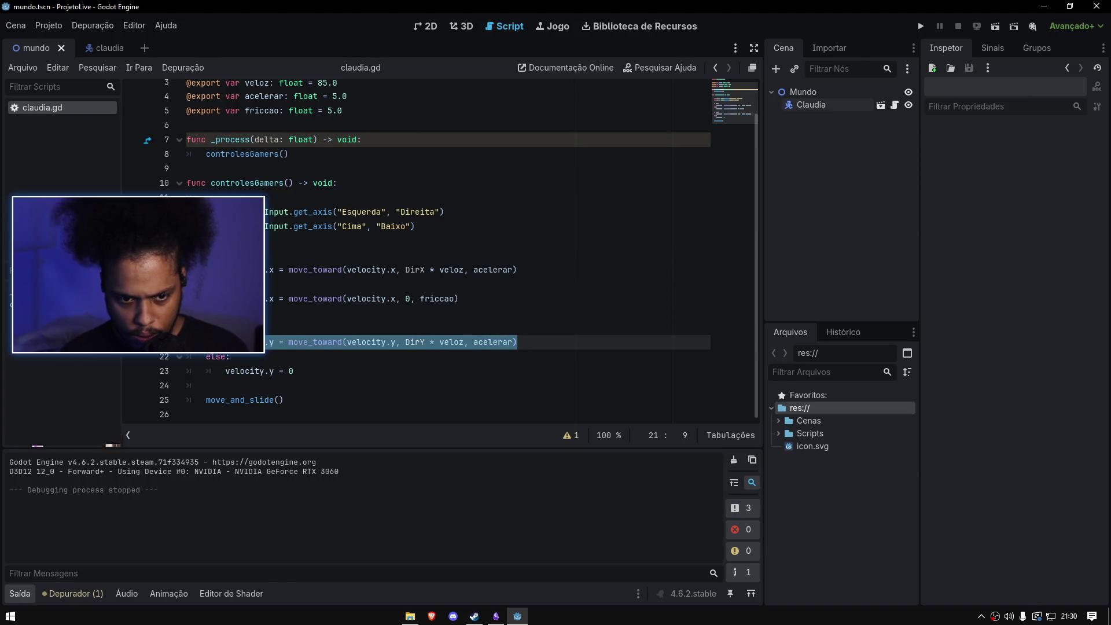
left_click_drag(294, 371, 225, 371)
key("ctrl+v")
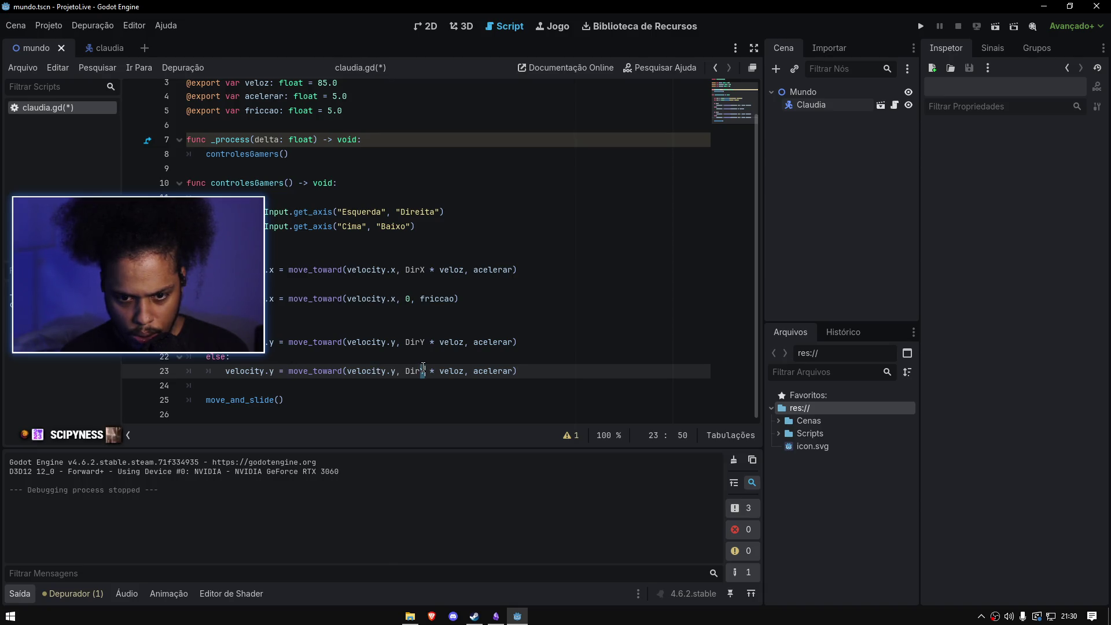
left_click_drag(466, 369, 403, 371)
type("0")
left_click(526, 286)
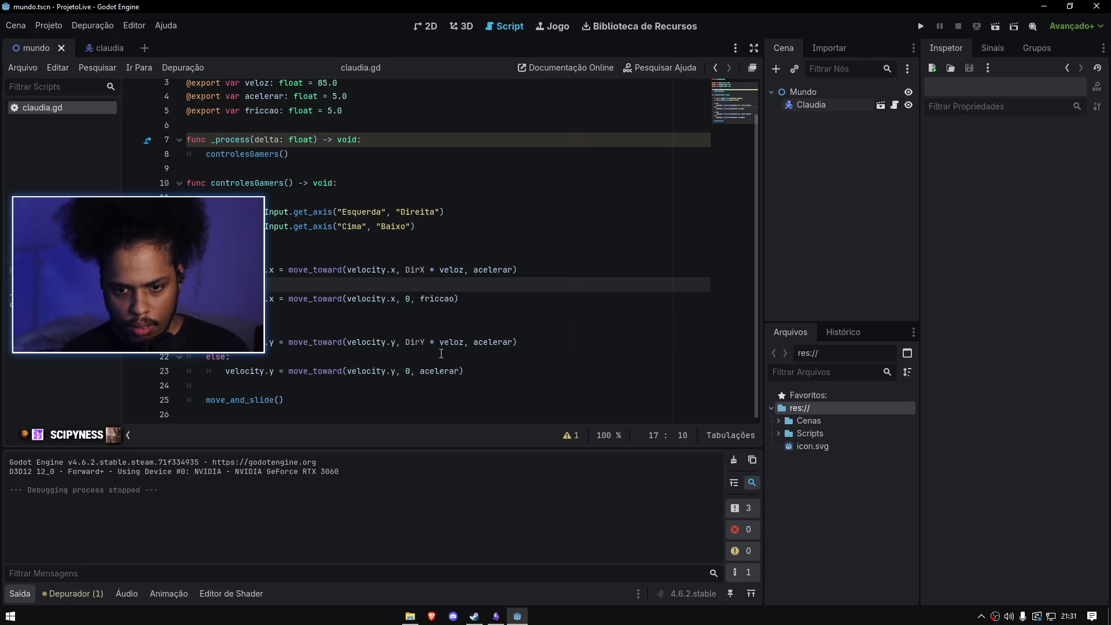
double_click(264, 111)
double_click(441, 371)
key("ctrl+v")
left_click(521, 298)
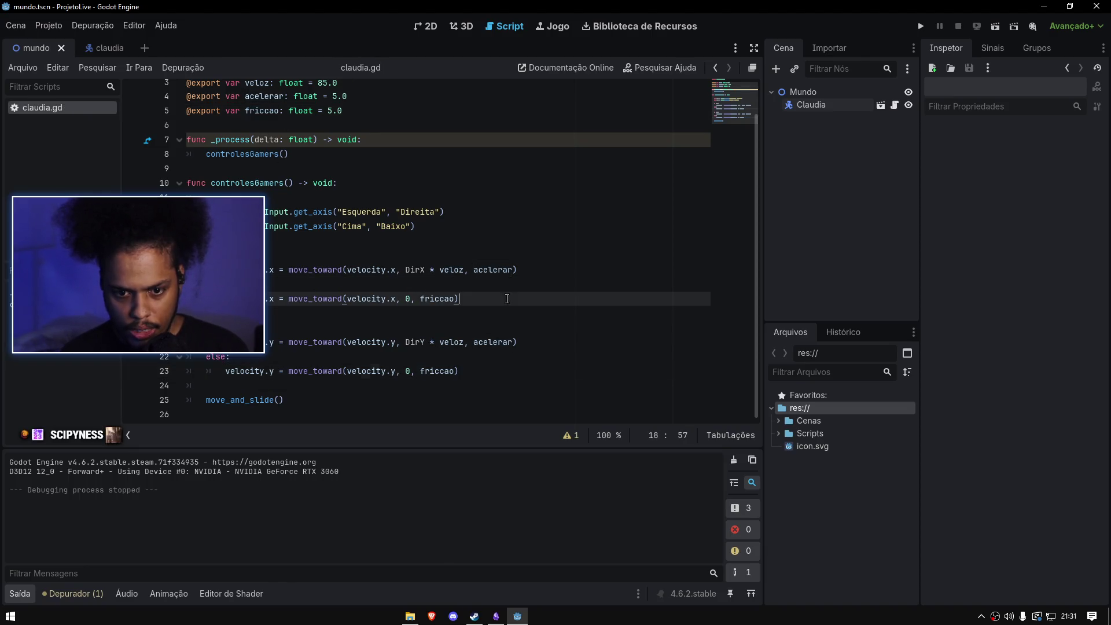
left_click(996, 26)
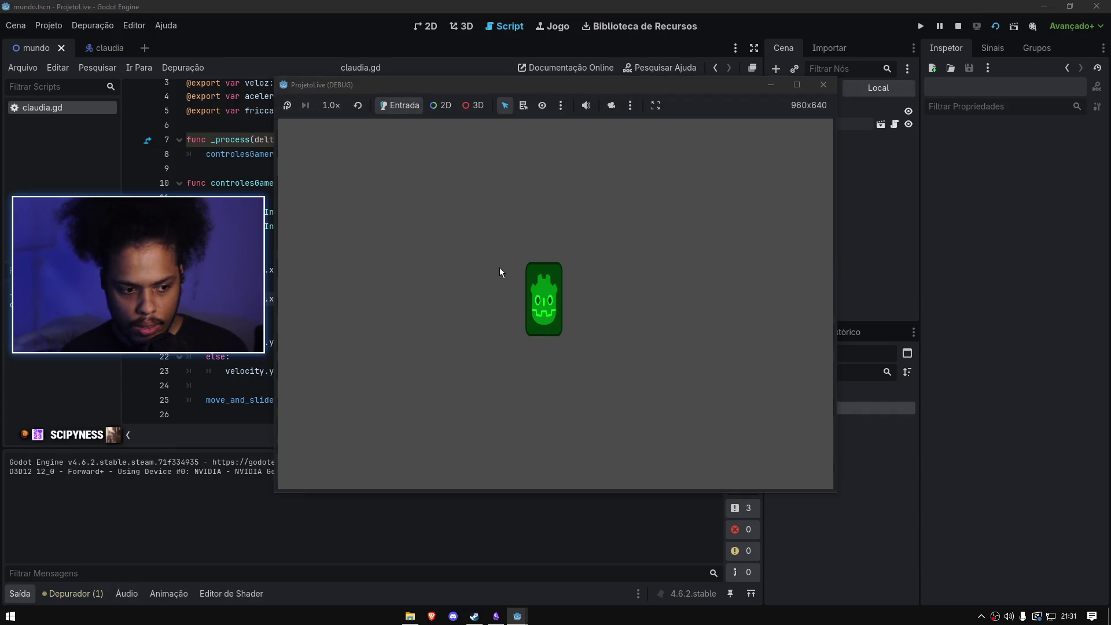
key("Right")
key("Left")
key("Right")
key("Left")
key("Right")
key("Left")
key("Right")
key("Right")
key("Up")
key("Left")
key("Right")
key("Up")
key("Left")
key("Down")
key("Right")
key("Left")
key("Up")
key("Down")
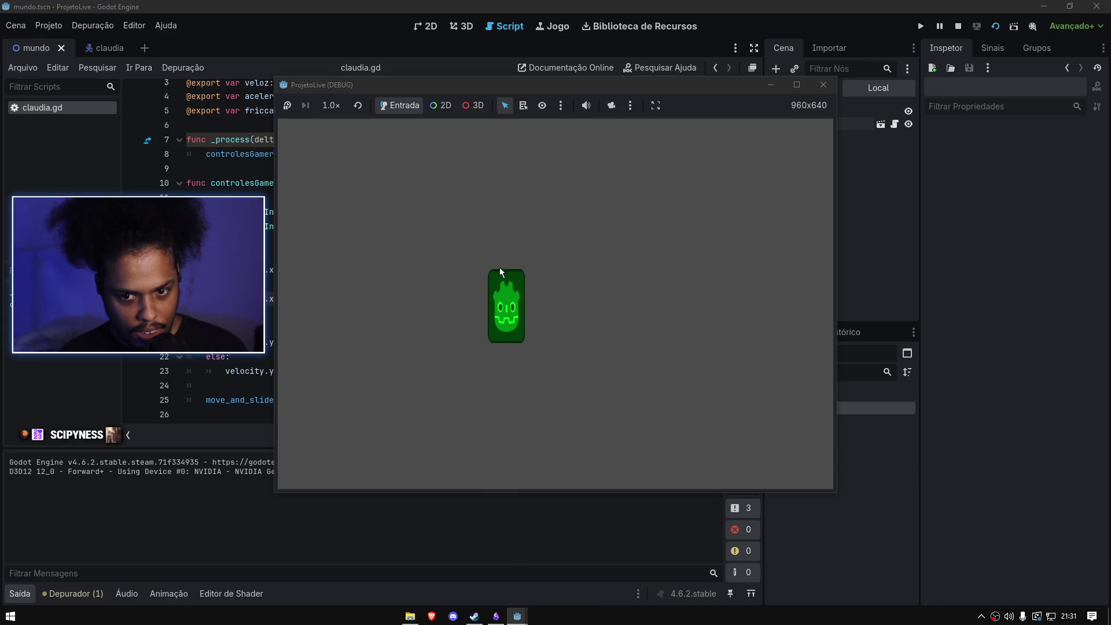
key("Right")
key("Up")
key("Left")
key("Down")
key("Left")
key("Right")
key("Left")
key("Up")
key("Right")
key("Left")
key("Right")
key("Left")
key("Right")
key("Right")
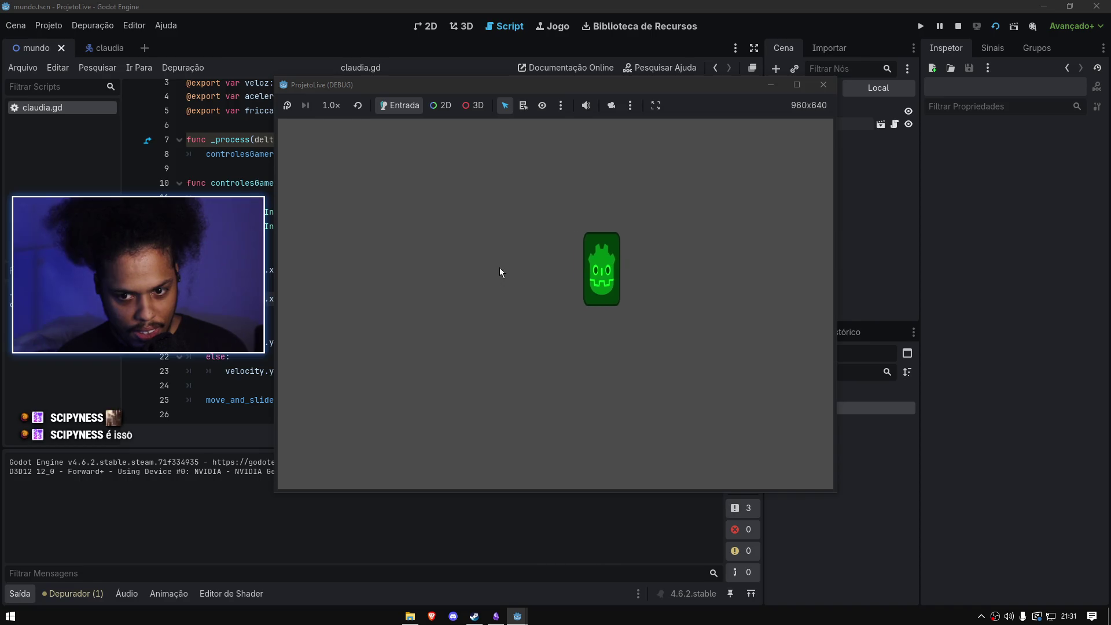
key("Left")
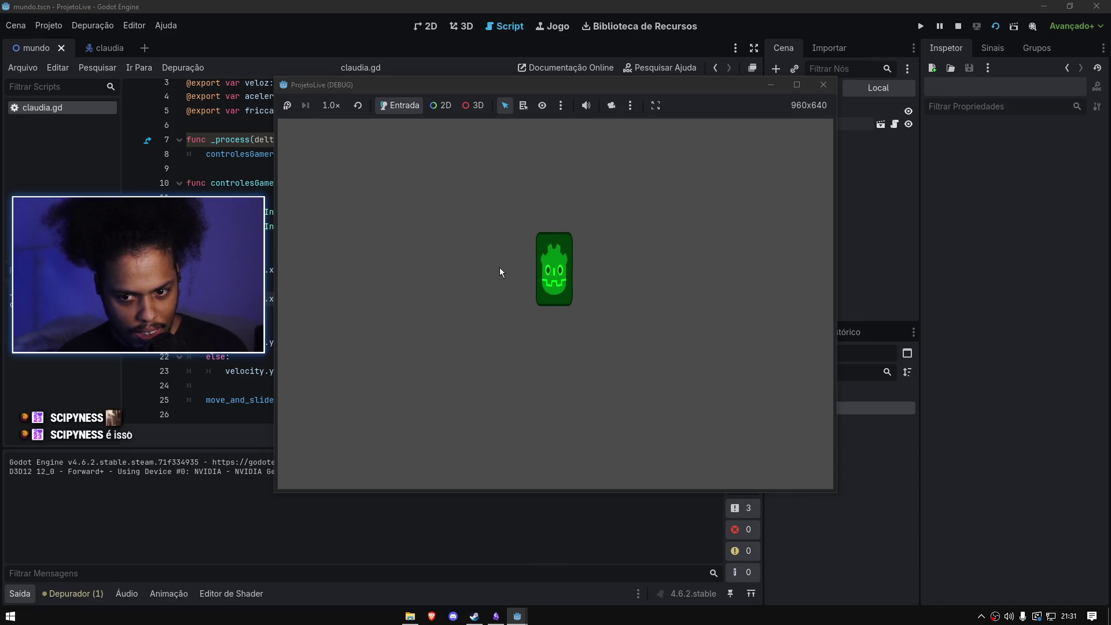
key("Right")
key("Left")
key("Down")
key("Up")
key("Right")
key("Down")
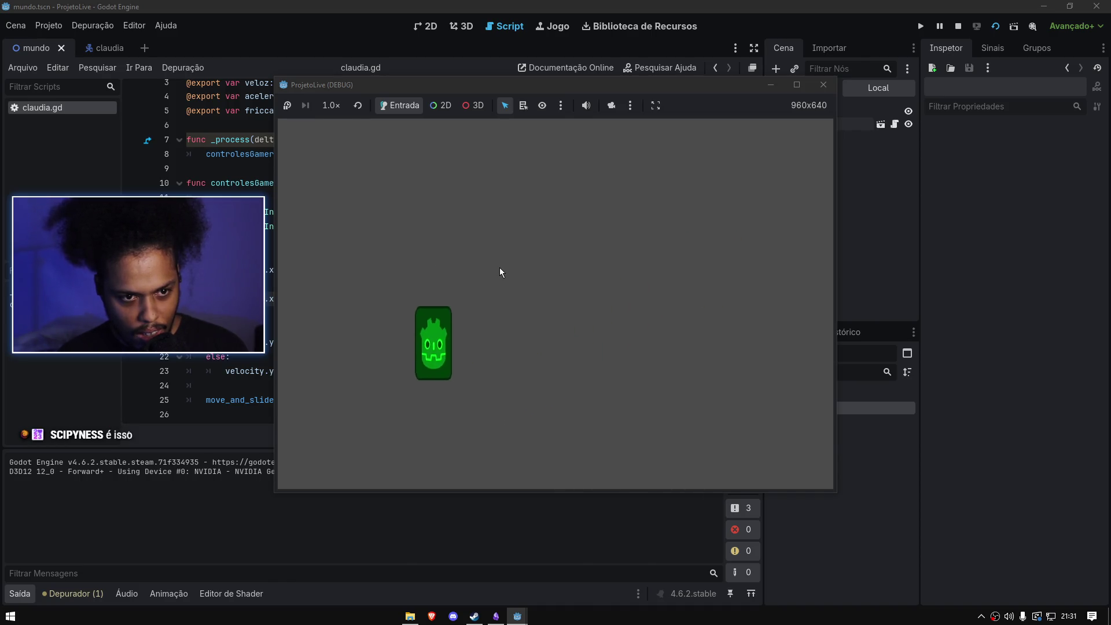
key("Up")
key("Left")
key("Down")
key("Left")
key("Right")
key("Up")
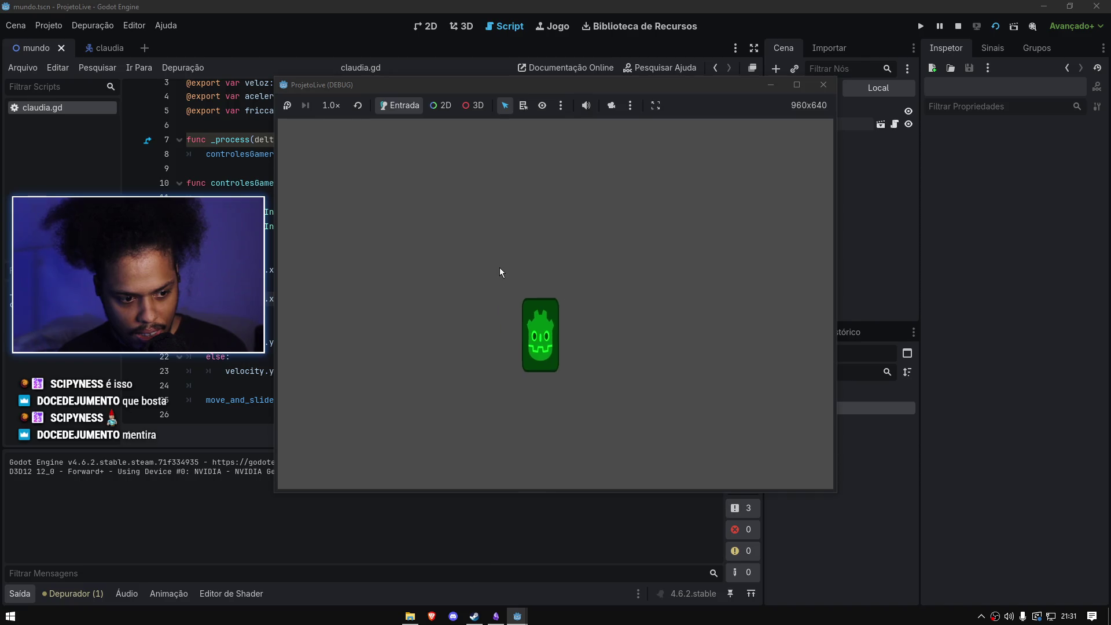
key("Left")
key("Right")
key("Down")
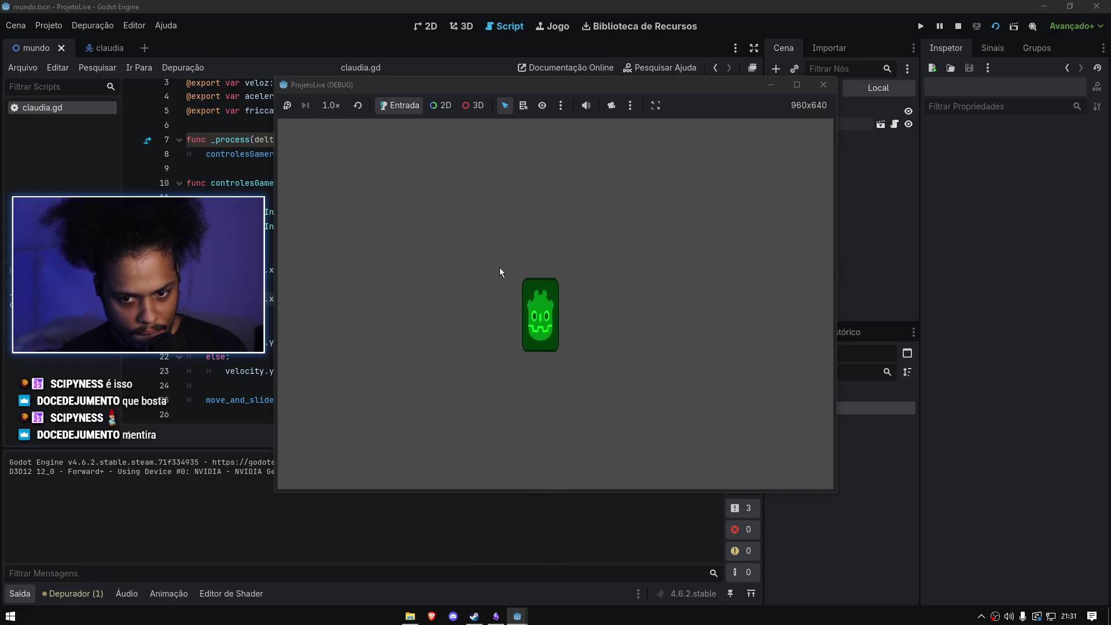
key("Right")
key("Up")
key("Down")
key("Right")
key("Up")
key("Left")
key("Right")
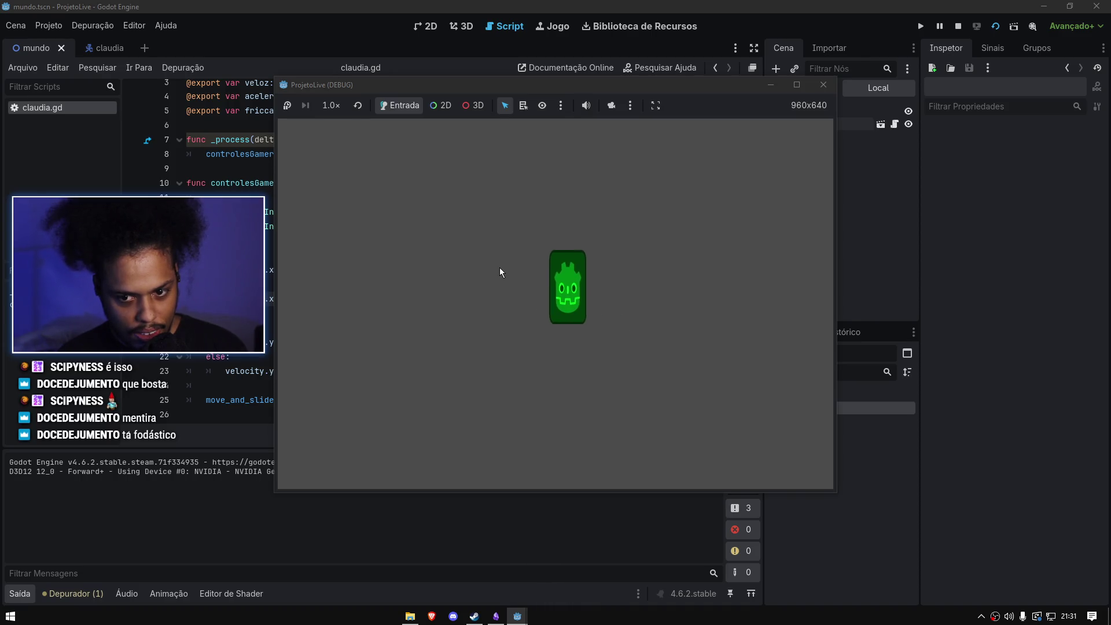
key("Up")
key("Down")
key("Left")
key("Right")
key("Up")
key("Left")
key("Down")
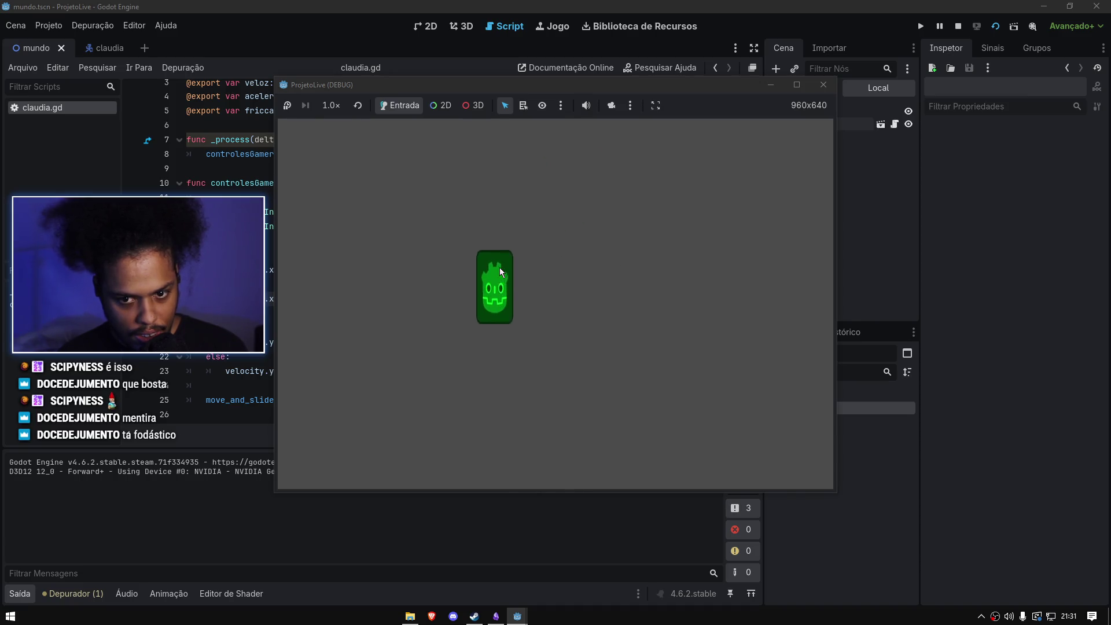
key("Up")
key("Right")
key("Down")
key("Left")
key("Up")
key("Right")
key("Down")
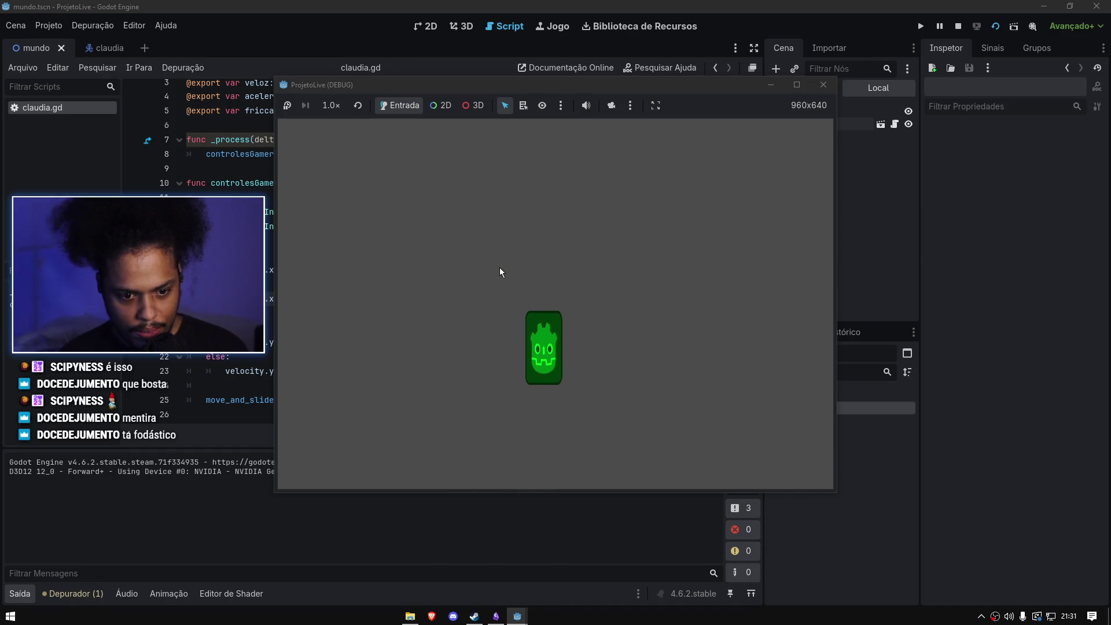
- Close the running game and remove the unfinished print line after controlesGamers()
left_click(822, 88)
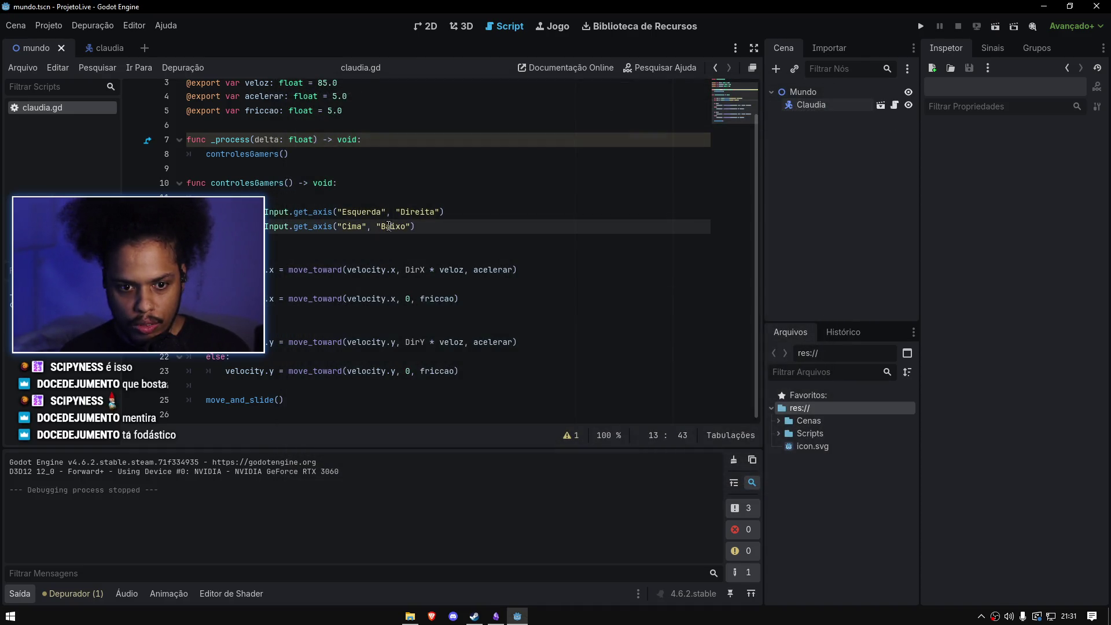
left_click(344, 155)
key("Return")
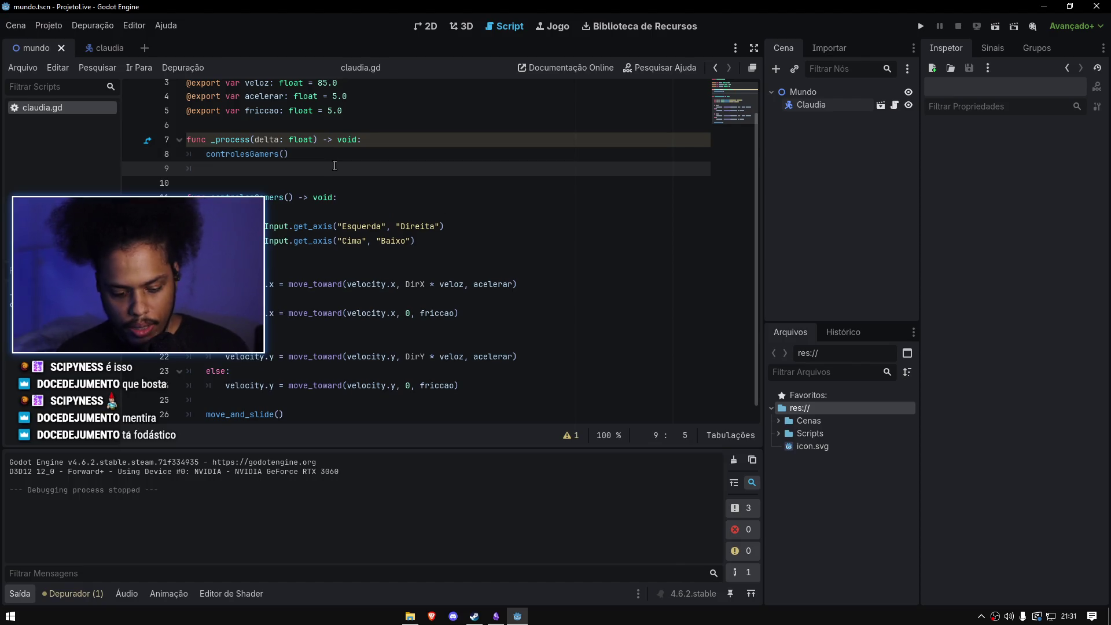
type("t")
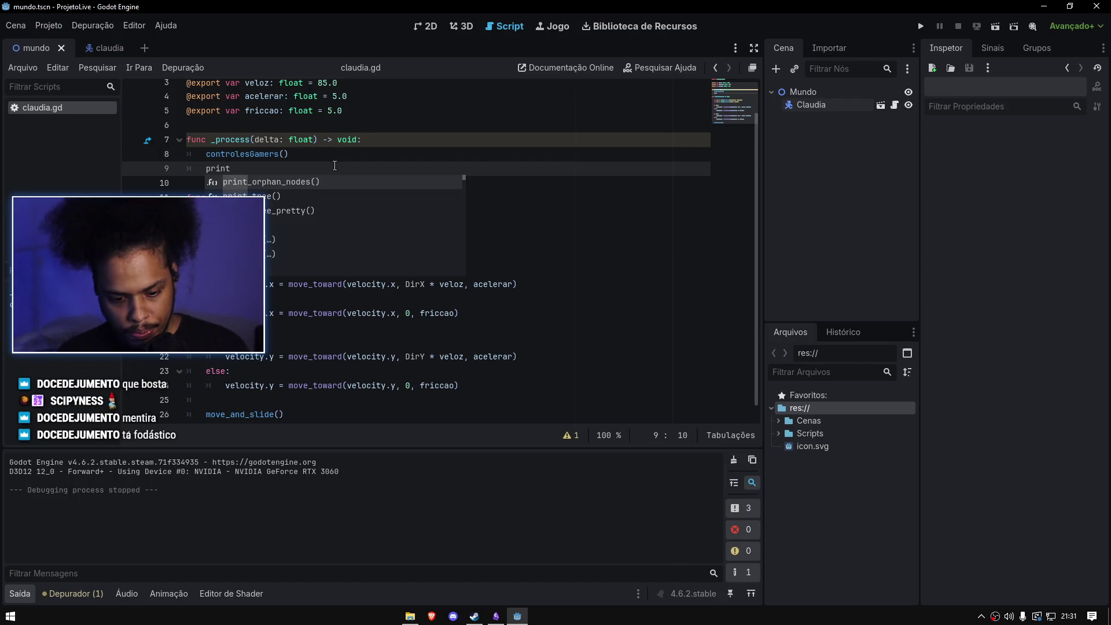
key("BackSpace")
key("BackSpace")
key("BackSpace")
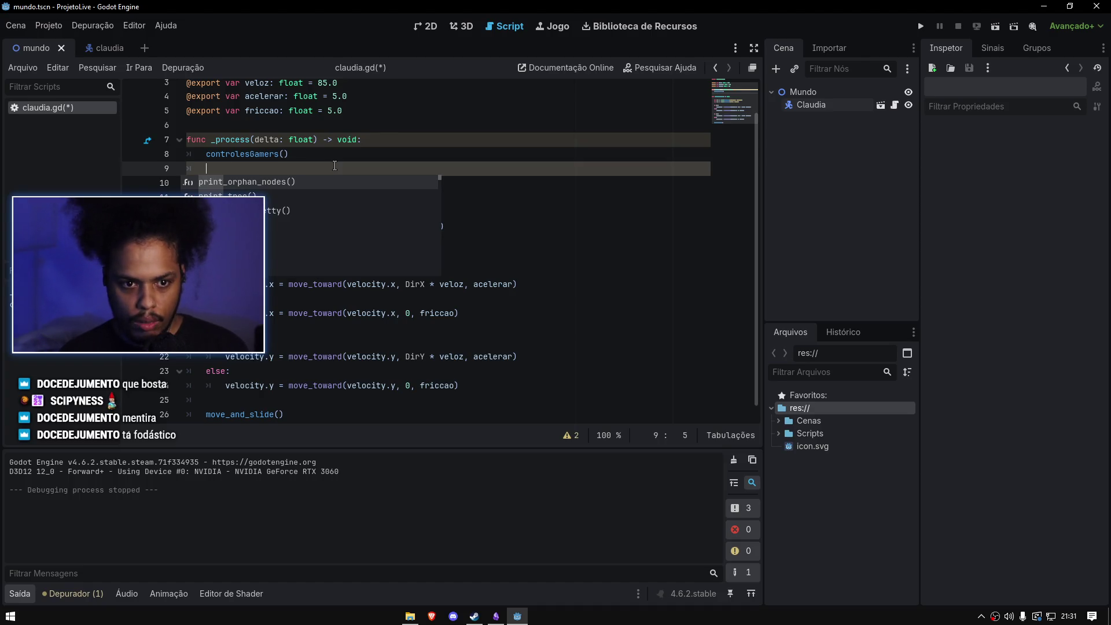
- Add print(DirX) and print(DirY) above move_and_slide(), save, and run the game
left_click(404, 330)
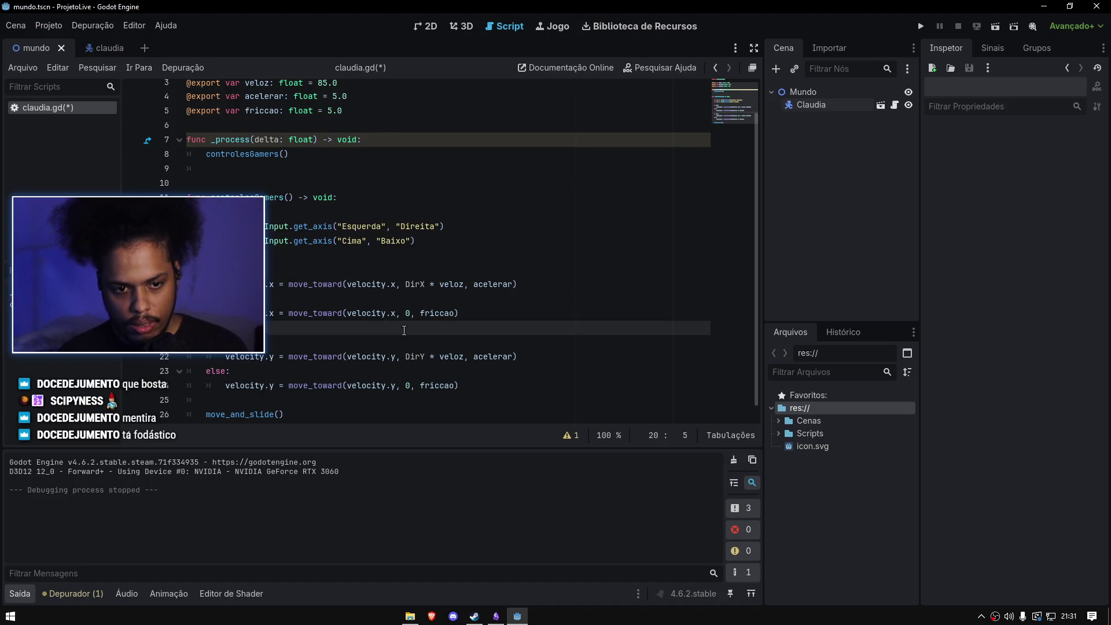
scroll(375, 324, "down", 1)
left_click(281, 384)
key("Return")
type("print(")
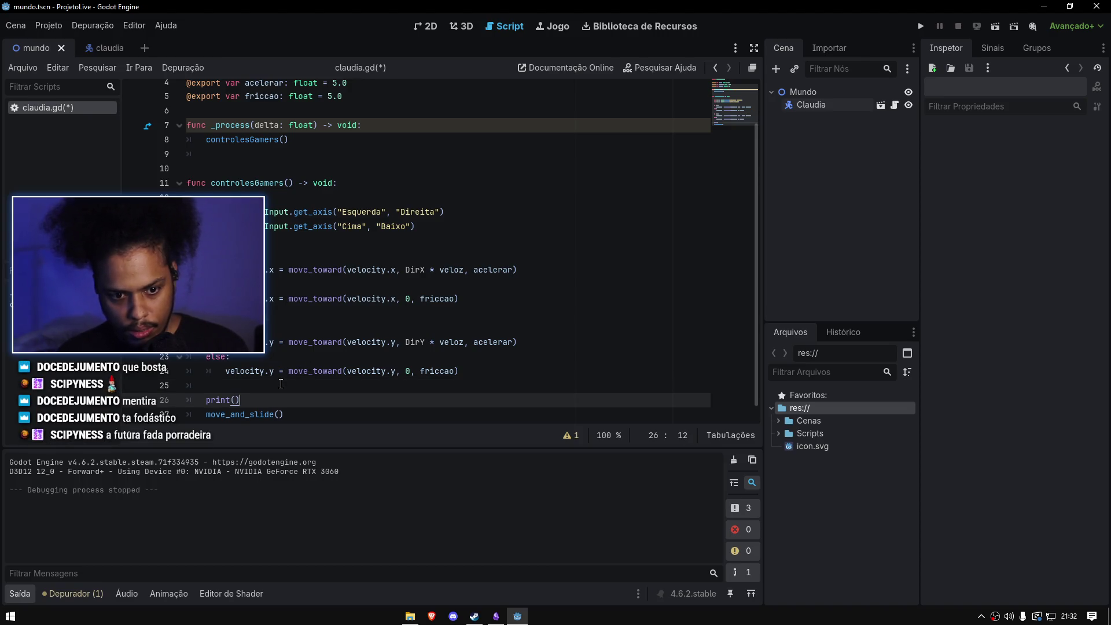
type("X")
key("End")
key("Return")
type("()")
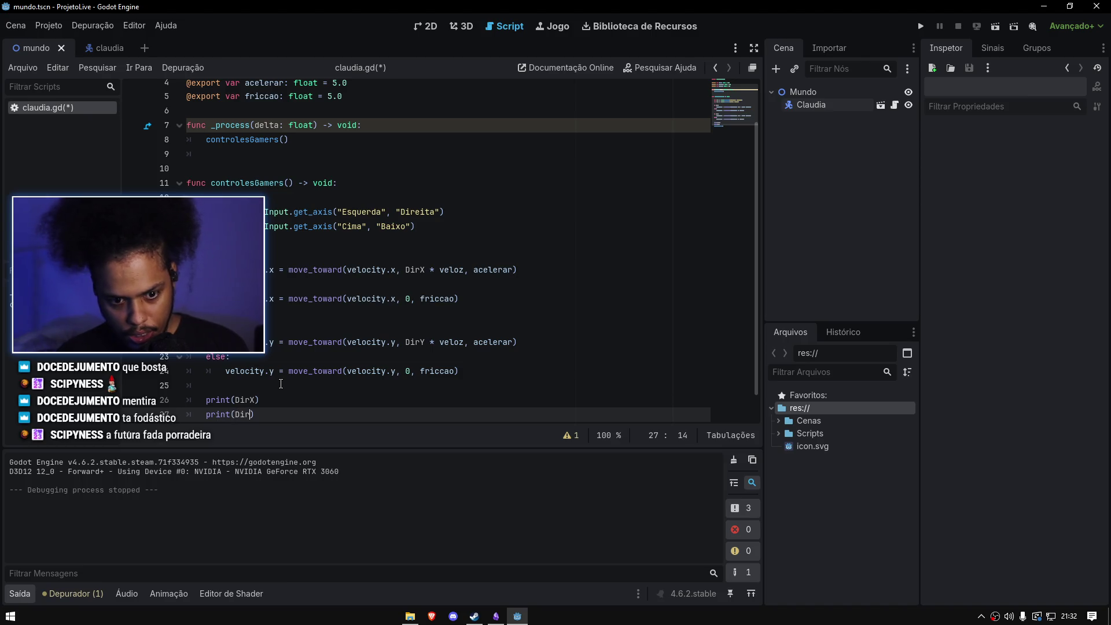
type("Y")
left_click(396, 226)
key("ctrl+s")
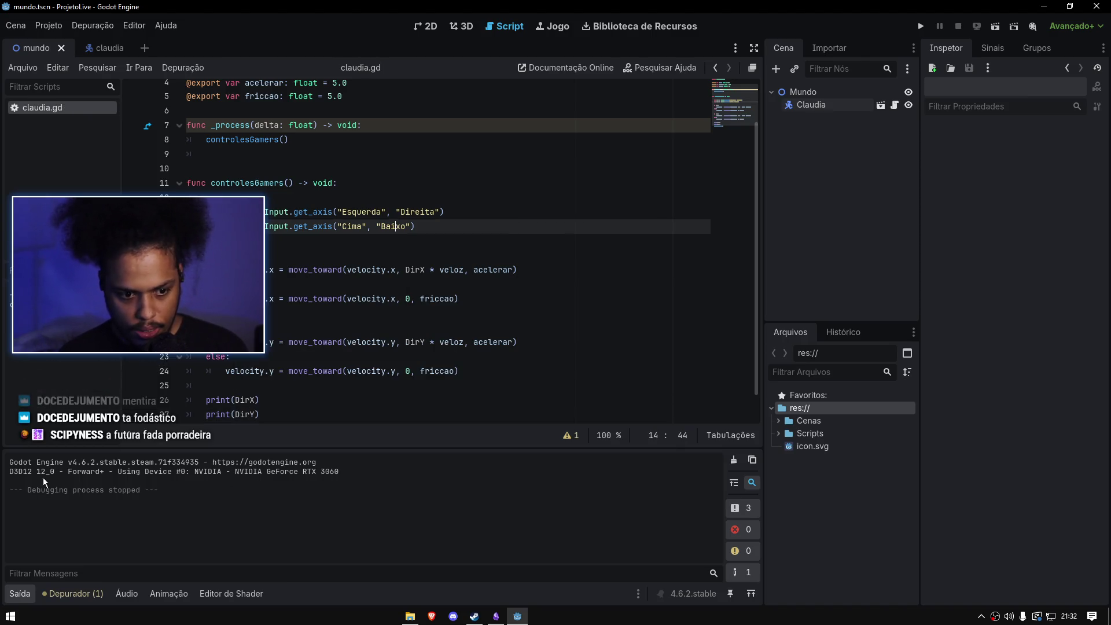
left_click(1009, 26)
- Move the character in all directions while checking the printed -1.0, 0.0, 1.0 values, then stop the game
key("Up")
key("Left")
key("Right")
key("Down")
key("Left")
key("Up")
key("Right")
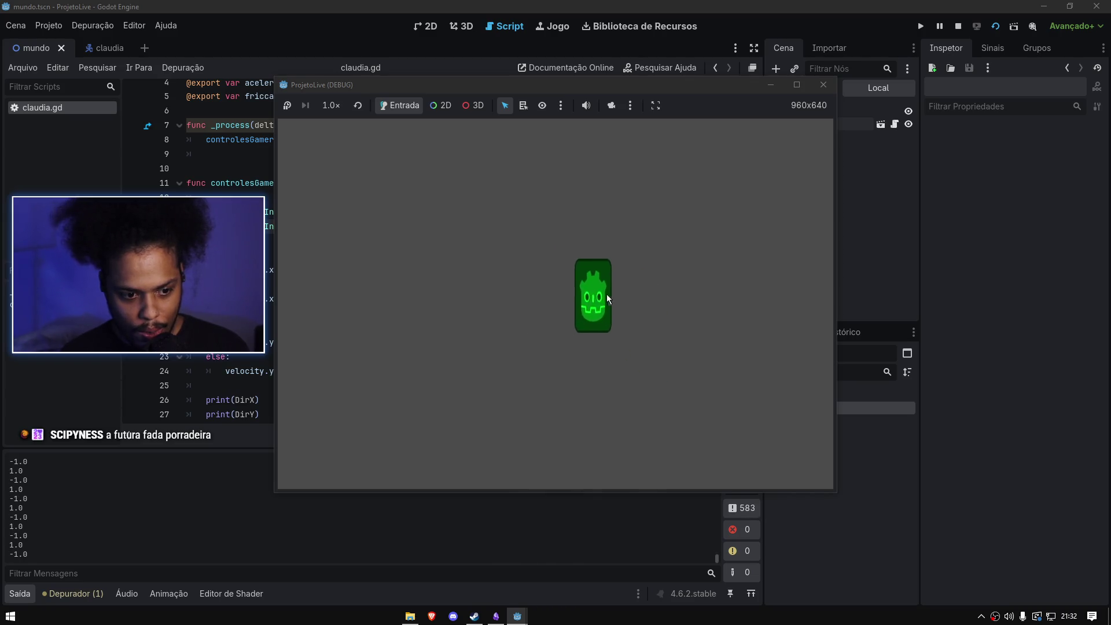
key("Right")
key("Up")
key("Left")
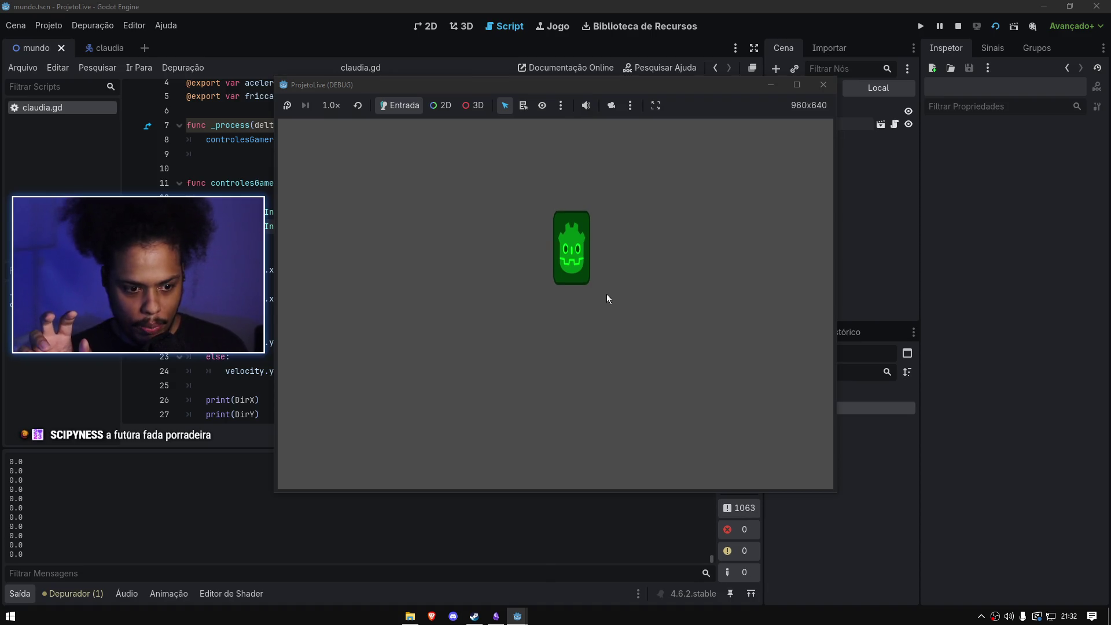
key("Left")
key("Down")
key("Right")
key("Up")
key("Left")
key("Down")
key("Right")
key("Up")
key("Left")
key("Right")
key("Down")
key("Right")
key("Down")
key("Left")
key("Right")
key("Up")
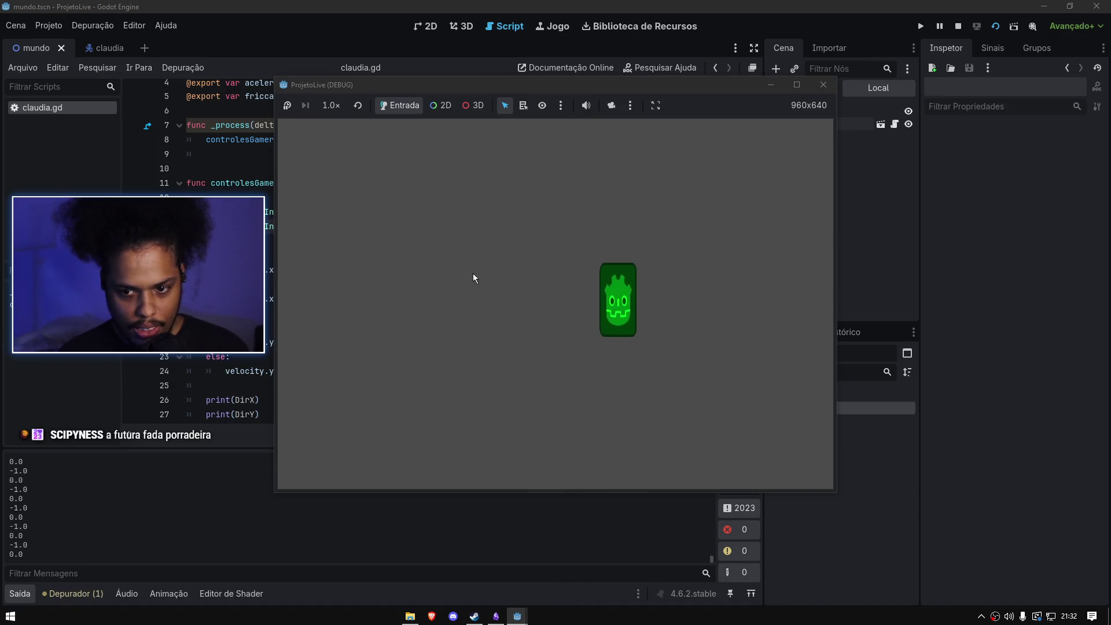
key("Down")
key("Right")
key("Left")
key("Down")
key("Right")
key("Up")
key("Right")
key("Left")
key("Up")
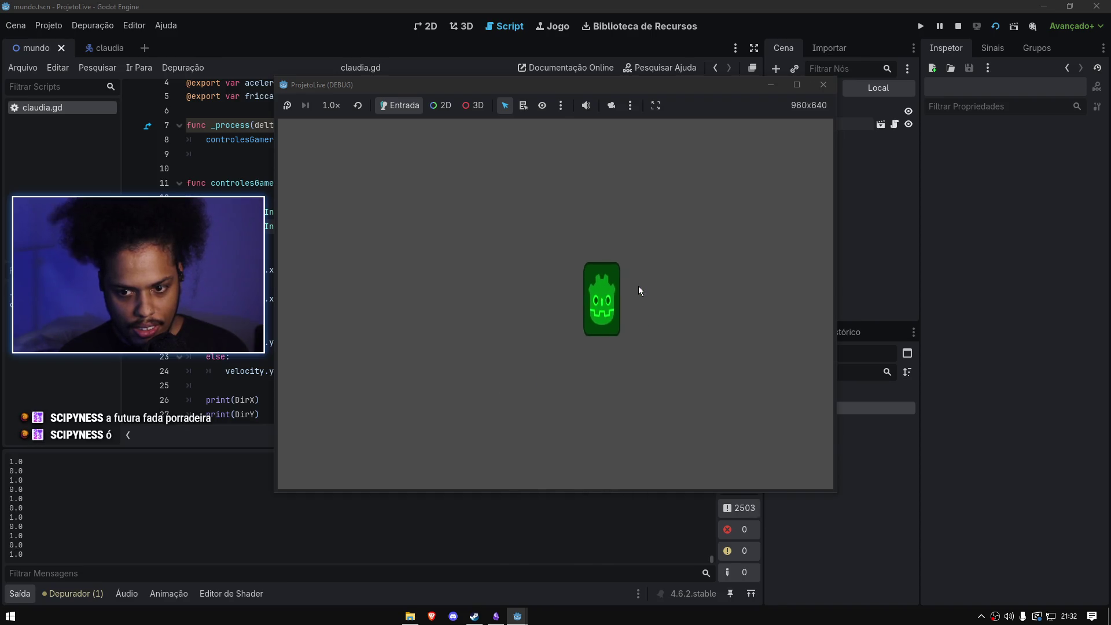
key("Right")
key("Down")
key("Left")
key("Down")
key("Down")
key("Left")
left_click(824, 85)
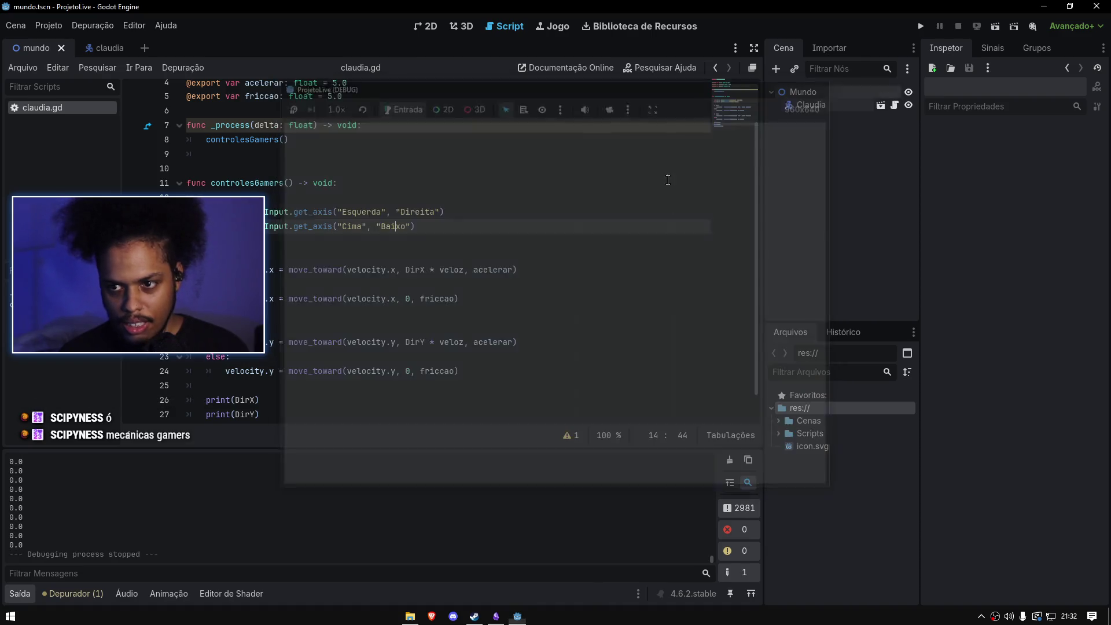
- Delete the print(DirX) and print(DirY) lines plus the blank line, leaving move_and_slide() on line 26
left_click_drag(206, 400, 277, 415)
key("BackSpace")
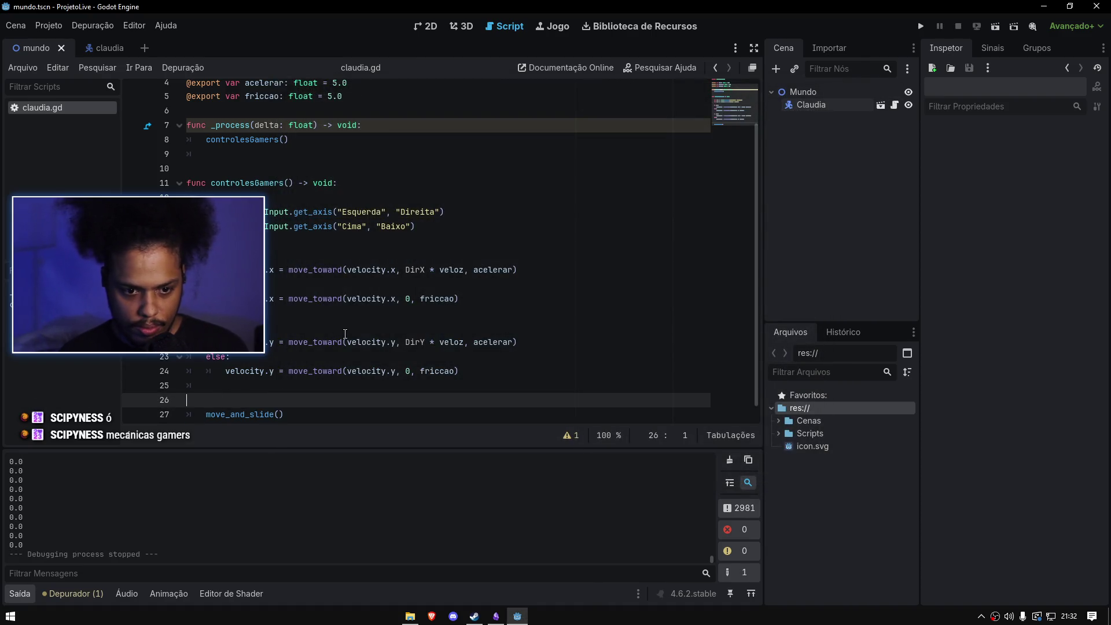
key("BackSpace")
left_click(355, 331)
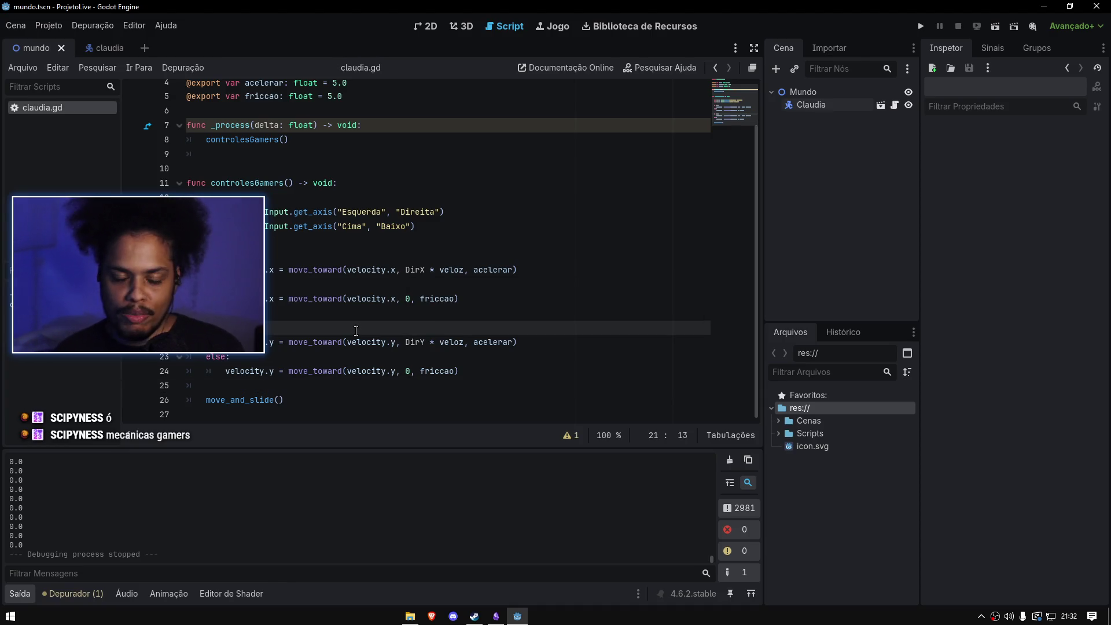
left_click(272, 241)
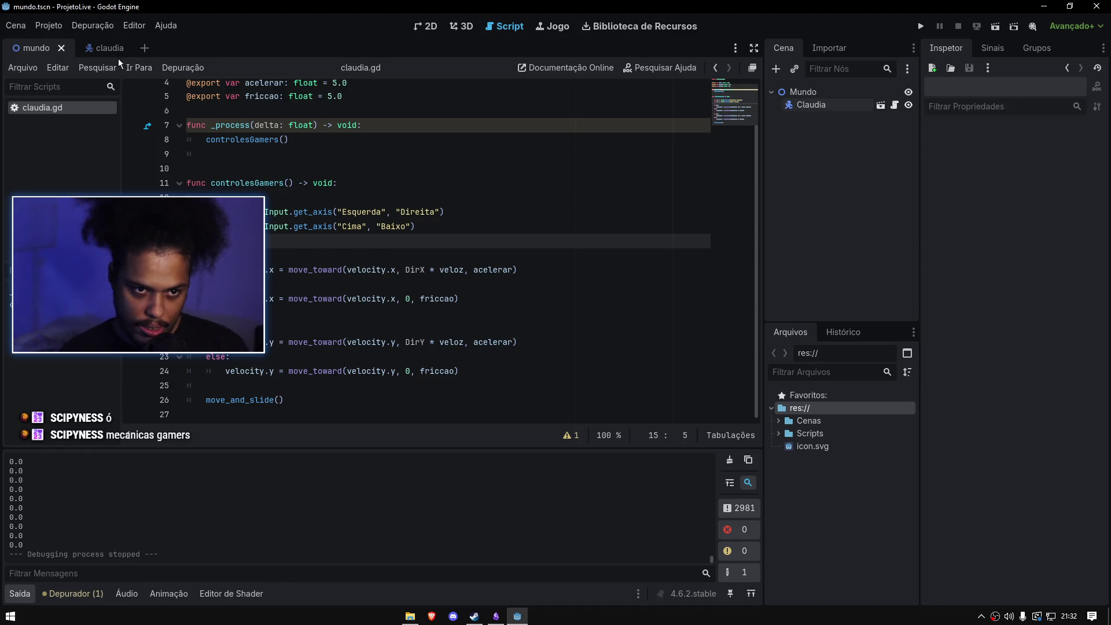
left_click(107, 48)
- Scale Claudia's Sprite2D to (0.13, 0.19), centre it at (0, 0) in the capsule, and return to mundo
left_click(425, 26)
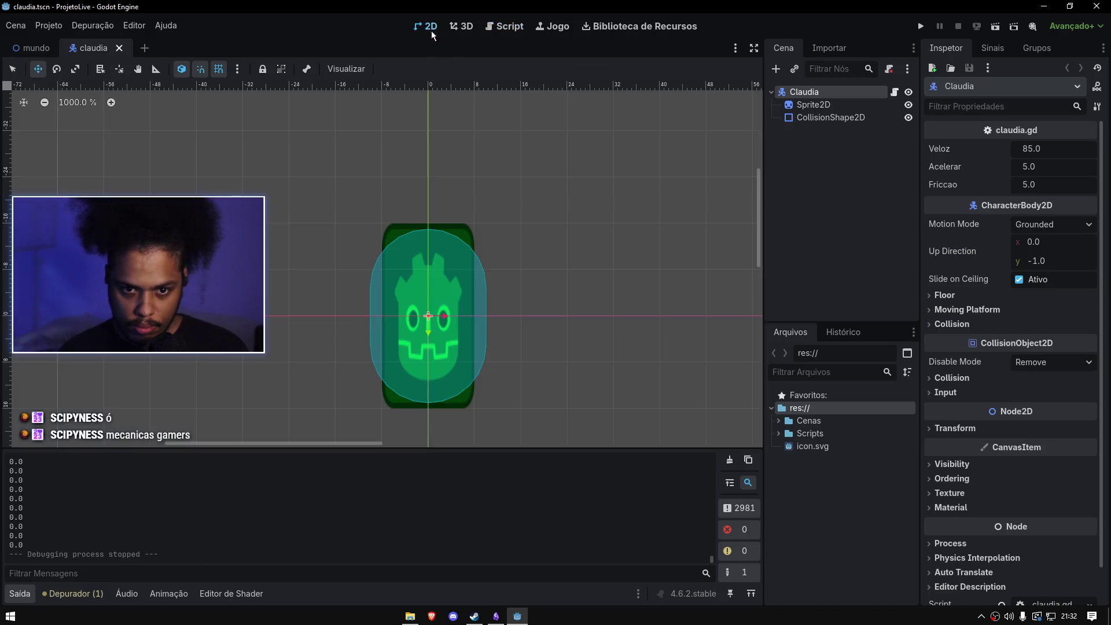
left_click(813, 105)
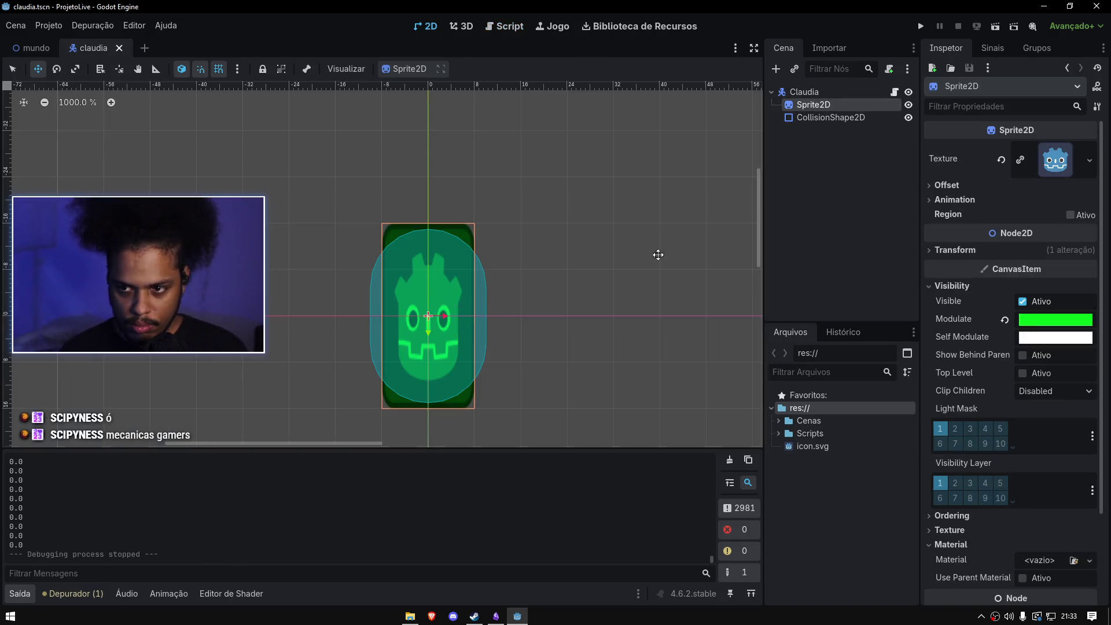
left_click_drag(479, 386, 477, 395)
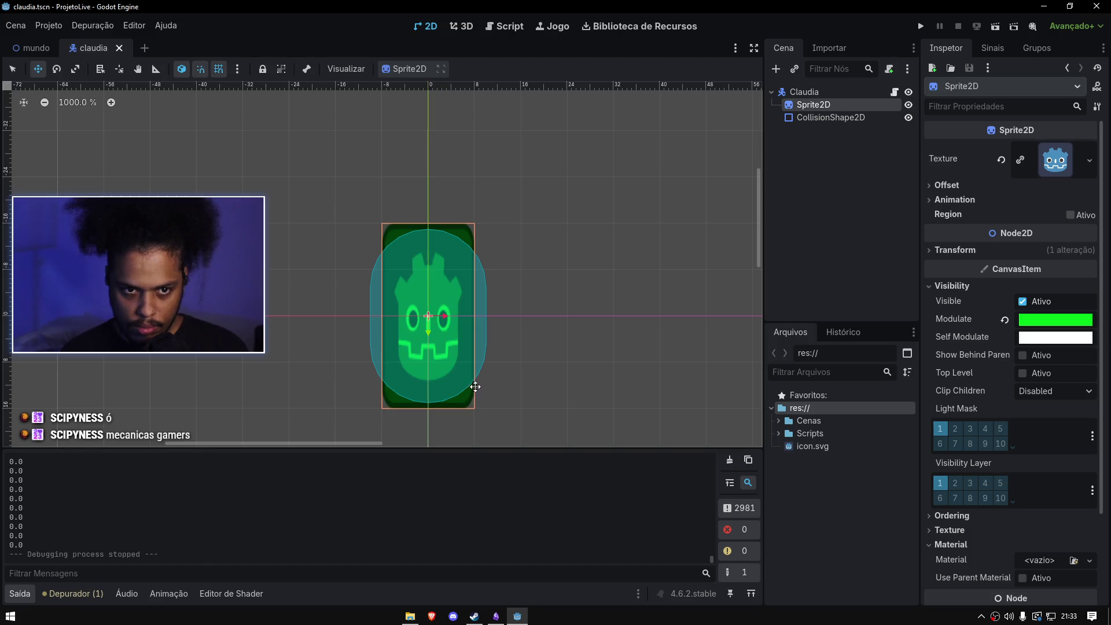
left_click(13, 69)
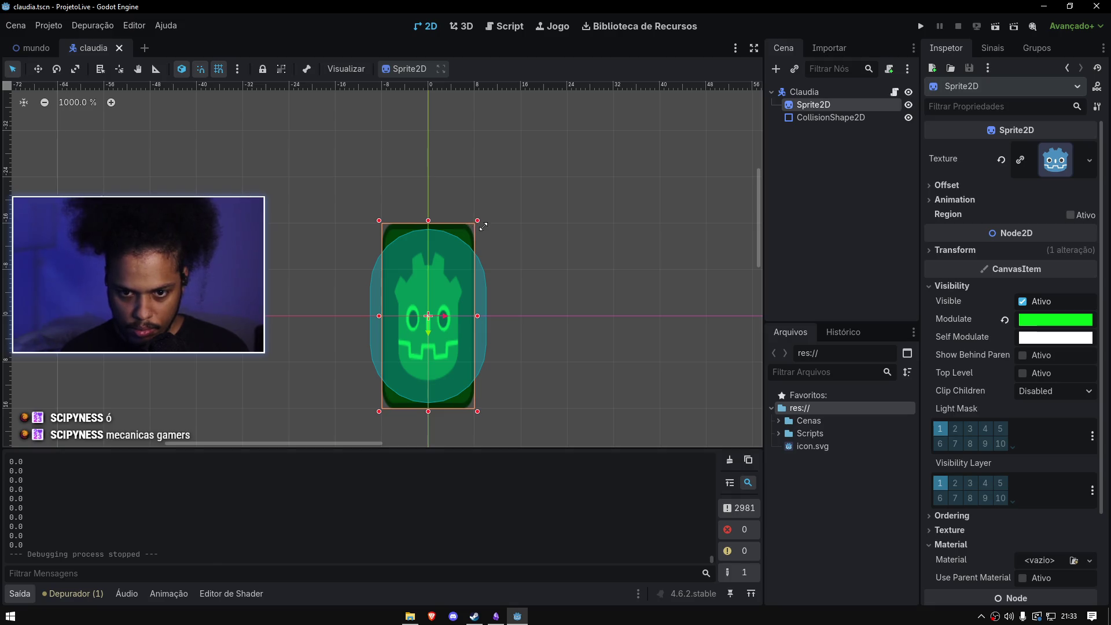
left_click_drag(484, 235, 489, 257)
left_click(476, 358)
left_click_drag(476, 359, 476, 330)
key("ctrl+z")
left_click_drag(462, 410, 460, 386)
left_click(554, 273)
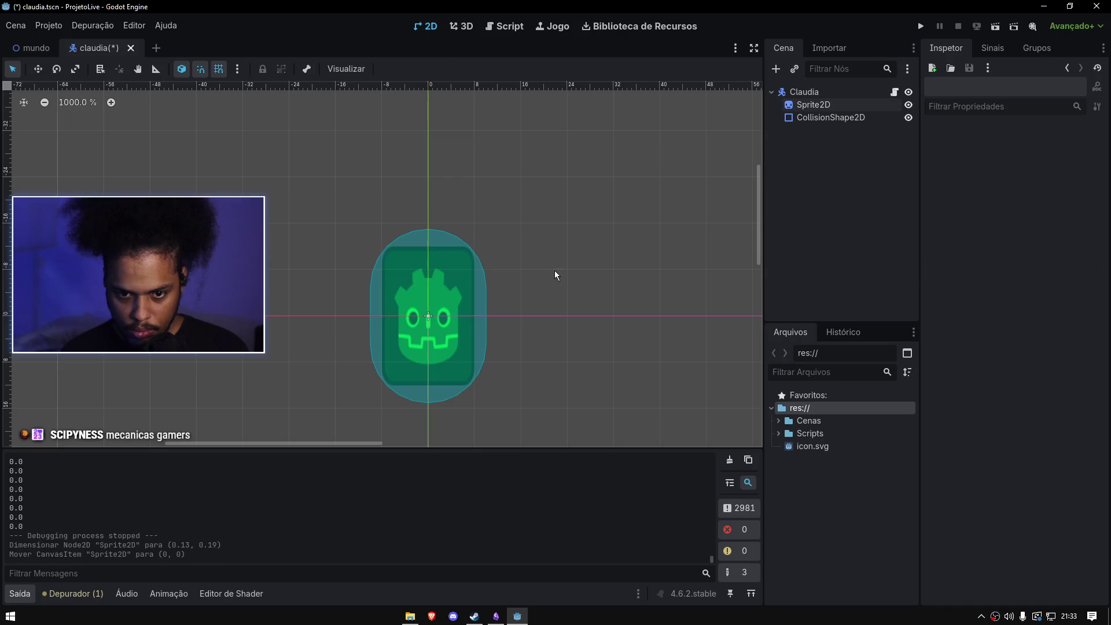
left_click(33, 50)
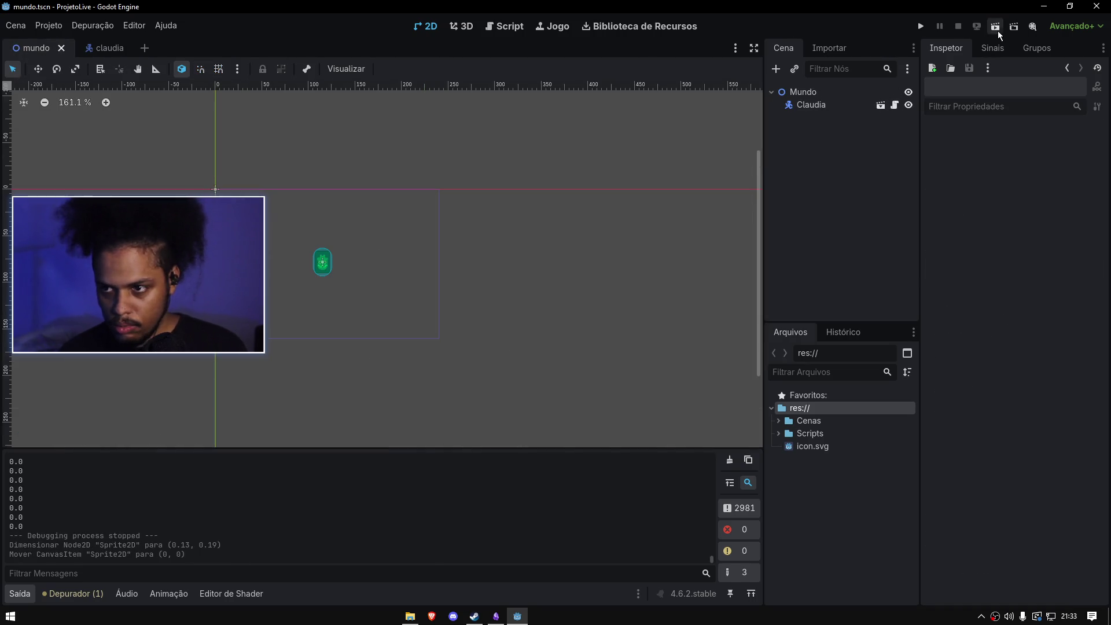
left_click(997, 29)
key("Left")
key("Up")
key("Down")
key("Up")
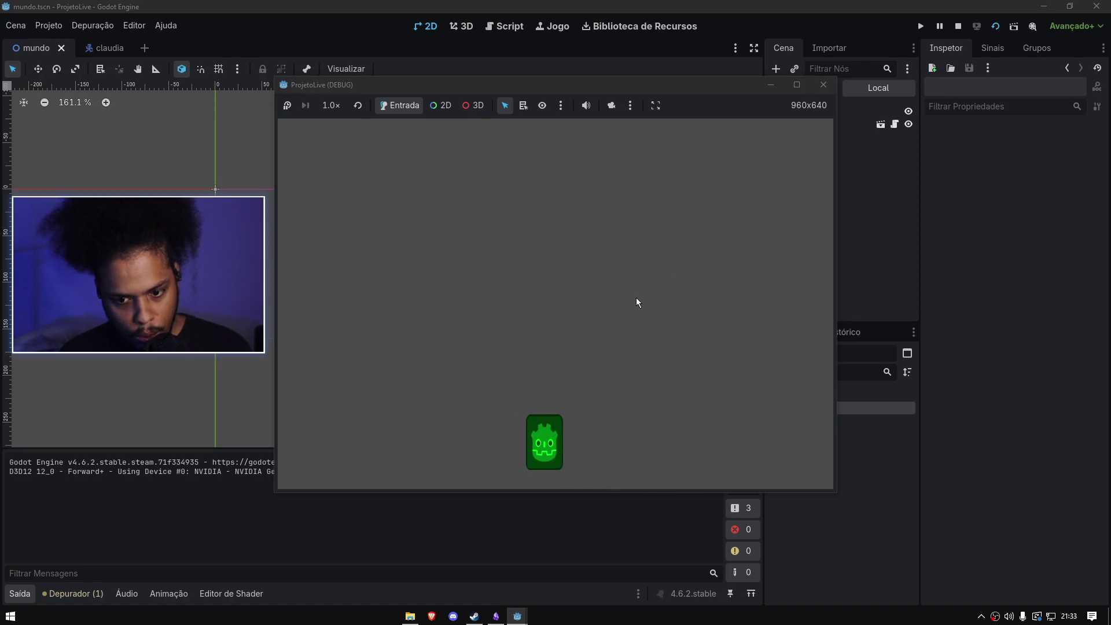
left_click(824, 84)
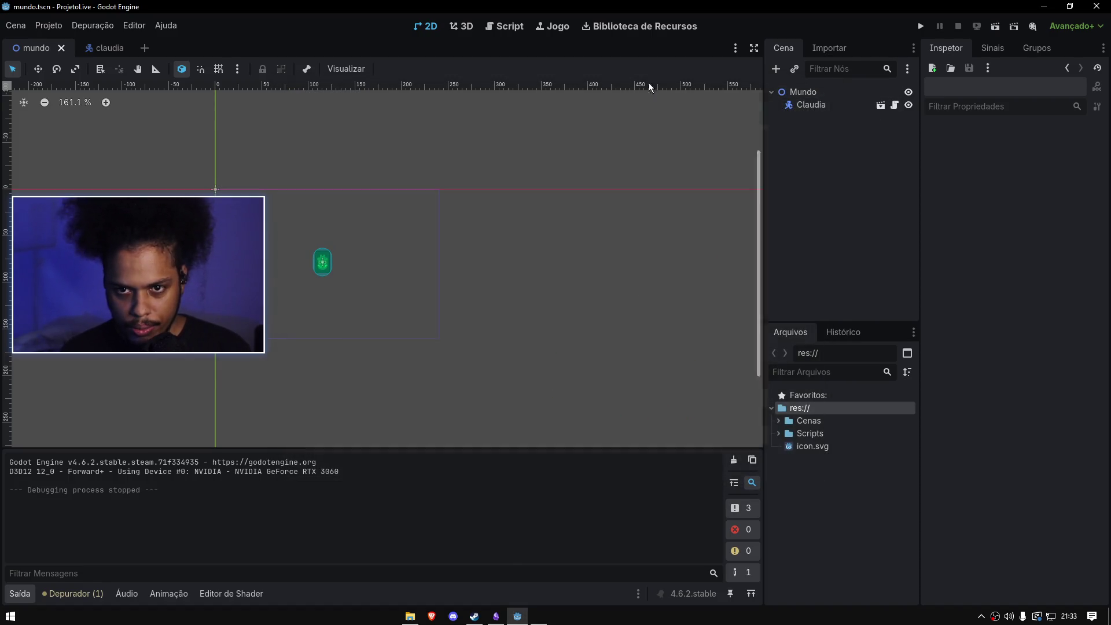
- Set friccao and acelerar to 8.0 in claudia.gd
left_click(509, 29)
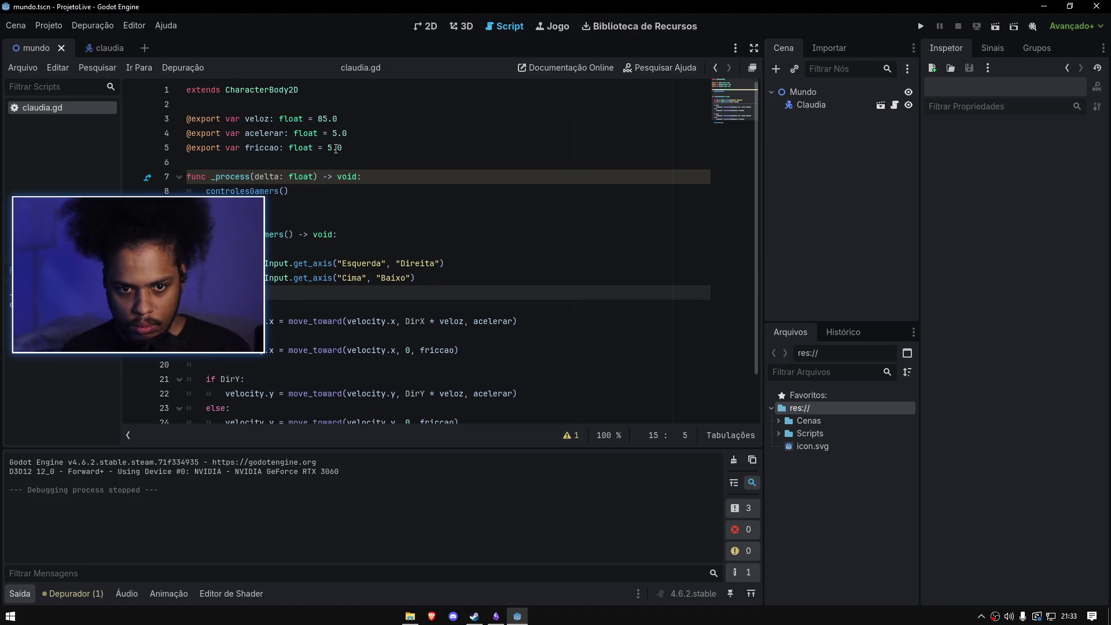
left_click(330, 148)
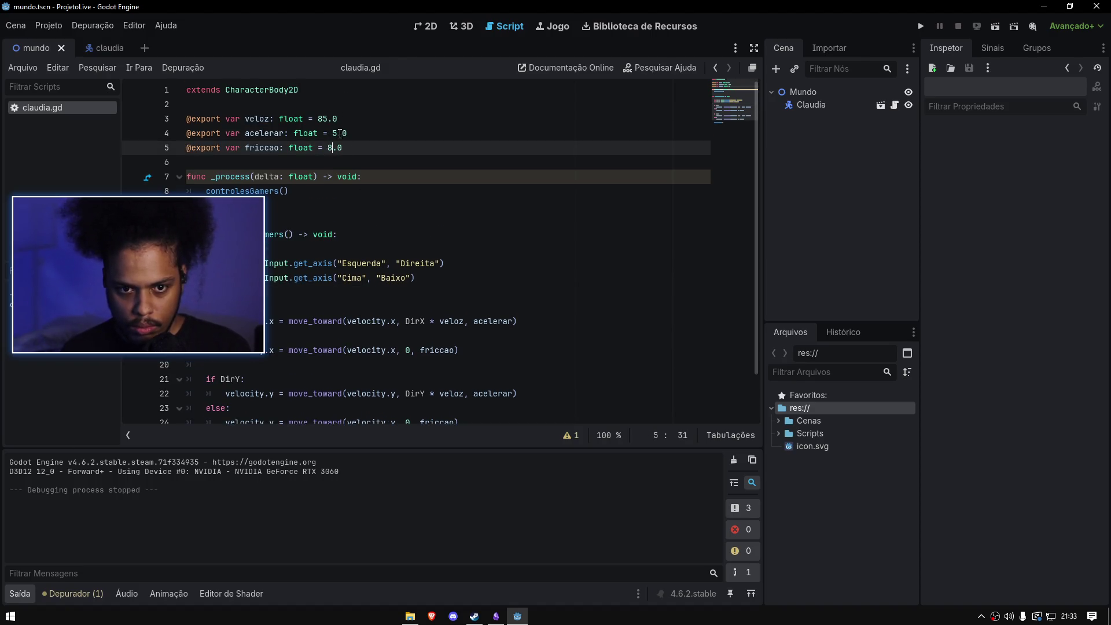
left_click(334, 133)
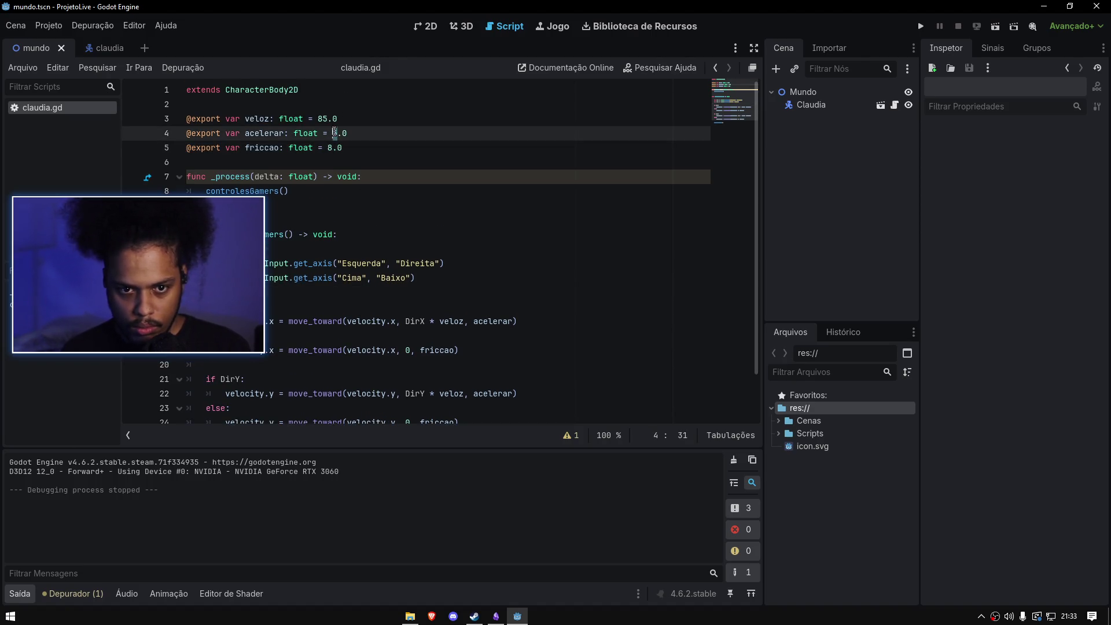
- Run the game and move the character with the arrow keys to test the 8.0 values
left_click(1012, 29)
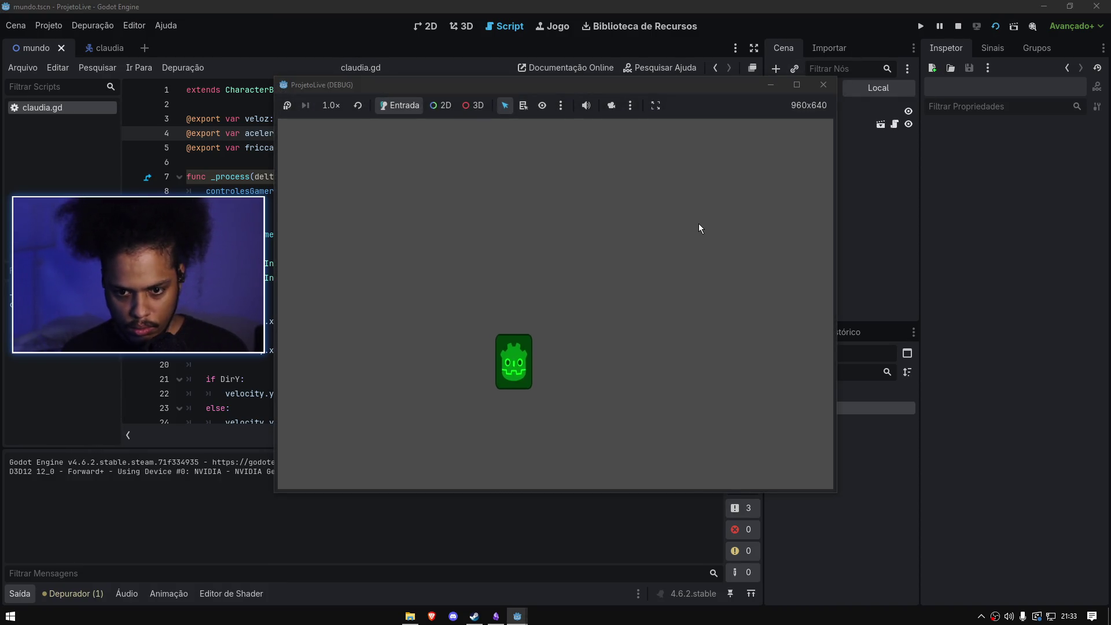
key("Down")
key("Right")
key("Left")
key("Right")
key("Up")
key("Down")
key("Left")
key("Up")
key("Up")
key("Right")
key("Left")
key("Down")
key("Right")
key("Up")
key("Down")
key("Left")
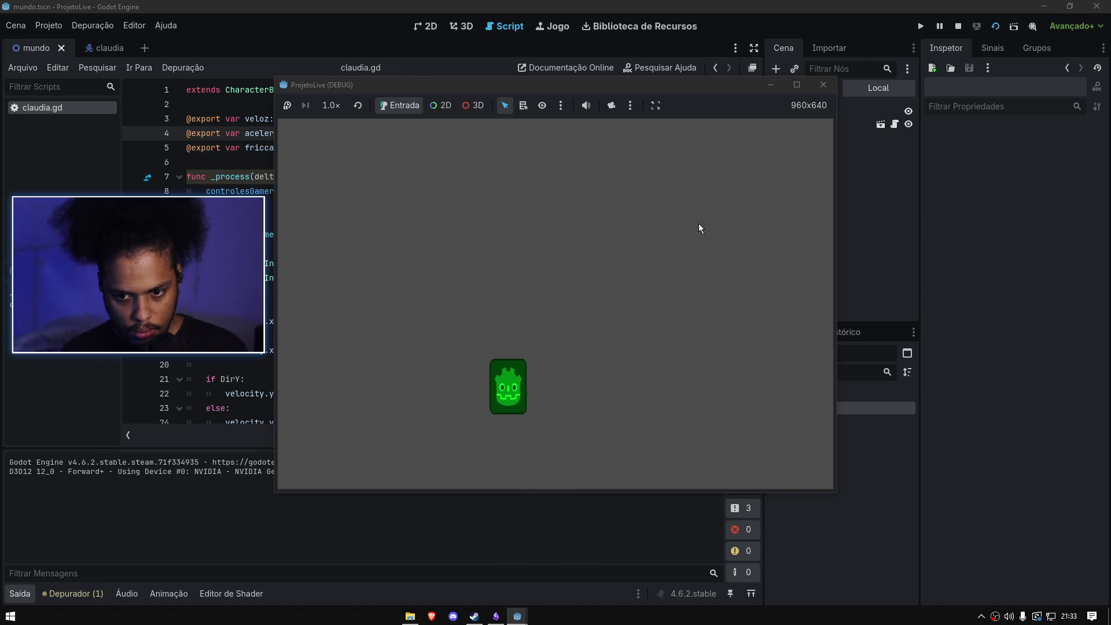
key("Up")
key("Up")
key("Right")
key("Down")
key("Up")
key("Left")
key("Down")
key("Right")
key("Down")
key("Left")
key("Up")
key("Right")
key("Up")
key("Down")
key("Left")
key("Up")
key("Right")
key("Down")
key("Up")
key("Left")
key("Right")
key("Down")
key("Left")
key("Up")
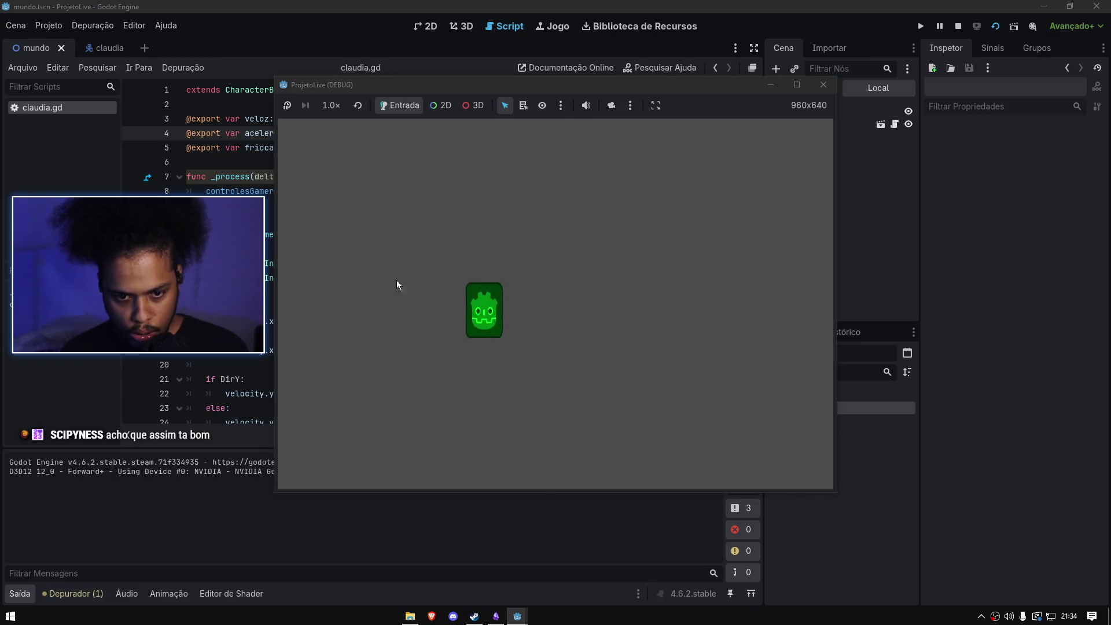
key("Left")
key("Down")
key("Right")
key("Up")
key("Left")
key("Down")
key("Right")
key("Up")
key("Left")
key("Down")
key("Right")
key("Up")
key("Left")
key("Down")
key("Up")
key("Right")
key("Down")
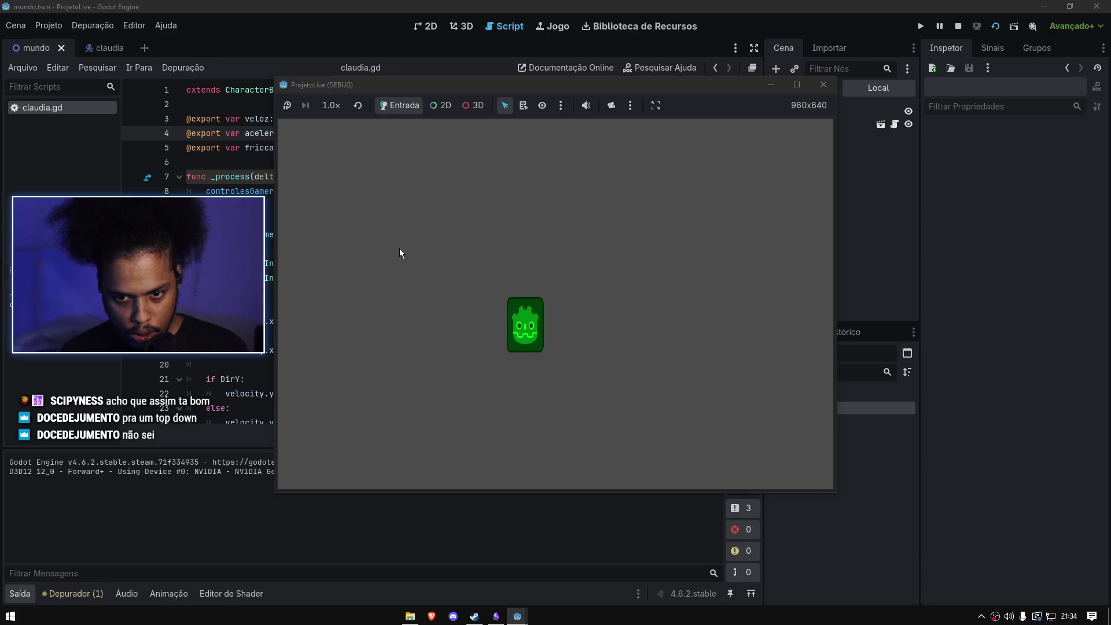
key("Up")
key("Left")
key("Right")
key("Down")
key("Up")
key("Left")
key("Down")
key("Right")
key("Up")
key("Left")
key("Down")
key("Up")
key("Left")
key("Down")
key("Right")
key("Left")
key("Down")
key("Right")
key("Up")
key("Down")
key("Left")
key("Up")
key("Left")
key("Down")
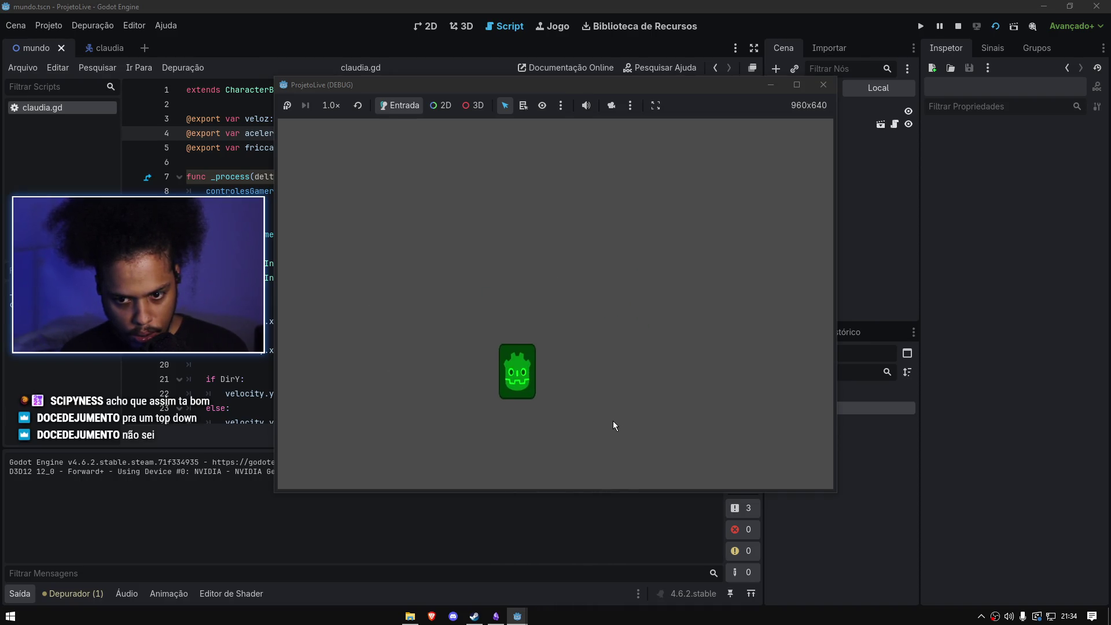
key("Right")
key("Left")
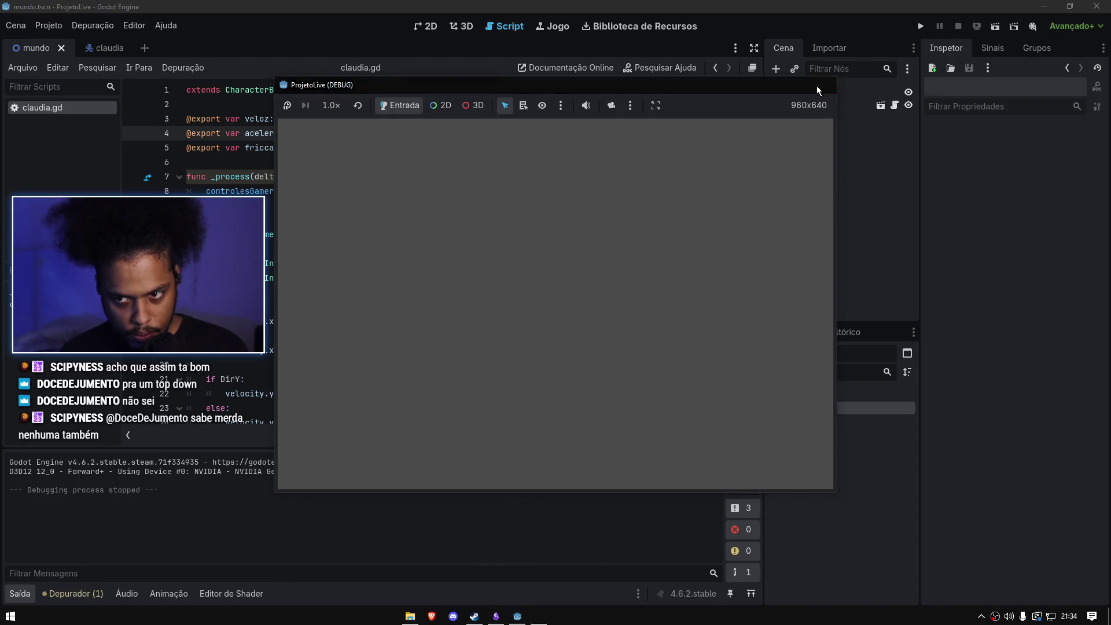
- Stop the game, change acelerar to 25.0, then save and relaunch
key("F8")
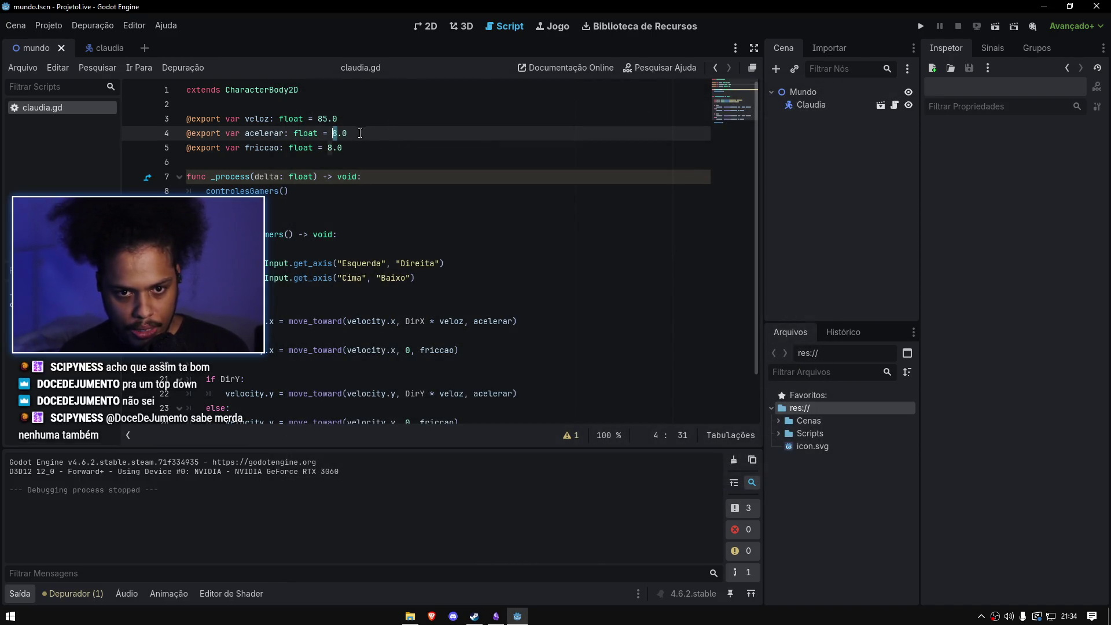
type("25")
key("F5")
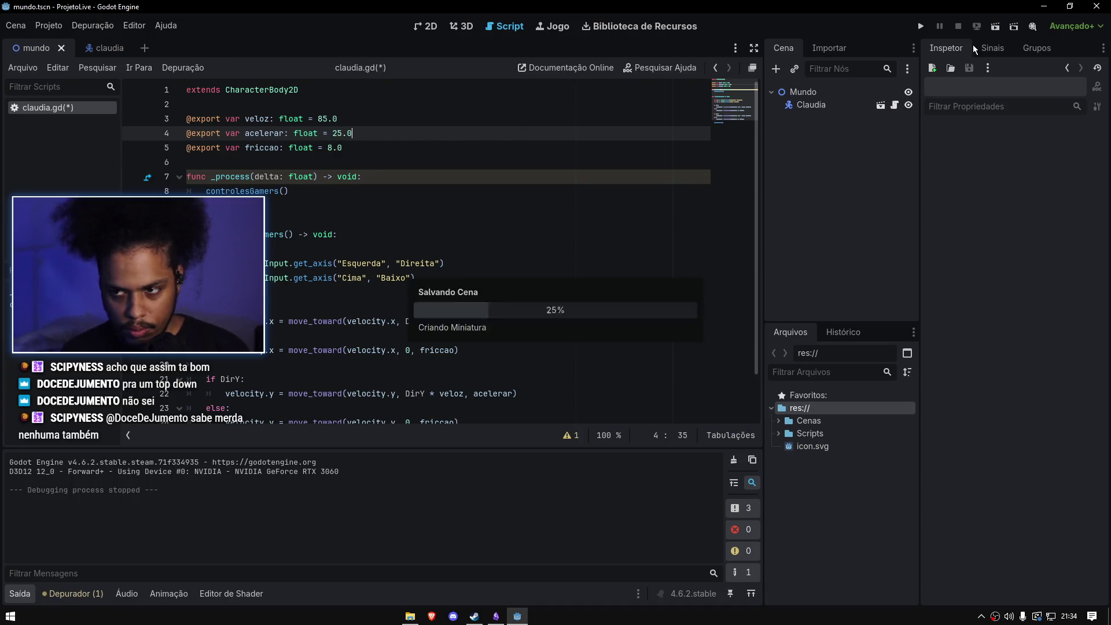
- Playtest the player's movement with the arrow keys in the running scene, then stop the game
key("Down")
key("Left")
key("Right")
key("Up")
key("Left")
key("Right")
key("Down")
key("Left")
key("Down")
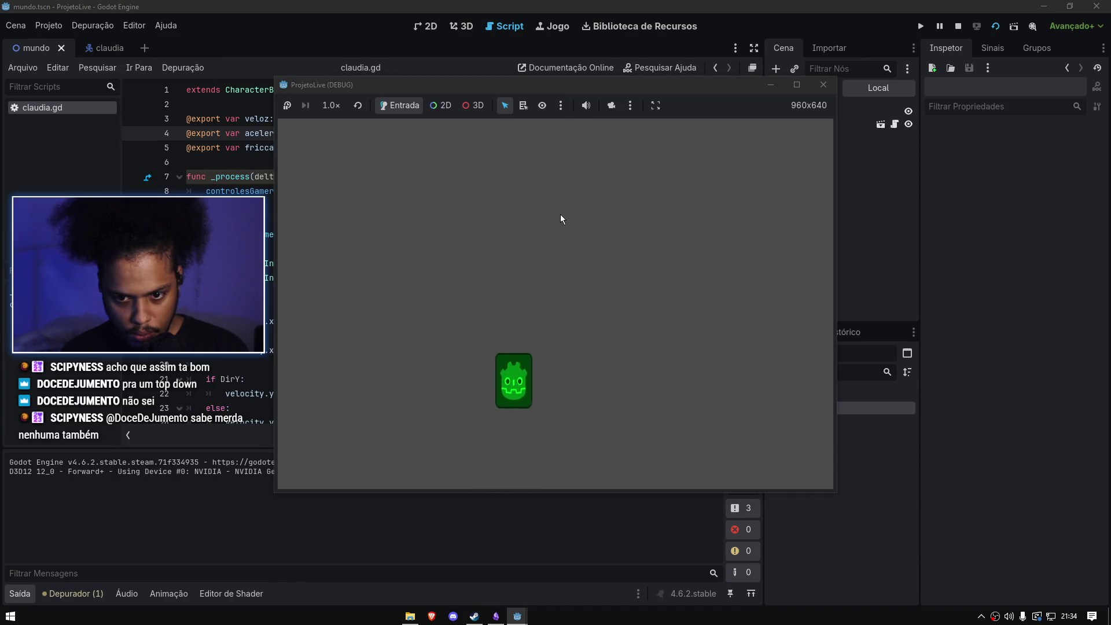
key("Up")
key("Down")
key("Left")
key("Left")
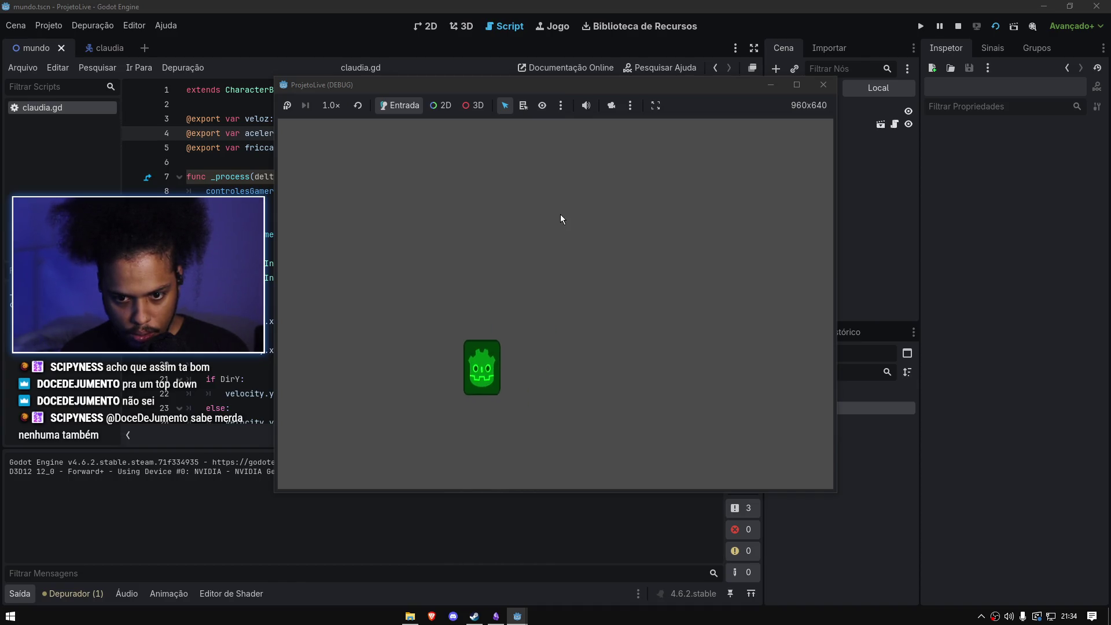
key("Right")
key("Up")
key("Down")
key("Left")
key("Right")
key("Down")
key("Left")
key("Right")
key("Right")
key("Up")
key("Left")
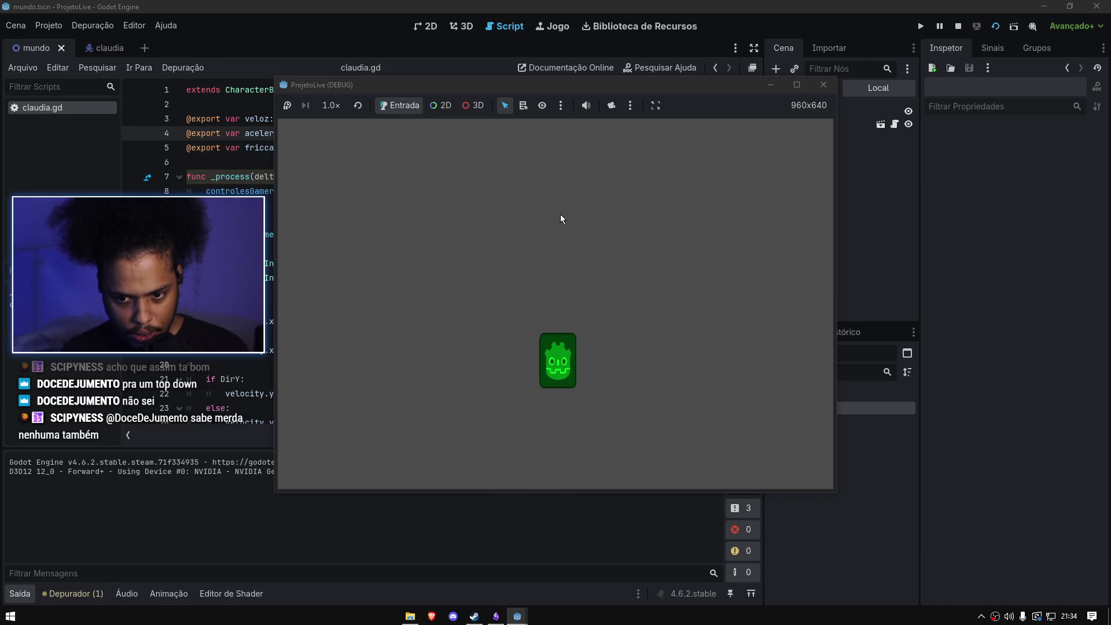
key("Right")
key("Down")
key("Left")
key("Up")
key("Left")
key("Right")
key("Left")
key("Right")
key("Down")
key("Left")
key("Down")
key("Left")
key("Up")
key("Down")
key("Up")
key("Left")
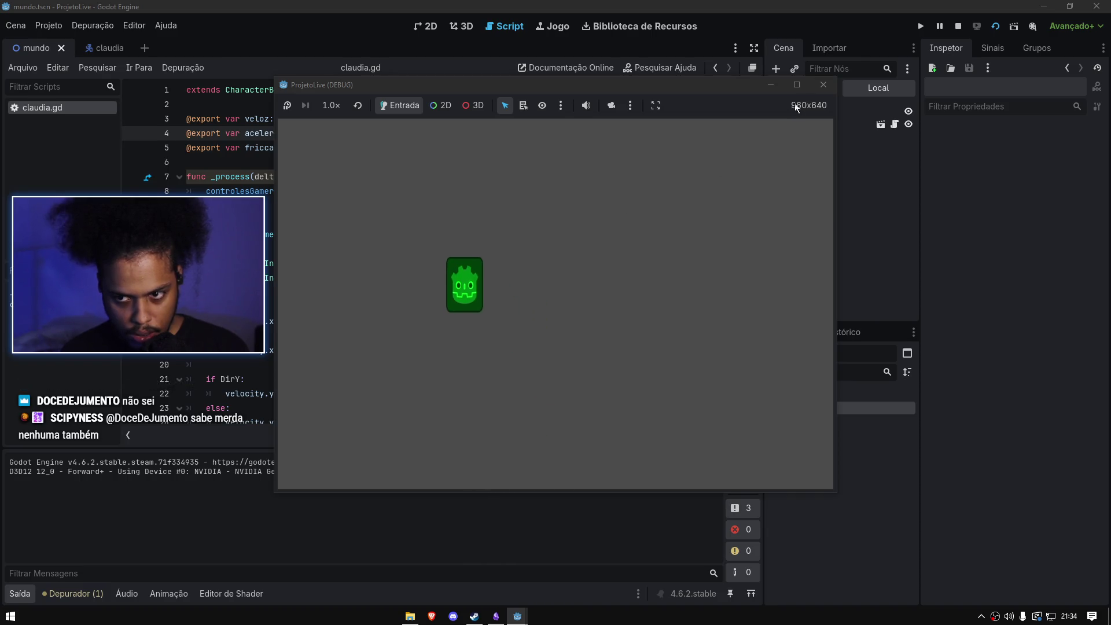
key("F8")
- With friccao at 25.0 on line 5, rerun the scene and test movement and stopping
left_click(332, 146)
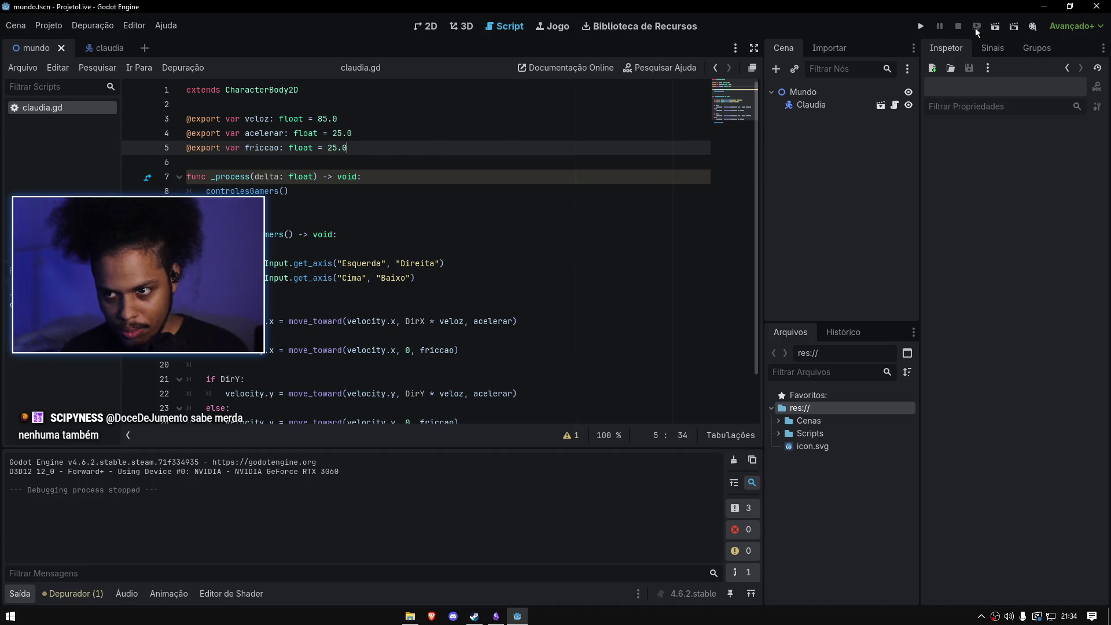
left_click(995, 26)
key("Right")
key("Up")
key("Left")
key("Down")
key("Up")
key("Left")
key("Down")
key("Right")
key("Up")
key("Right")
key("Down")
key("Left")
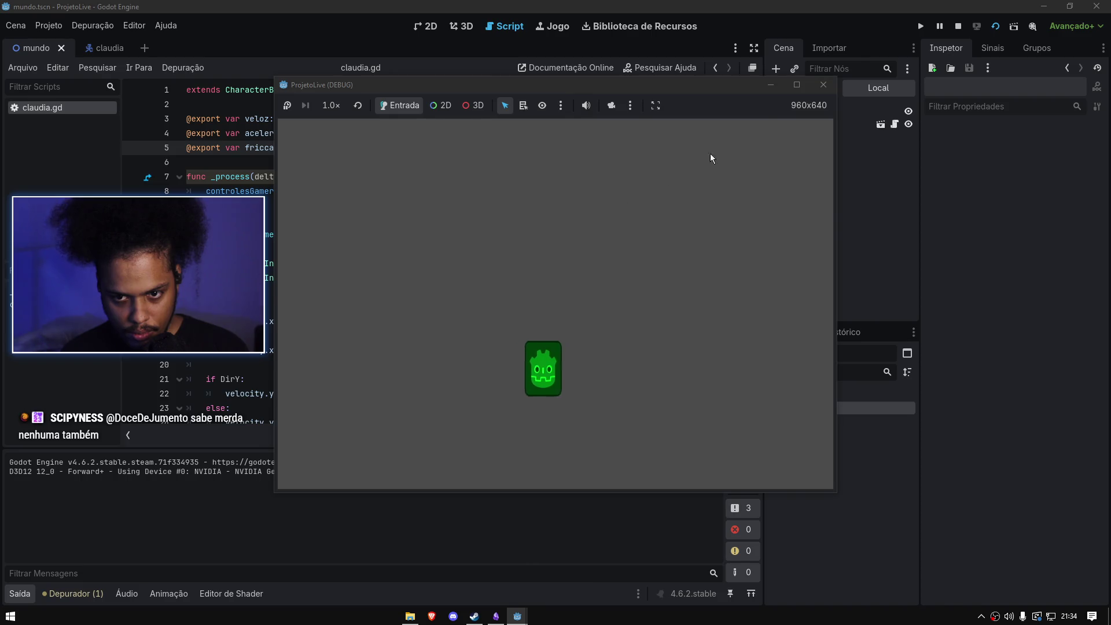
left_click(824, 84)
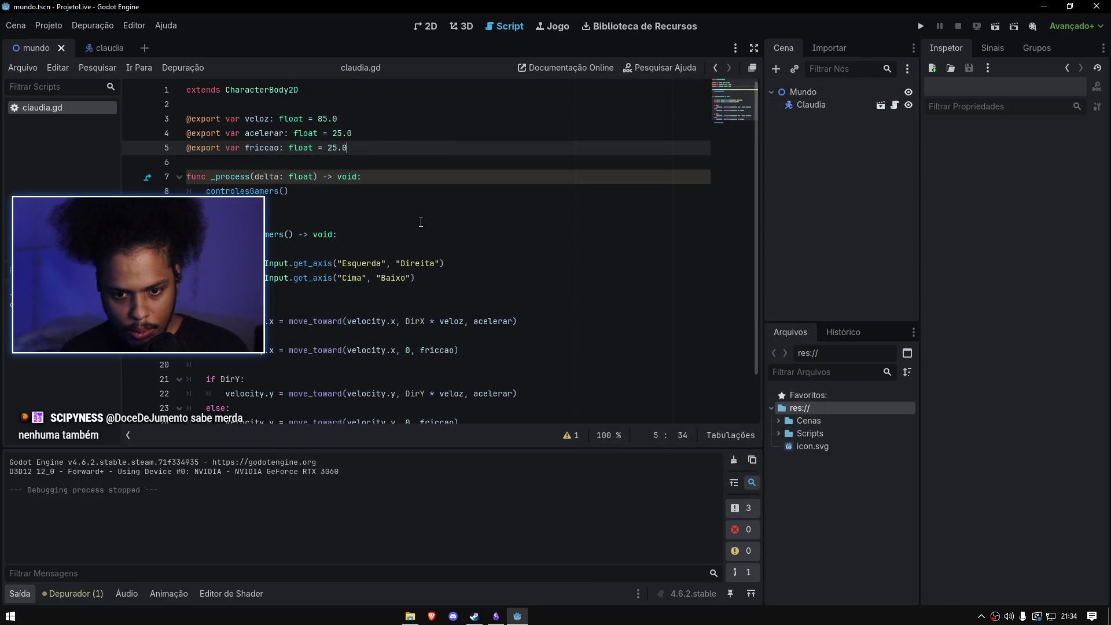
left_click(439, 351)
- Replace friccao with 0 in the move_toward deceleration lines and save the script
type("0")
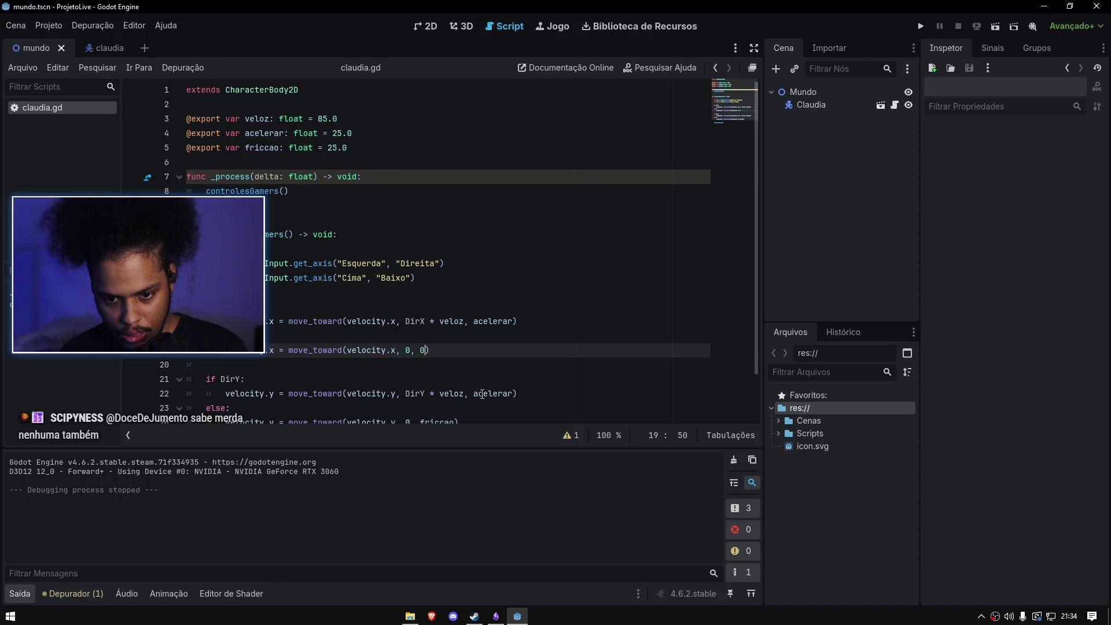
left_click(485, 394)
scroll(499, 370, "down", 2)
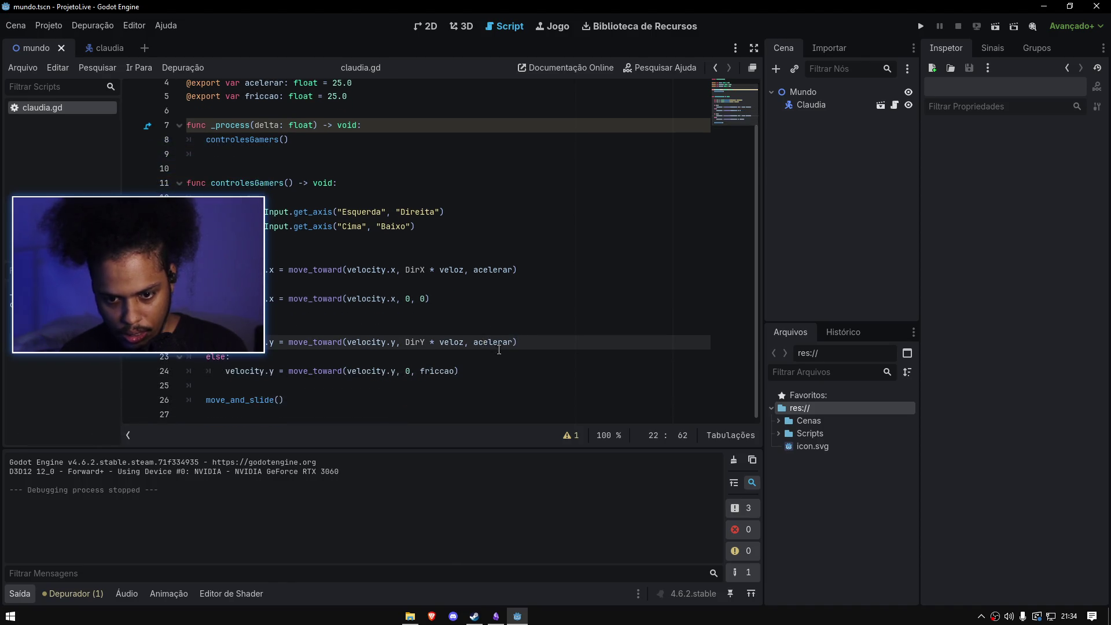
left_click(497, 313)
key("ctrl+z")
double_click(437, 371)
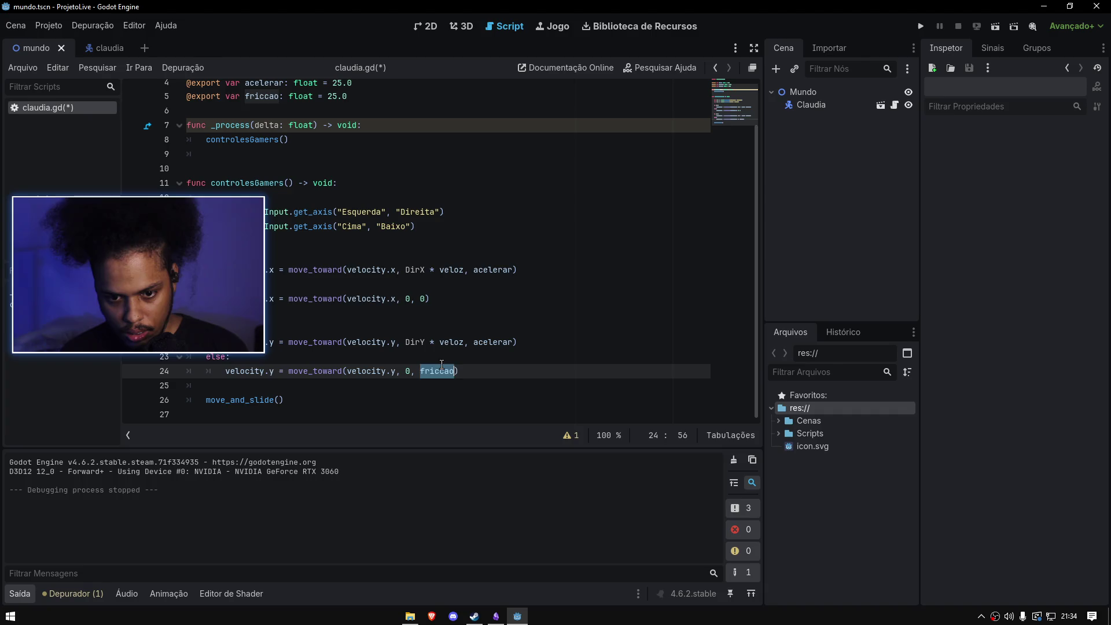
type("0")
left_click(493, 311)
key("ctrl+s")
- Playtest the scene with zero deceleration to see the character slide
left_click(994, 27)
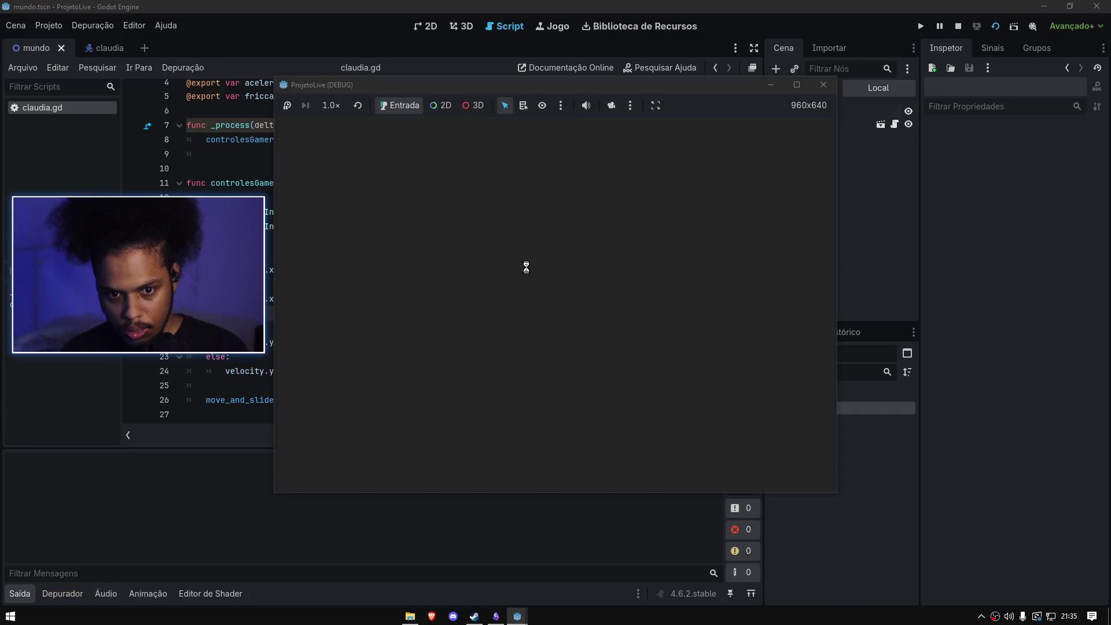
key("Up")
key("Left")
key("Right")
left_click(823, 87)
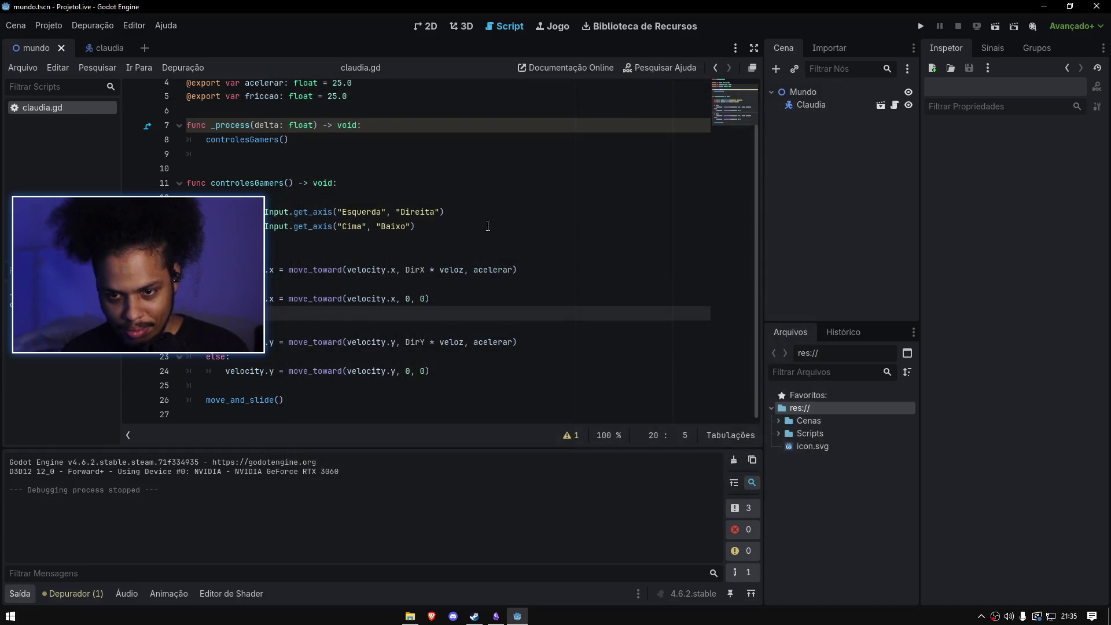
- Restore friccao in the move_toward lines and set acelerar and friccao to 85.0
key("ctrl+z")
key("ctrl+z")
key("ctrl+z")
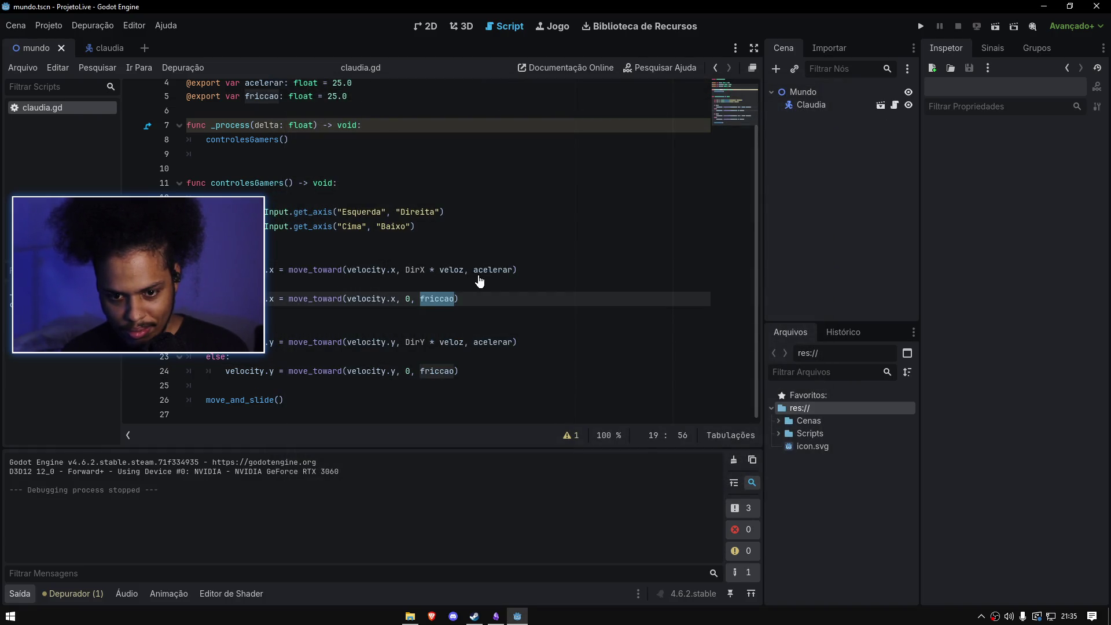
key("ctrl+z")
left_click(320, 118)
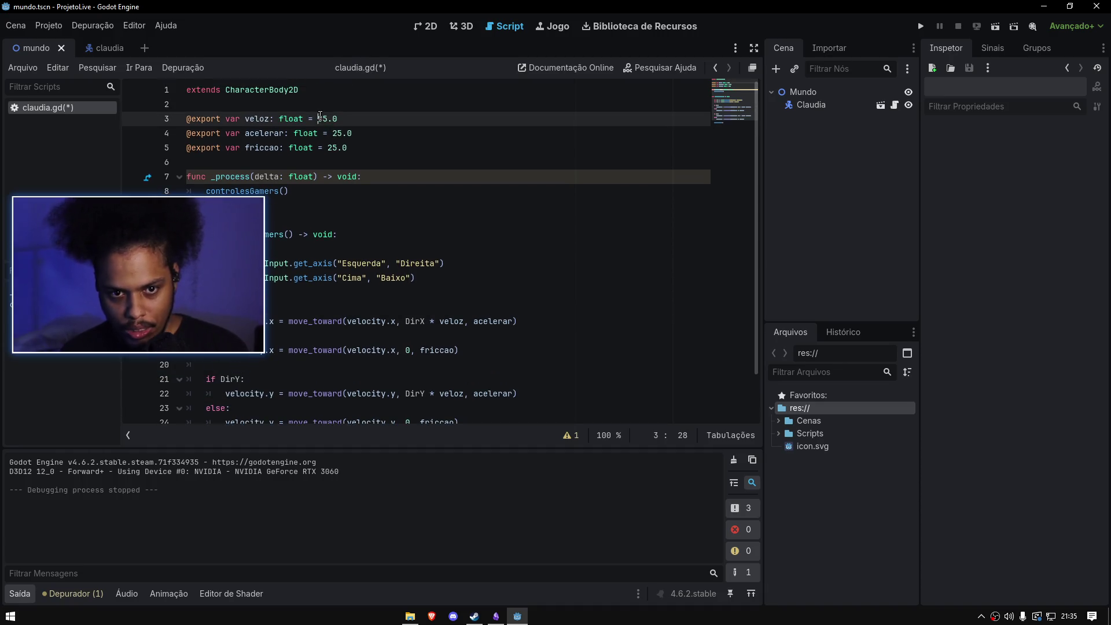
key("ctrl+y")
key("ctrl+y")
key("ctrl+y")
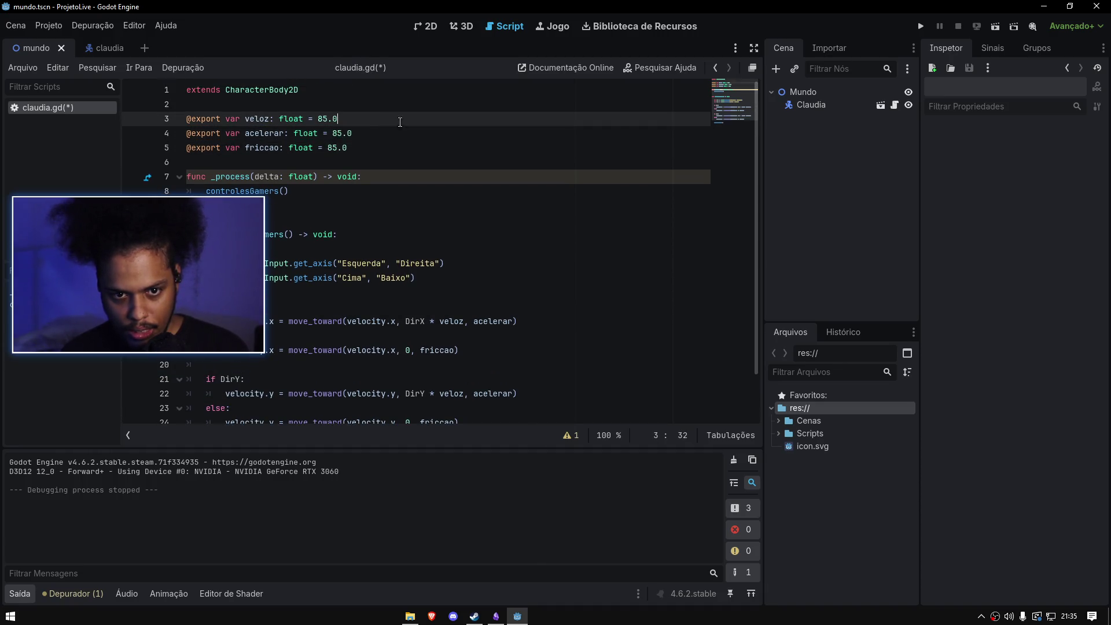
- Playtest movement with acelerar and friccao at 85.0, then close the game
left_click(995, 26)
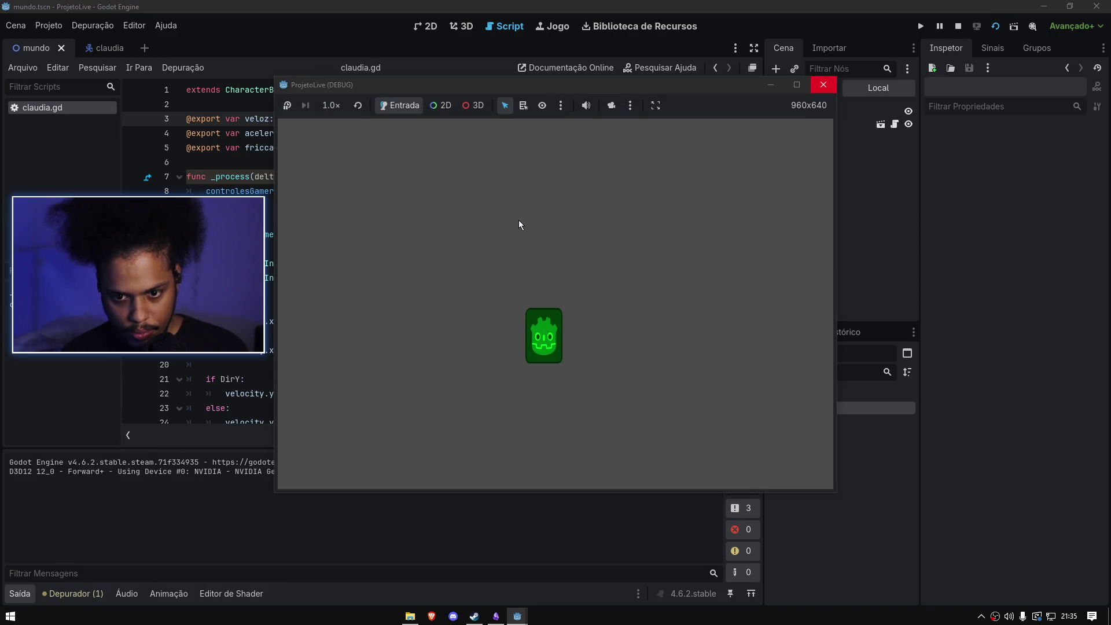
key("Up")
key("Right")
key("Down")
key("Right")
key("Up")
key("Left")
key("Right")
key("Up")
key("Left")
key("Down")
key("Right")
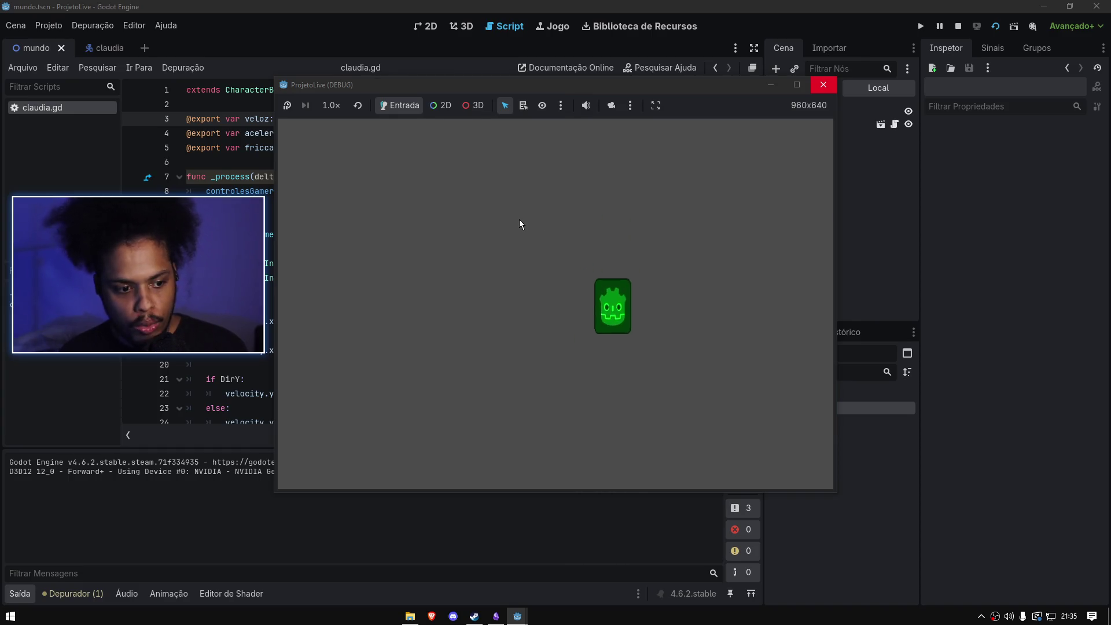
key("Left")
key("Down")
key("Right")
key("Up")
key("Left")
key("Down")
key("Right")
key("Left")
key("Up")
key("Down")
key("Right")
key("Up")
key("Right")
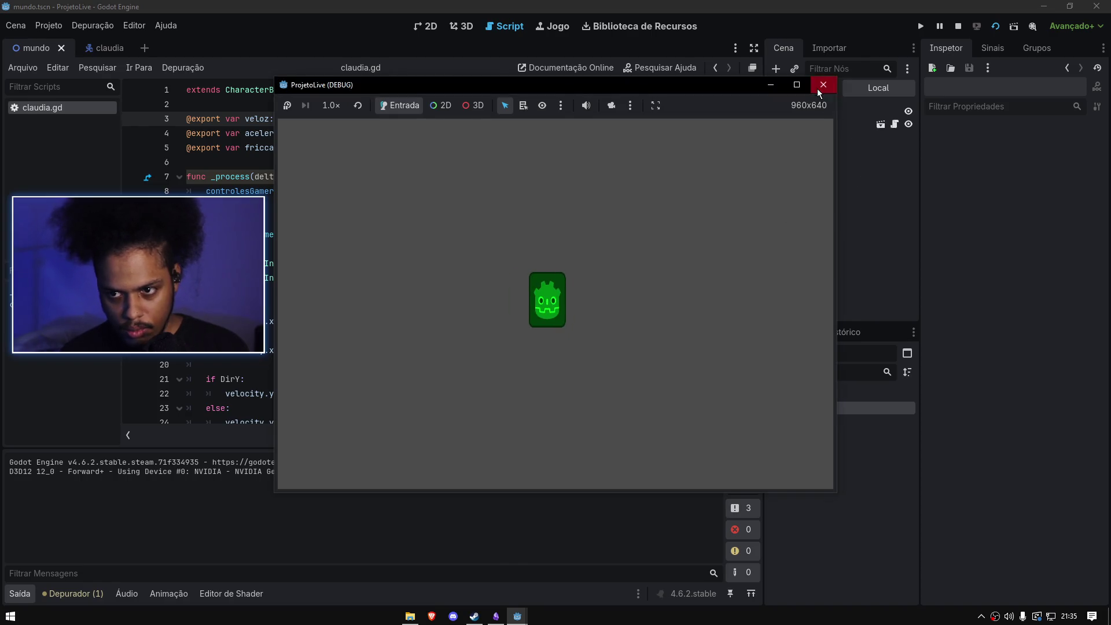
left_click(824, 85)
- Undo the 85.0 trial, reverting acelerar and friccao to their previous values
key("ctrl+z")
key("ctrl+z")
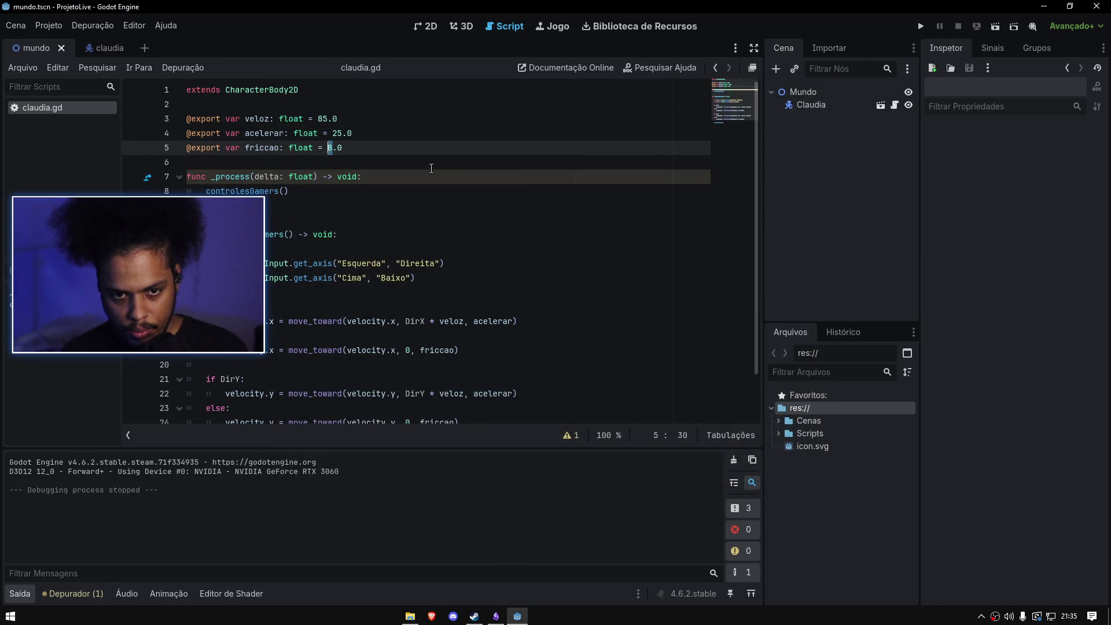
key("ctrl+z")
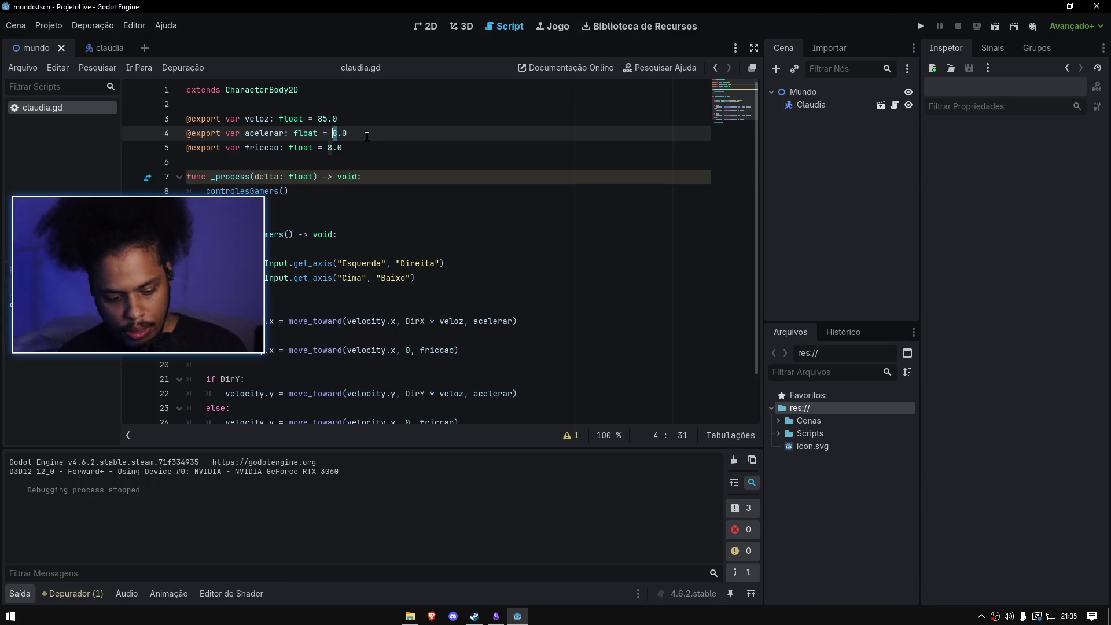
key("ctrl+z")
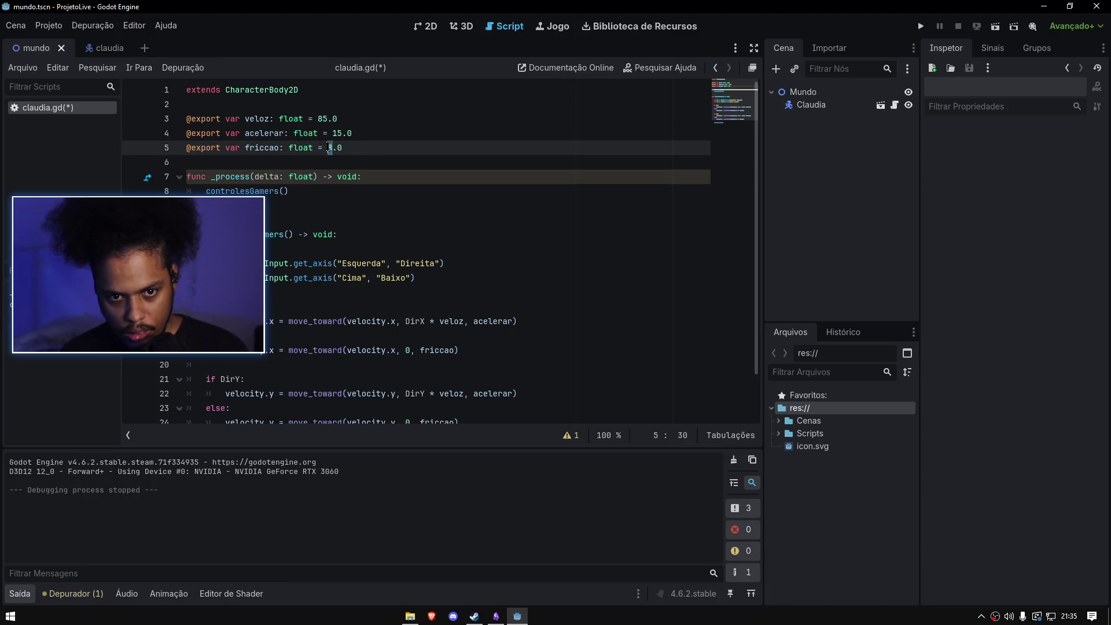
left_click(355, 134)
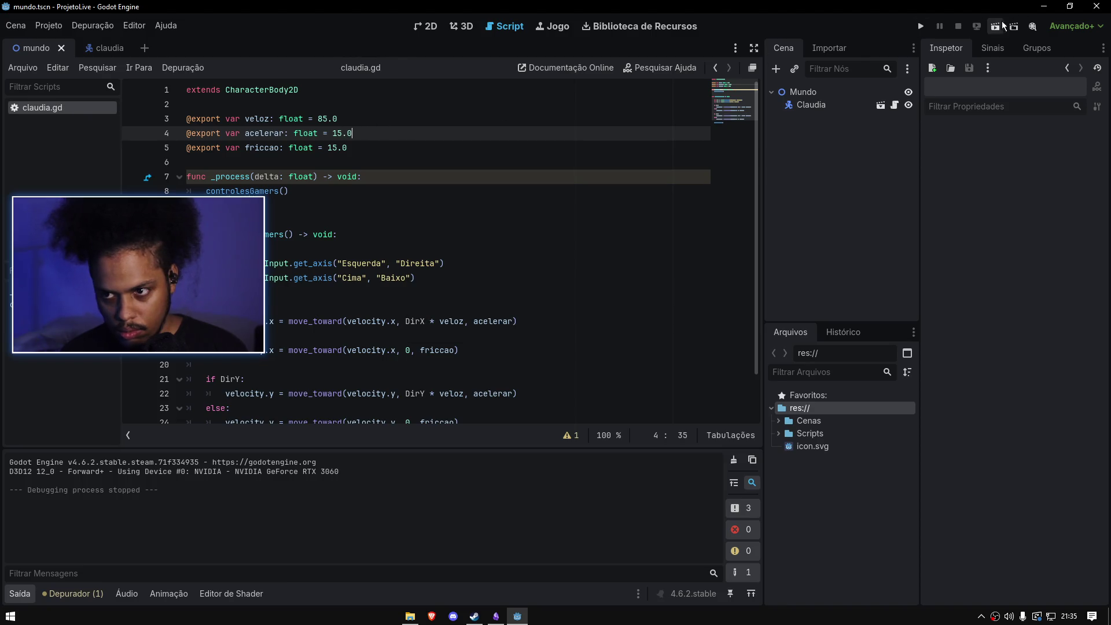
left_click(1004, 24)
key("Down")
key("Left")
key("Up")
key("Right")
key("Down")
key("Left")
key("Up")
key("Right")
key("Down")
key("Left")
key("Up")
key("Right")
key("Left")
key("Down")
key("Up")
key("Right")
key("Down")
key("Left")
key("Down")
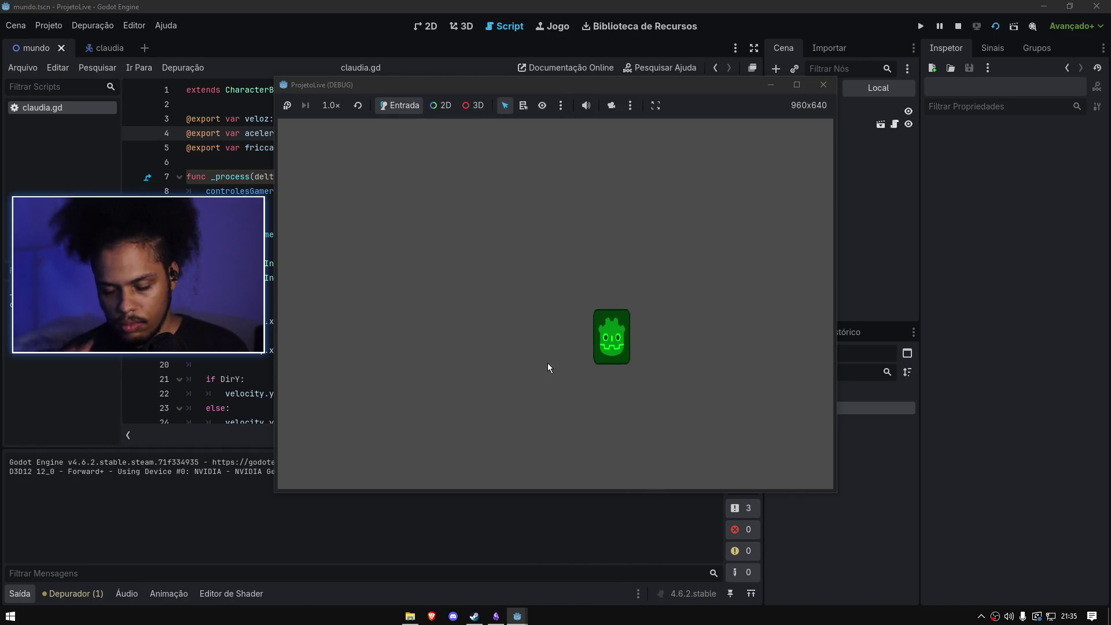
key("Right")
key("Down")
key("Up")
key("Left")
key("Right")
key("Left")
key("Down")
key("Up")
key("Down")
key("Up")
key("Left")
key("Right")
key("Left")
key("Down")
key("Right")
key("Left")
key("Down")
key("Left")
key("Up")
key("Right")
key("Down")
key("Up")
key("Up")
key("Left")
key("Down")
key("Right")
key("Up")
key("Down")
key("Left")
key("Right")
key("Left")
key("Right")
key("Left")
key("Down")
key("Right")
key("Left")
key("Left")
key("Up")
key("Right")
key("Left")
key("Right")
key("Down")
key("Up")
key("Left")
key("Right")
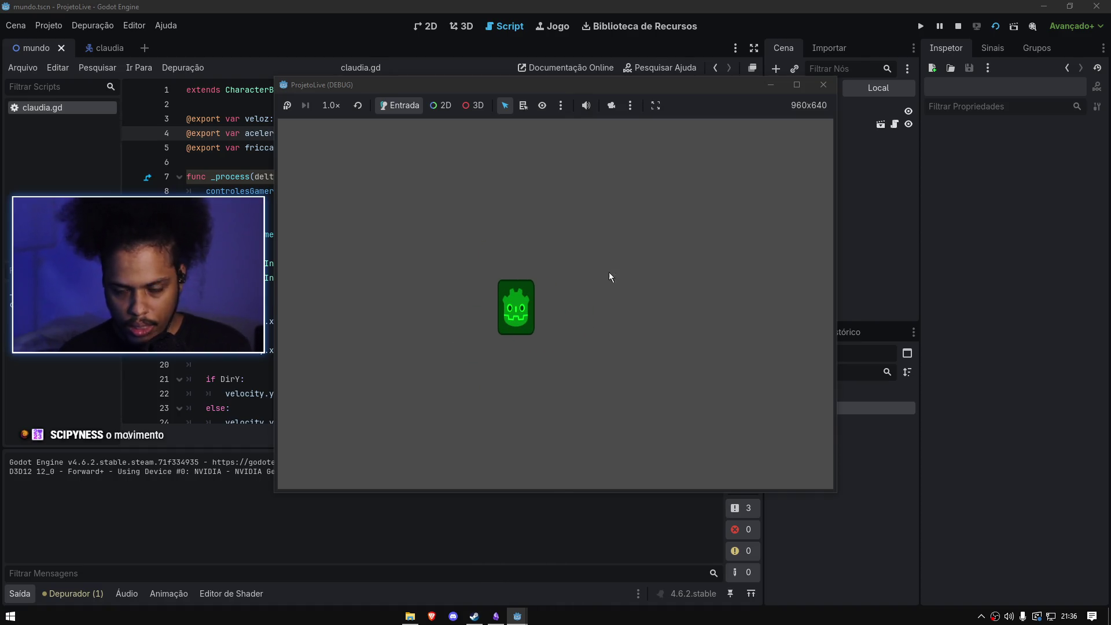
left_click(824, 84)
scroll(497, 265, "down", 1)
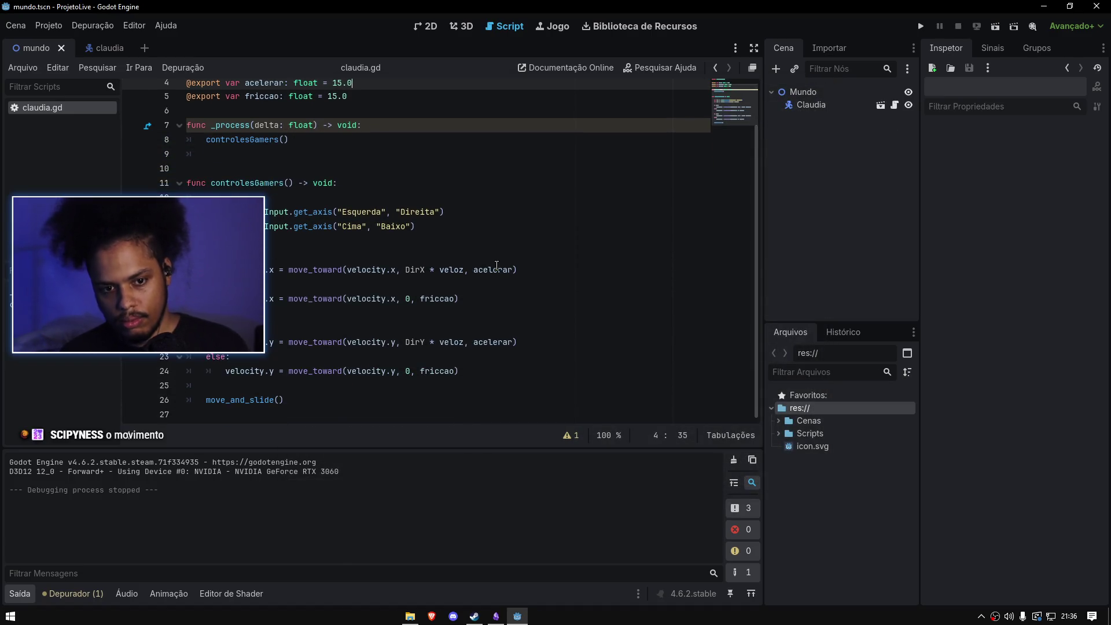
- Add comment lines in controlesGamers above the input axis variables and above the velocity and direction code
left_click(246, 197)
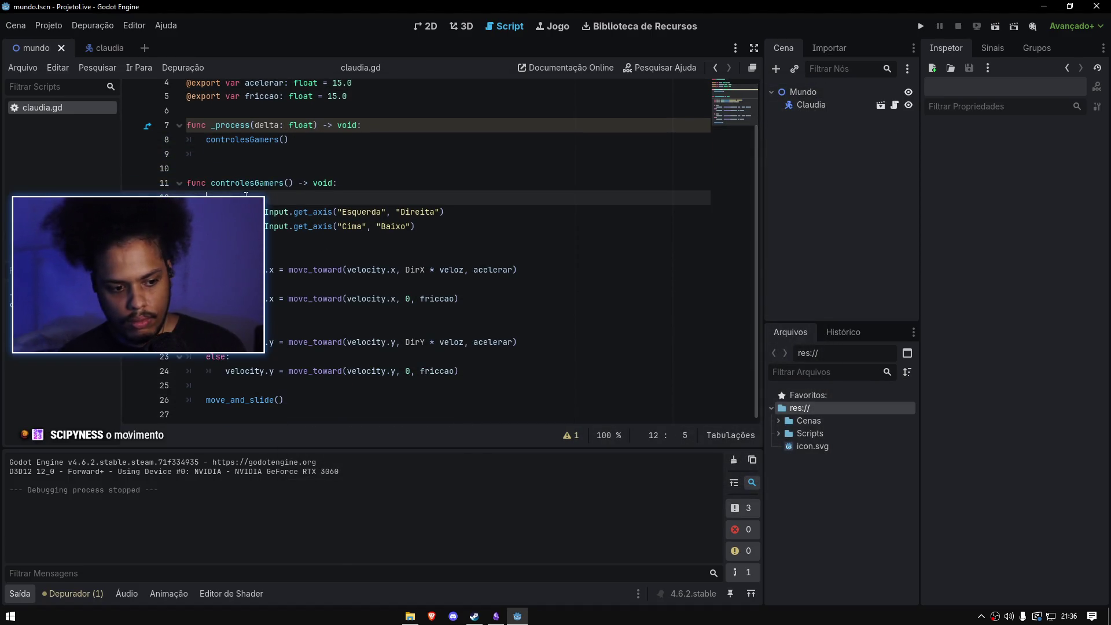
key("Return")
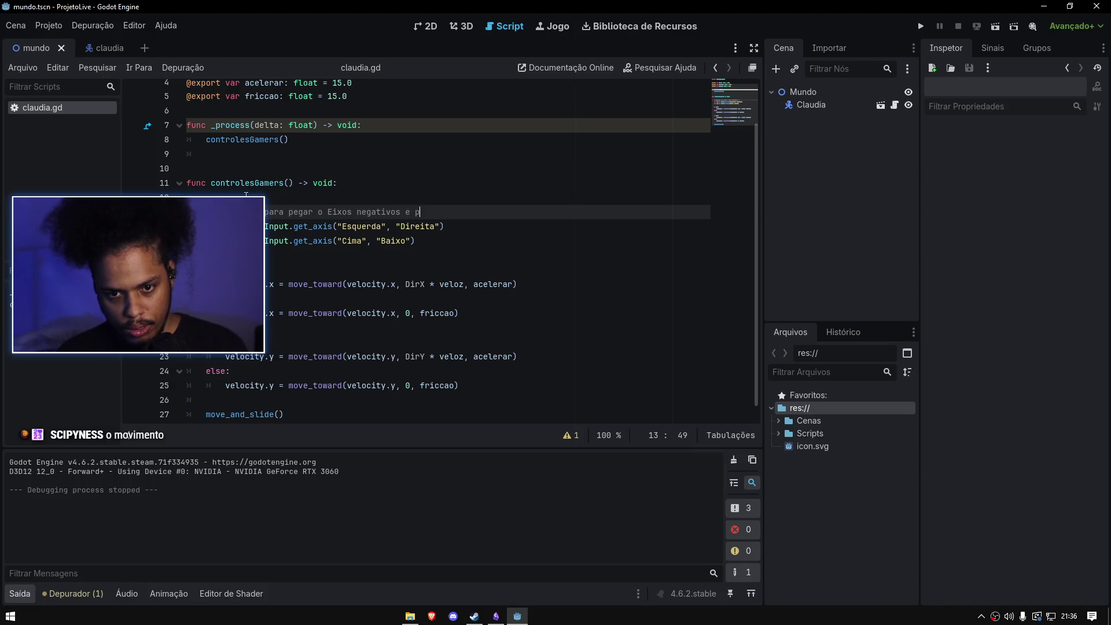
key("Down")
key("Down")
key("Down")
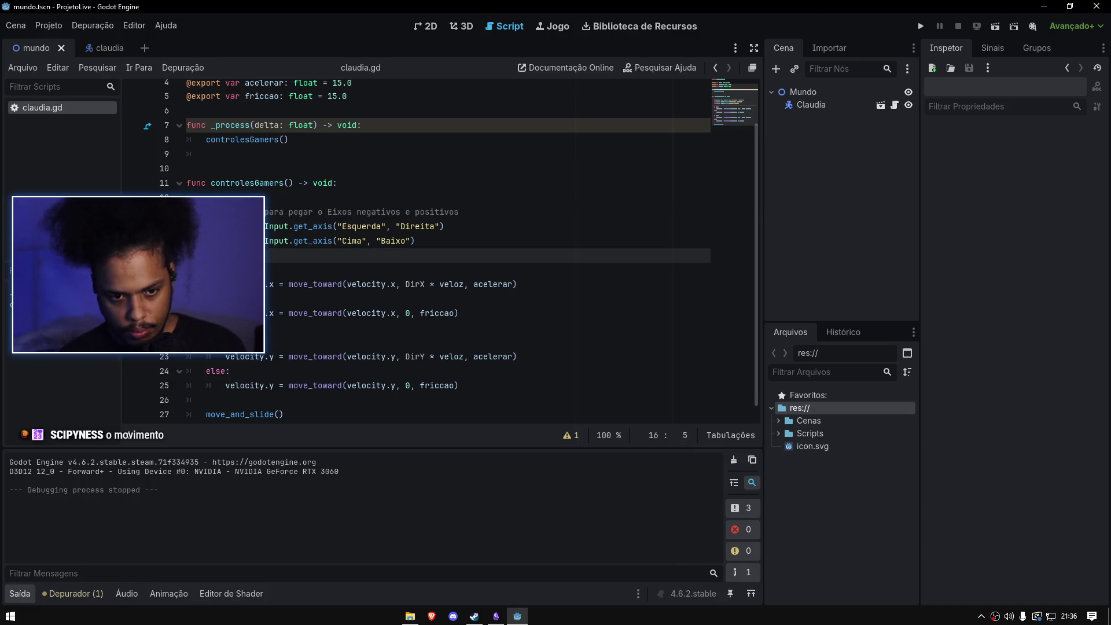
key("Tab")
key("Return")
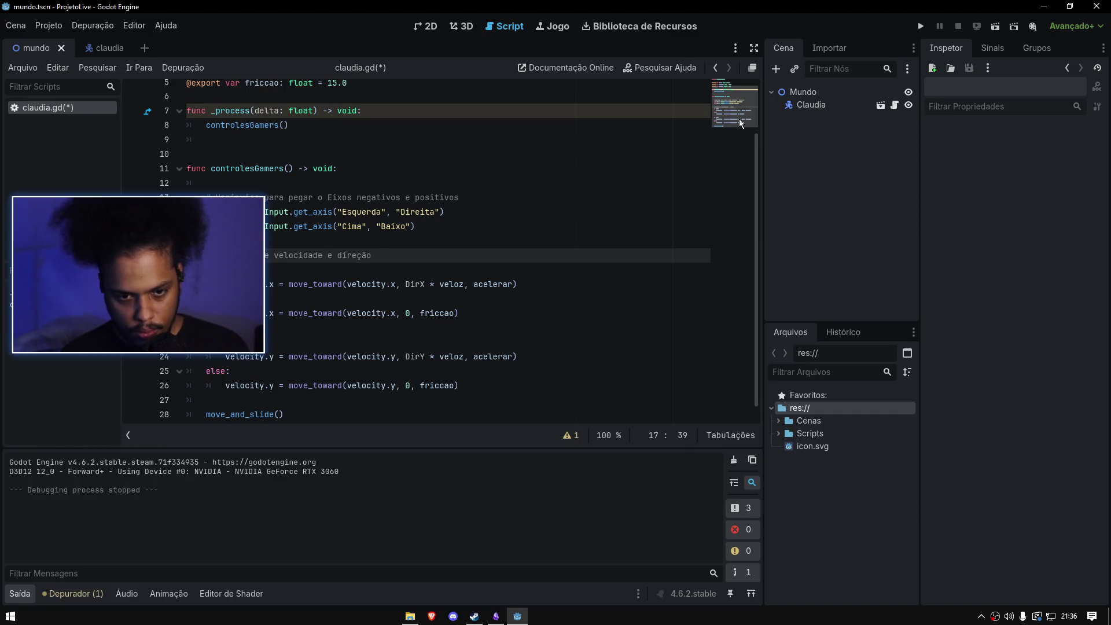
left_click(552, 277)
scroll(552, 278, "down", 1)
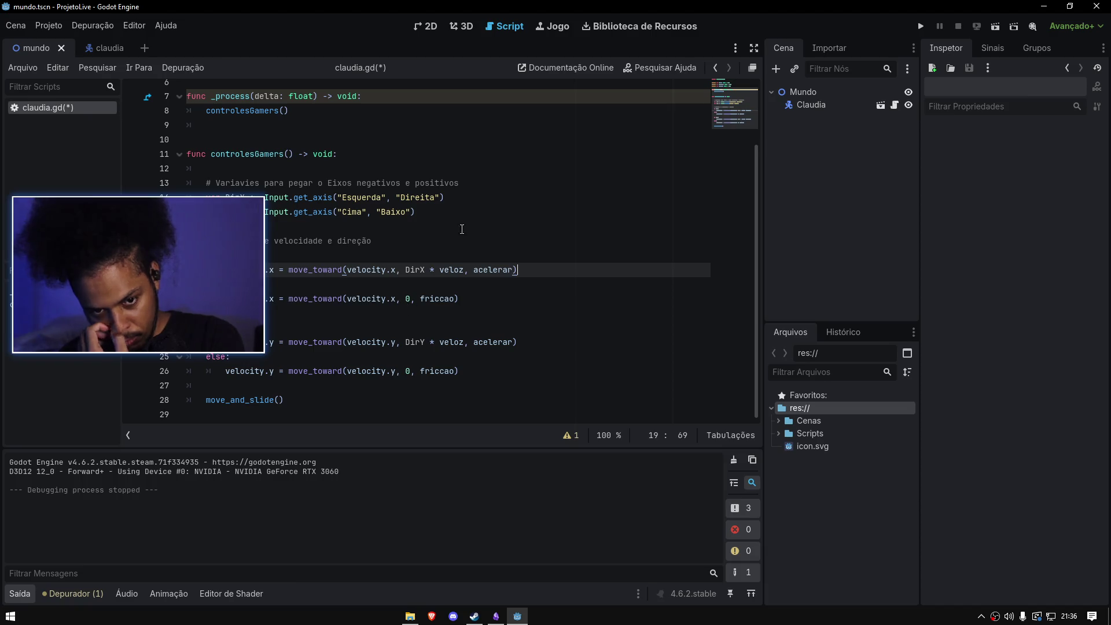
left_click(461, 229)
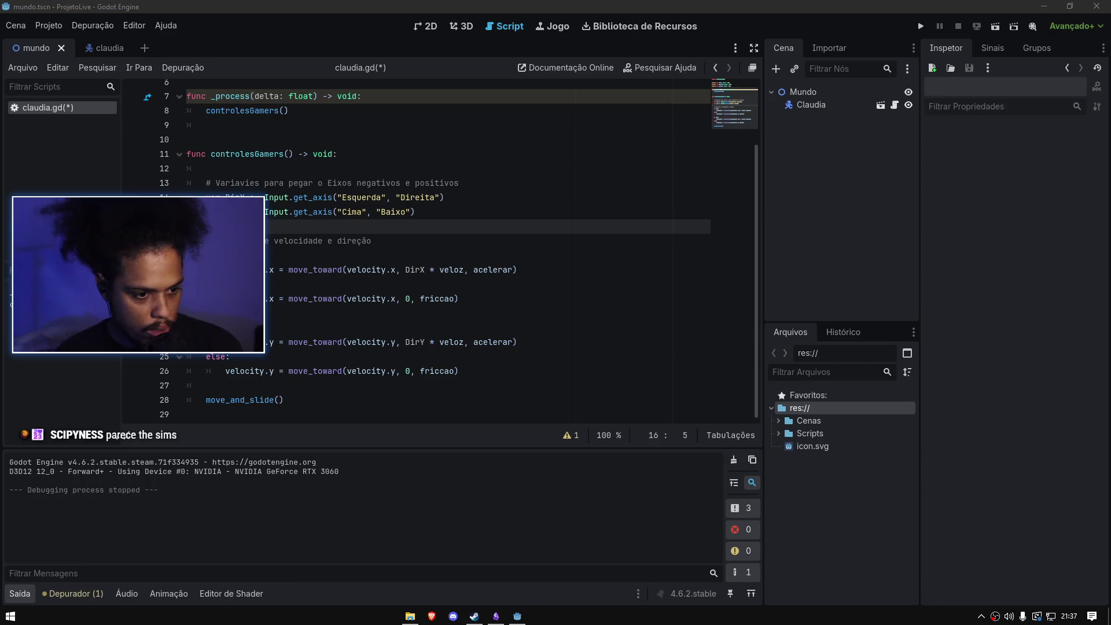
left_click(442, 270)
key("ctrl+s")
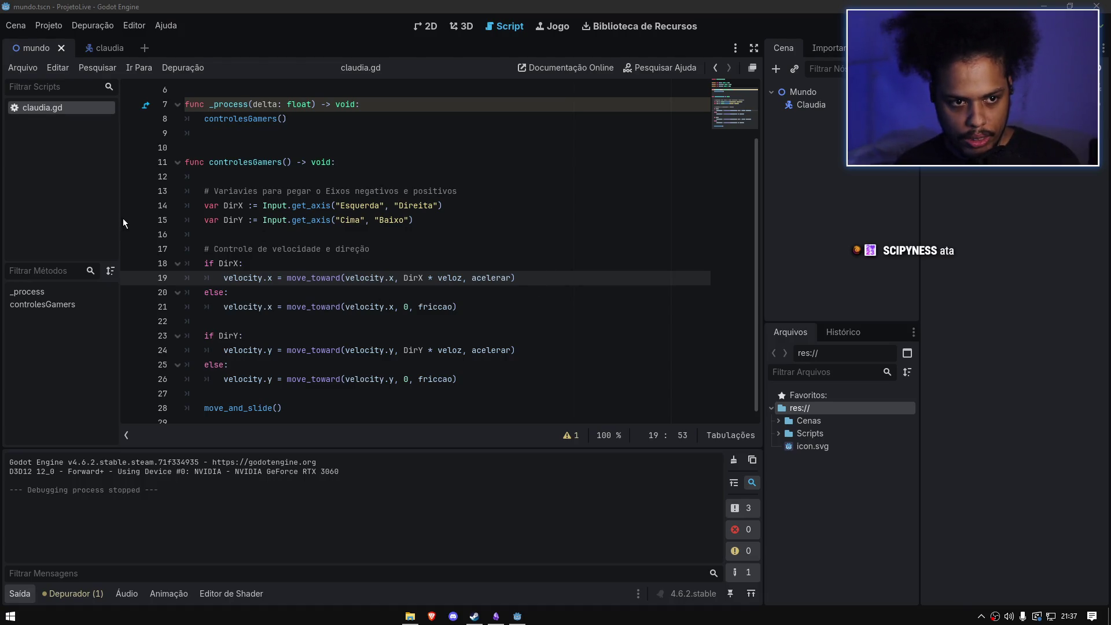
left_click(406, 217)
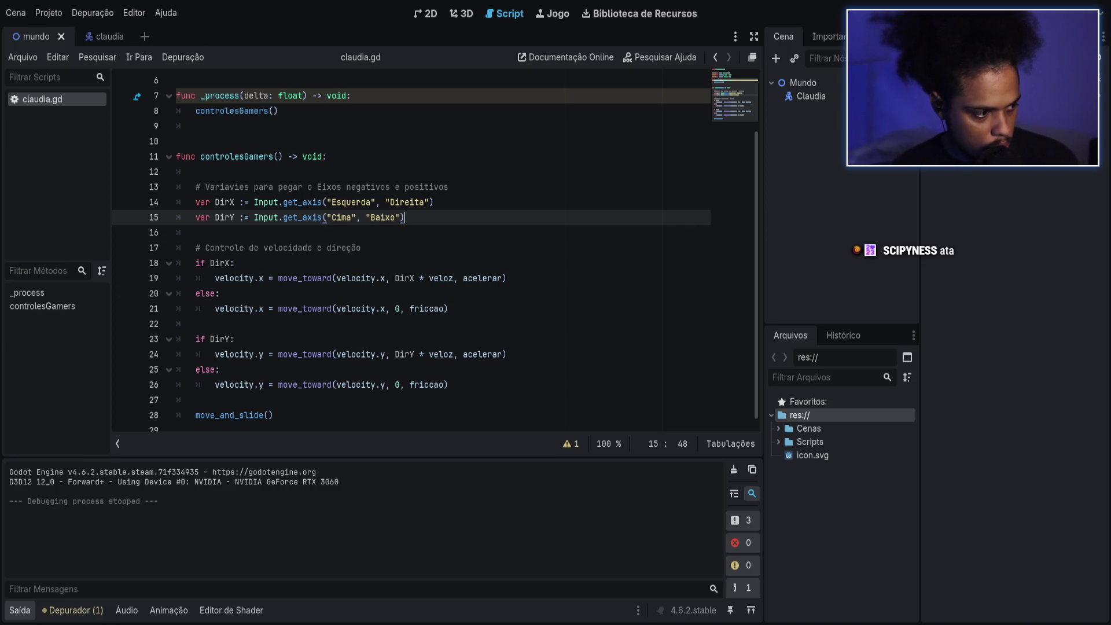
key("shift+F11")
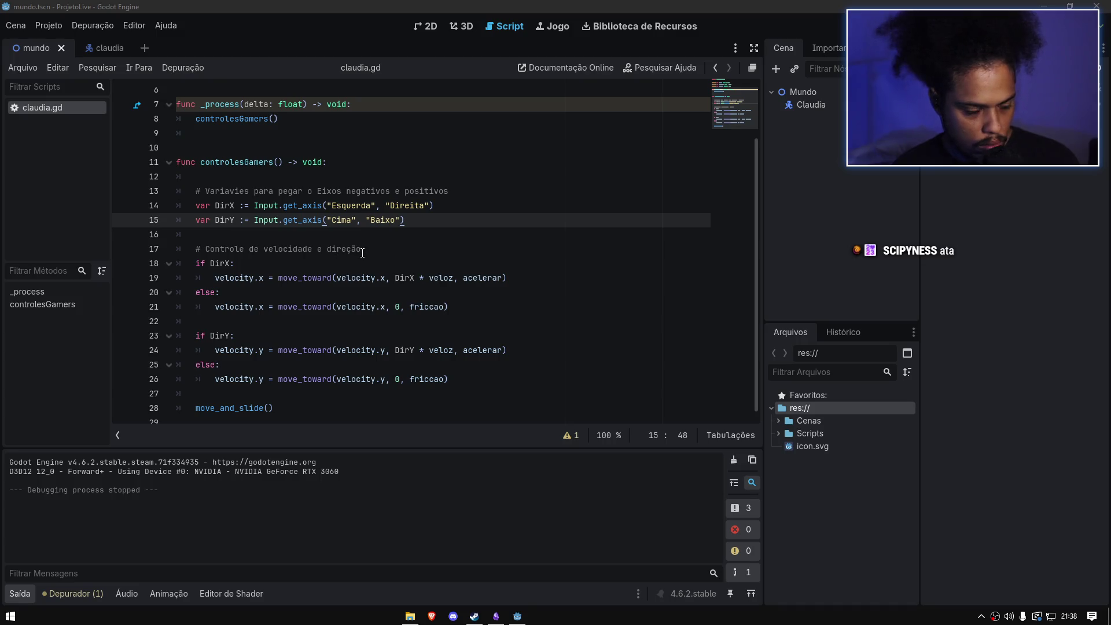
left_click(362, 253)
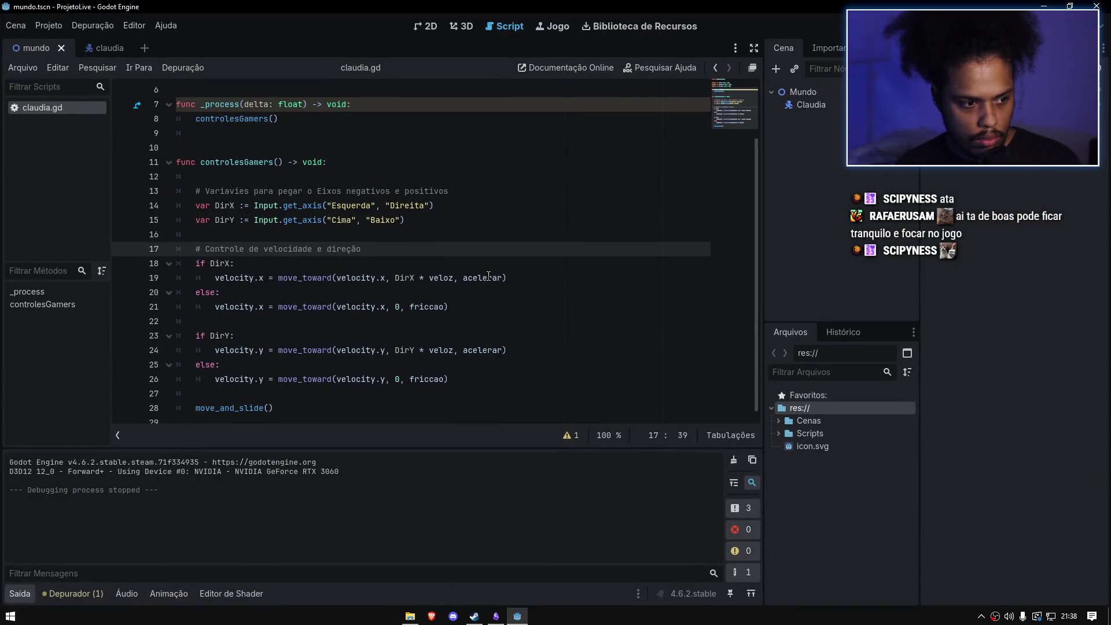
mouse_move(488, 276)
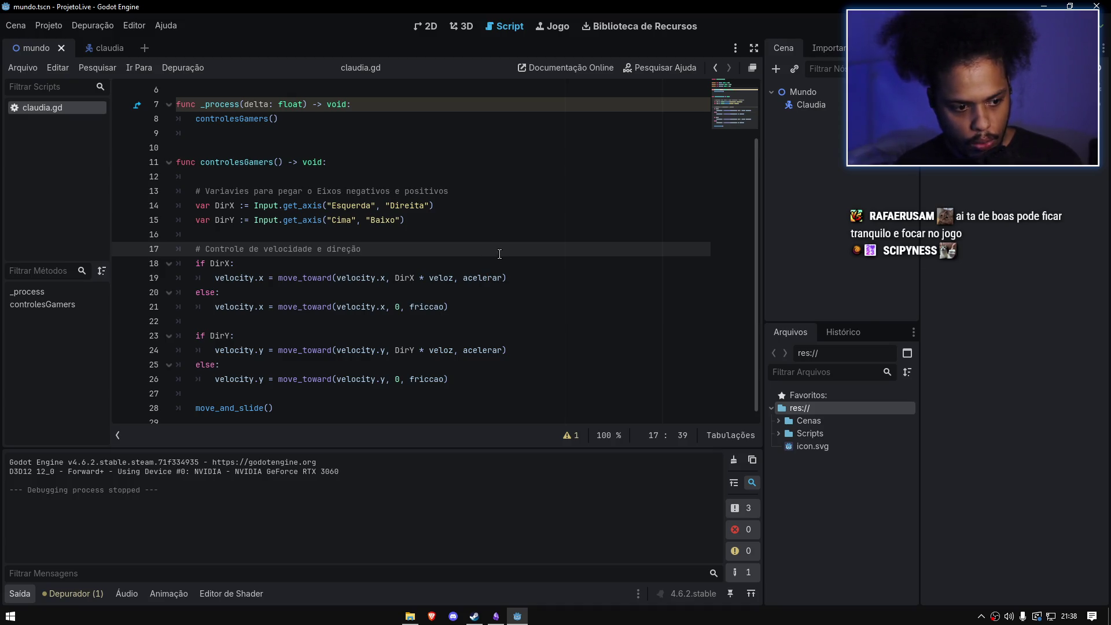
left_click(1028, 23)
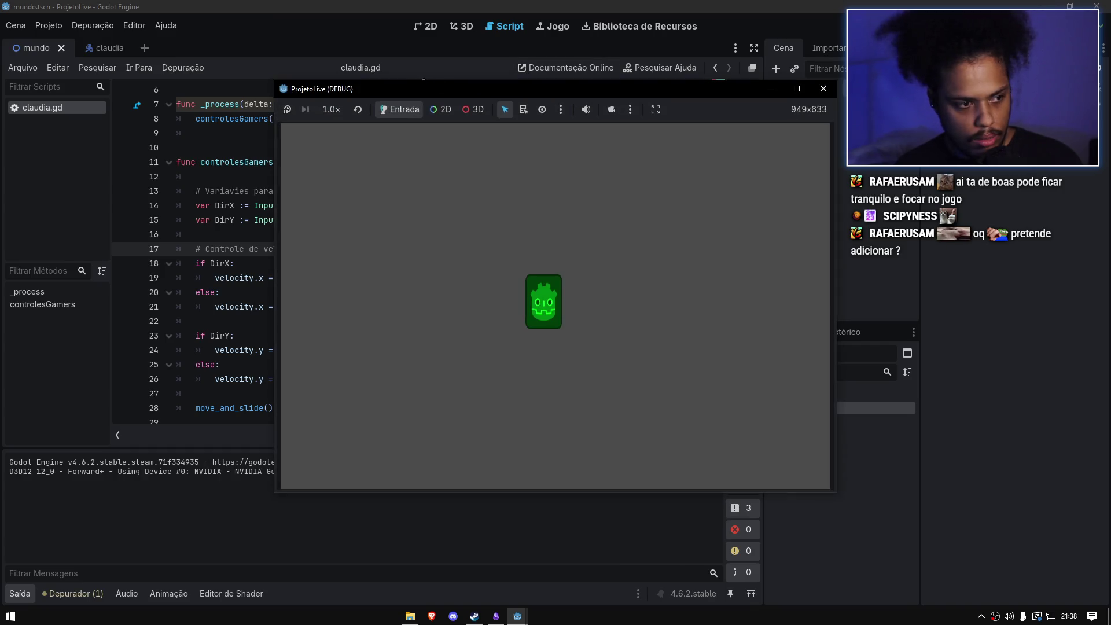
mouse_move(437, 84)
left_mouse_down()
mouse_move(428, 72)
mouse_move(404, 89)
left_mouse_up()
key("Down")
key("Right")
key("Left")
key("Down")
key("Right")
key("Left")
key("Down")
key("Up")
key("Right")
key("Up")
key("Right")
key("Down")
key("Up")
key("Down")
key("Right")
key("Up")
key("Left")
key("Down")
key("Right")
key("Down")
key("Up")
key("Left")
key("Down")
key("Left")
key("Right")
key("Down")
key("Up")
key("Right")
key("Left")
key("Down")
key("Right")
key("Up")
key("Left")
key("Down")
key("Right")
key("Right")
key("Down")
key("Right")
key("Up")
key("Left")
key("Down")
key("Right")
key("Down")
key("Up")
key("Left")
key("Down")
key("Right")
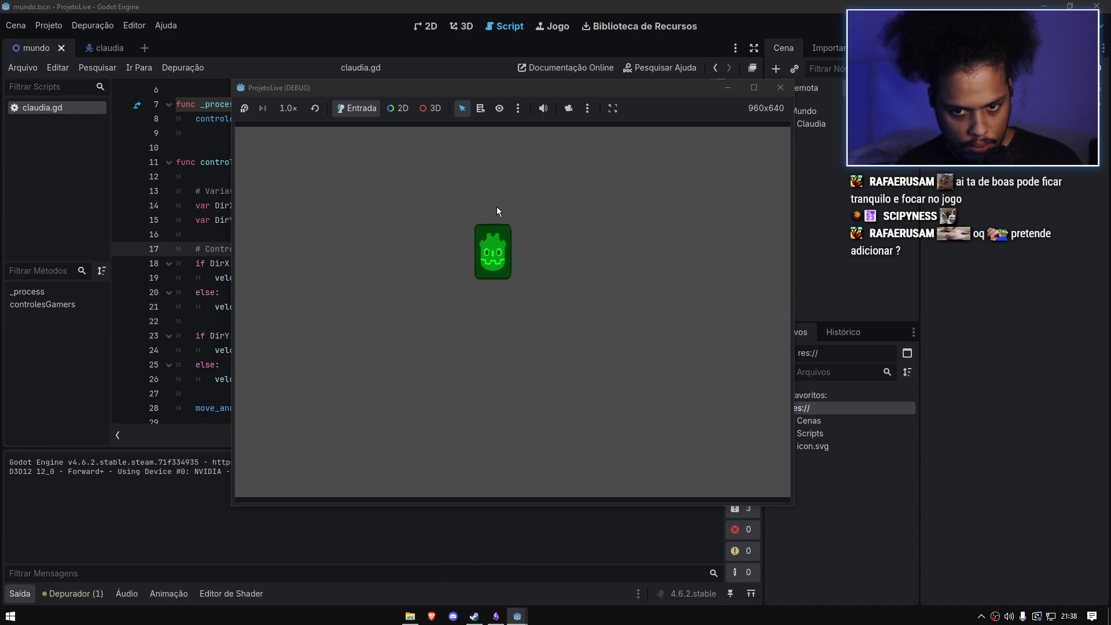
key("Right")
key("Up")
key("Left")
key("Down")
key("Right")
key("Left")
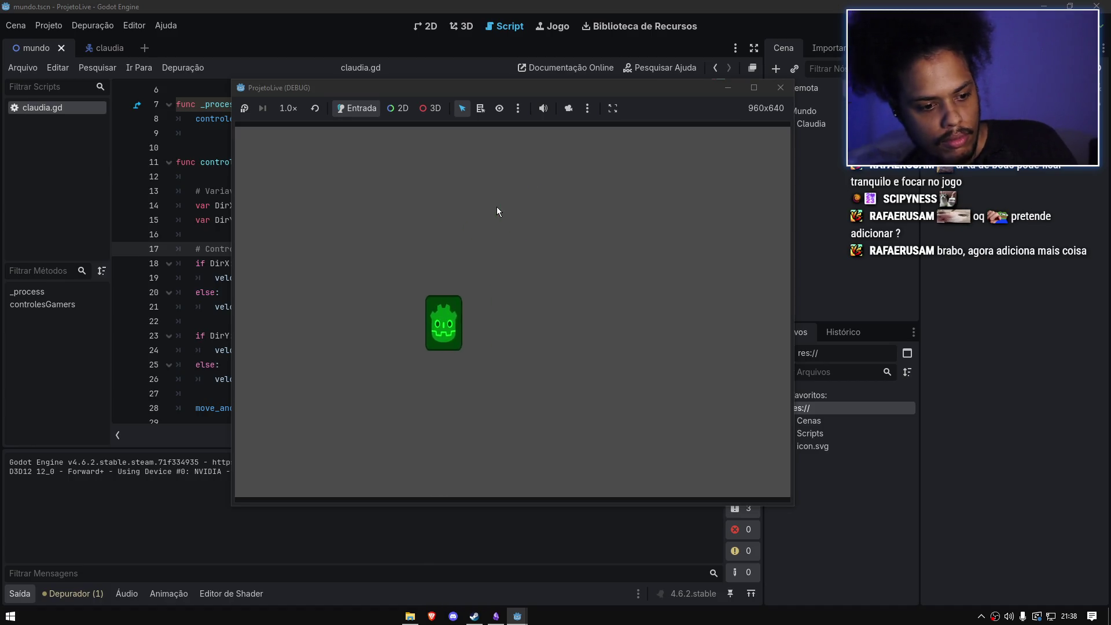
key("Left")
key("Up")
key("Down")
key("Right")
key("Right")
key("Down")
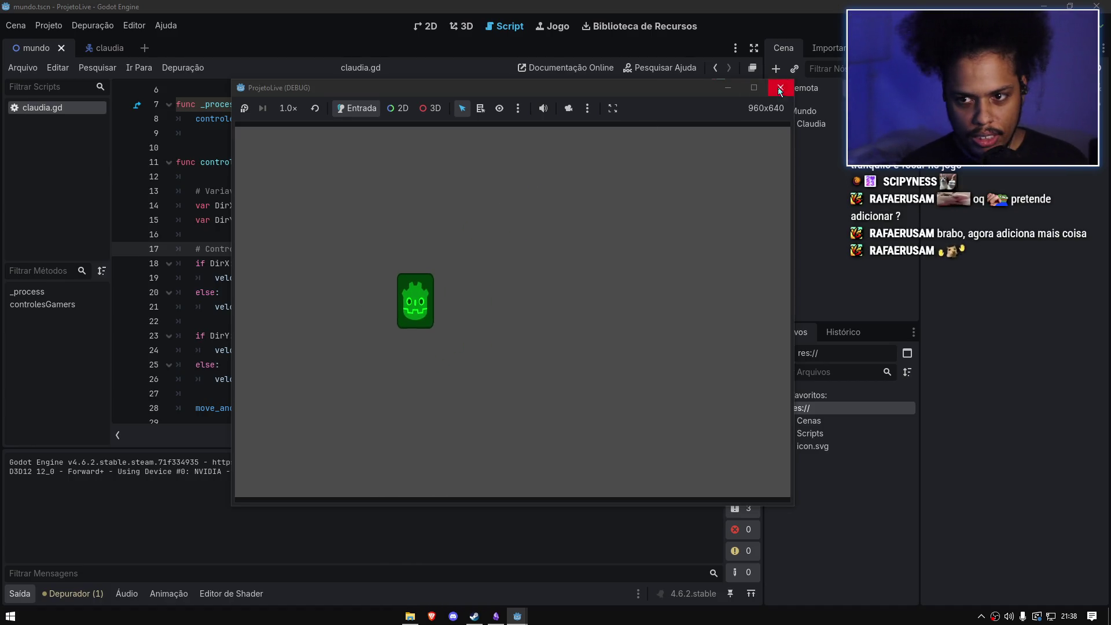
left_click(779, 88)
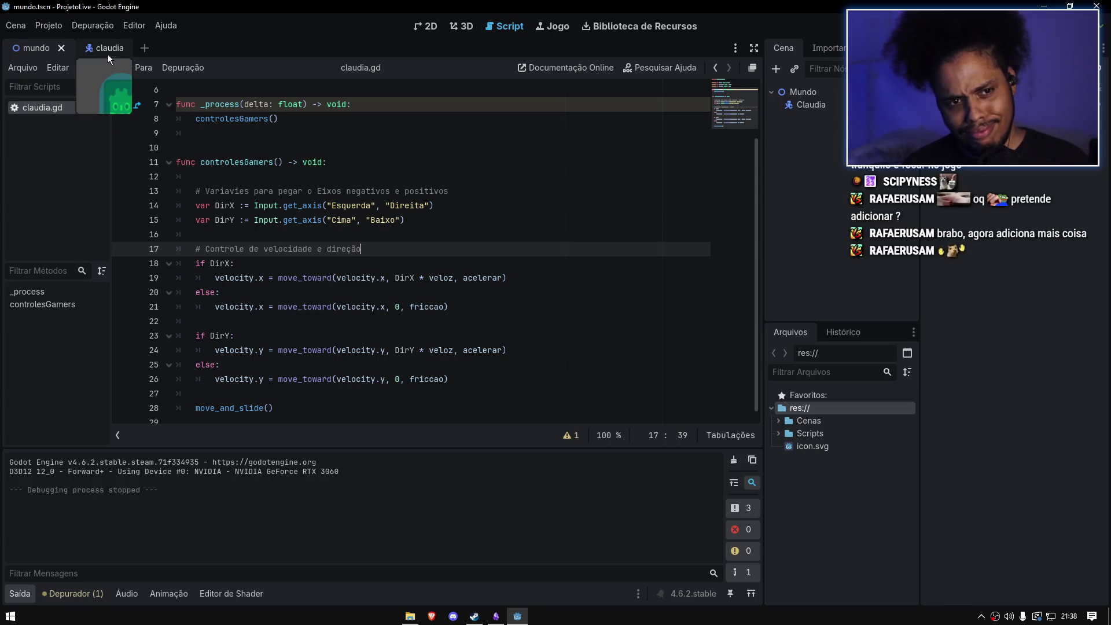
- Bring up the claudia scene tab showing Claudia with its Sprite2D and collision shape
left_click(37, 48)
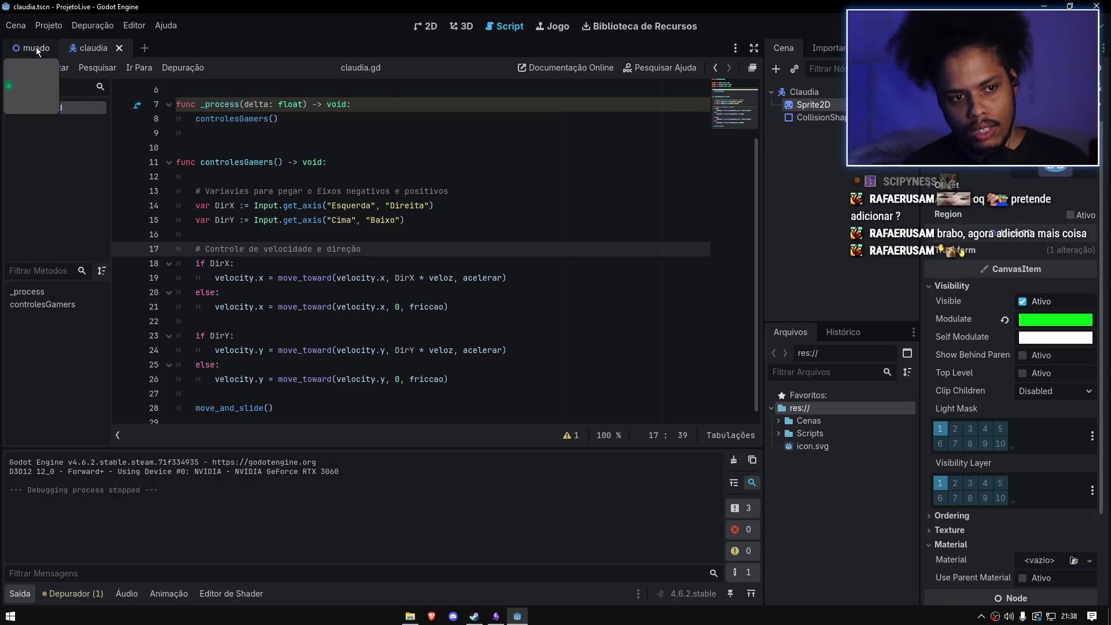
left_click(96, 50)
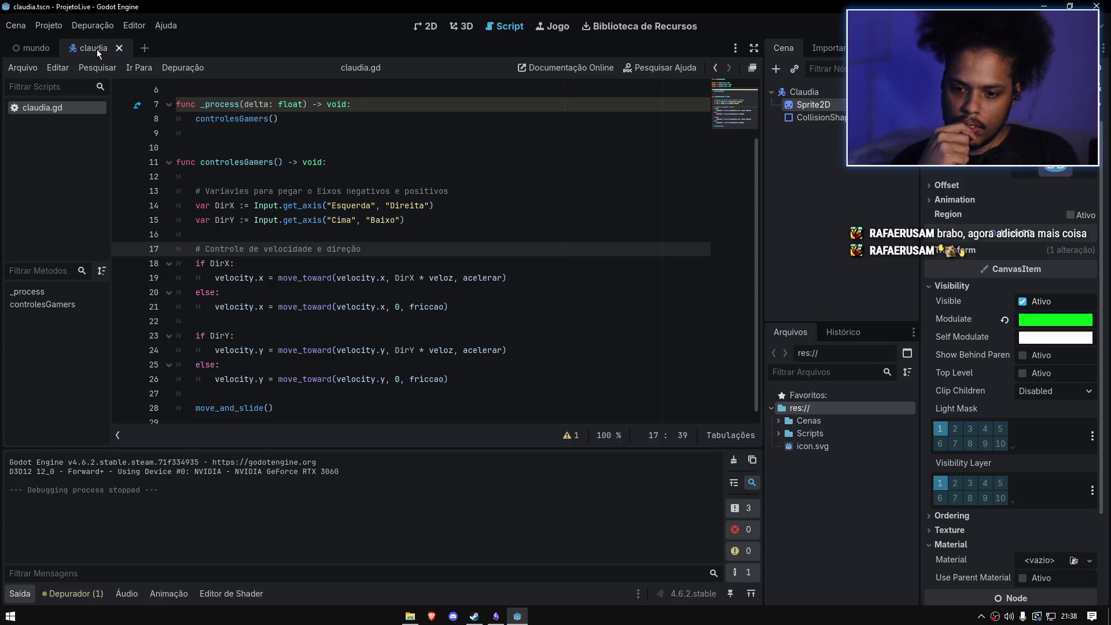
left_click(145, 48)
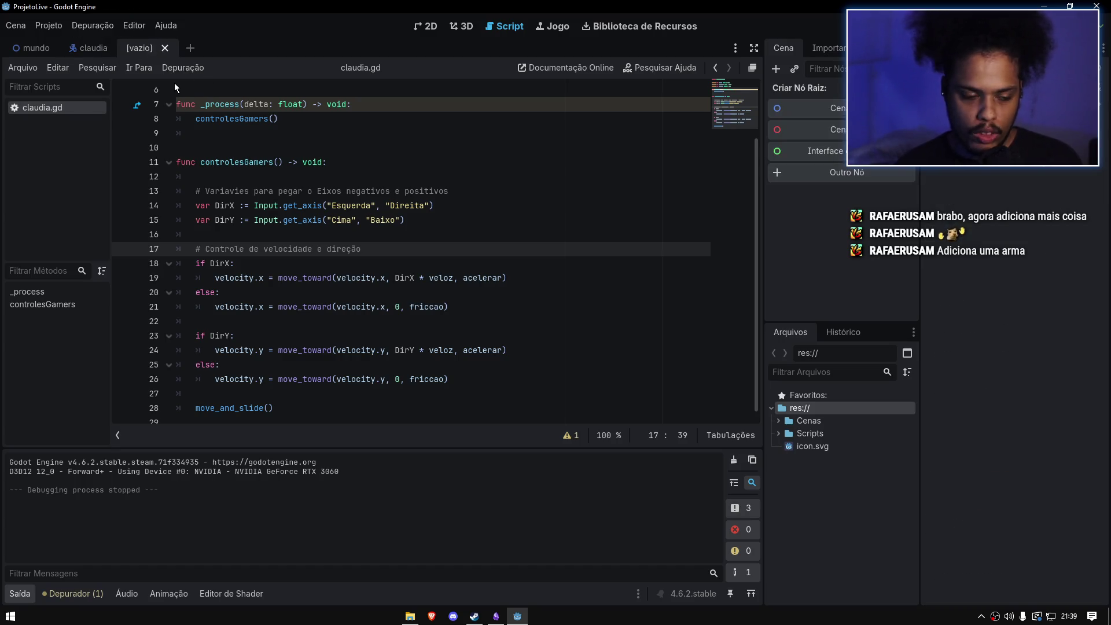
- Give the new empty scene a Node2D root, viewed zoomed-in in the 2D workspace
left_click(426, 27)
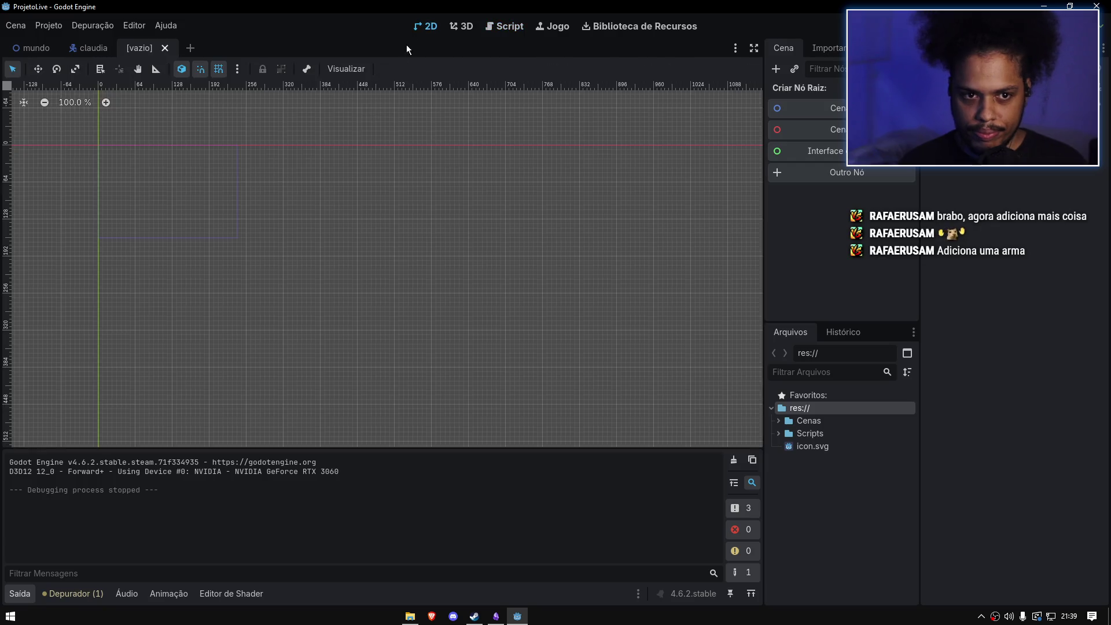
scroll(516, 250, "up", 6)
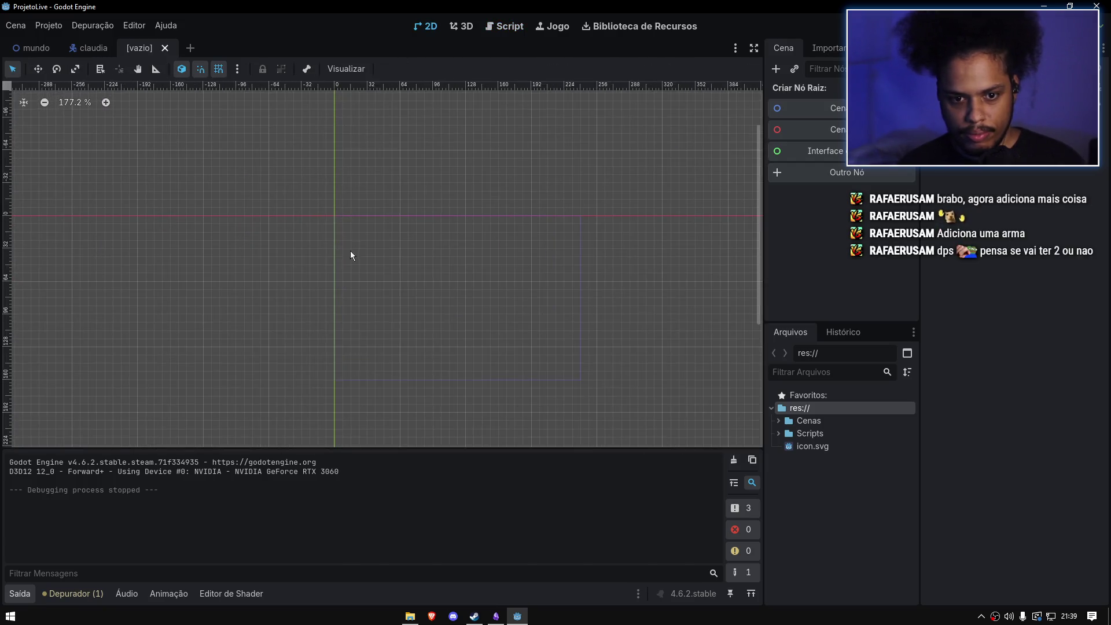
scroll(371, 214, "up", 2)
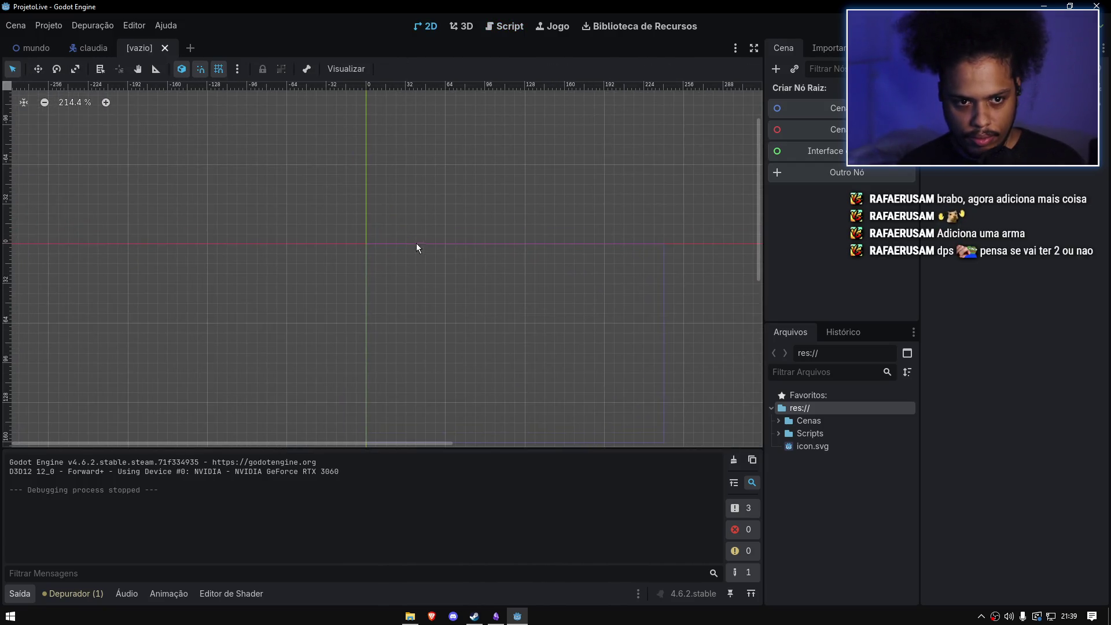
left_click(819, 108)
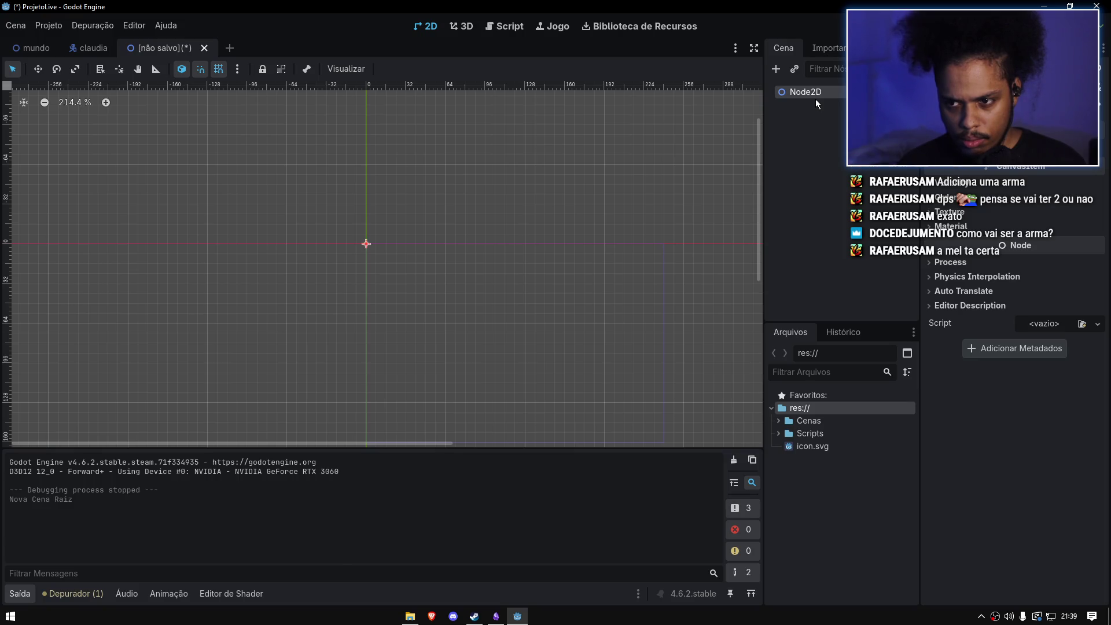
- Add a Sprite2D child under the Node2D and give it the icon.svg texture
key("ctrl+a")
type("spr")
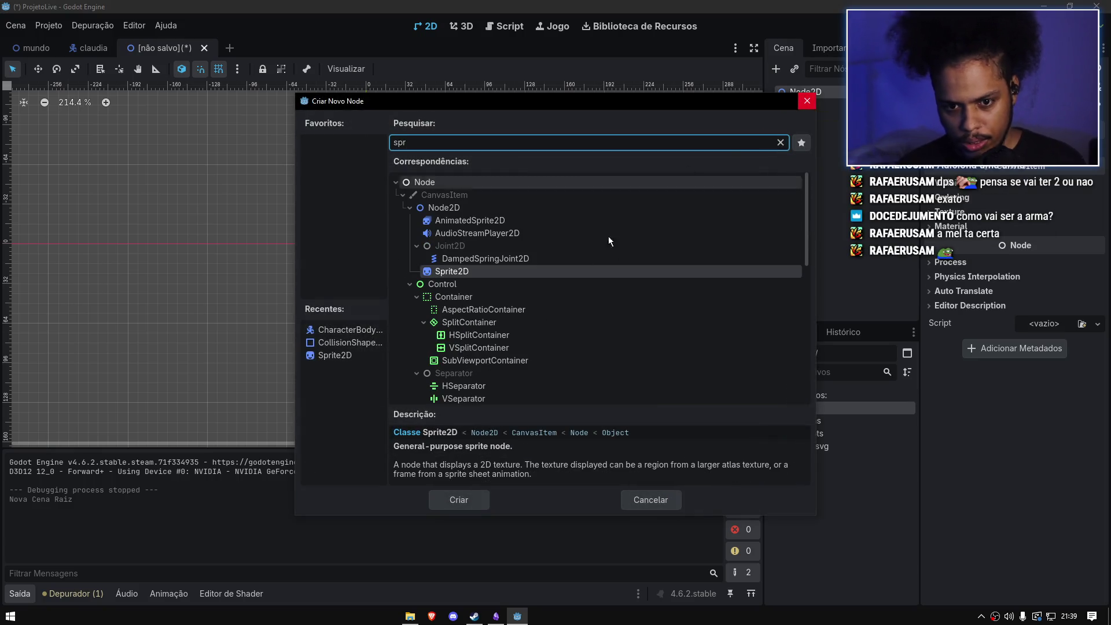
double_click(458, 272)
scroll(370, 261, "up", 8)
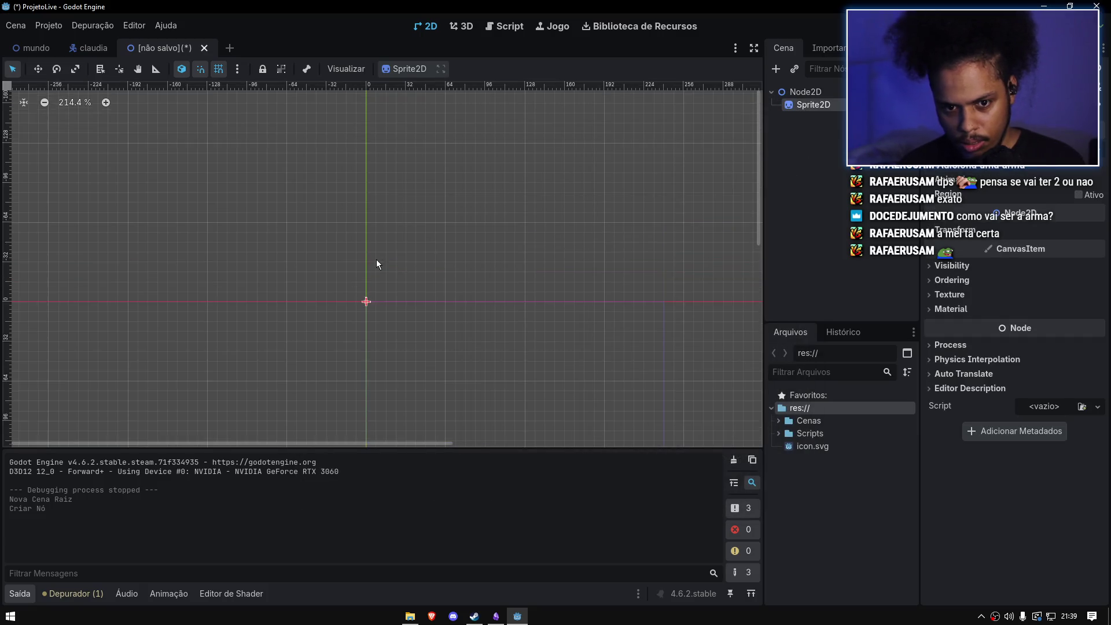
scroll(375, 265, "up", 1)
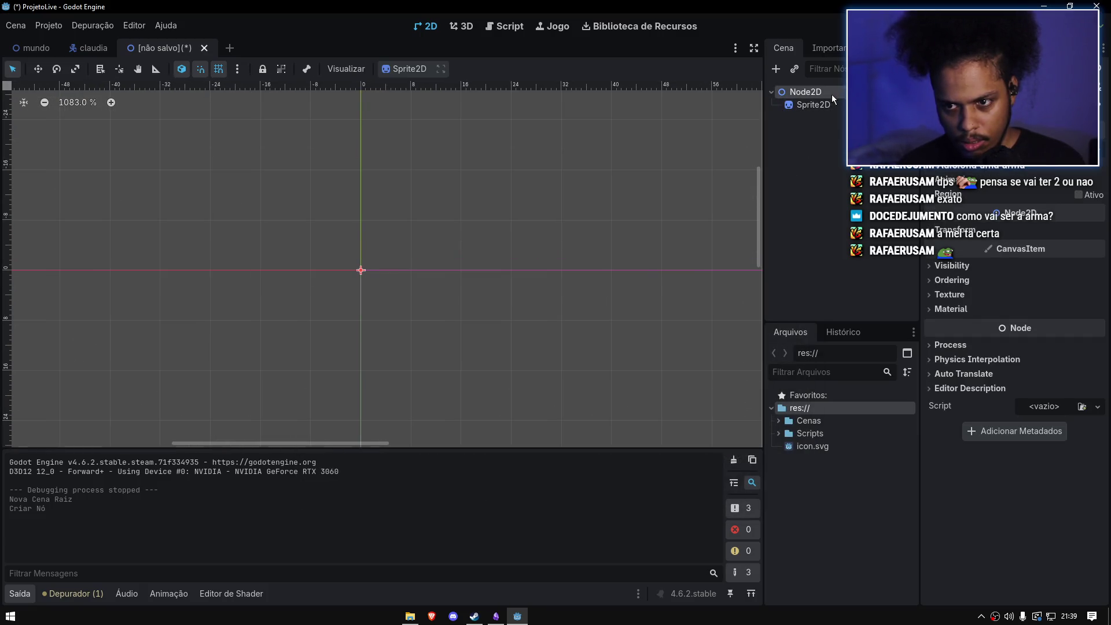
left_click_drag(815, 446, 595, 265)
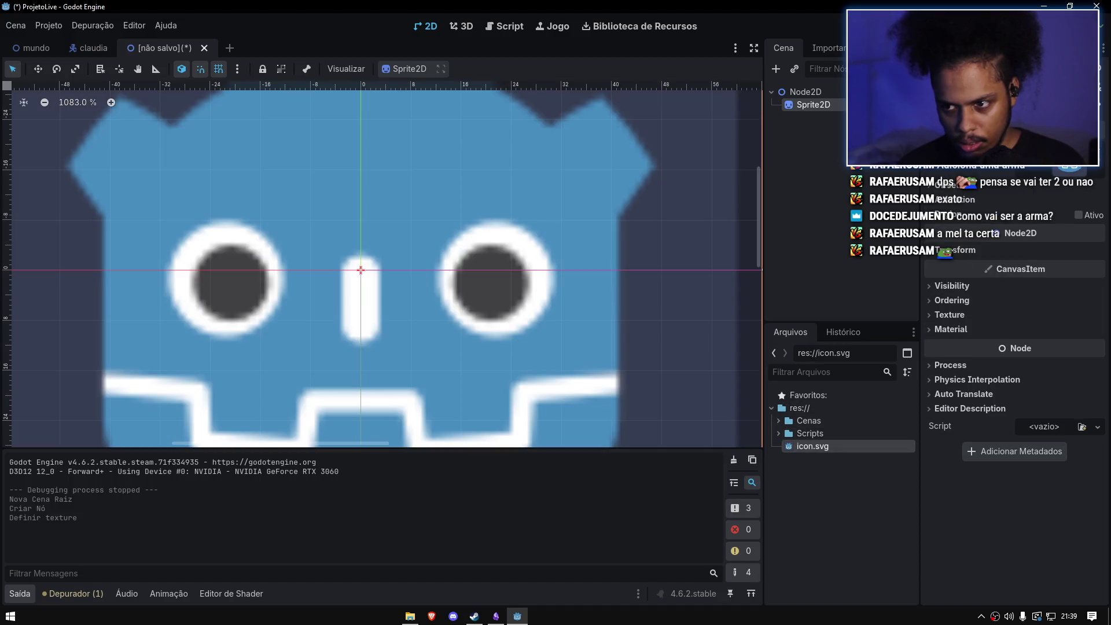
- Turn off snapping and squash the sprite into a thin bar, scale (0.16, 0.03), right of the origin
scroll(563, 266, "down", 3)
scroll(563, 266, "down", 4)
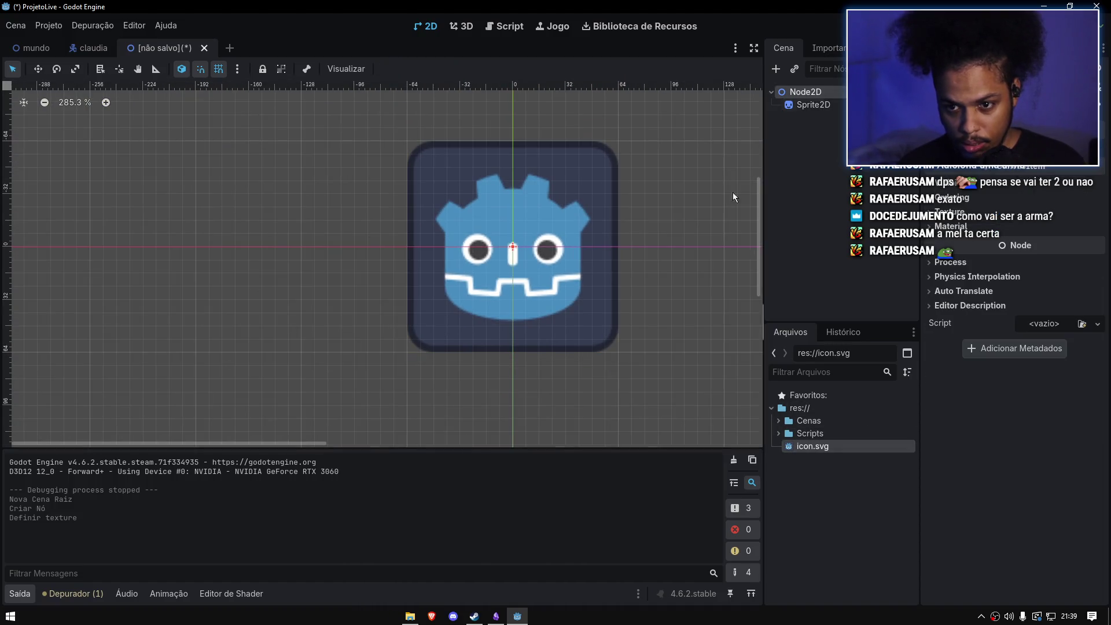
mouse_move(621, 355)
left_mouse_down()
mouse_move(567, 205)
mouse_move(462, 171)
left_mouse_up()
mouse_move(468, 175)
left_mouse_down()
mouse_move(468, 188)
mouse_move(574, 267)
left_mouse_up()
scroll(539, 213, "up", 4)
mouse_move(538, 213)
left_mouse_down()
mouse_move(514, 223)
mouse_move(504, 209)
mouse_move(540, 216)
left_mouse_up()
scroll(514, 221, "up", 1)
scroll(514, 221, "up", 2)
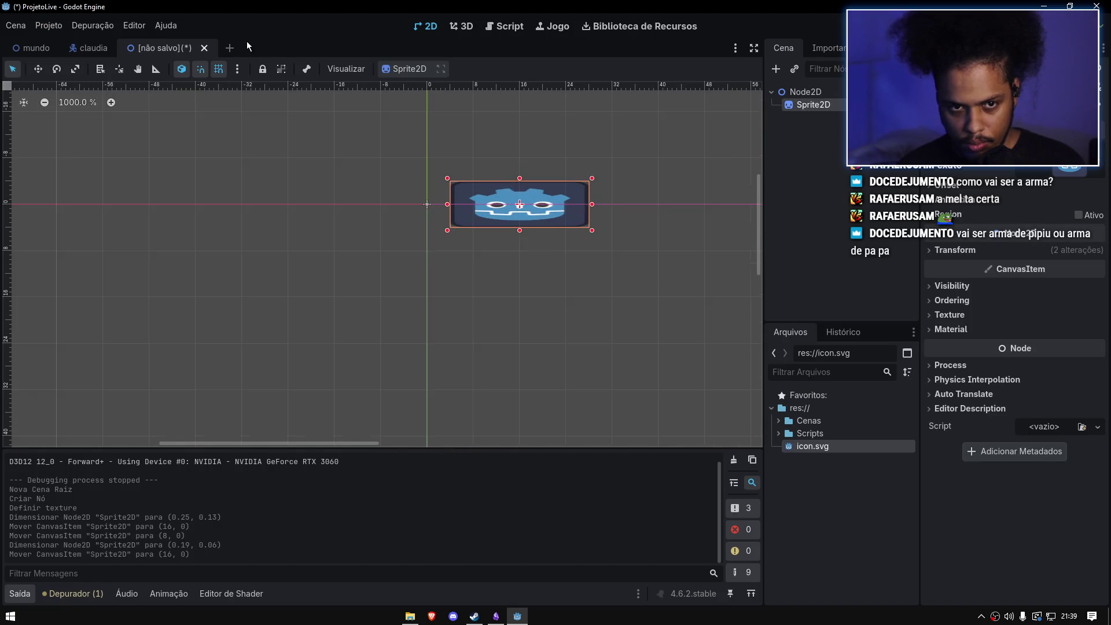
left_click(200, 69)
left_click(181, 69)
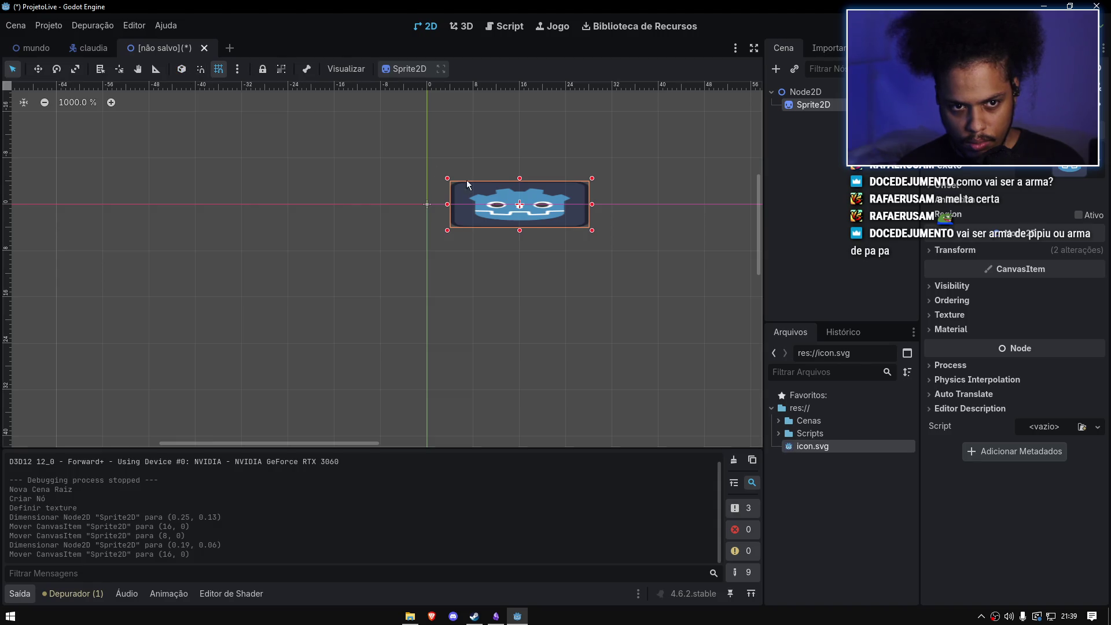
left_click_drag(592, 230, 569, 208)
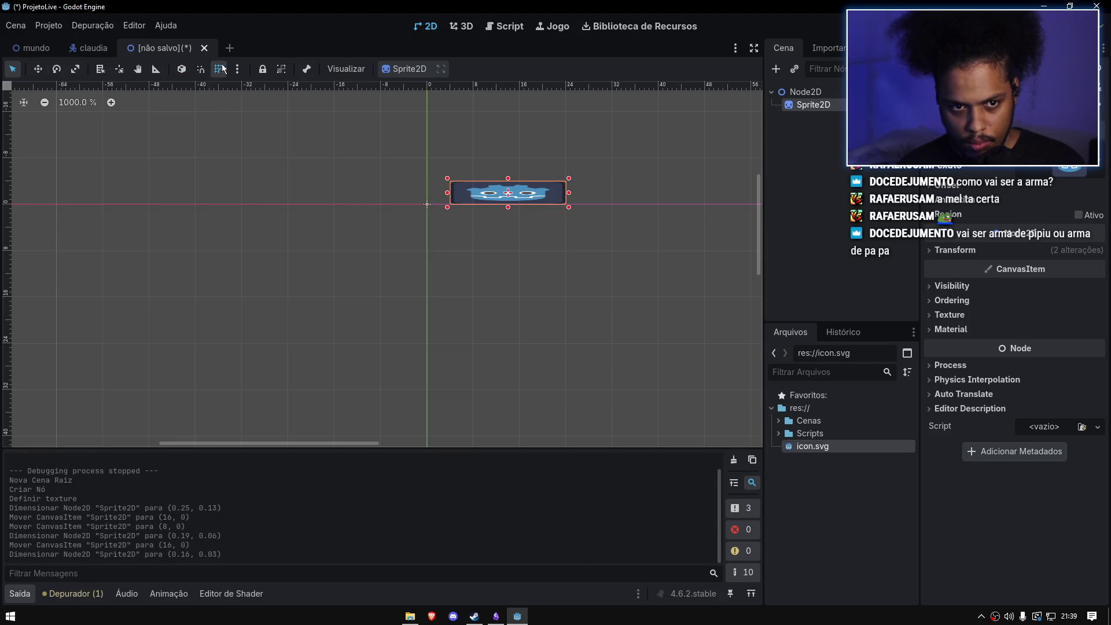
mouse_move(497, 195)
left_mouse_down()
mouse_move(496, 205)
mouse_move(449, 204)
left_mouse_up()
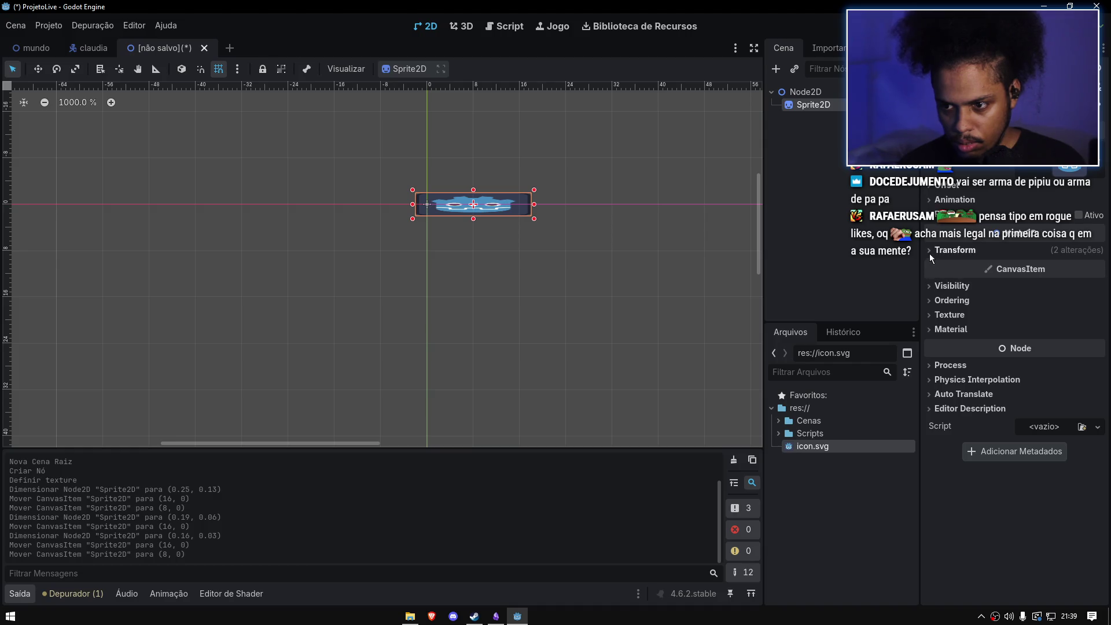
- Tint the sprite pure red with Modulate ff0000 and save the scene
left_click(949, 285)
left_click(1020, 317)
left_click_drag(1034, 227, 1044, 243)
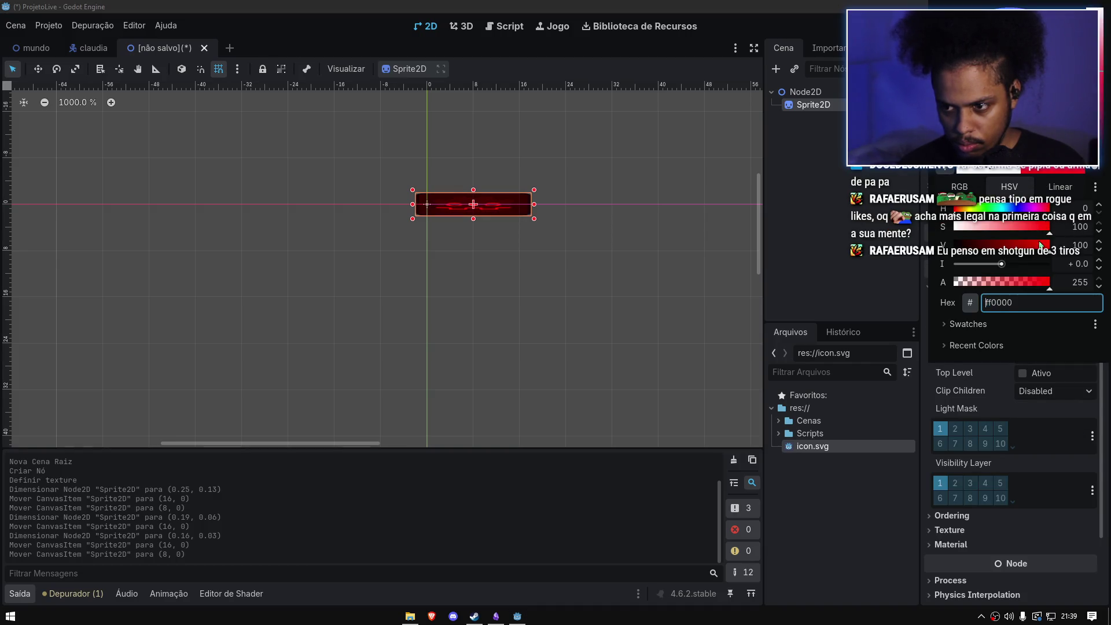
left_click(422, 172)
key("ctrl+s")
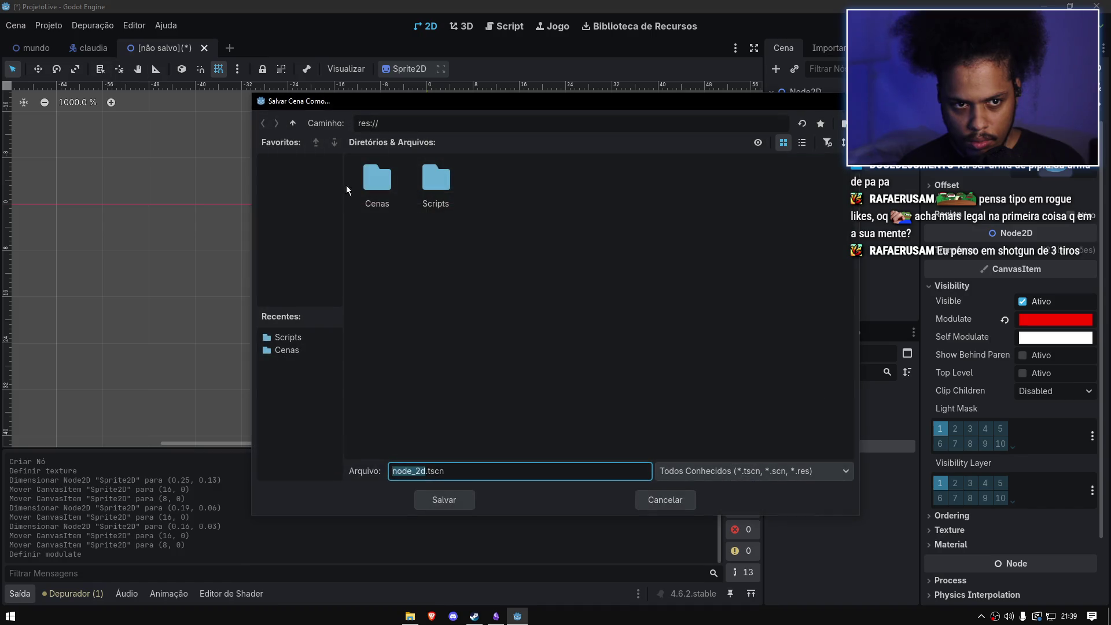
- Save the scene as arma.tscn in the Cenas folder
double_click(376, 179)
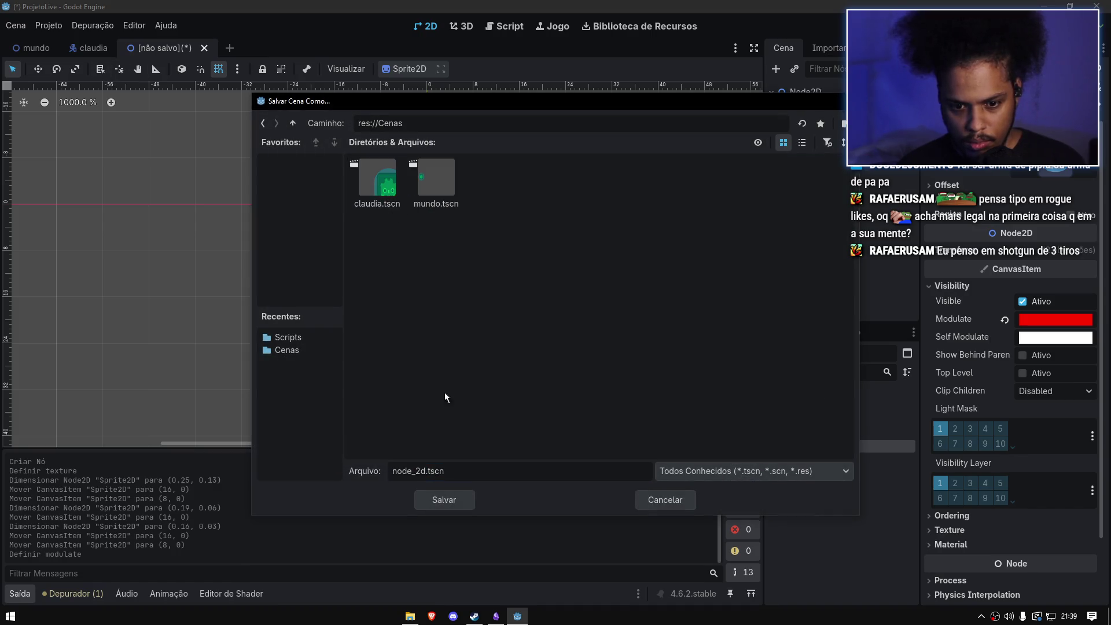
double_click(413, 470)
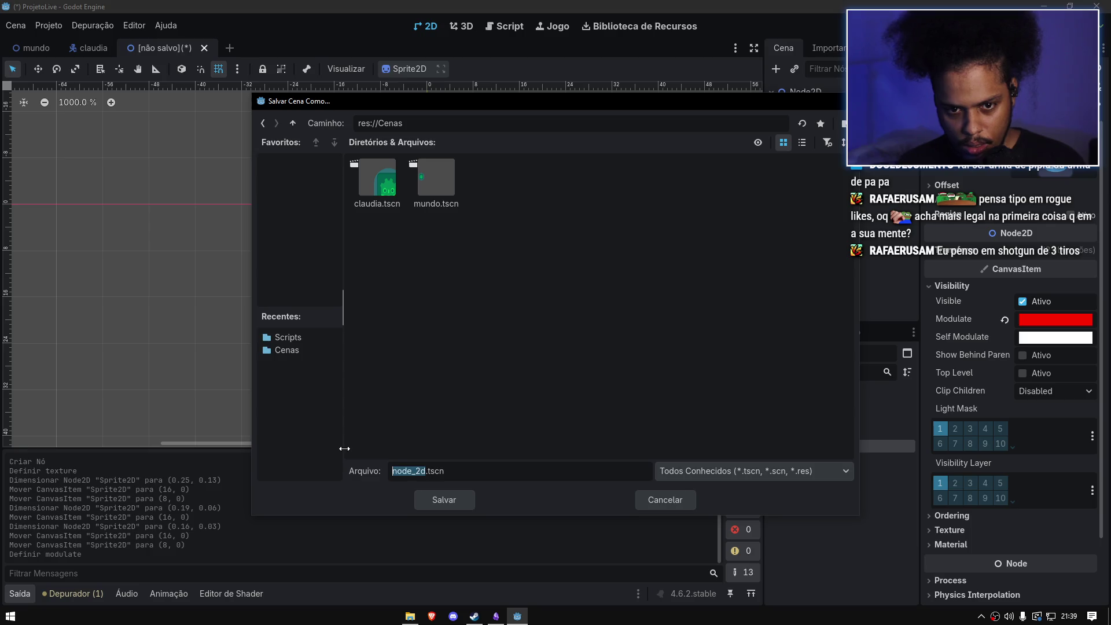
type("Ar")
key("BackSpace")
key("BackSpace")
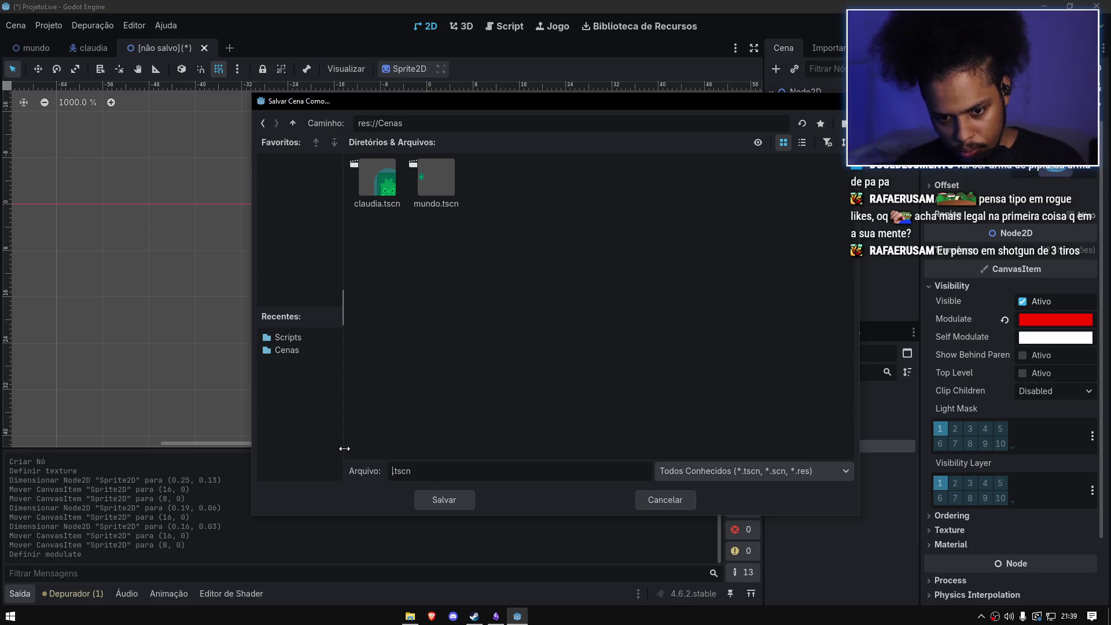
type("rma")
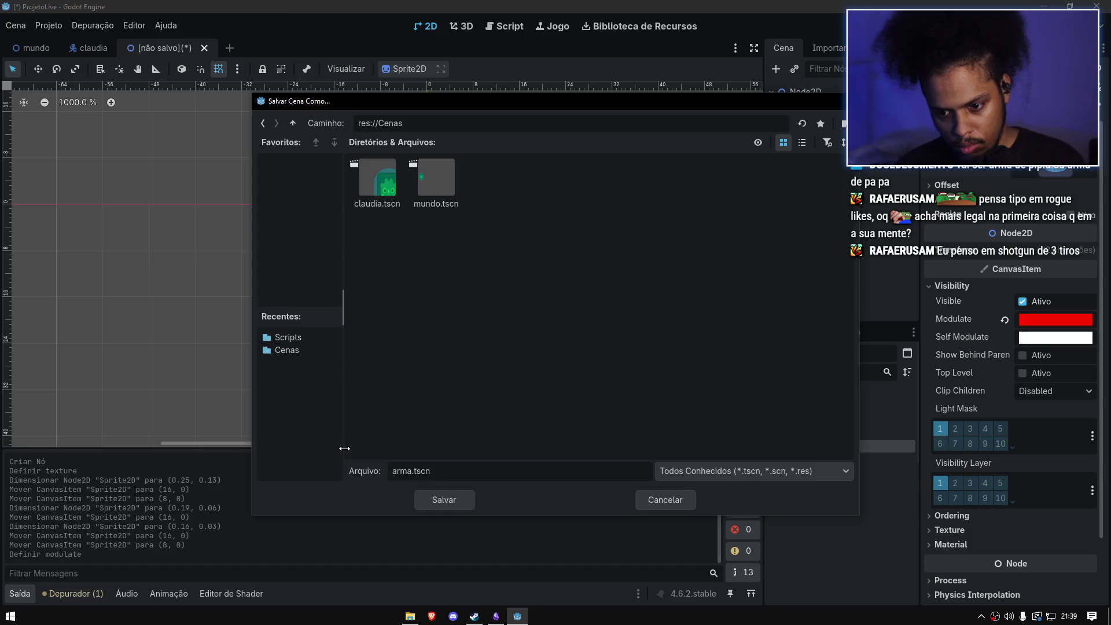
key("Return")
- Rename the root node to Arma and save the scene again
double_click(806, 91)
type("Arma")
key("Return")
key("ctrl+s")
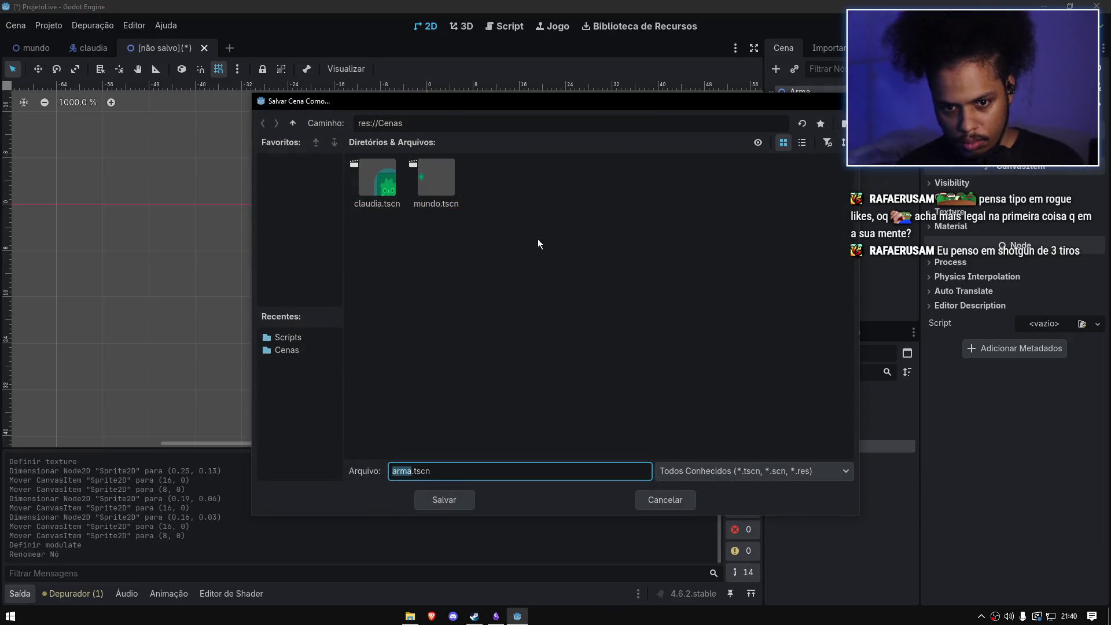
key("Return")
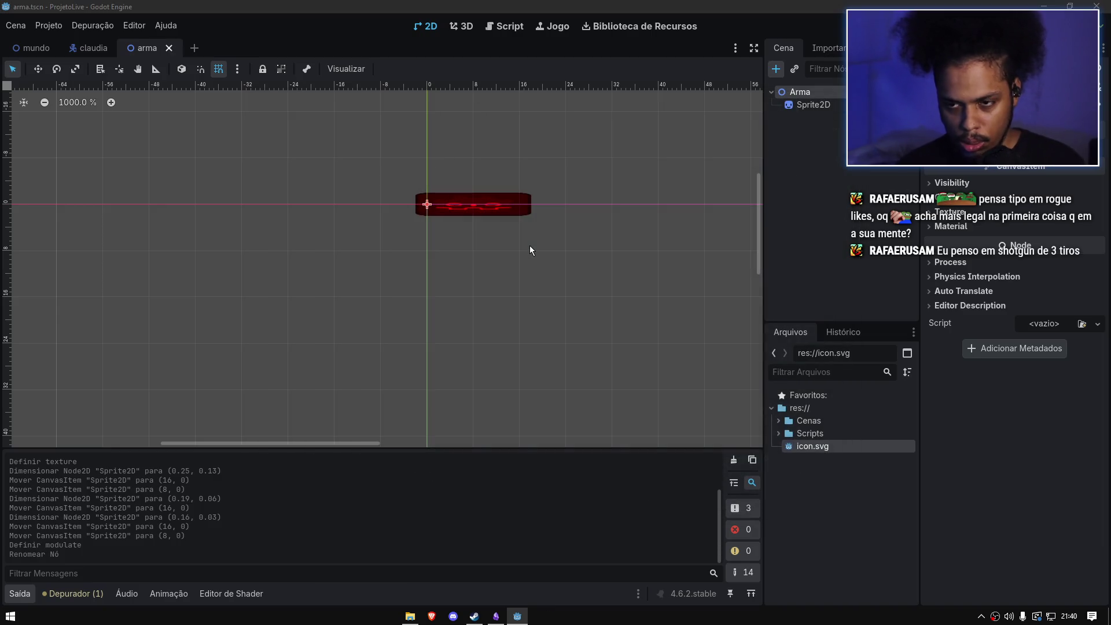
- Add a Marker2D under Arma, move it to (16, 0) at the bar's right end, and save
key("ctrl+a")
type("pio")
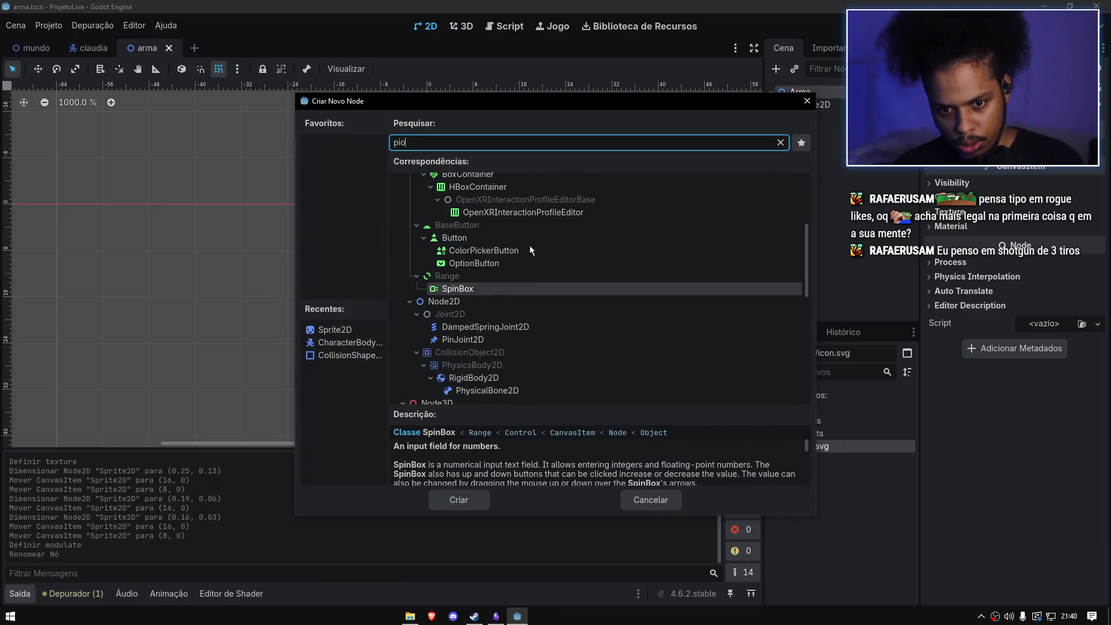
key("BackSpace")
key("BackSpace")
key("BackSpace")
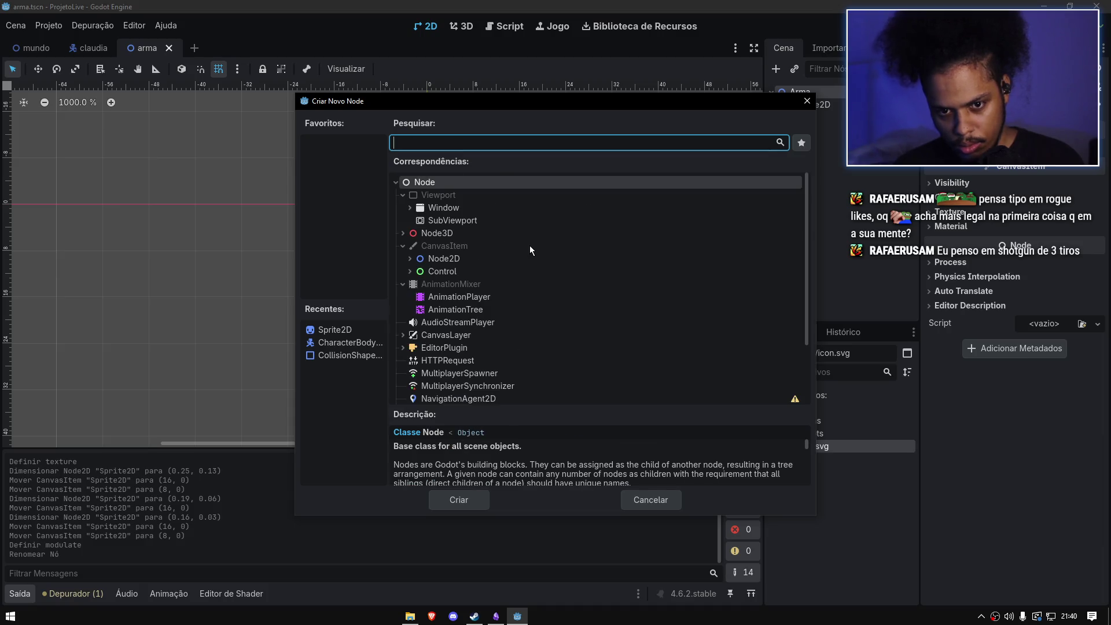
left_click(409, 258)
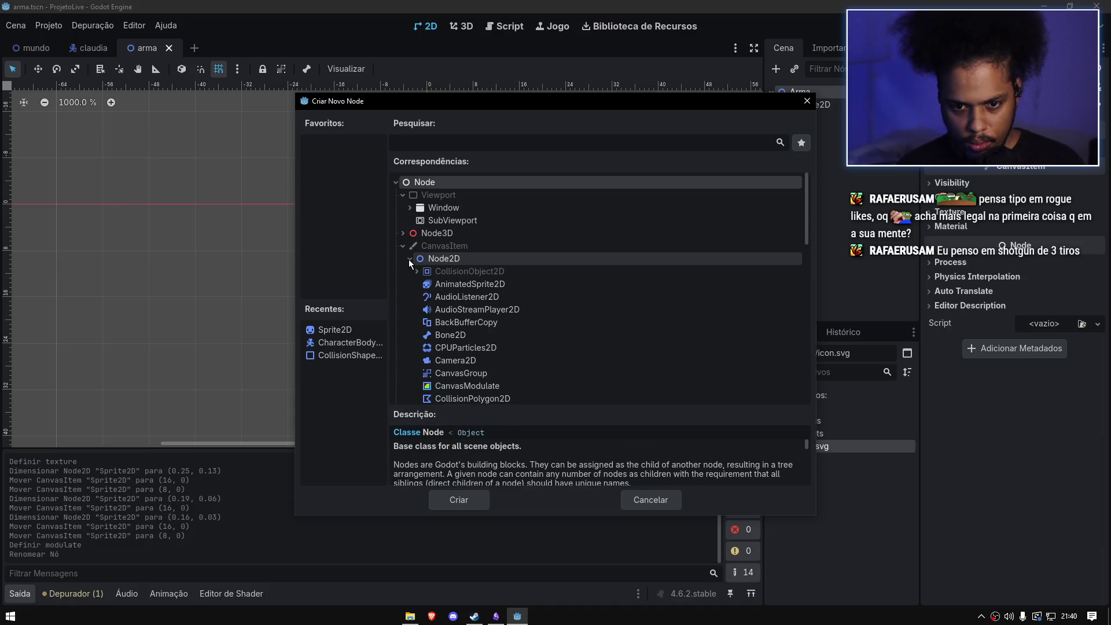
scroll(470, 265, "down", 2)
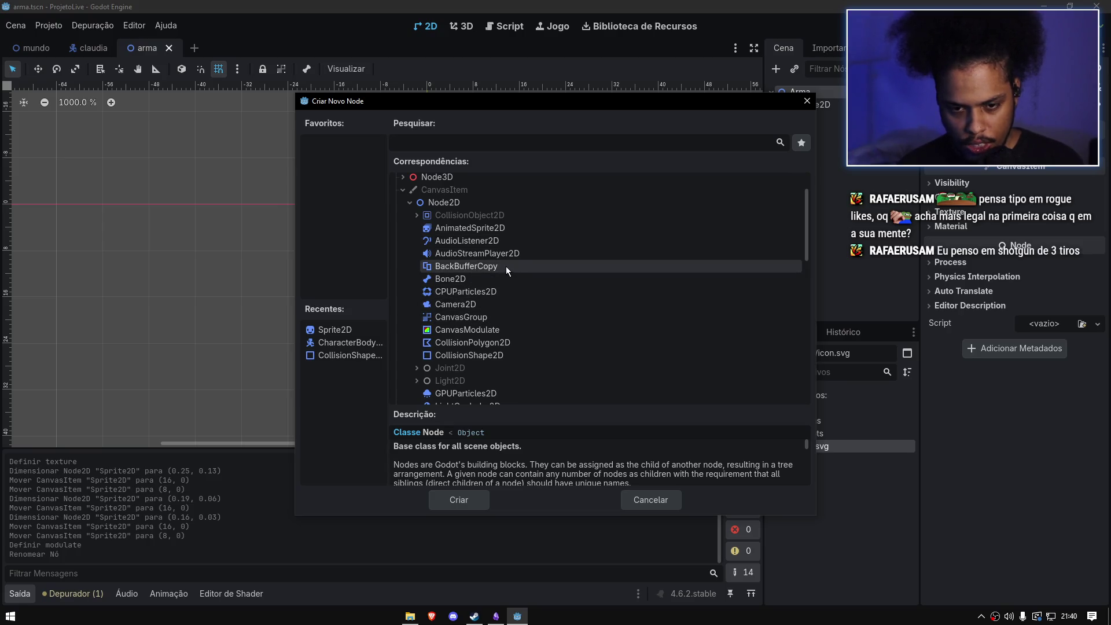
scroll(506, 266, "down", 1)
scroll(505, 266, "down", 1)
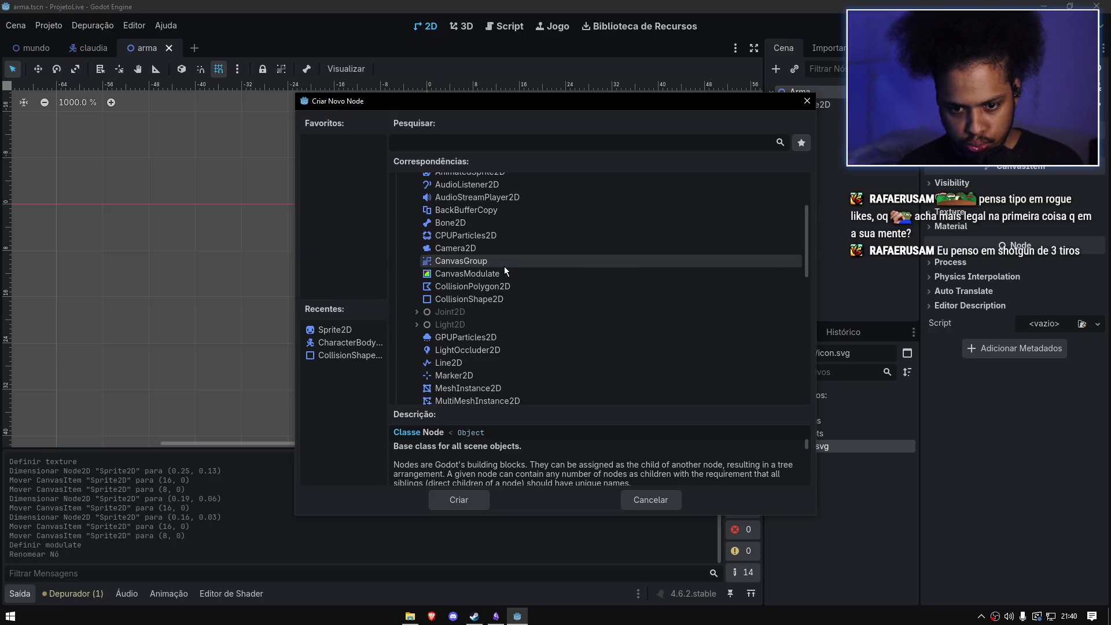
left_click(479, 374)
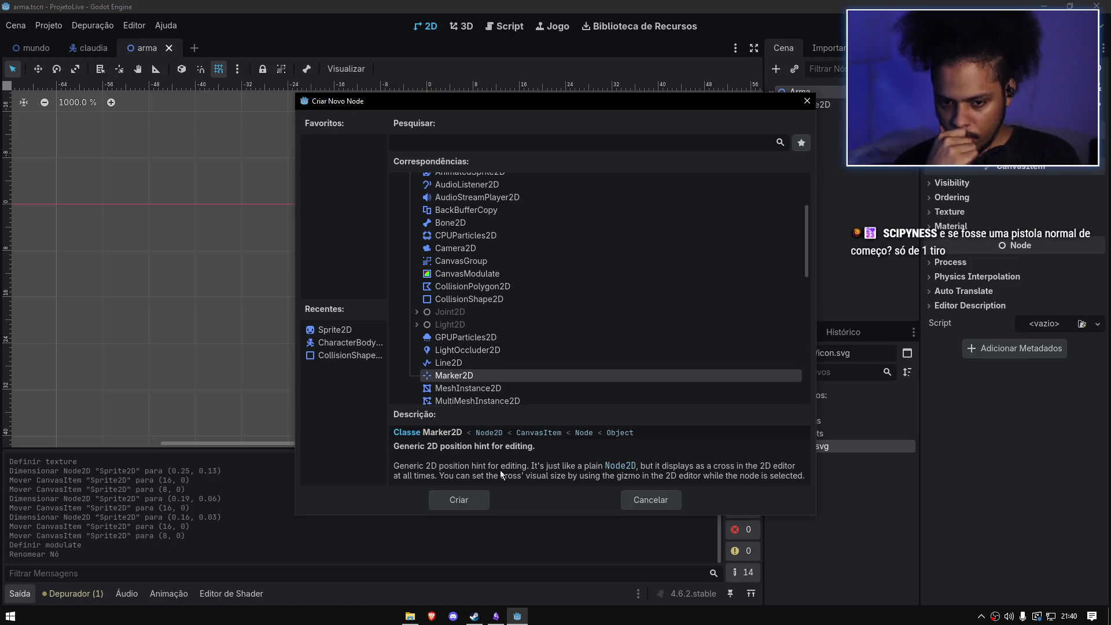
left_click(449, 497)
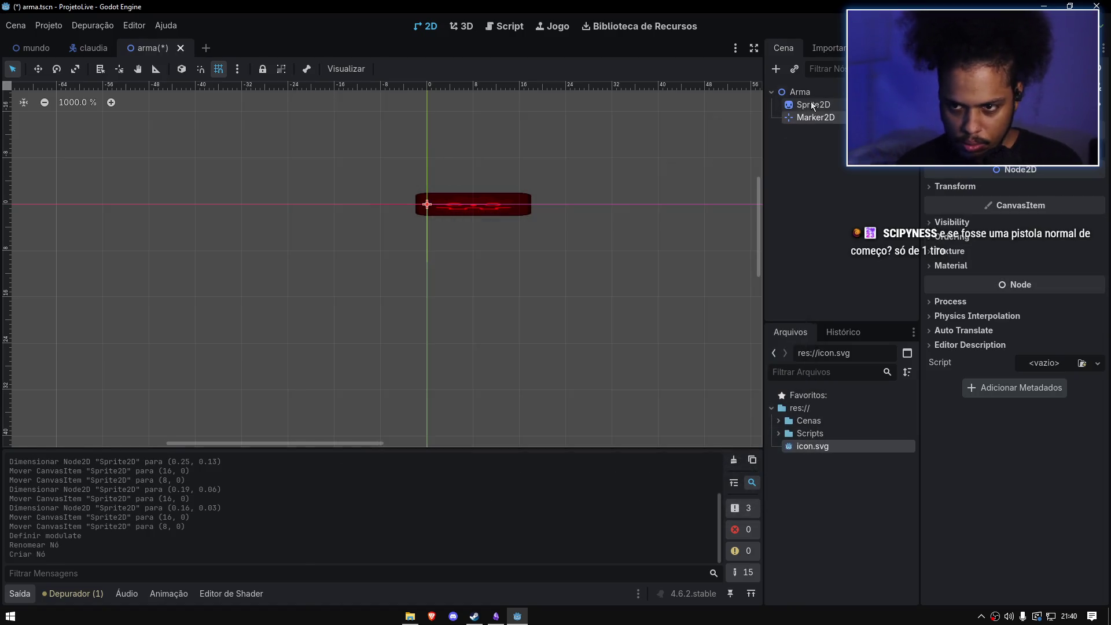
left_click(38, 69)
mouse_move(428, 203)
left_mouse_down()
mouse_move(561, 201)
mouse_move(544, 203)
left_mouse_up()
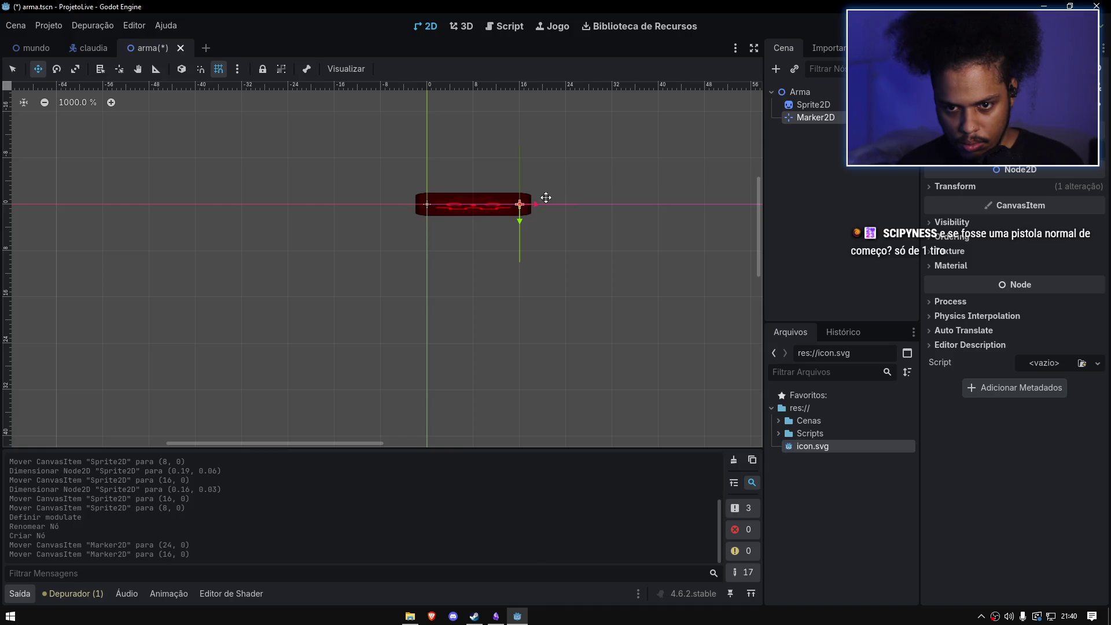
key("ctrl+s")
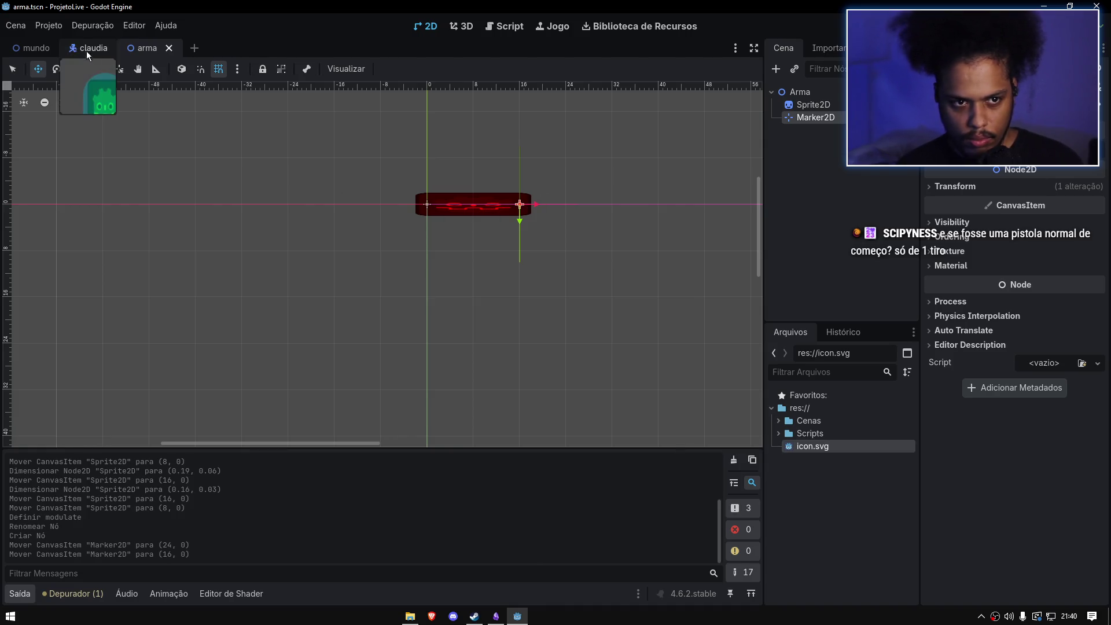
- Compare with the claudia scene, then select Arma and start attaching a script
left_click(89, 48)
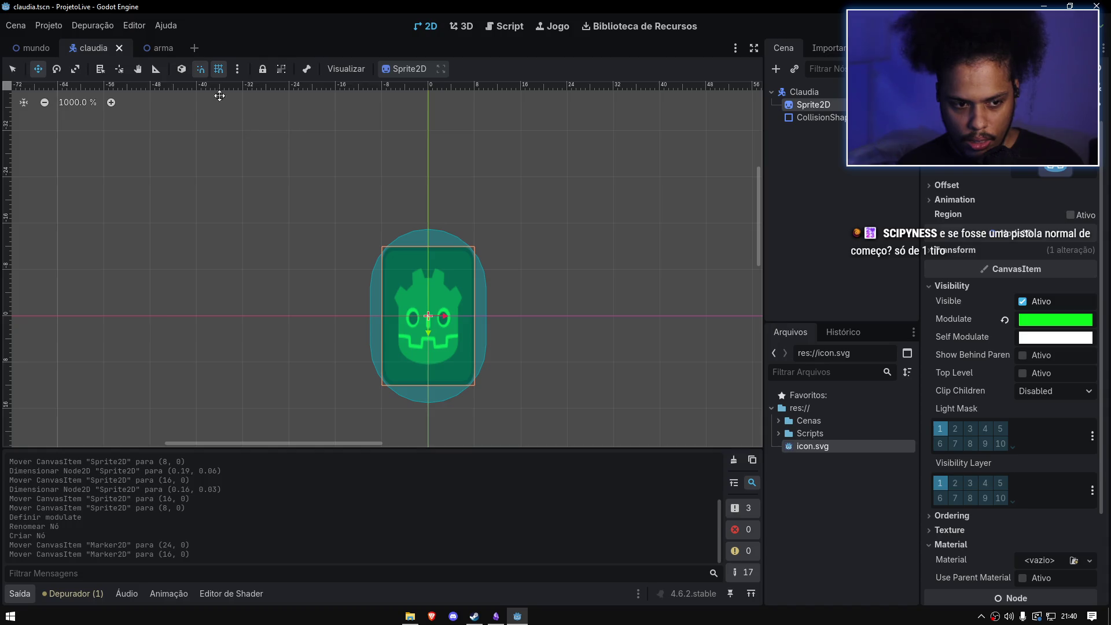
left_click(161, 49)
left_click(800, 92)
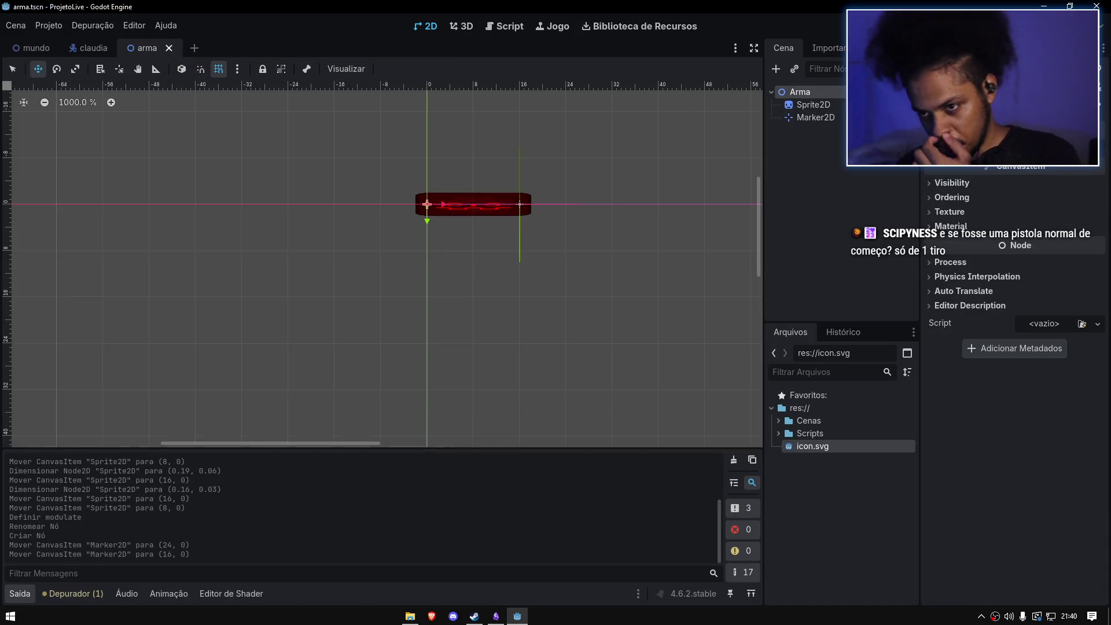
left_click(898, 69)
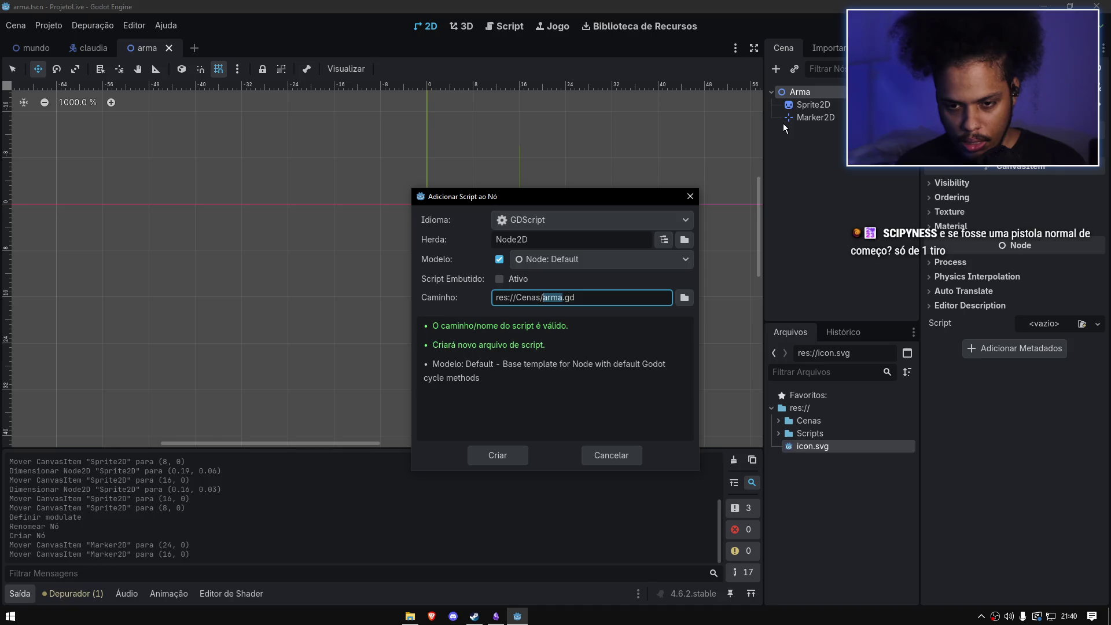
- Create the script for Arma at res://Scripts/arma.gd
left_click(685, 297)
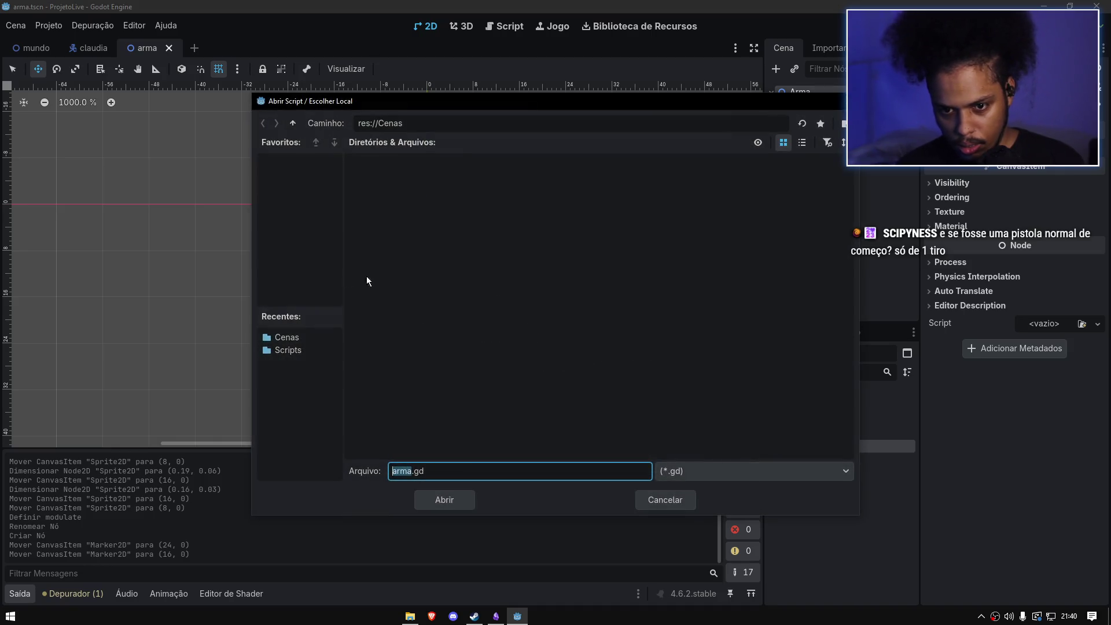
left_click(301, 350)
left_click(441, 502)
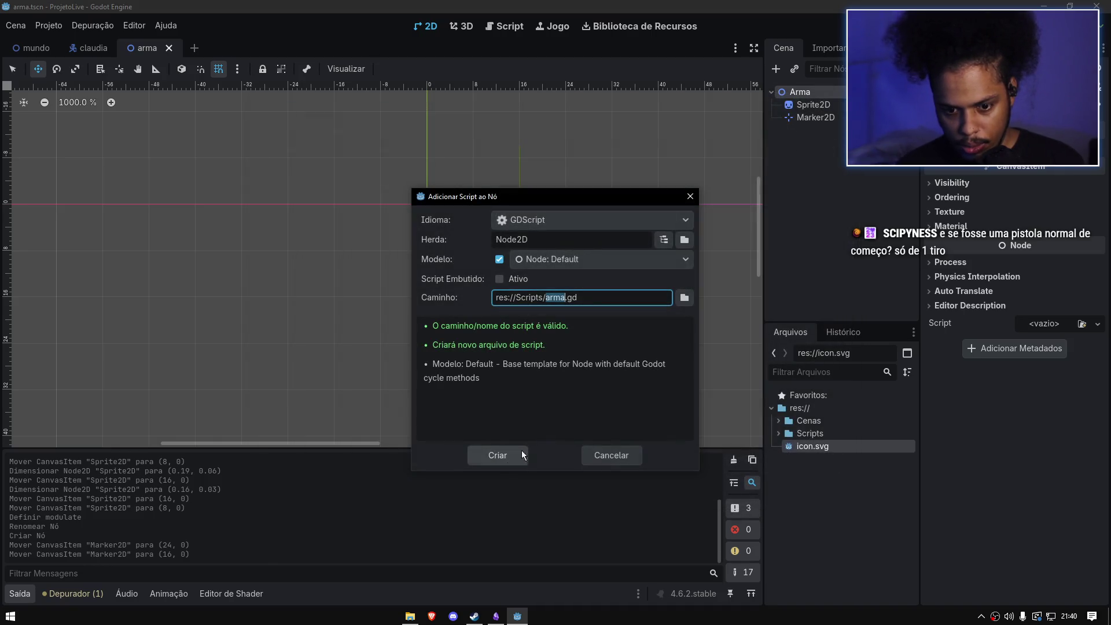
left_click(497, 453)
- Add 'class_name Armas' on line 2 of arma.gd
mouse_move(311, 250)
left_mouse_down()
mouse_move(179, 147)
mouse_move(255, 116)
left_mouse_up()
left_click(259, 102)
left_click(231, 115)
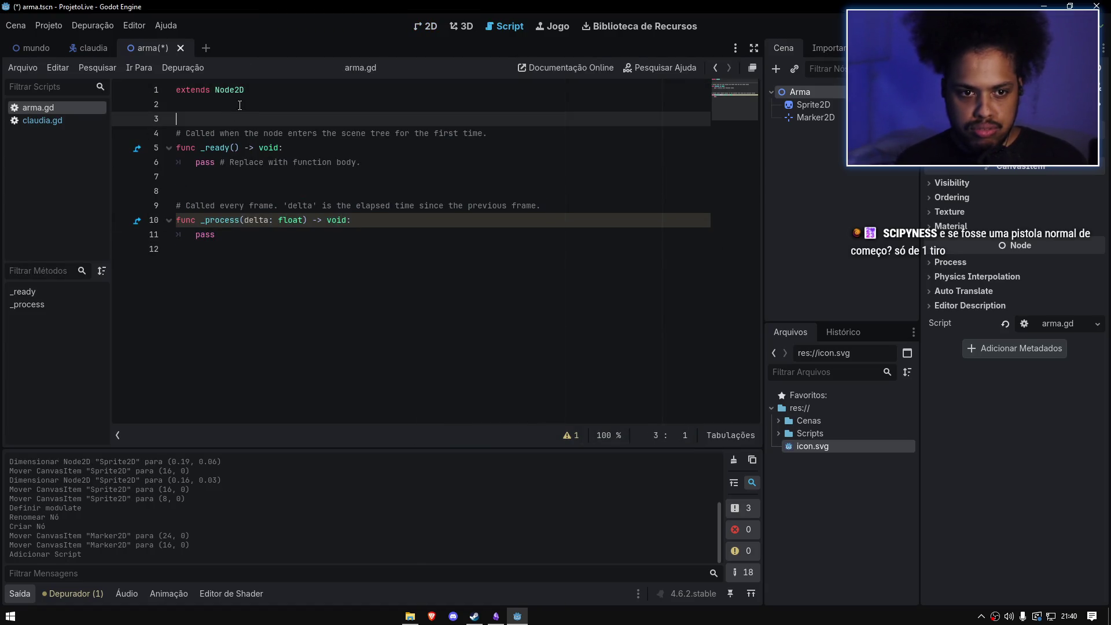
left_click(240, 104)
type("Class")
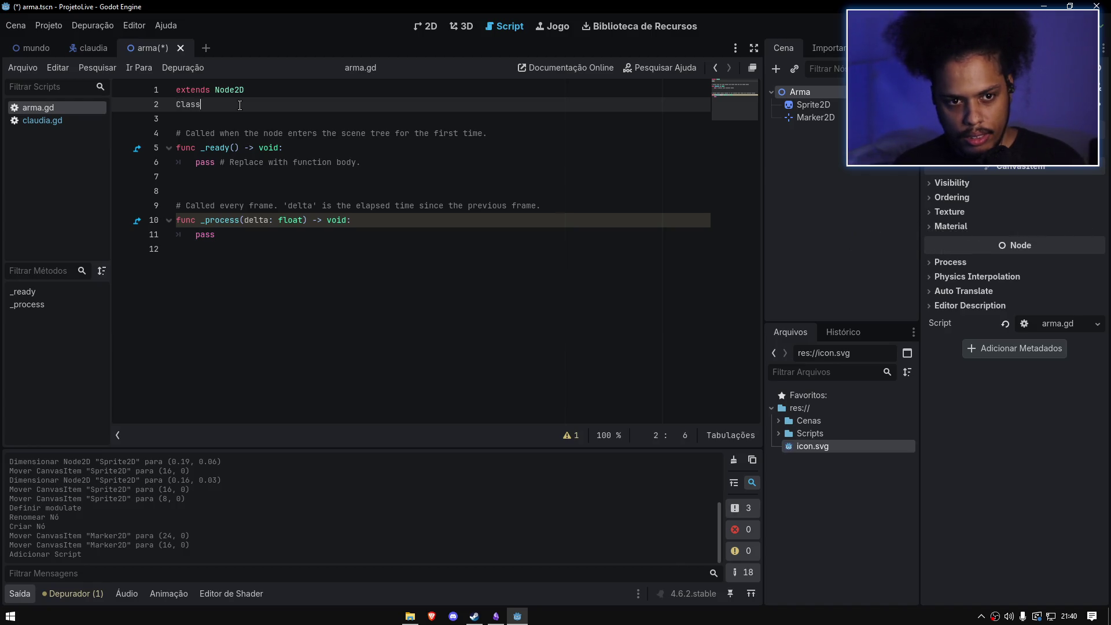
type("_name")
key("Return")
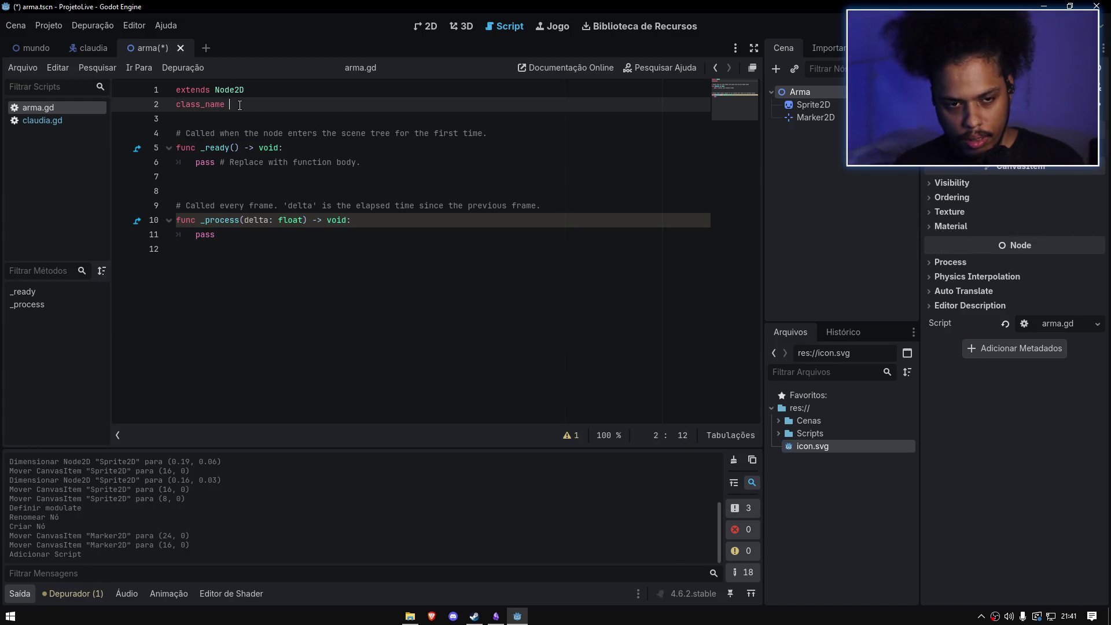
key("Left")
key("BackSpace")
type("A")
left_click(256, 103)
type("s")
left_click(320, 180)
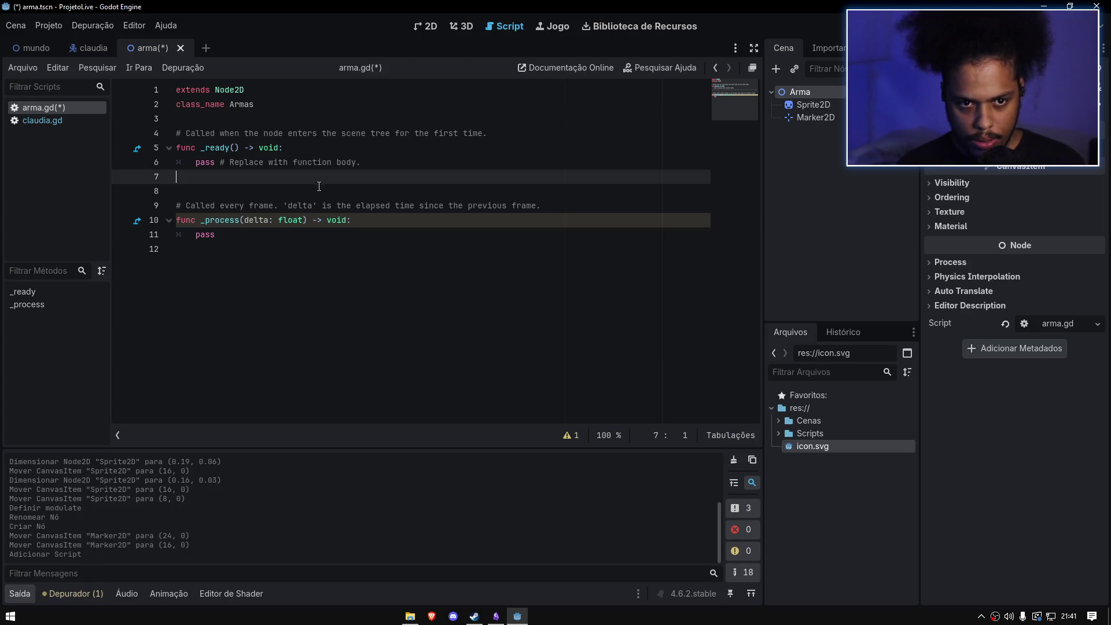
- Delete the template comments above _ready, after pass, and above _process
left_click_drag(341, 237, 186, 187)
left_click(308, 223)
left_click_drag(540, 206, 177, 206)
key("BackSpace")
key("BackSpace")
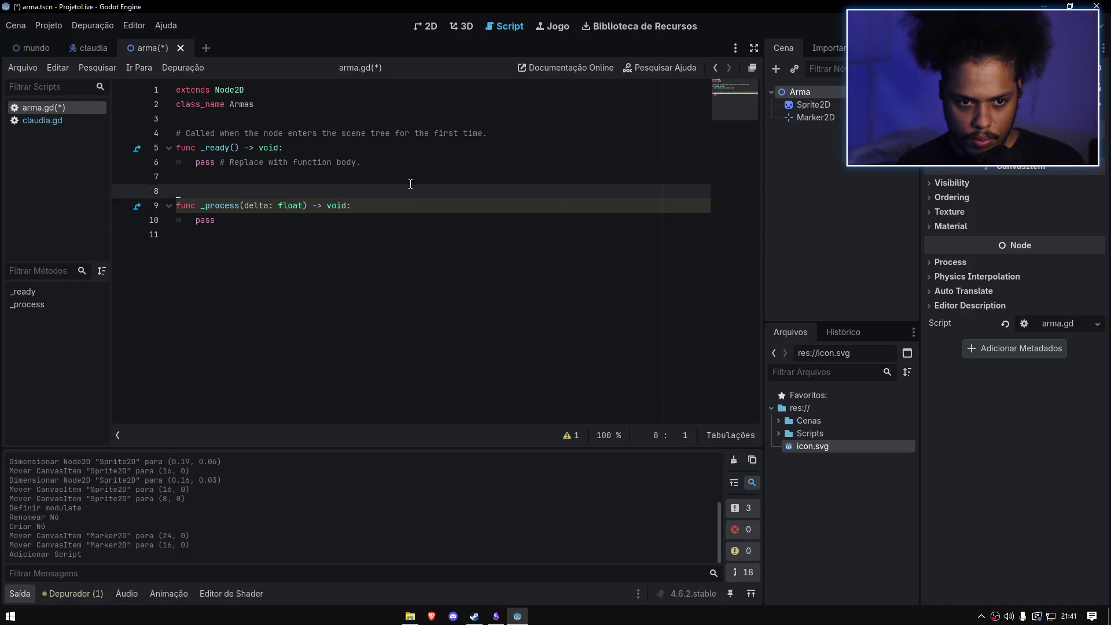
left_click_drag(361, 164, 207, 164)
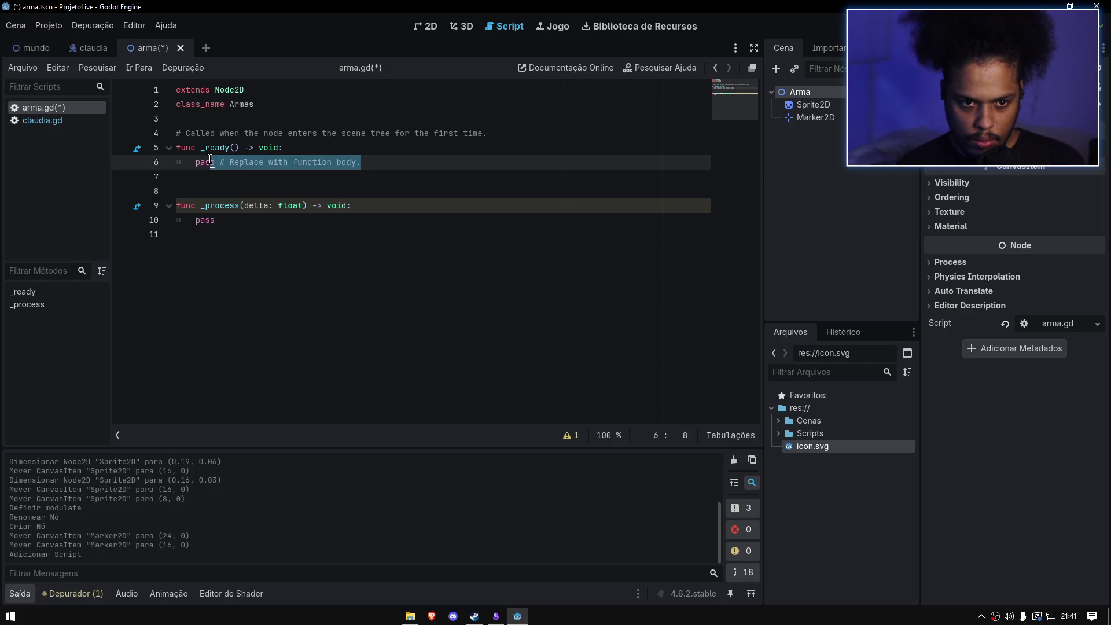
key("BackSpace")
left_click_drag(503, 137, 176, 135)
key("BackSpace")
key("BackSpace")
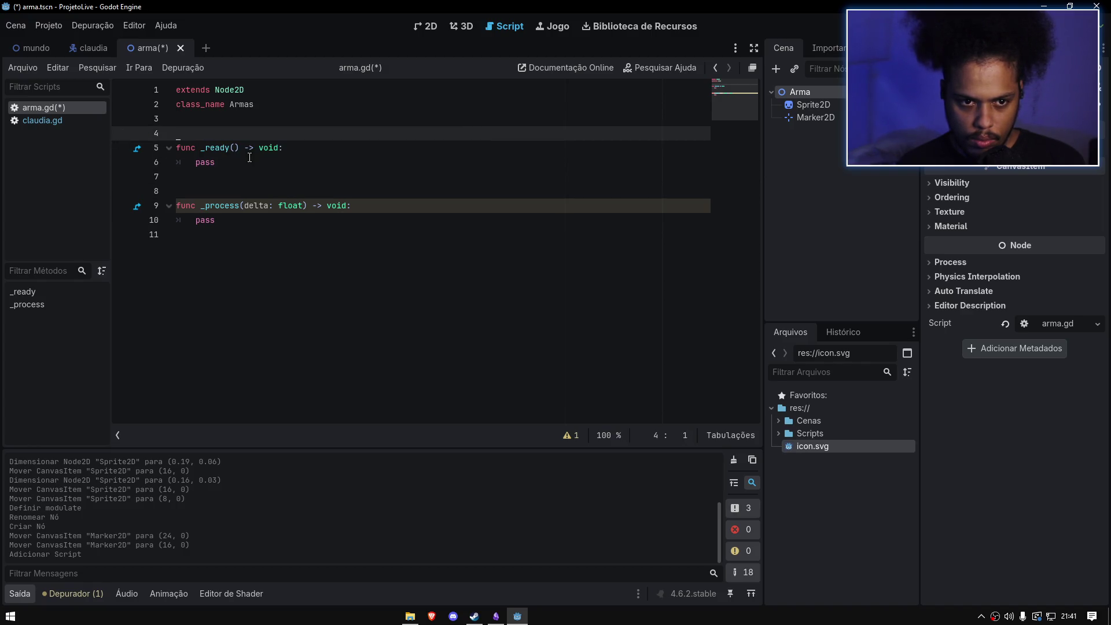
left_click(250, 155)
left_click(250, 150)
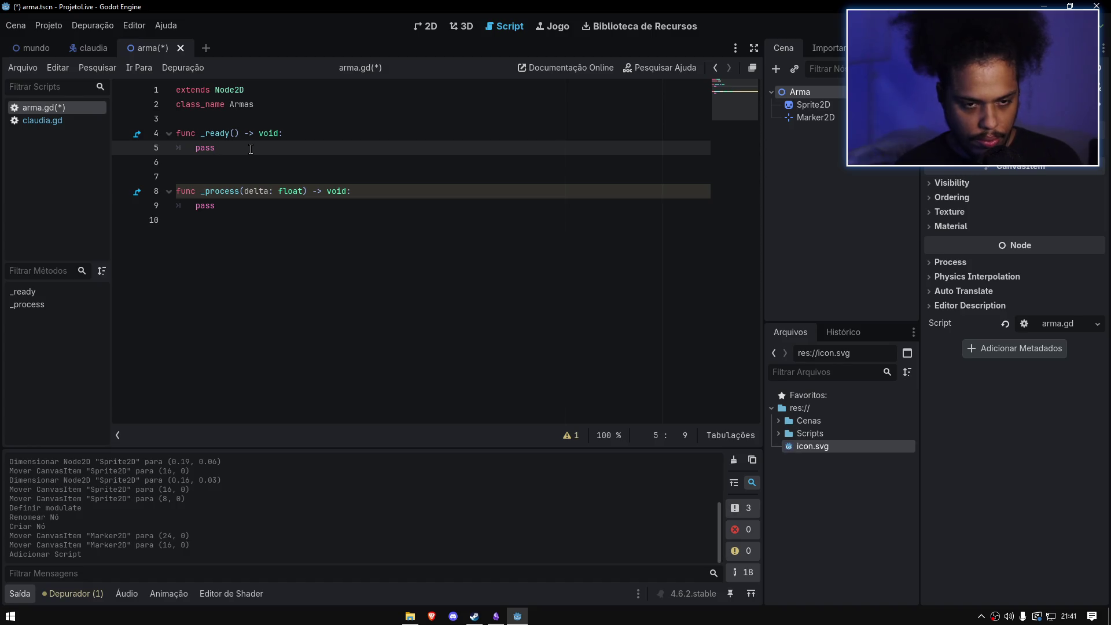
- Add a new indented line inside _process and save arma.gd
left_click(278, 215)
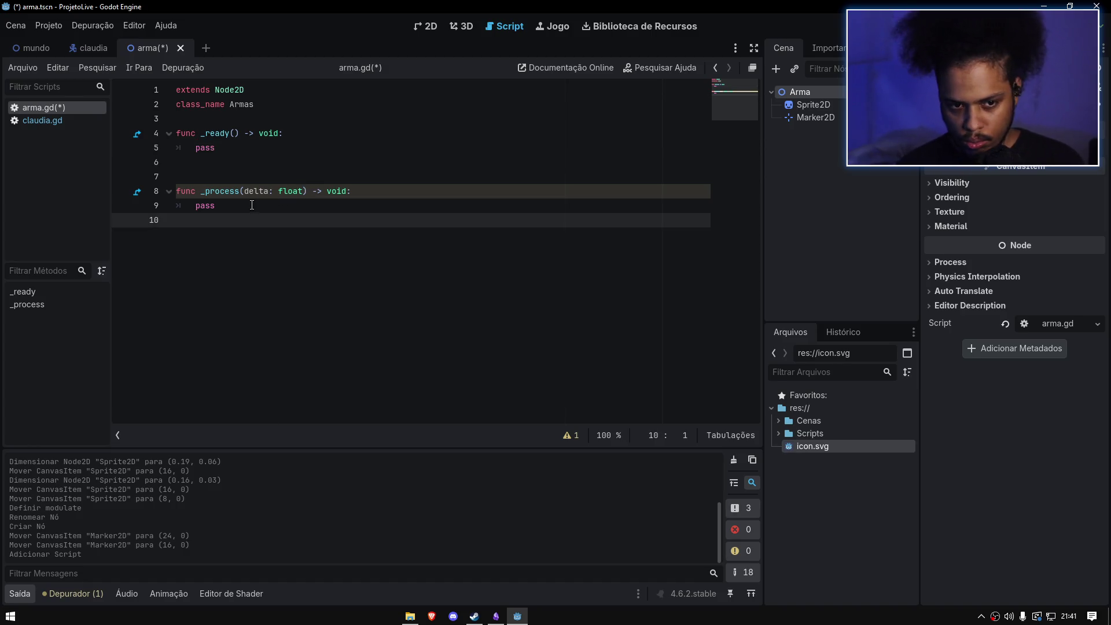
left_click(373, 196)
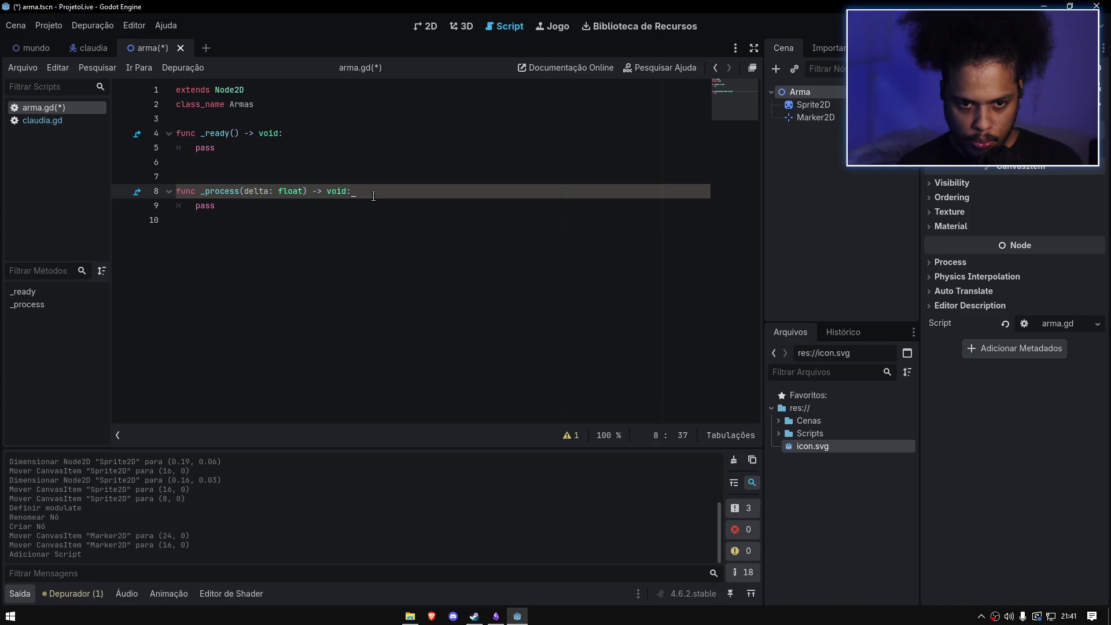
key("Return")
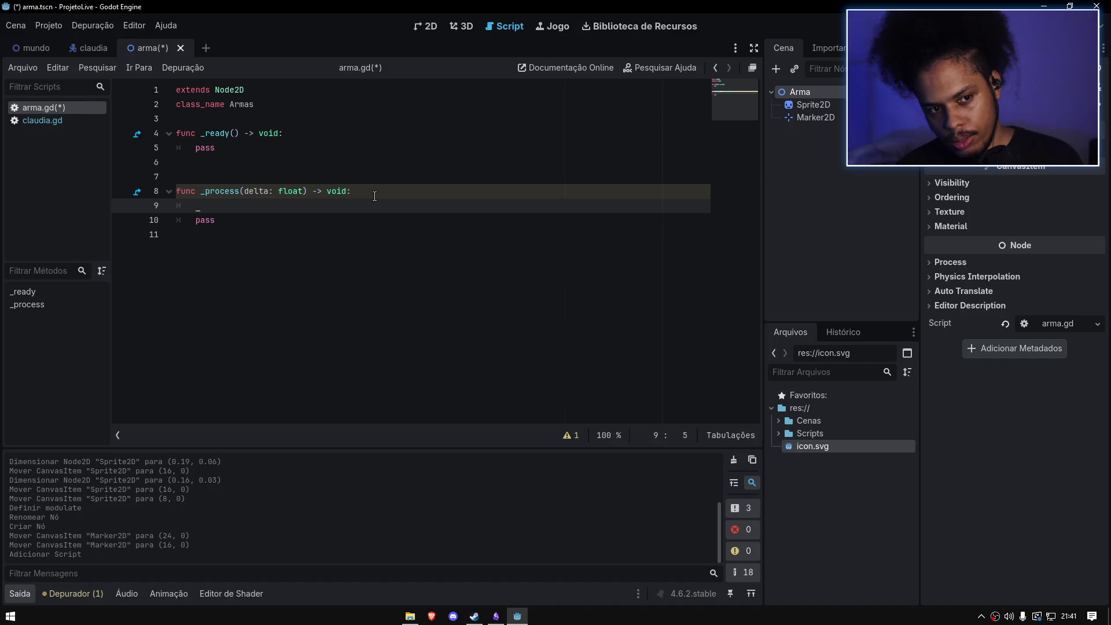
key("ctrl+s")
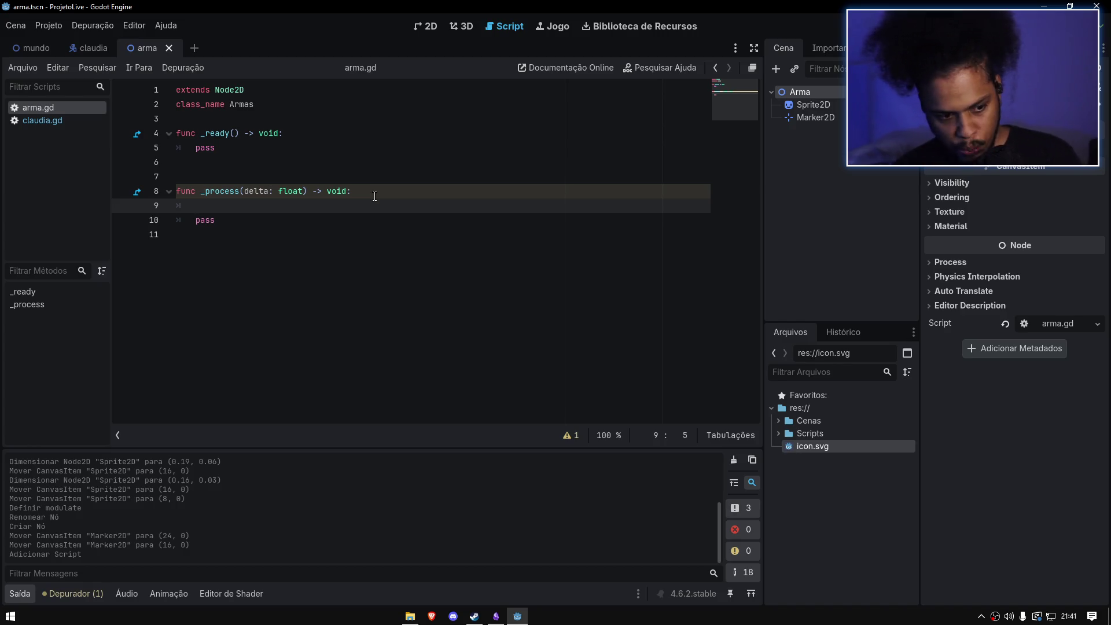
key("Insert")
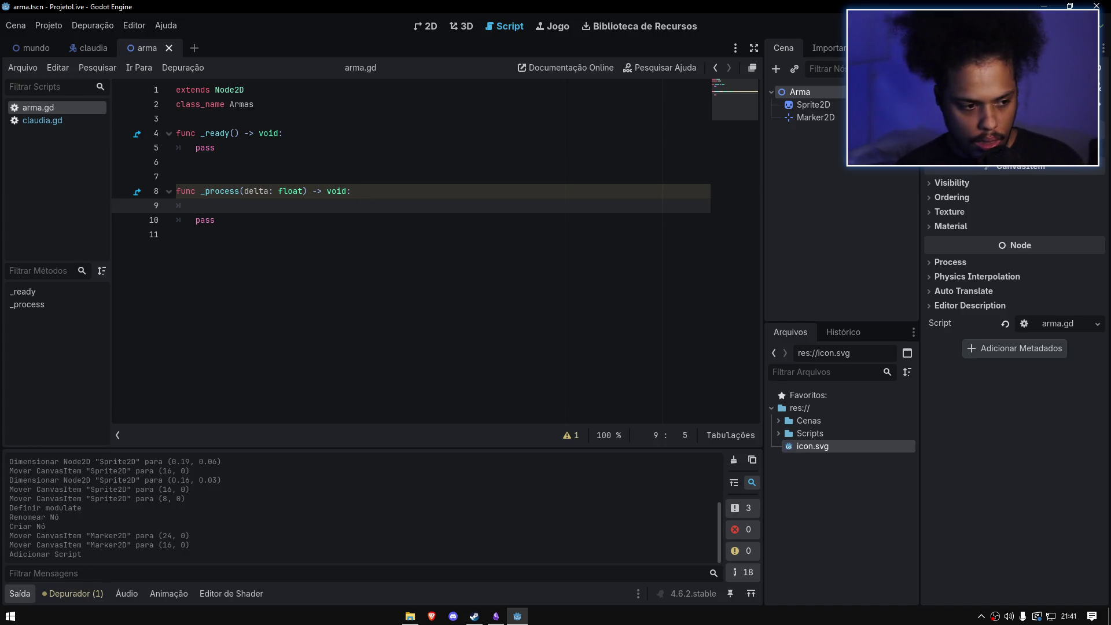
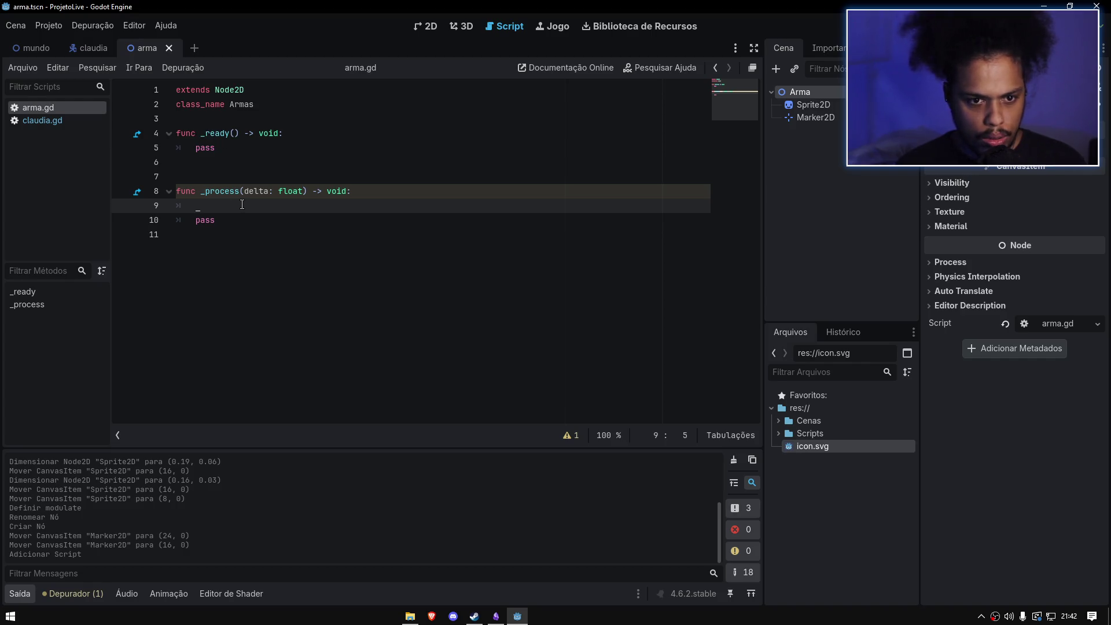
- Finish the look_at(get_global_mouse_position()) call in _process and save arma.gd
type("loot_")
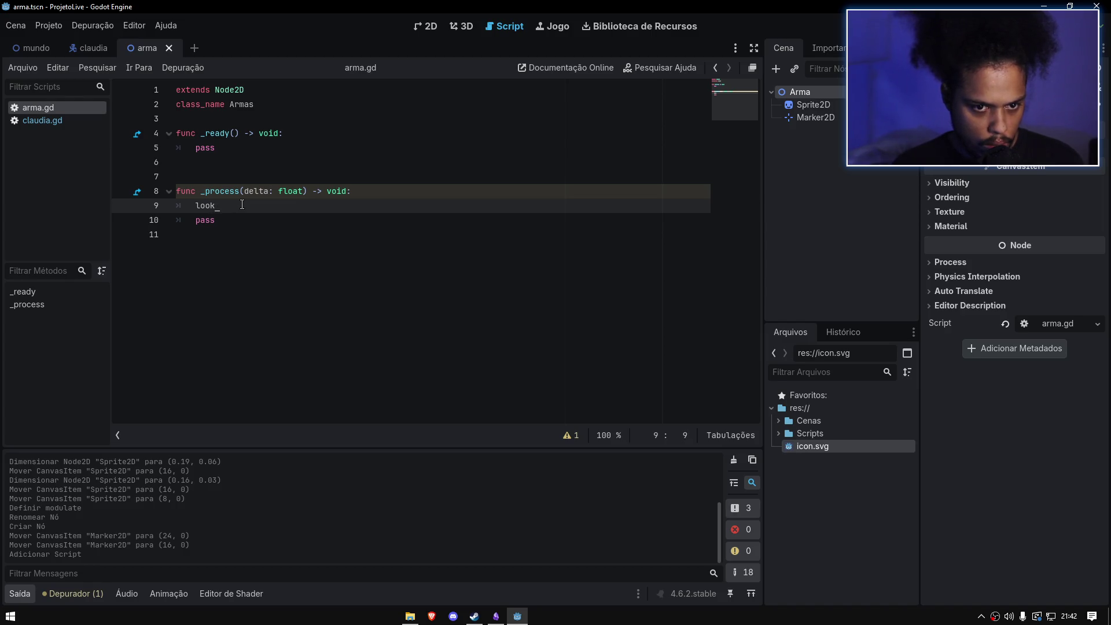
type("at(get_global)")
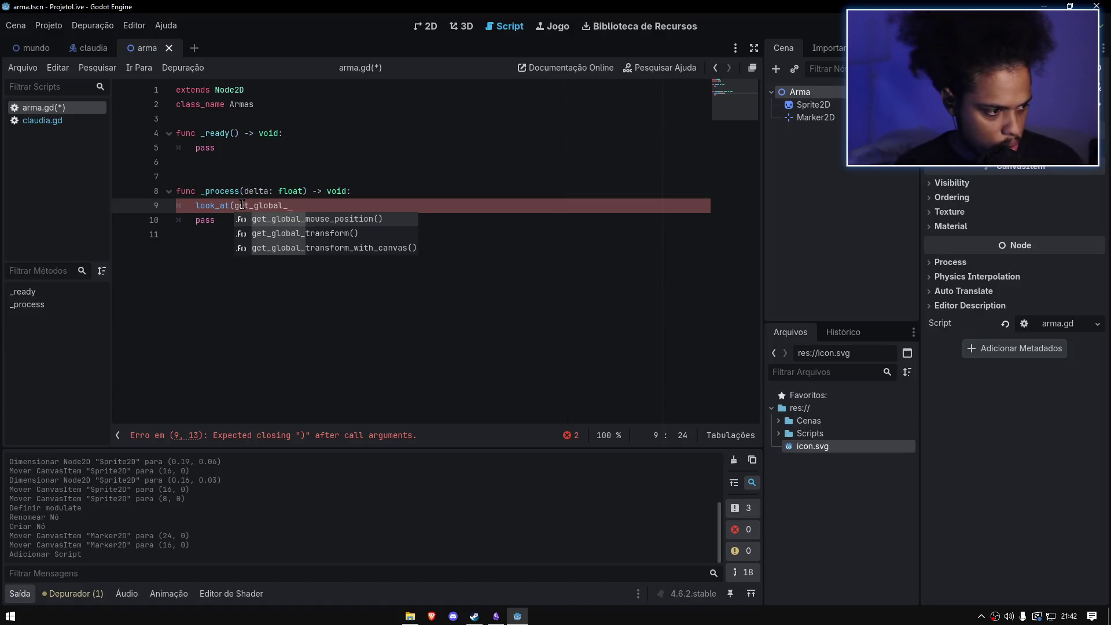
key("Return")
key("Down")
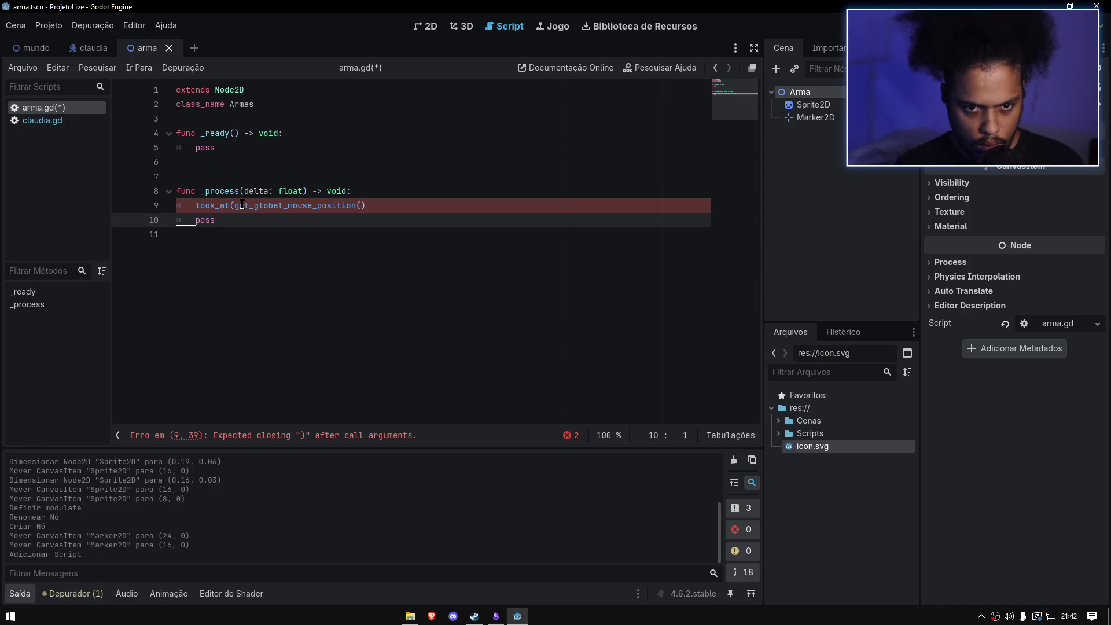
key("Left")
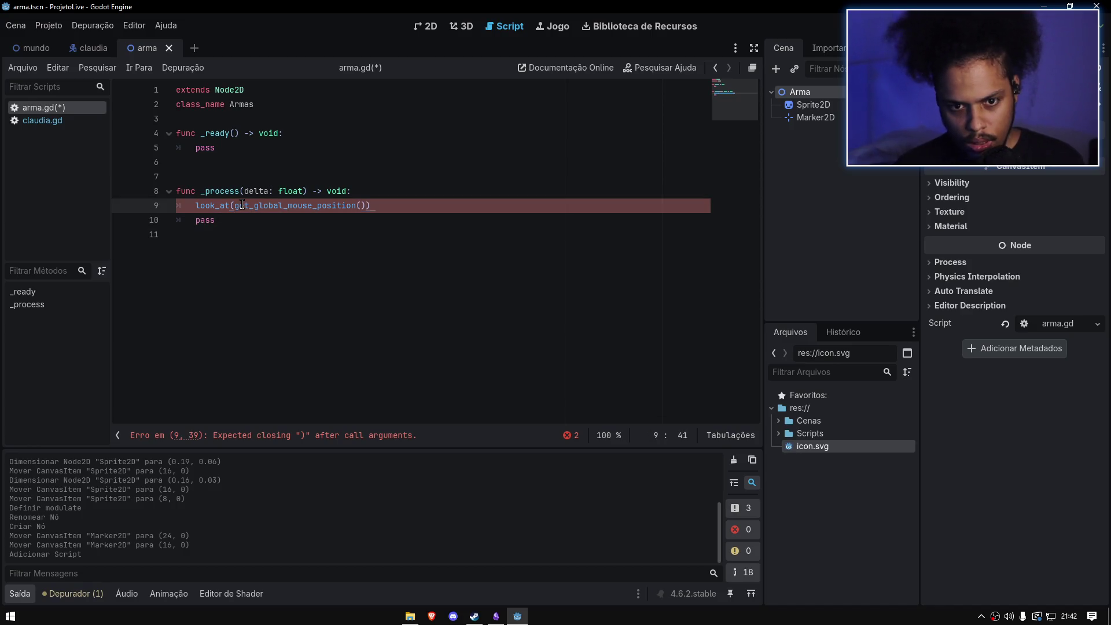
left_click(255, 178)
key("ctrl+s")
left_click(96, 50)
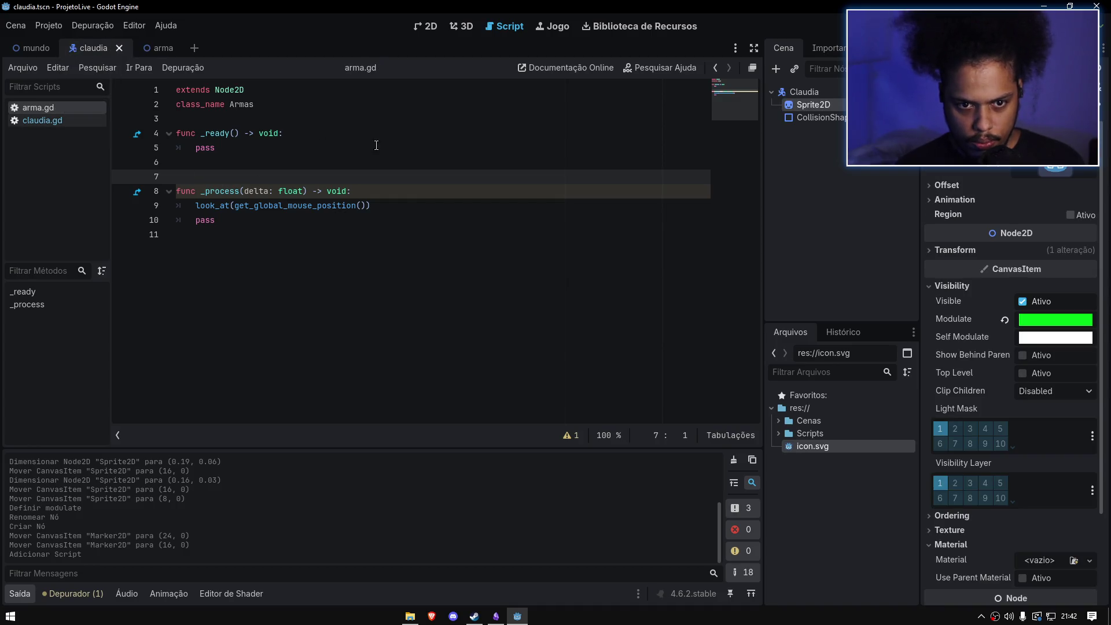
- Instance arma.tscn into the claudia scene as a direct child of Claudia
left_click(427, 28)
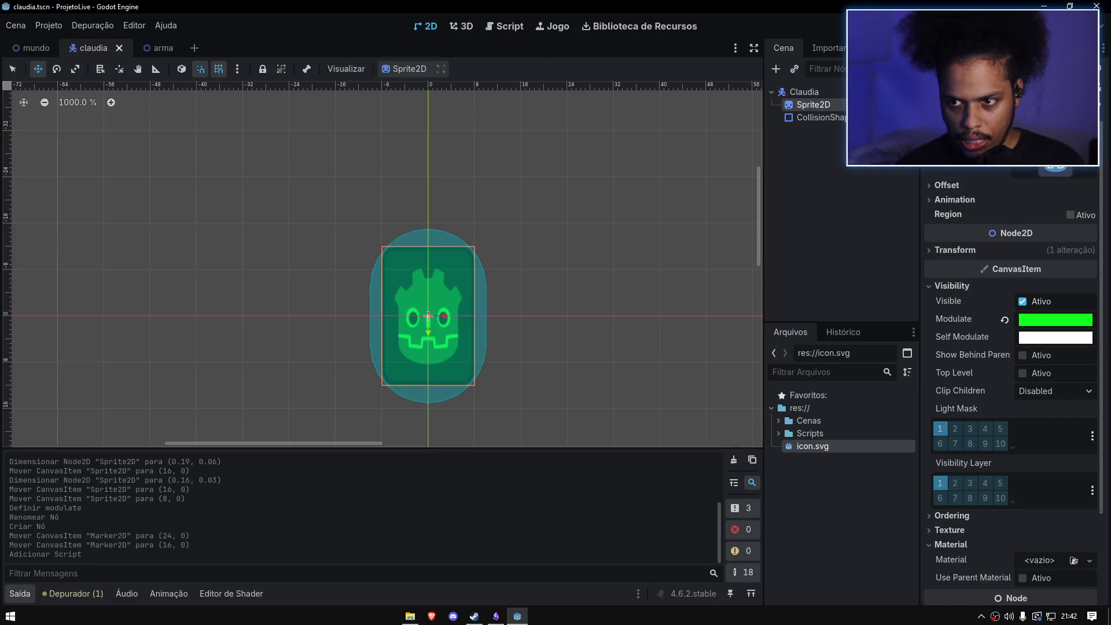
left_click(794, 71)
double_click(370, 198)
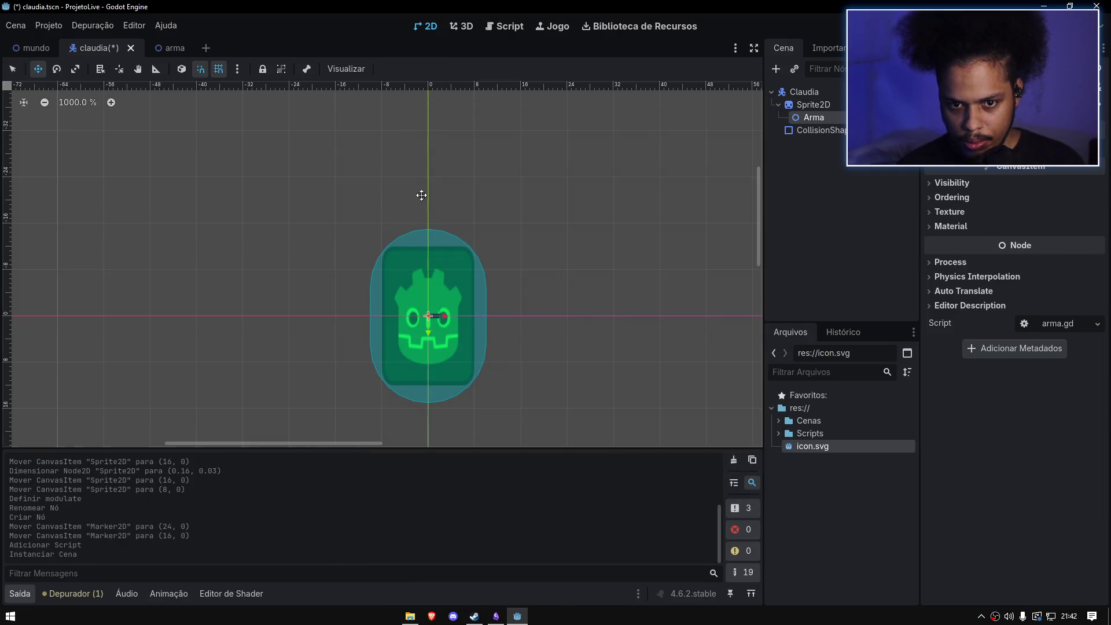
scroll(442, 328, "up", 5)
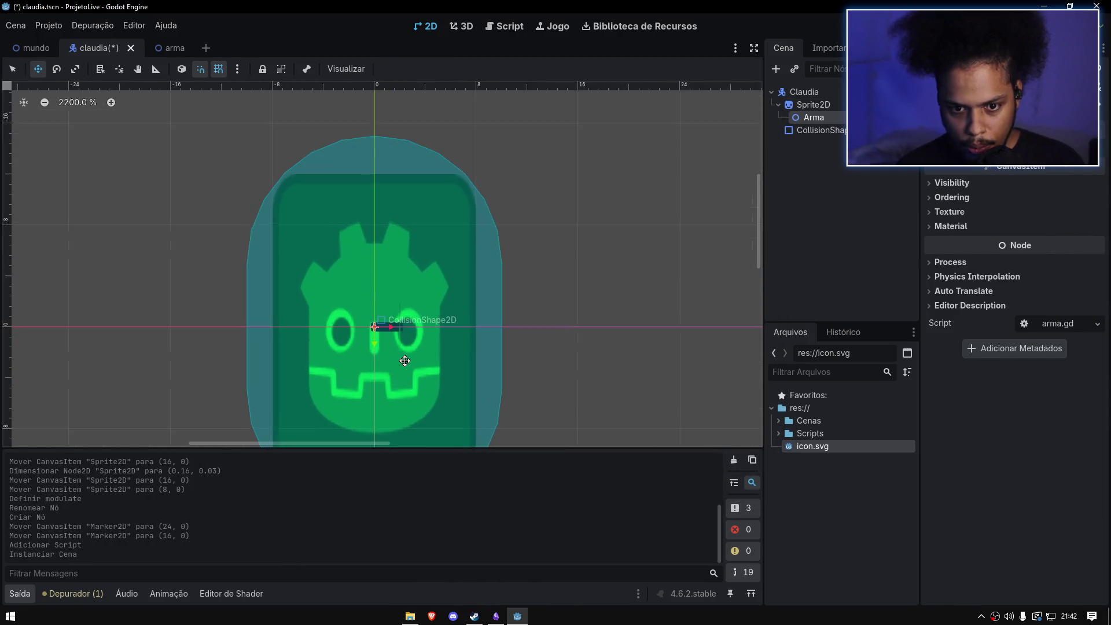
scroll(442, 327, "down", 4)
left_click_drag(814, 117, 804, 92)
scroll(529, 278, "down", 4)
scroll(521, 285, "up", 9)
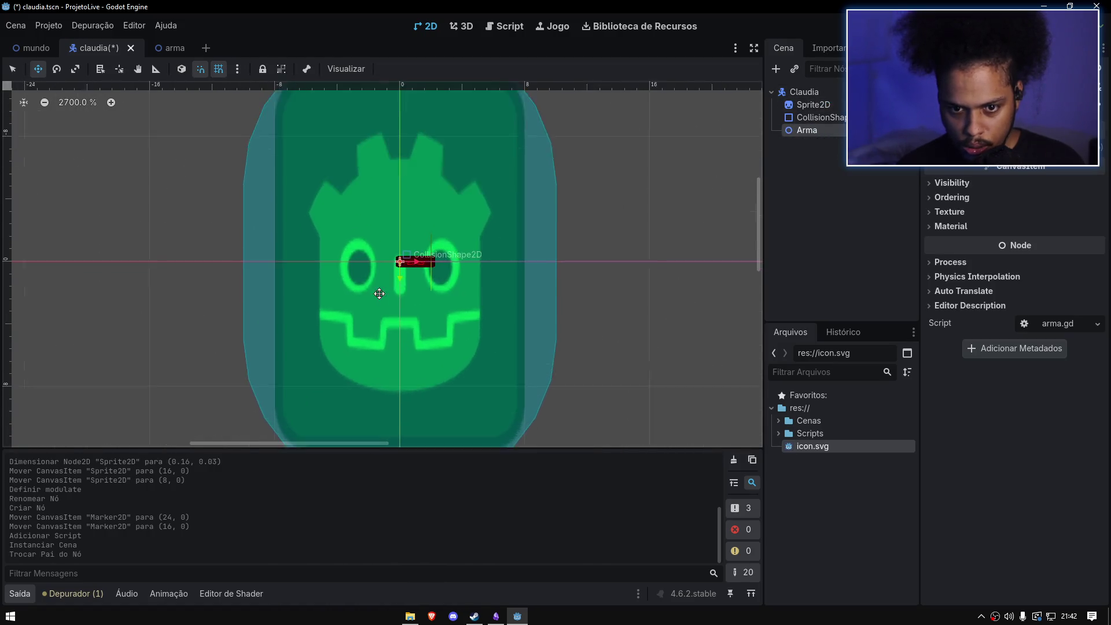
- Scale the arma Sprite2D to 0.33 × 0.08 and save the arma scene
left_click(168, 48)
scroll(554, 212, "down", 5)
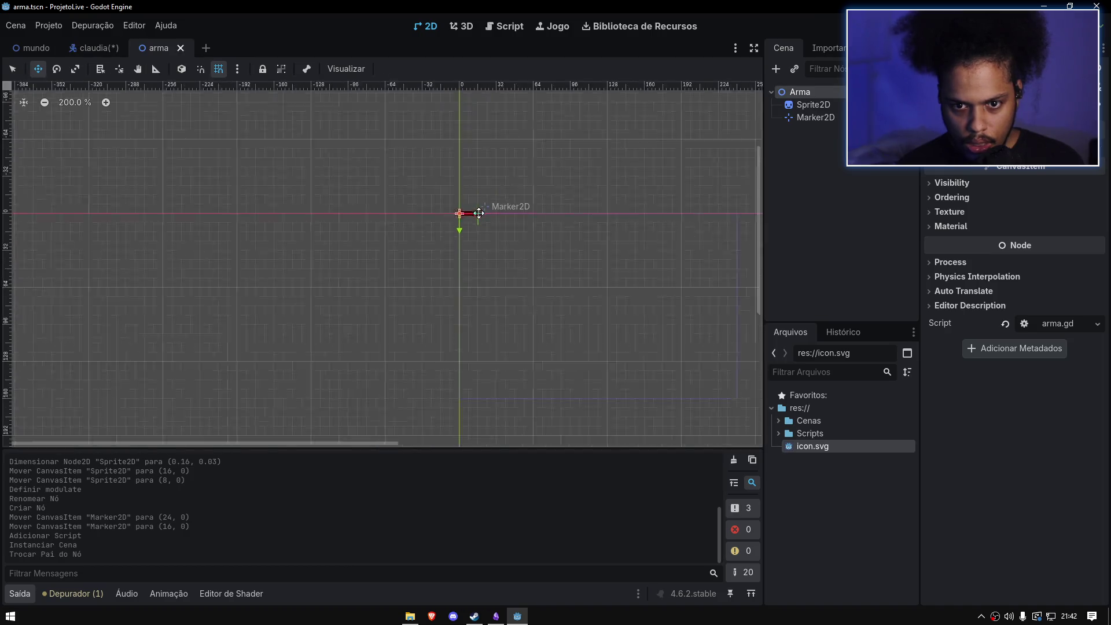
scroll(554, 212, "up", 10)
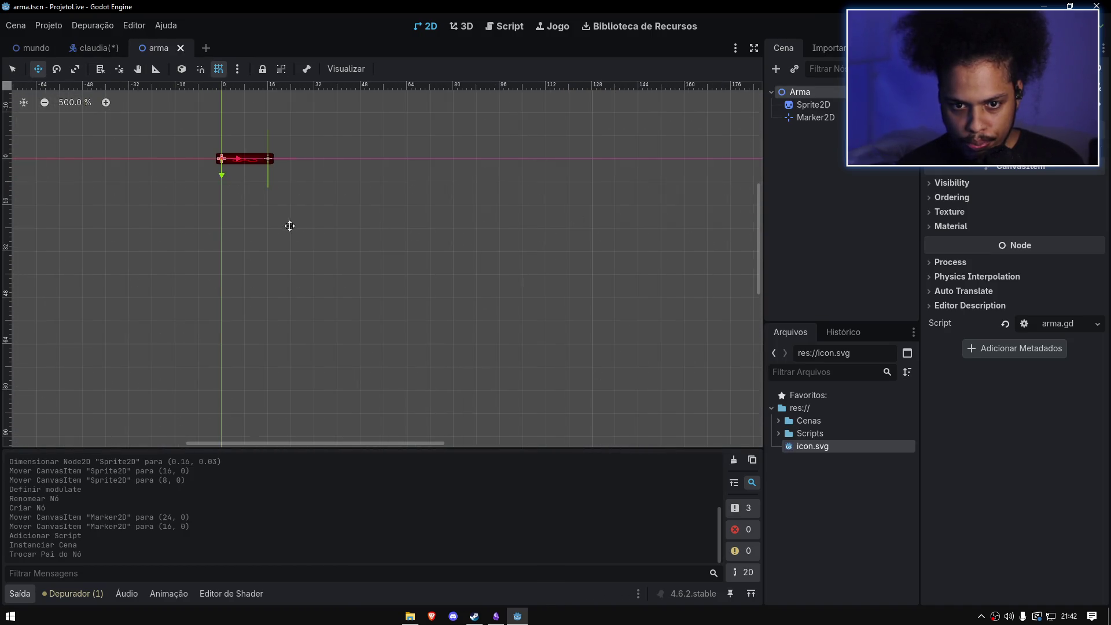
left_click(819, 105)
left_click(814, 105)
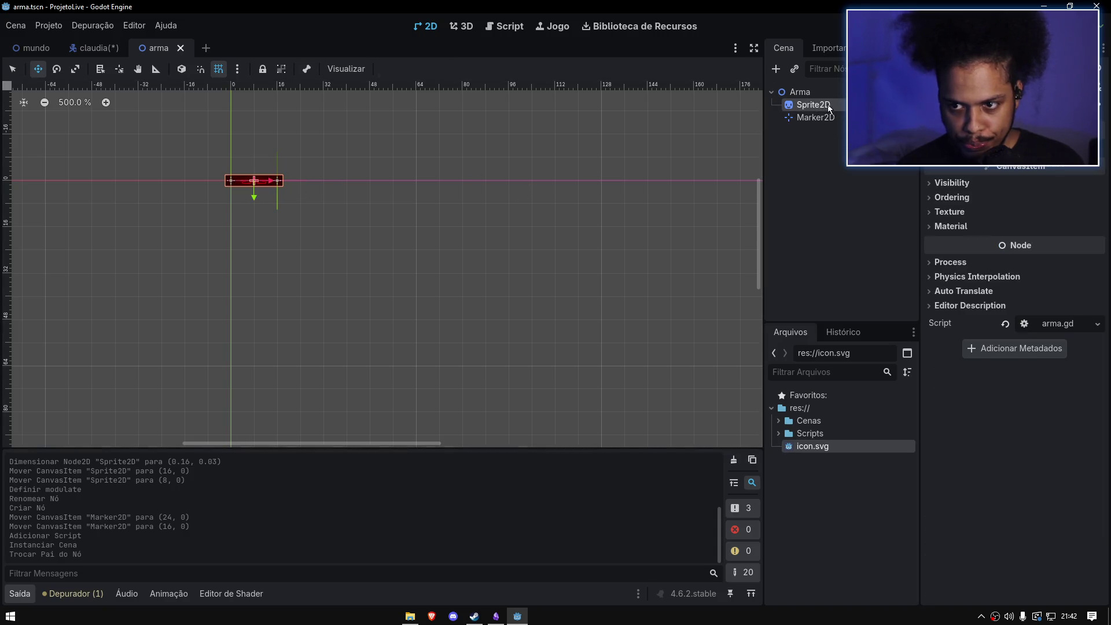
scroll(284, 183, "up", 5)
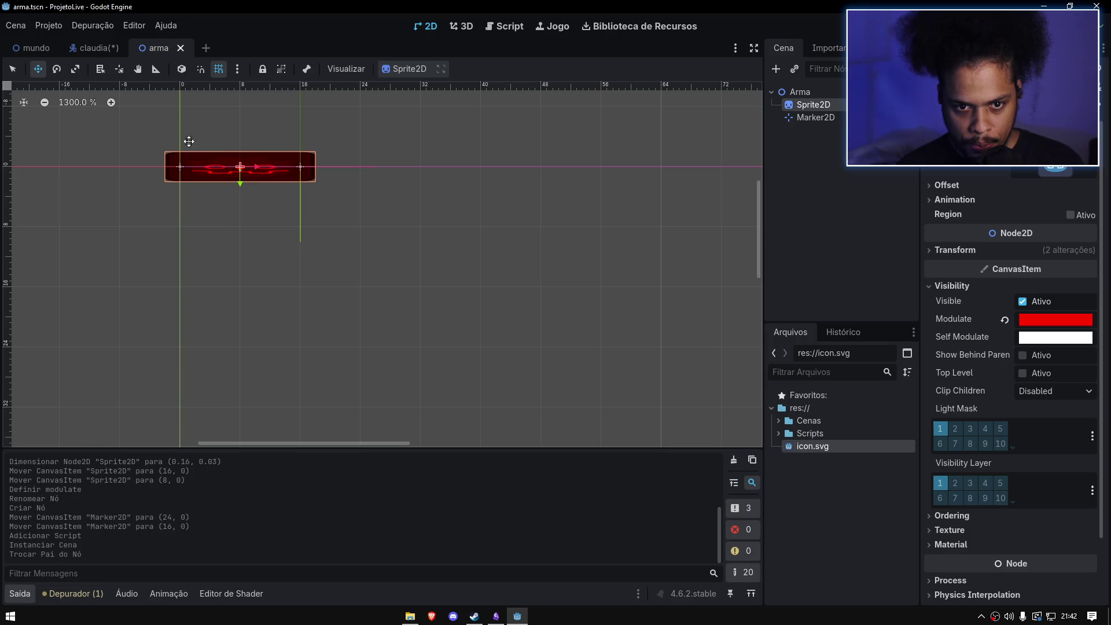
left_click_drag(319, 187, 480, 230)
key("ctrl+s")
left_click(94, 48)
scroll(556, 235, "down", 2)
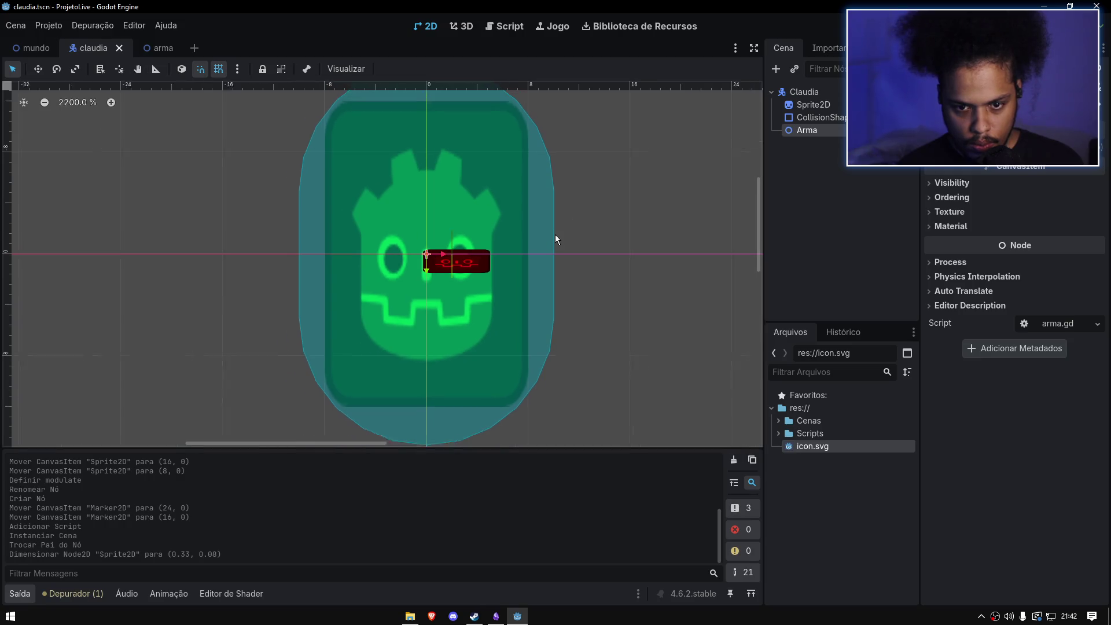
- Stretch the weapon sprite longer and thicker, checking it in the claudia scene
left_click(26, 48)
left_click(107, 48)
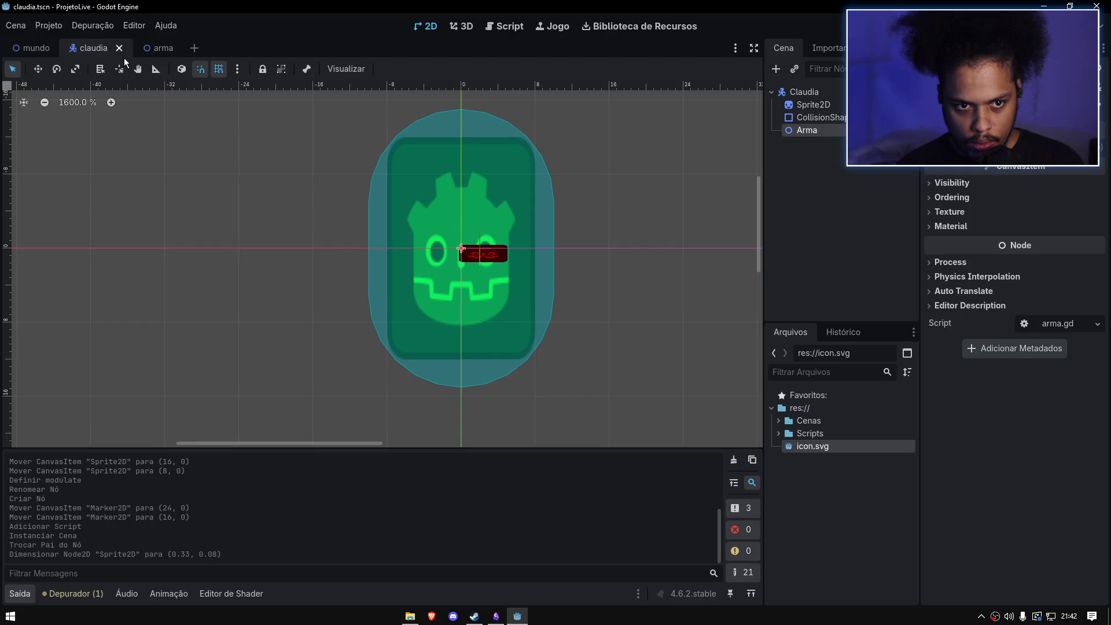
left_click(151, 48)
scroll(347, 187, "down", 8)
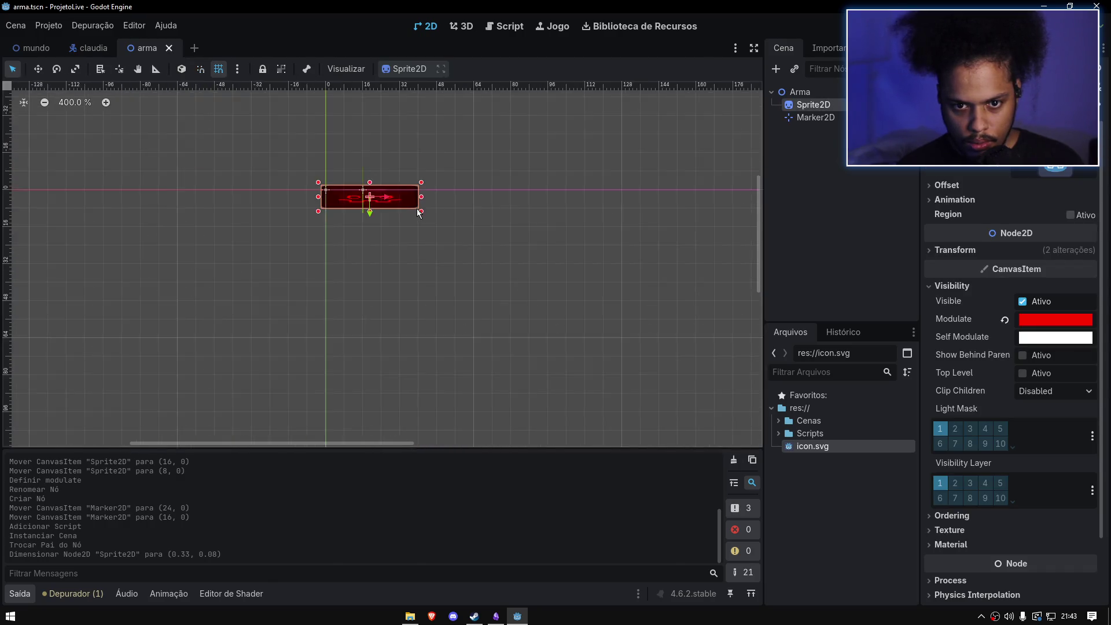
scroll(417, 213, "up", 4)
left_click_drag(407, 215, 524, 228)
left_click(91, 46)
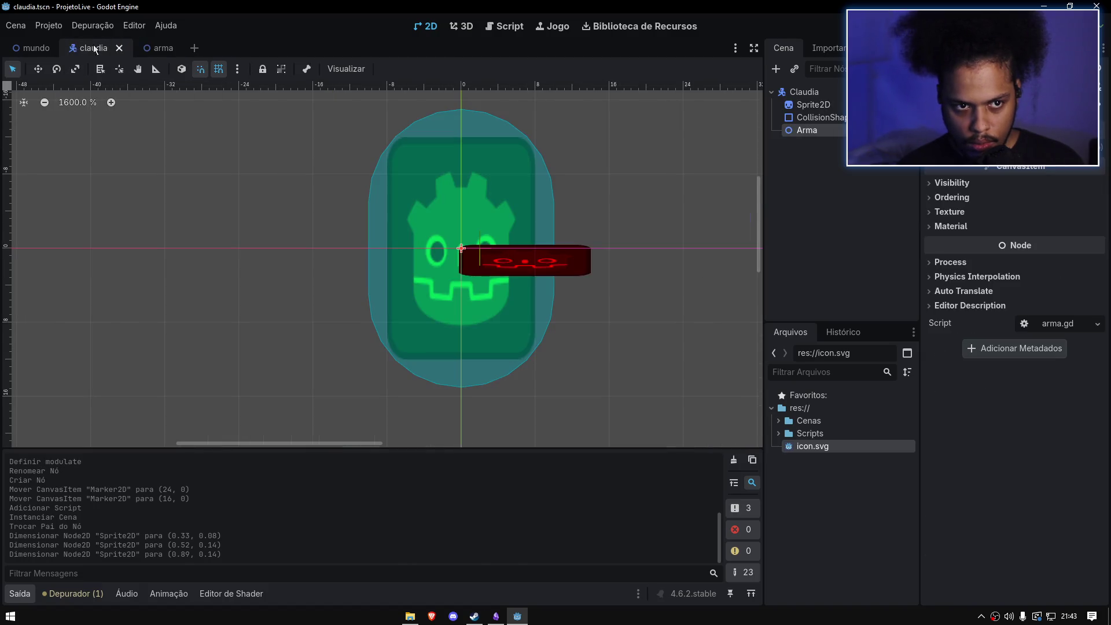
left_click(158, 49)
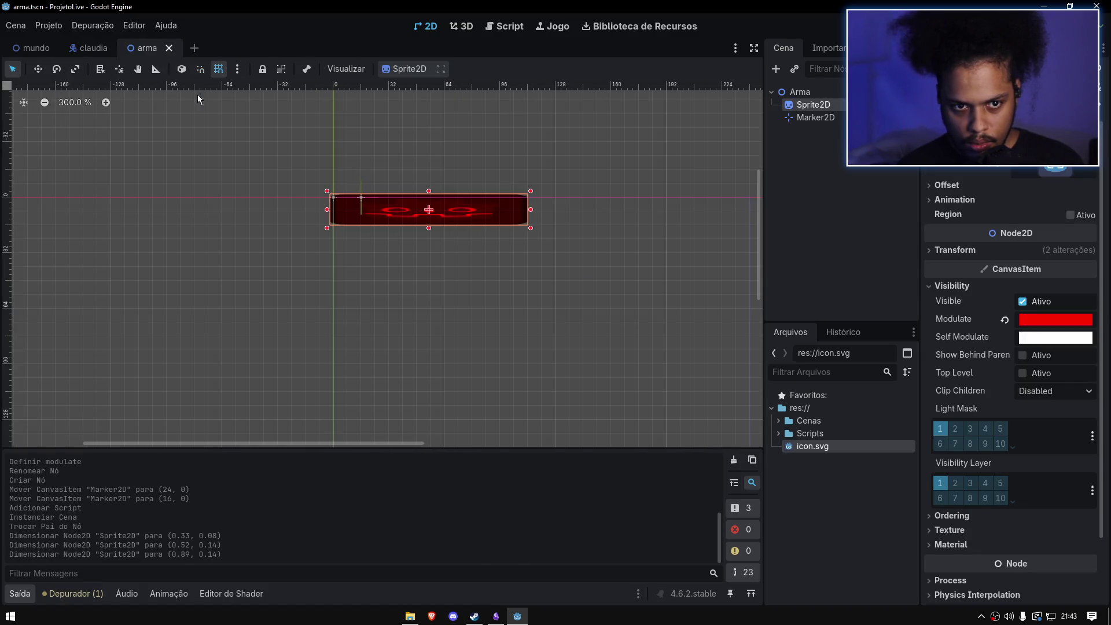
- Widen the weapon sprite to 1.52 × 0.14, shift it right to (192, 8), and save
left_click_drag(530, 230, 674, 230)
left_click_drag(489, 277, 426, 304)
left_click_drag(336, 233, 366, 235)
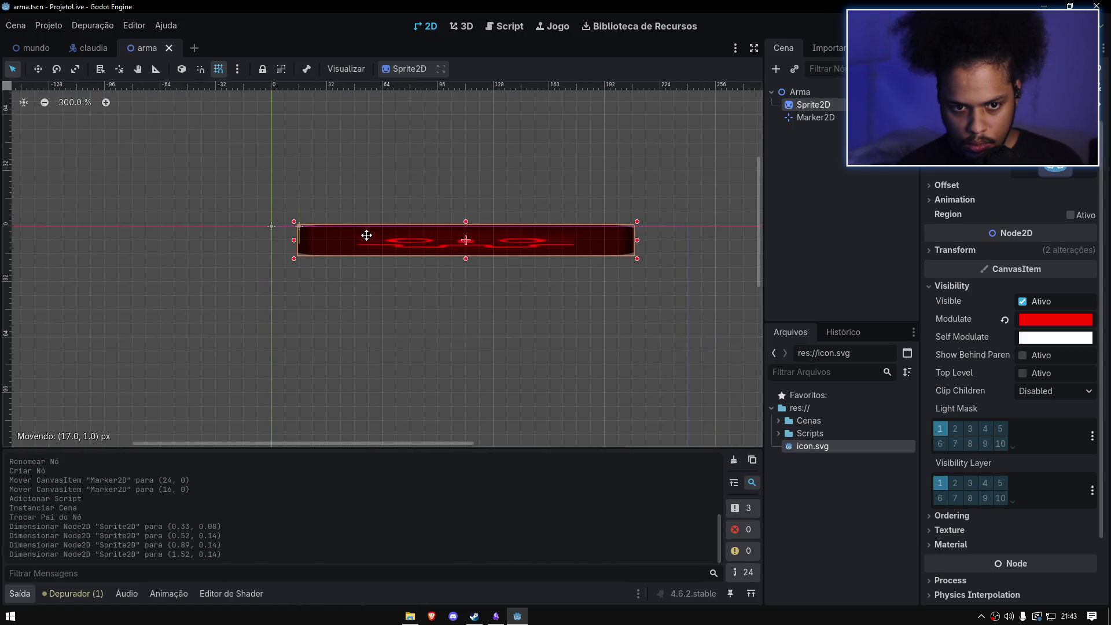
left_click(93, 48)
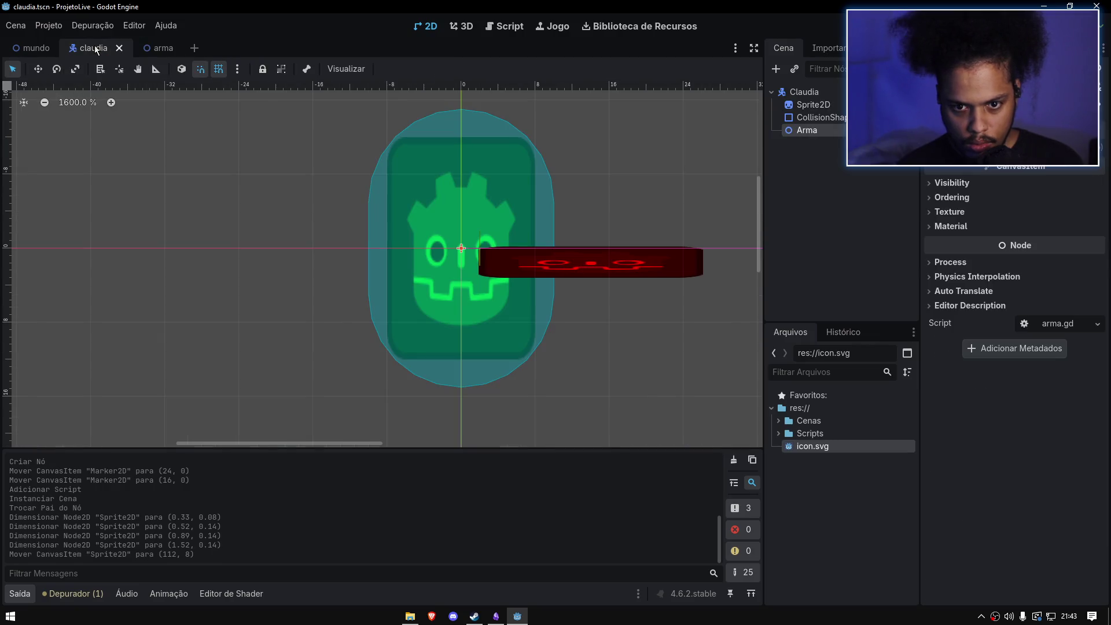
left_click(151, 48)
scroll(383, 171, "down", 1)
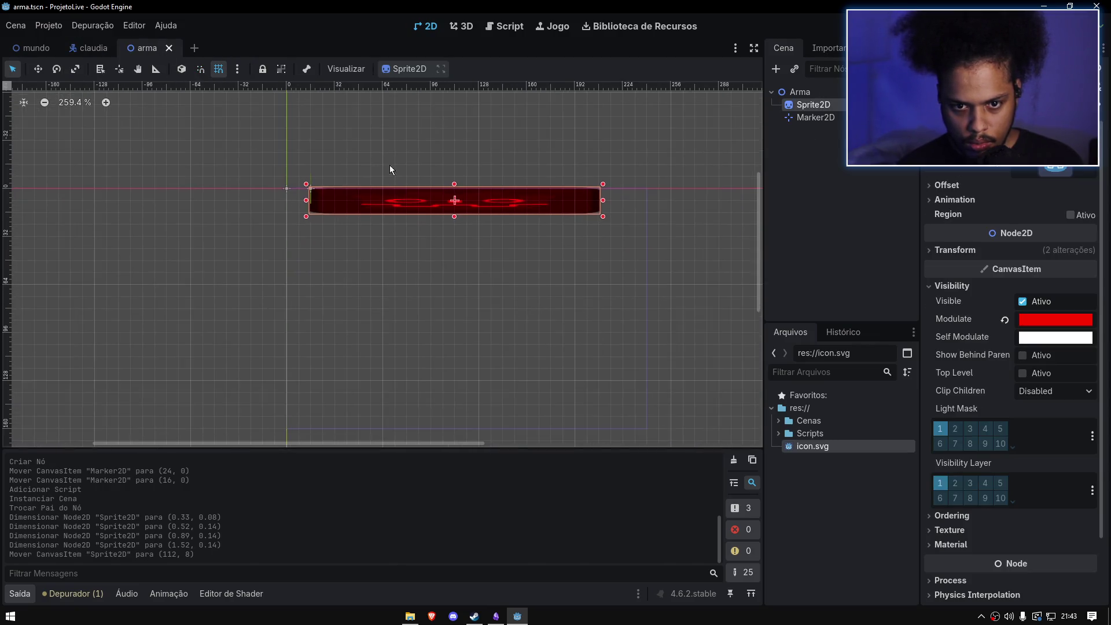
mouse_move(305, 255)
left_mouse_down()
mouse_move(464, 264)
mouse_move(446, 255)
left_mouse_up()
key("ctrl+s")
left_click(87, 48)
left_click(161, 49)
key("ctrl+s")
left_click(89, 47)
left_click(144, 48)
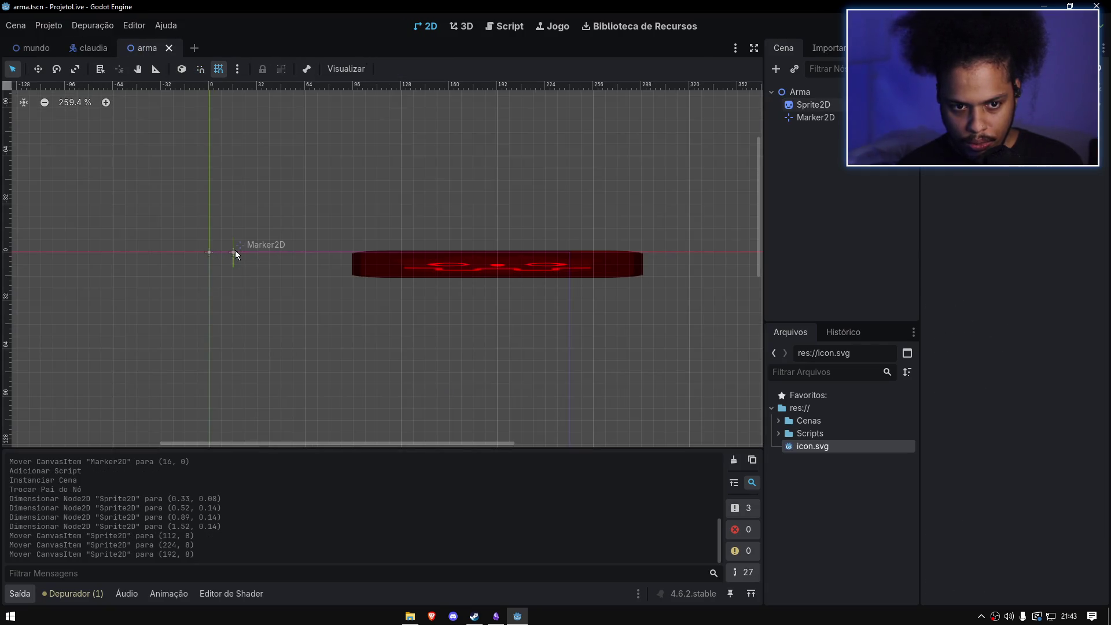
- Move the Marker2D to the sprite's tip at (288, 0) and save the arma scene
left_click(233, 252)
left_click(45, 66)
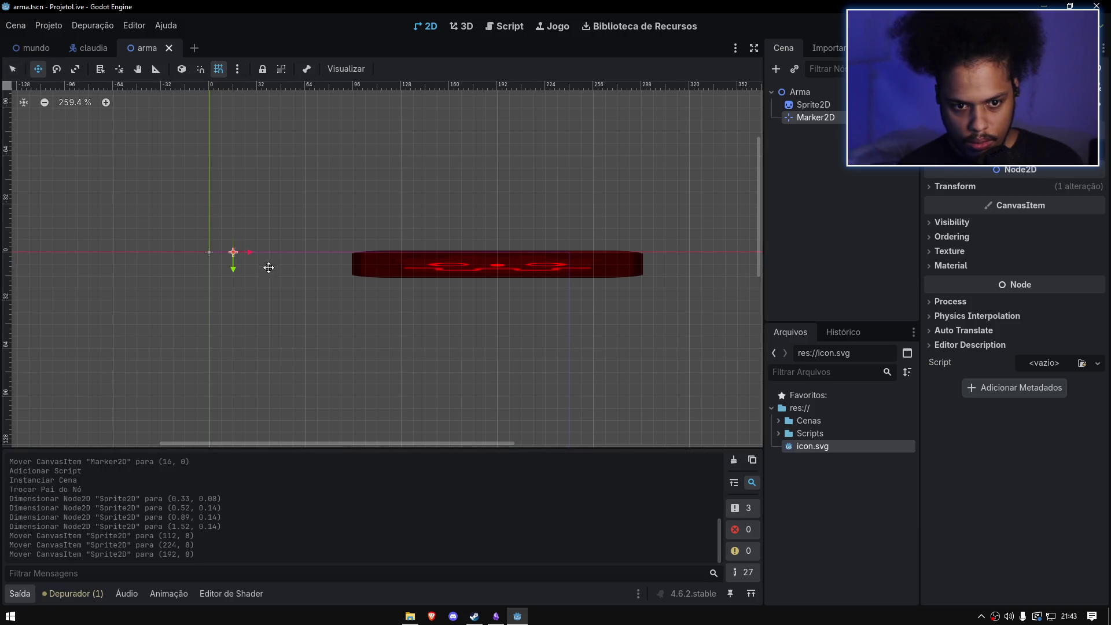
mouse_move(244, 253)
left_mouse_down()
mouse_move(702, 264)
mouse_move(692, 244)
mouse_move(640, 252)
left_mouse_up()
key("ctrl+s")
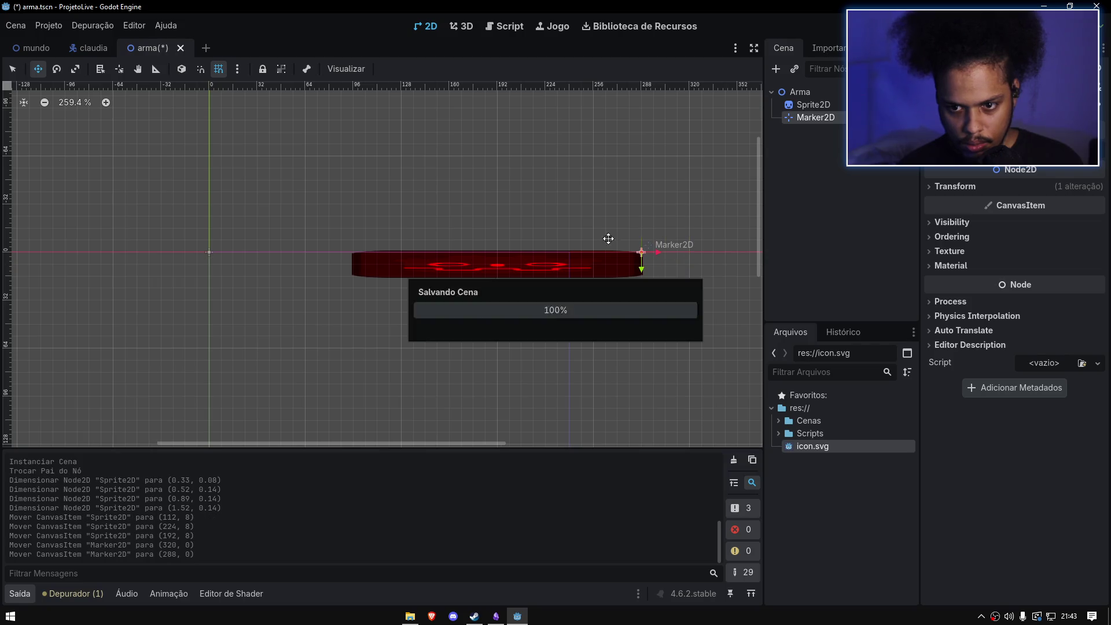
key("ctrl+s")
left_click(39, 49)
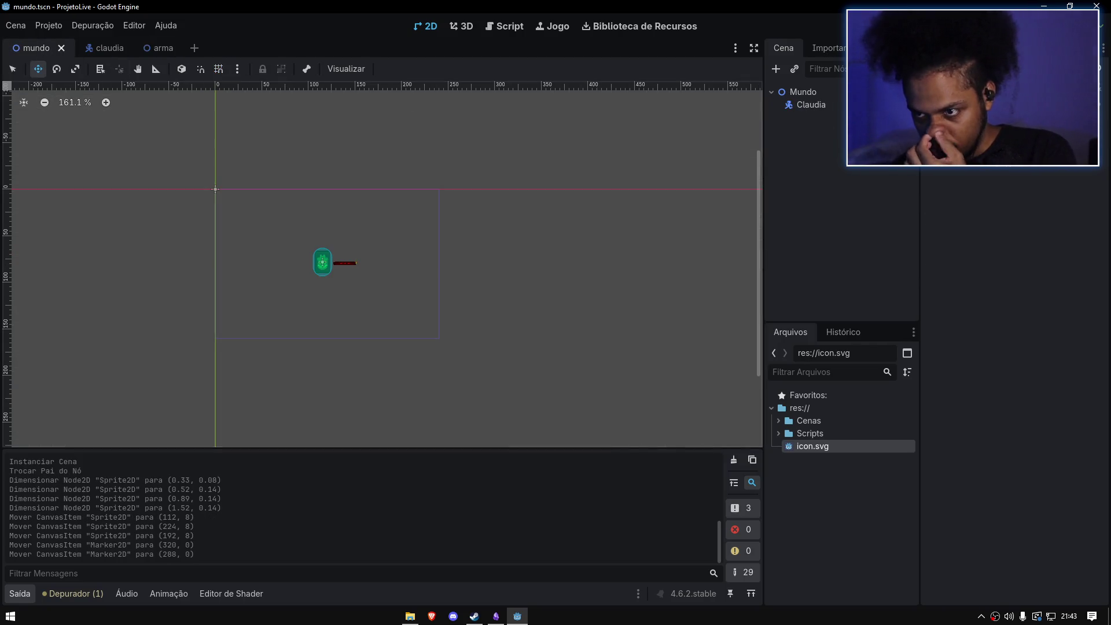
key("F5")
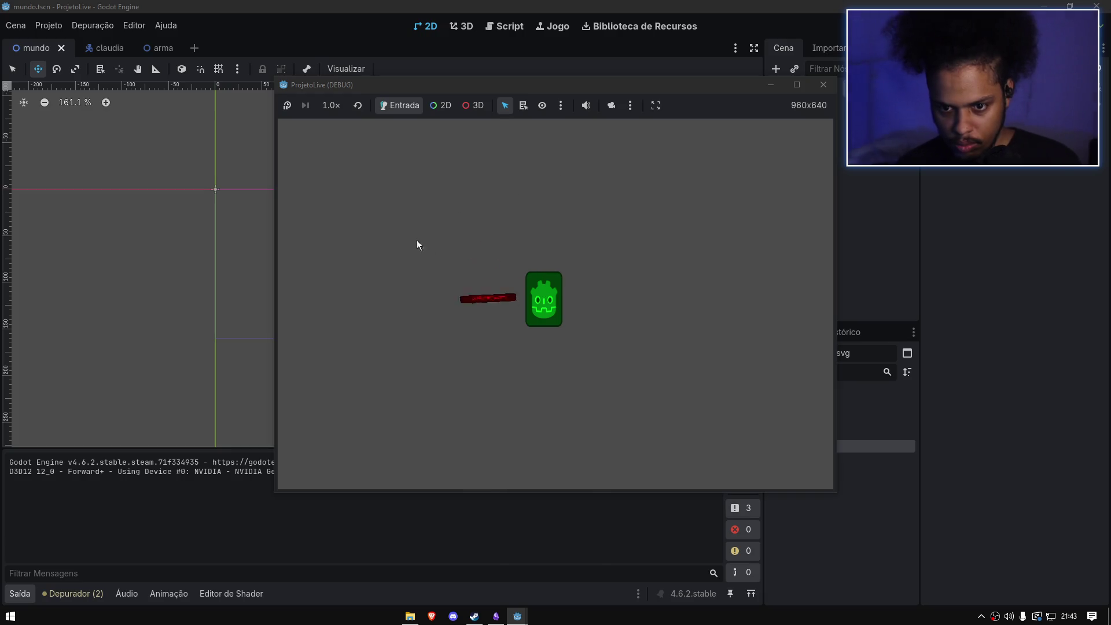
key("Left")
key("Down")
key("Up")
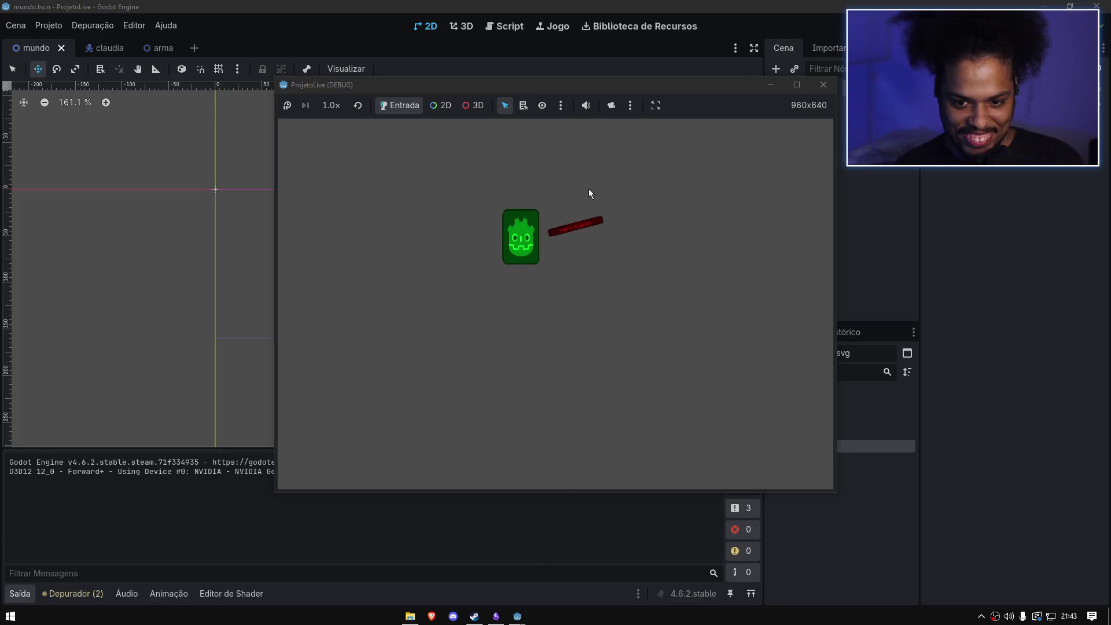
key("Right")
key("Down")
key("Up")
key("Down")
key("Left")
key("Up")
key("Right")
key("Down")
key("Right")
key("Down")
key("Left")
key("Up")
key("Left")
key("Down")
key("Right")
key("Up")
key("Down")
key("Right")
key("Left")
key("Down")
key("Down")
key("Up")
key("Left")
key("Down")
key("Right")
key("Up")
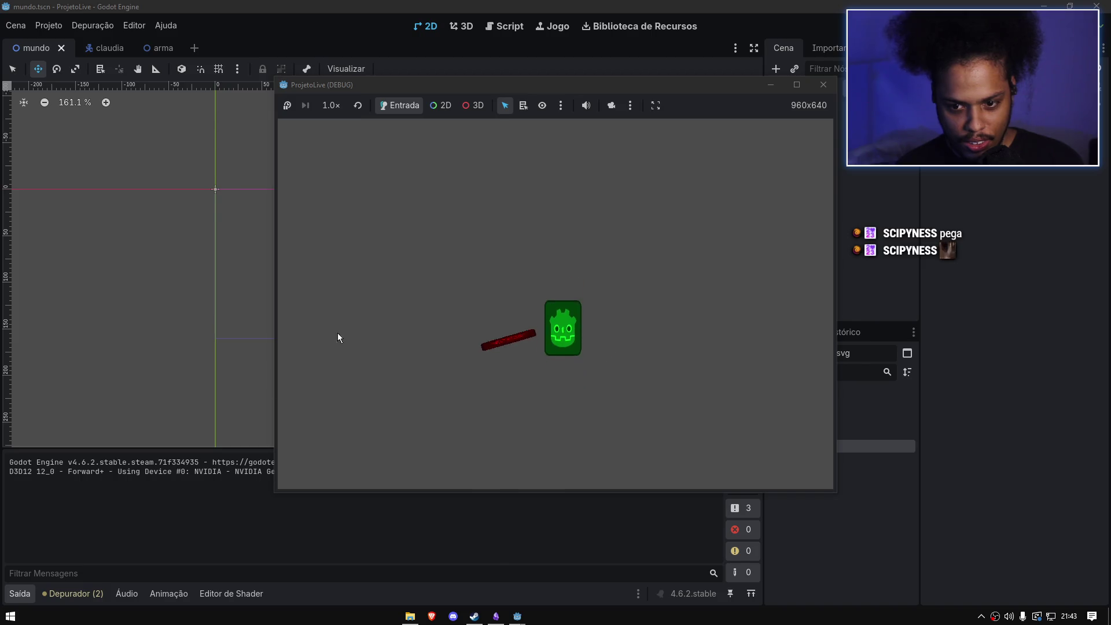
key("Up")
key("Down")
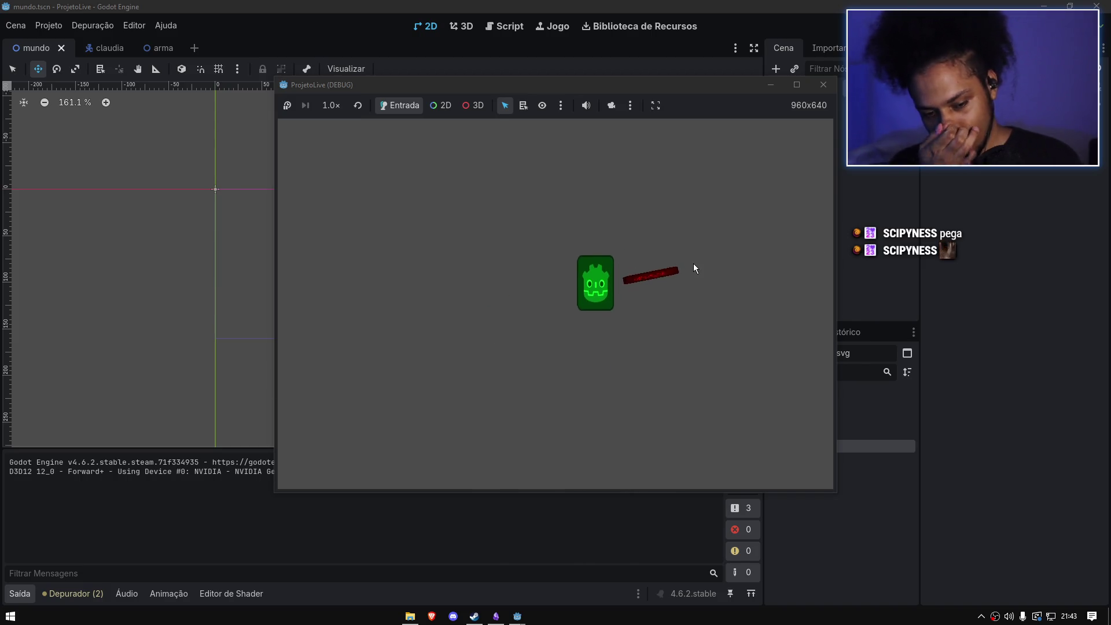
key("Left")
key("Down")
key("Right")
key("Up")
key("Right")
key("Left")
key("Down")
key("Right")
key("Left")
key("Down")
key("Right")
key("Up")
key("Up")
key("Left")
key("Down")
key("Right")
key("Up")
key("Right")
key("Left")
key("Up")
key("Left")
key("Down")
key("Right")
key("Left")
key("Down")
key("Right")
key("Up")
key("Left")
key("Right")
key("Right")
key("Up")
key("Left")
key("Down")
key("Right")
key("Left")
key("Up")
key("Left")
key("Down")
left_click(823, 84)
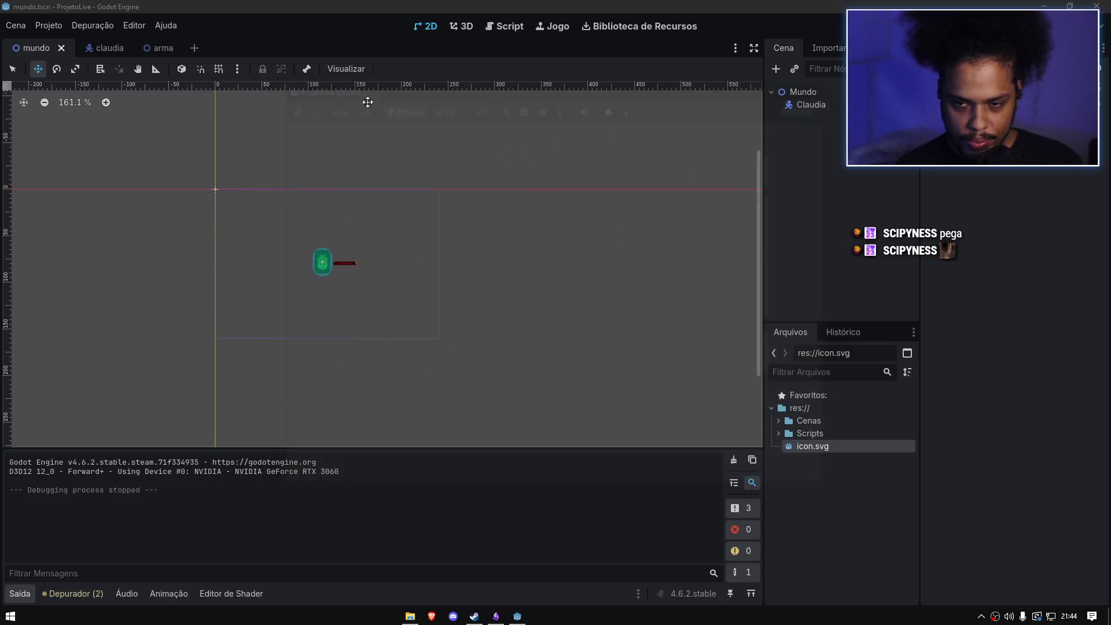
- Scale Claudia's sprite down to a uniform 0.13 and save the scene
left_click(104, 52)
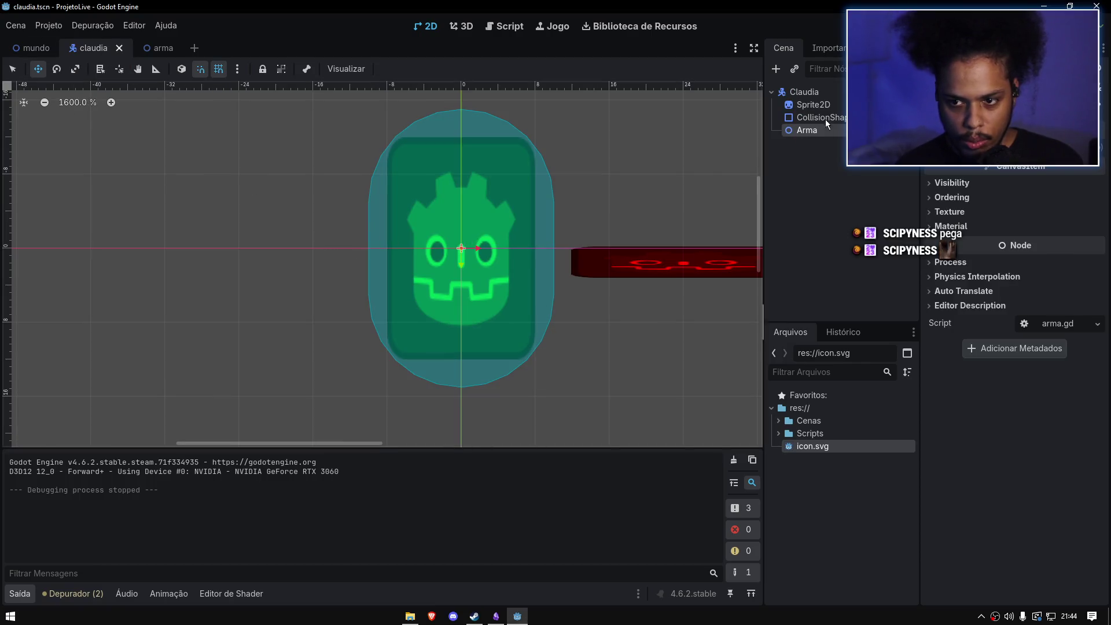
left_click(813, 104)
left_click_drag(534, 361, 534, 360)
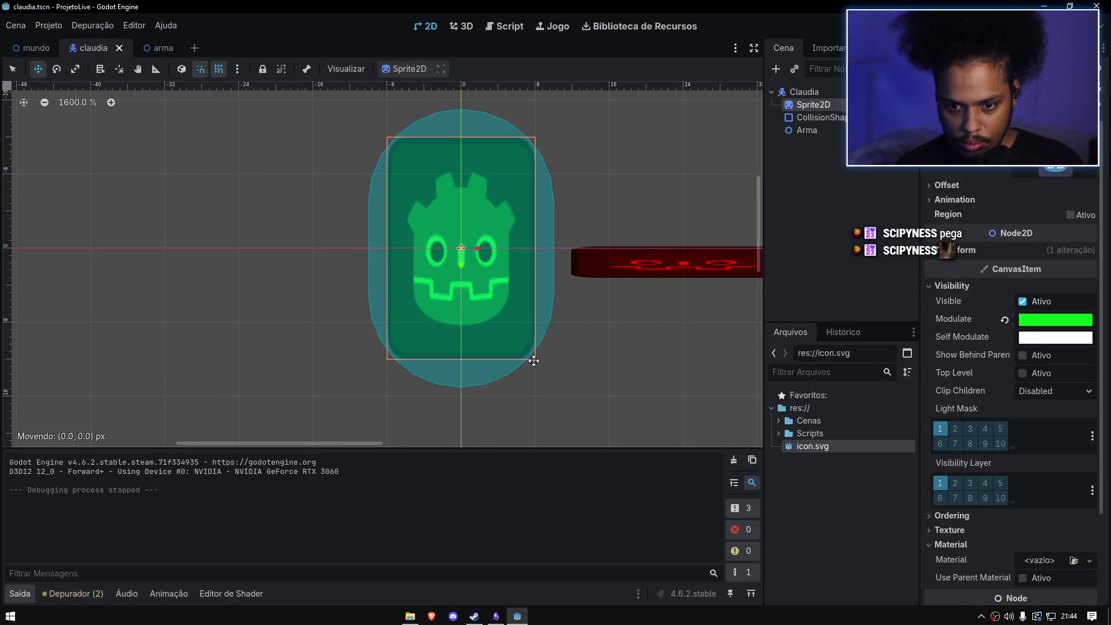
key("q")
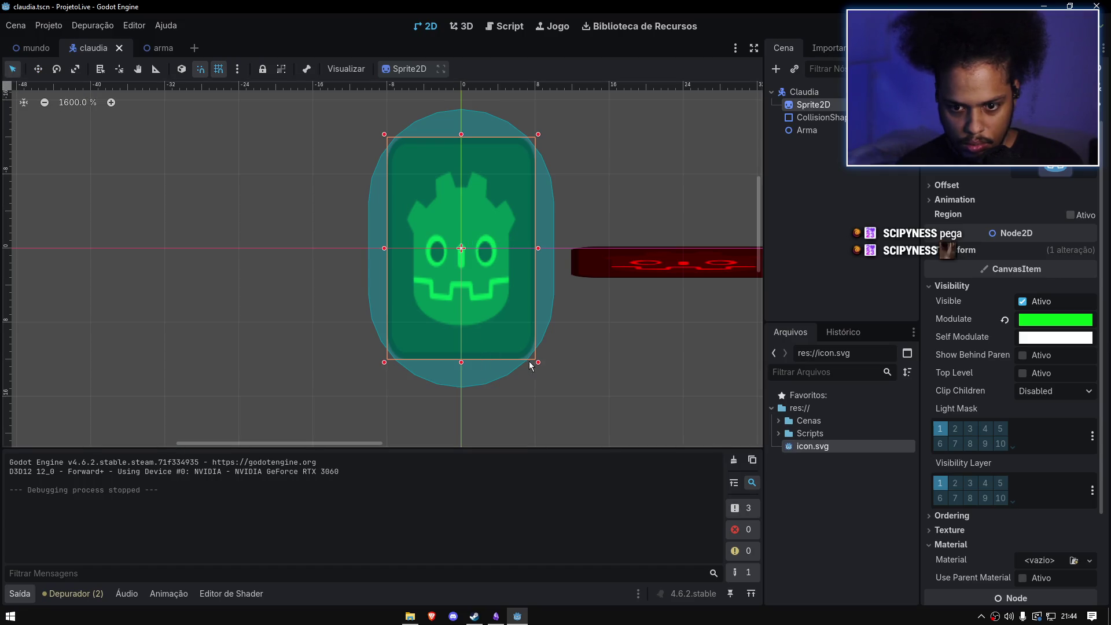
left_click_drag(538, 364, 535, 322)
left_click(508, 269)
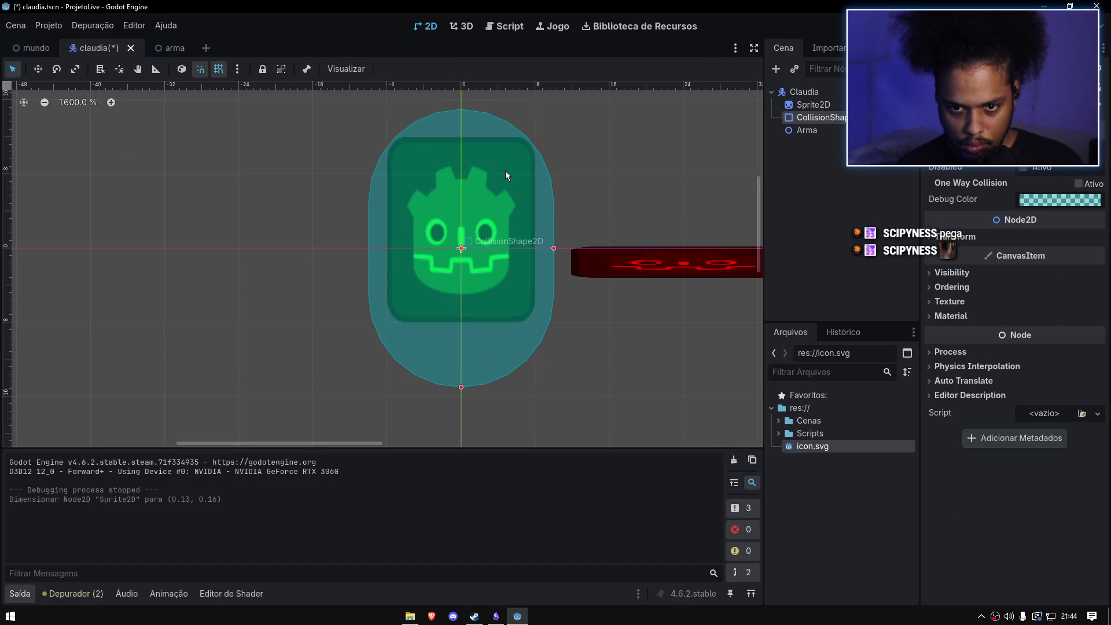
left_click(577, 319)
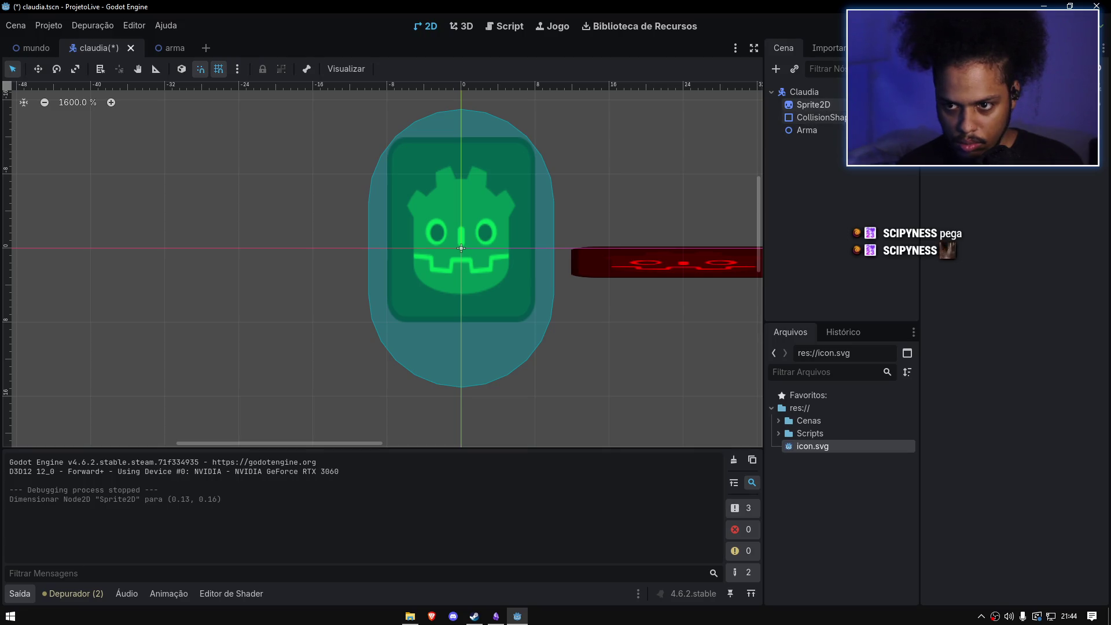
left_click(813, 105)
left_click(908, 118)
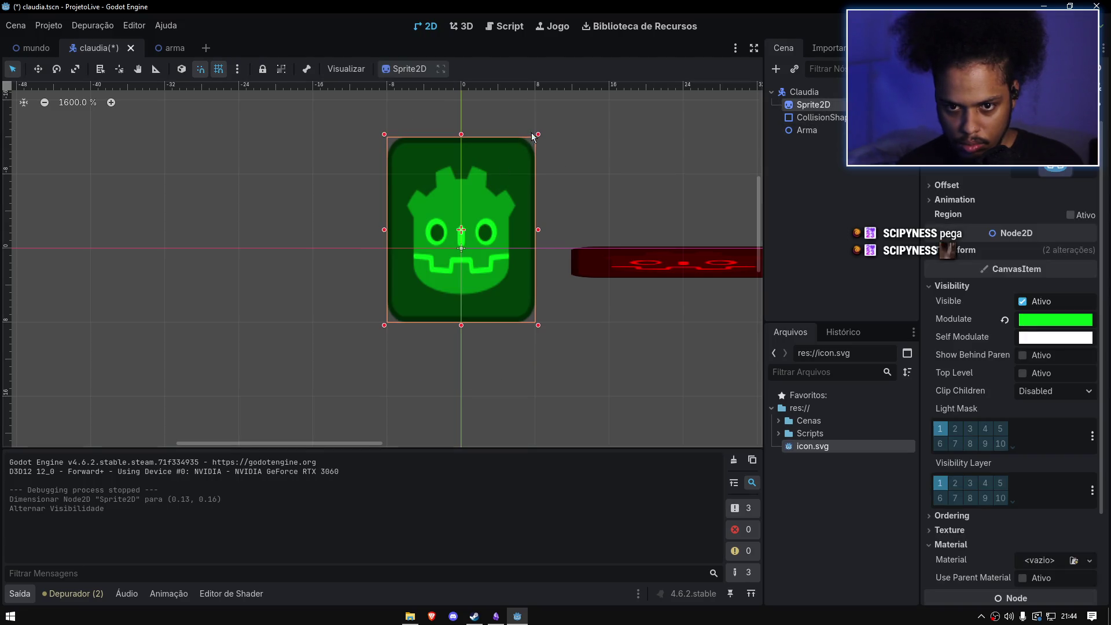
left_click_drag(531, 133, 532, 172)
left_click(571, 180)
key("ctrl+s")
- Show Claudia's capsule collision shape again and stretch it slightly taller
left_click_drag(637, 189, 498, 189)
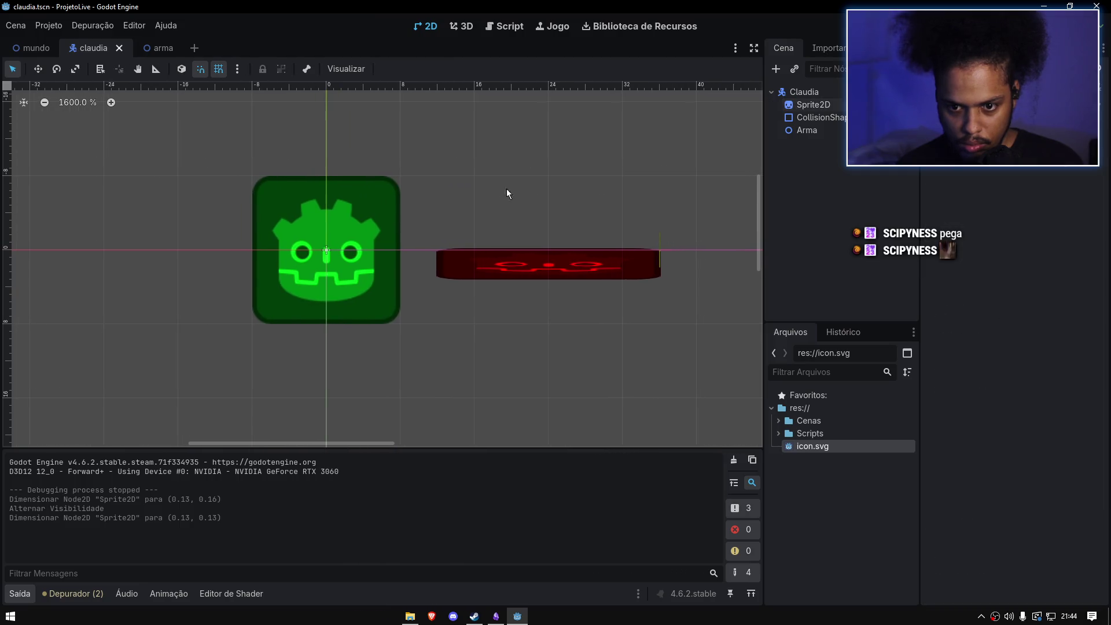
left_click(909, 118)
left_click(379, 210)
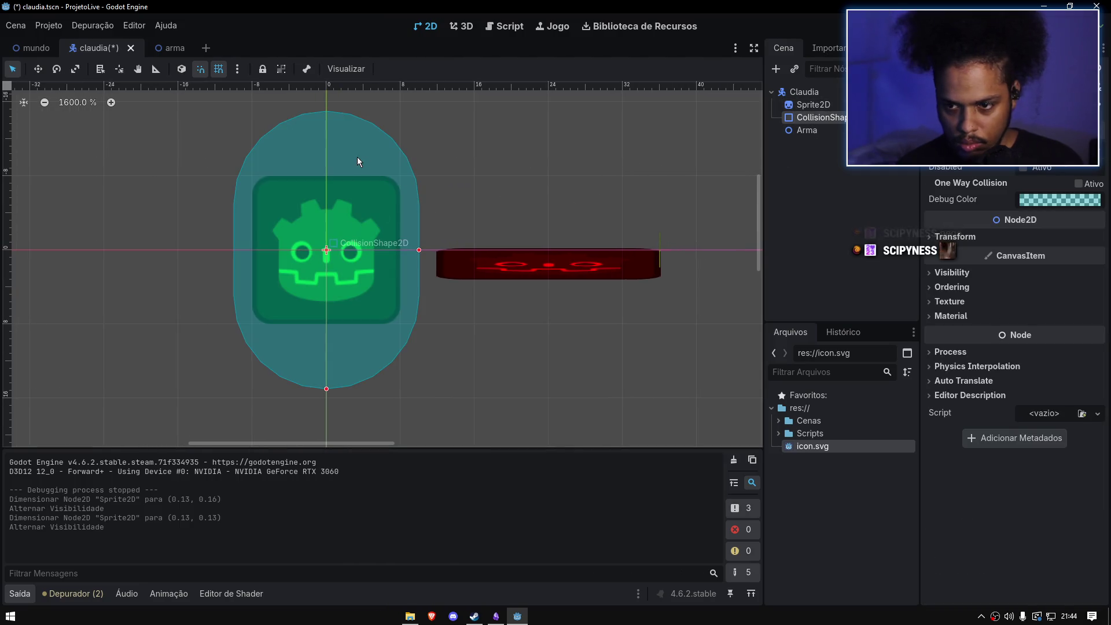
left_click(807, 130)
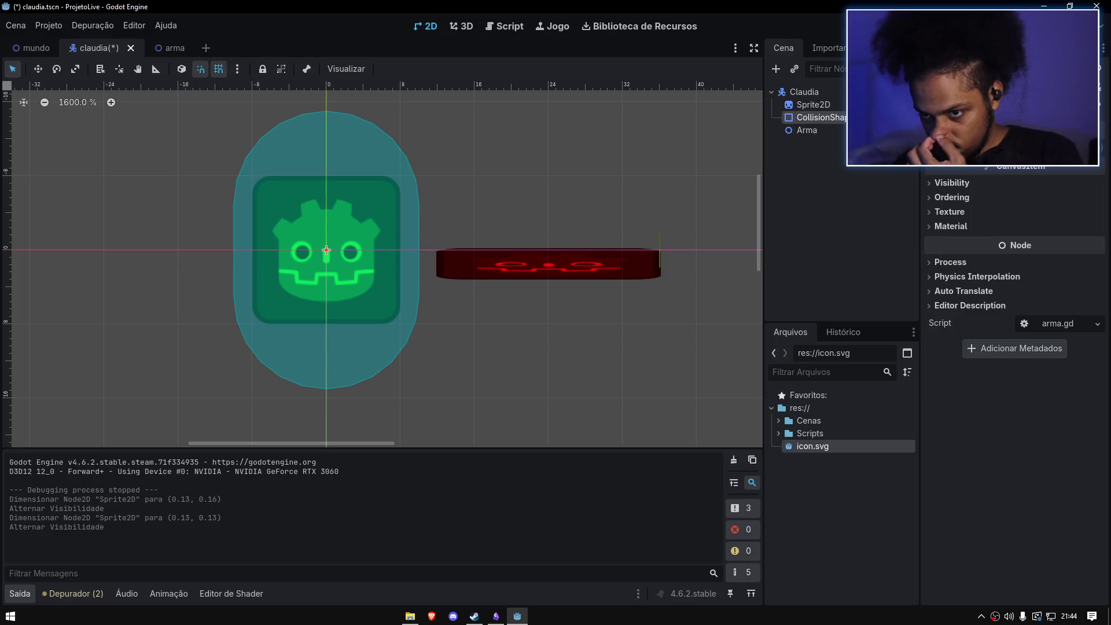
left_click(816, 118)
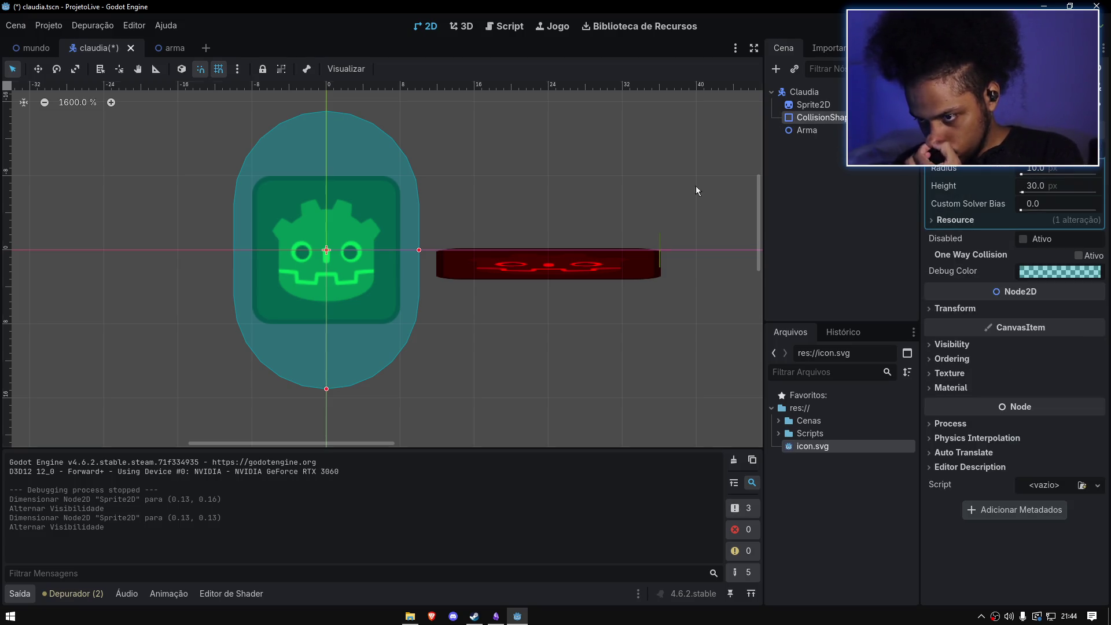
mouse_move(326, 389)
left_mouse_down()
mouse_move(326, 398)
mouse_move(330, 336)
left_mouse_up()
- Replace the collision with a 16×16 RectangleShape2D fitting the sprite and save
left_click(1097, 134)
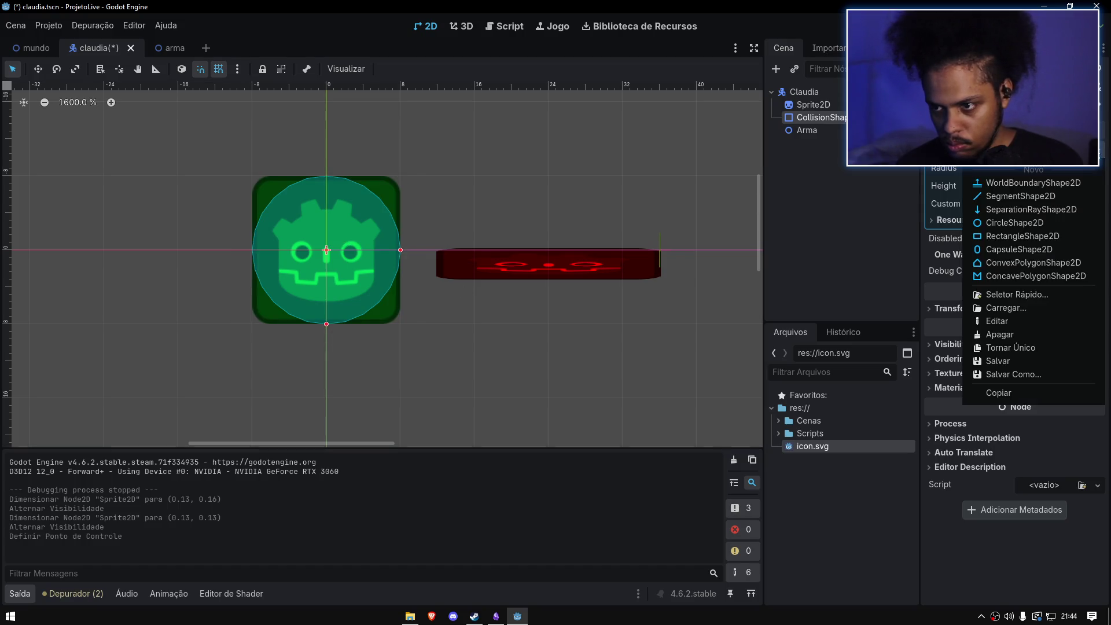
left_click(995, 236)
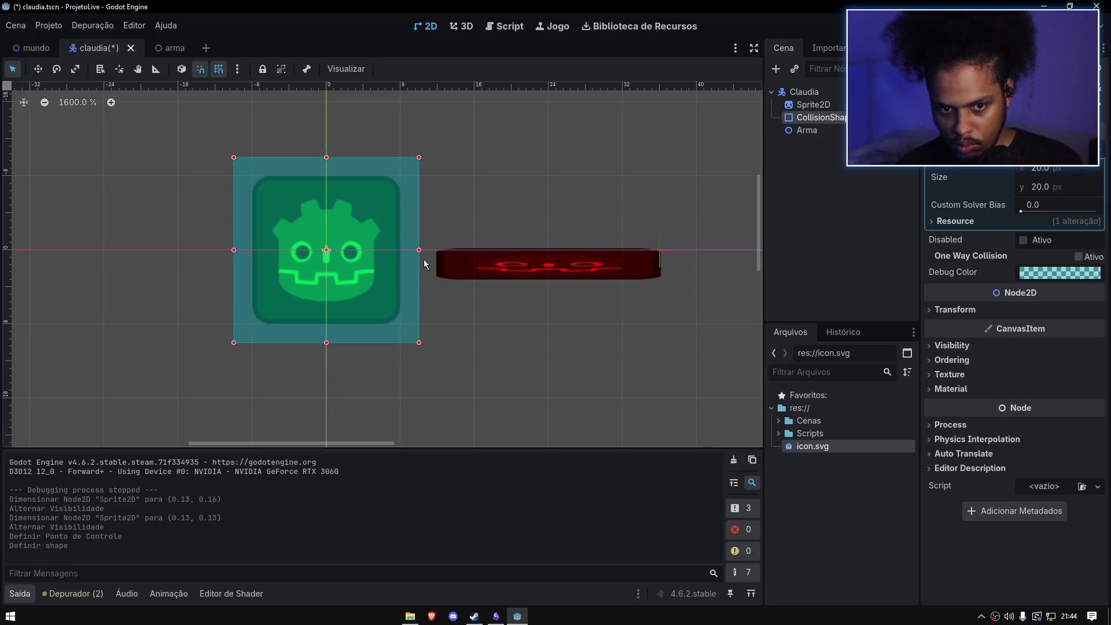
left_click_drag(410, 332, 409, 332)
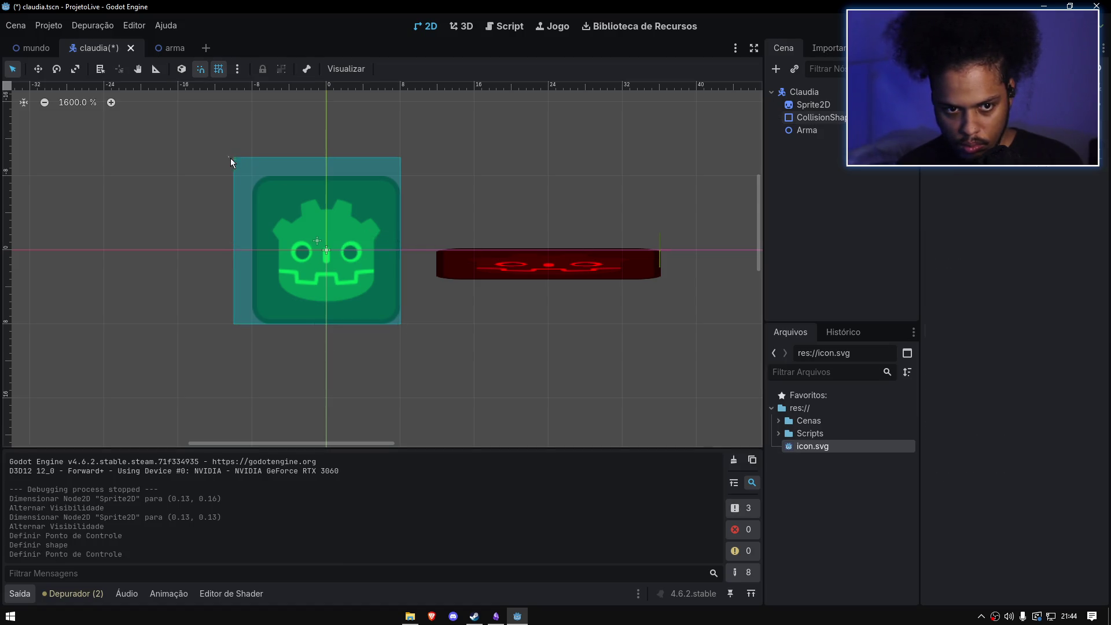
left_click_drag(234, 158, 246, 161)
key("ctrl+s")
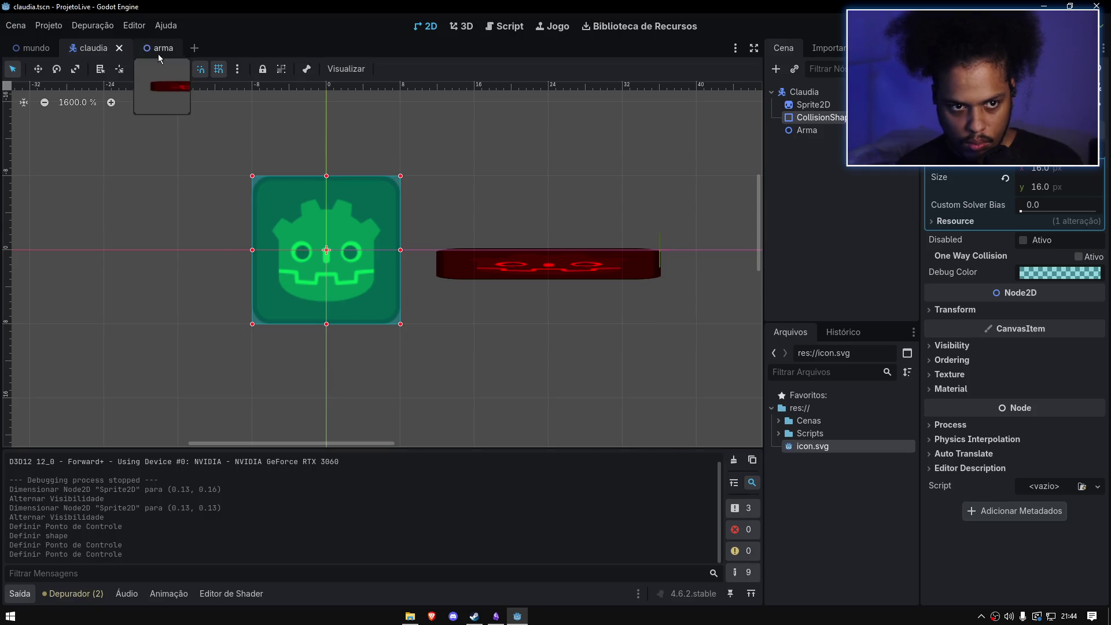
left_click(158, 55)
left_click_drag(399, 261, 363, 258)
- Reposition the weapon sprite left toward the origin, then slightly right, saving each change
key("ctrl+z")
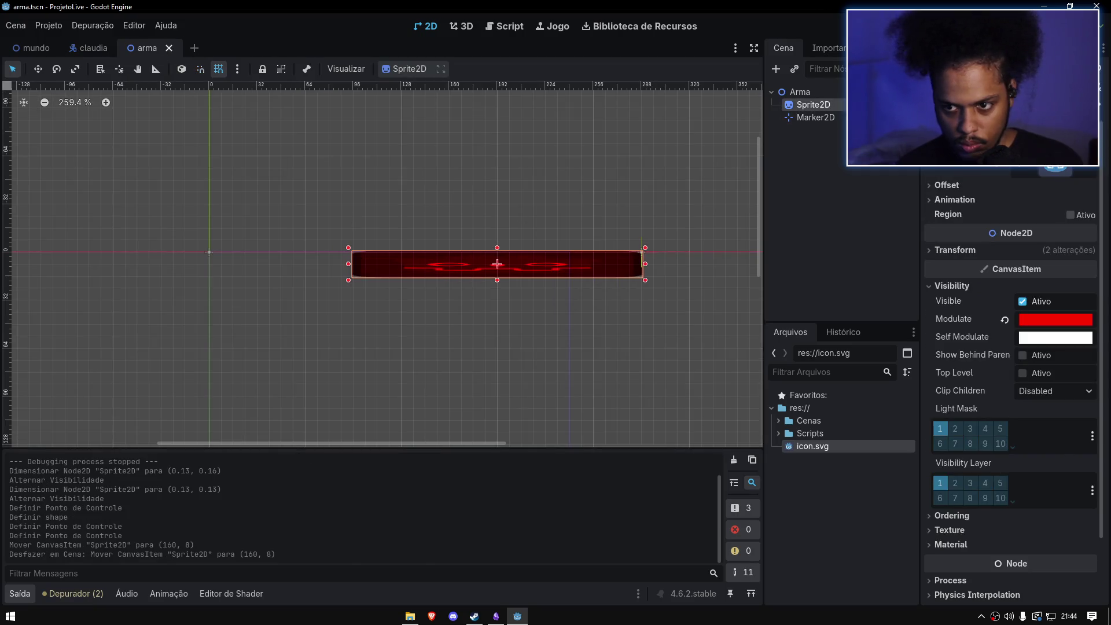
left_click(829, 116)
left_click(813, 105)
left_click_drag(488, 261, 375, 259)
key("ctrl+s")
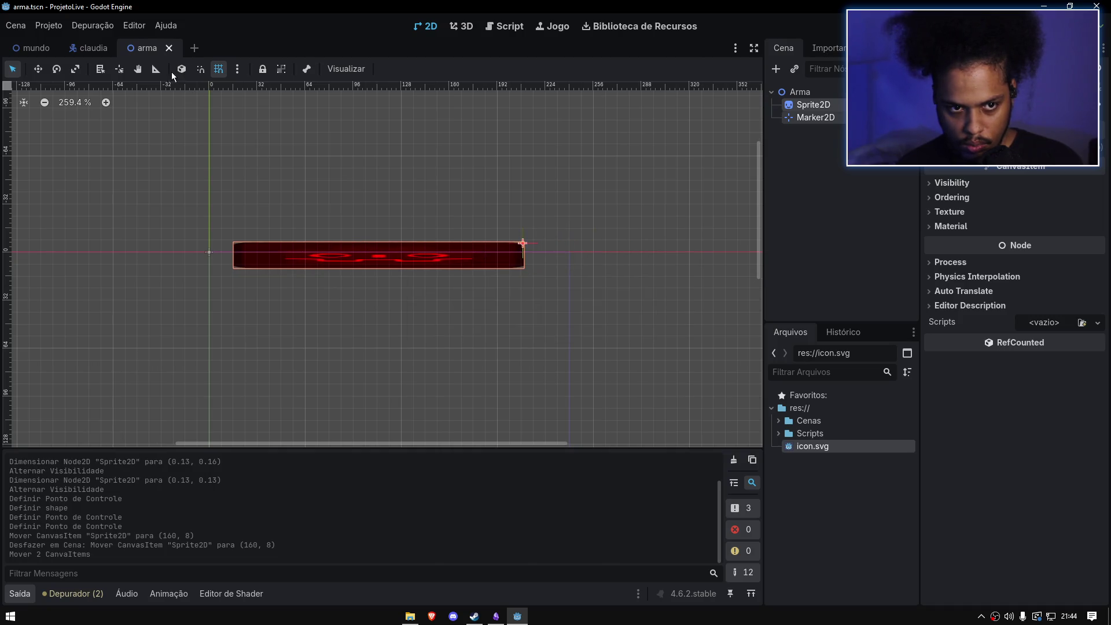
left_click(93, 50)
left_click(160, 49)
left_click_drag(259, 249, 293, 248)
key("ctrl+s")
left_click(93, 48)
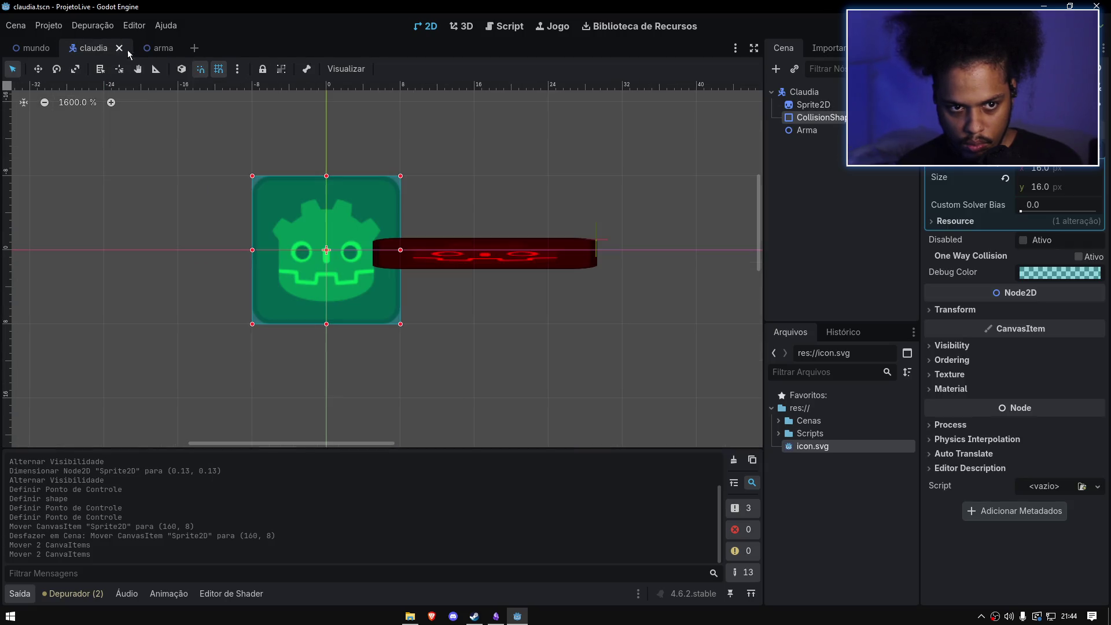
left_click(163, 51)
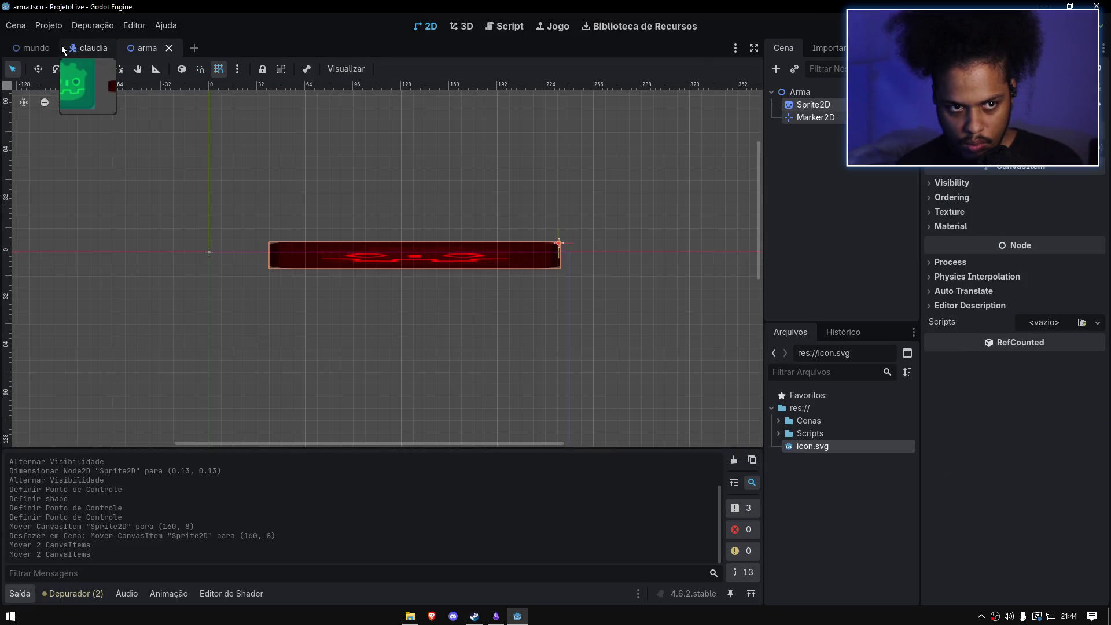
left_click(36, 48)
left_click(161, 48)
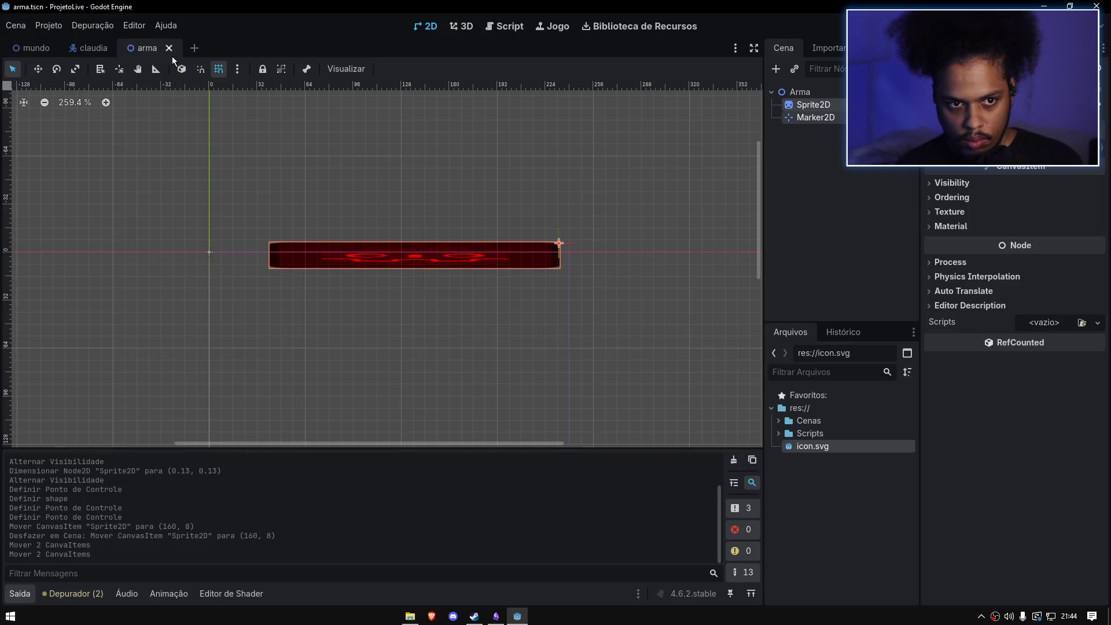
- Shorten the weapon sprite to 0.94 × 0.14 from its right end and save
left_click(820, 106)
left_click_drag(562, 256, 446, 256)
key("ctrl+s")
left_click(93, 48)
left_click(146, 48)
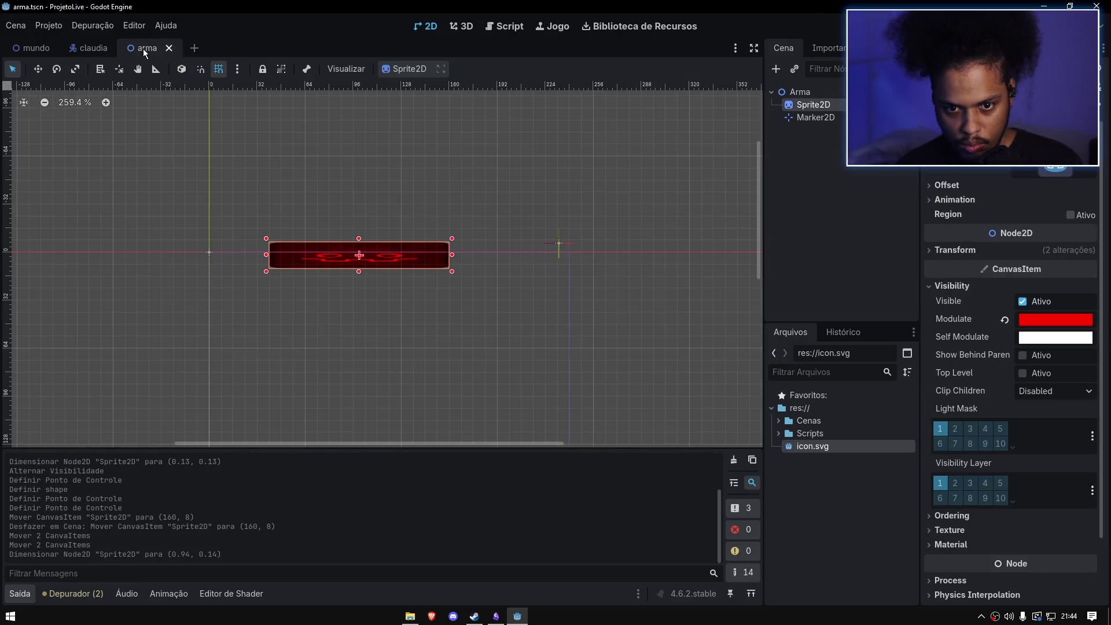
- Move the Marker2D to the shortened tip at (160, 0) and run the game
left_click(559, 245)
left_click_drag(547, 245, 451, 253)
left_click(93, 48)
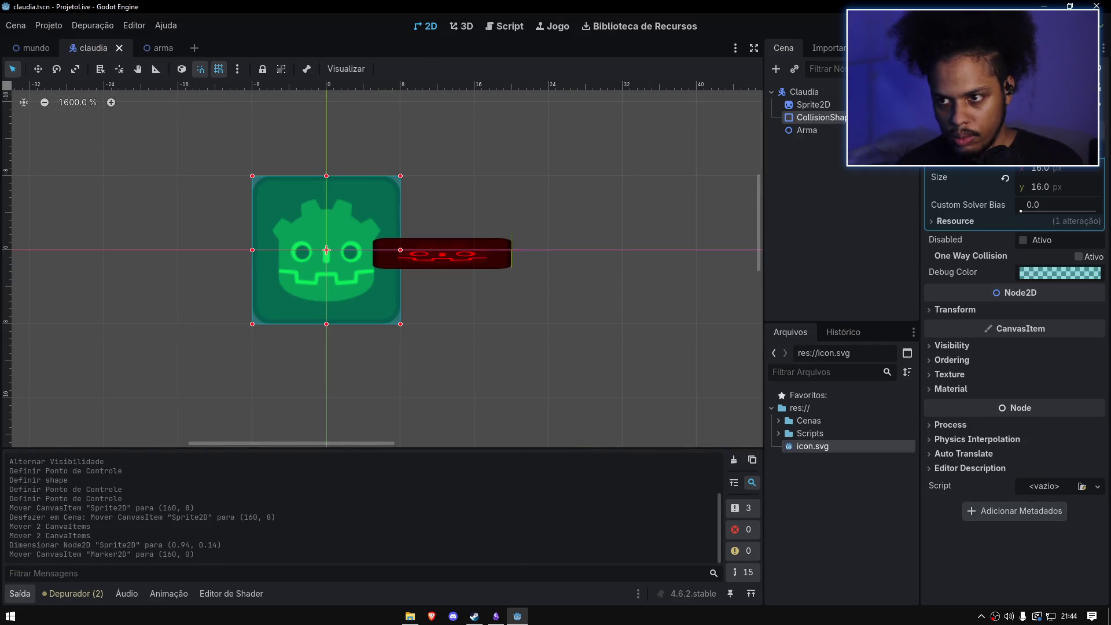
key("F6")
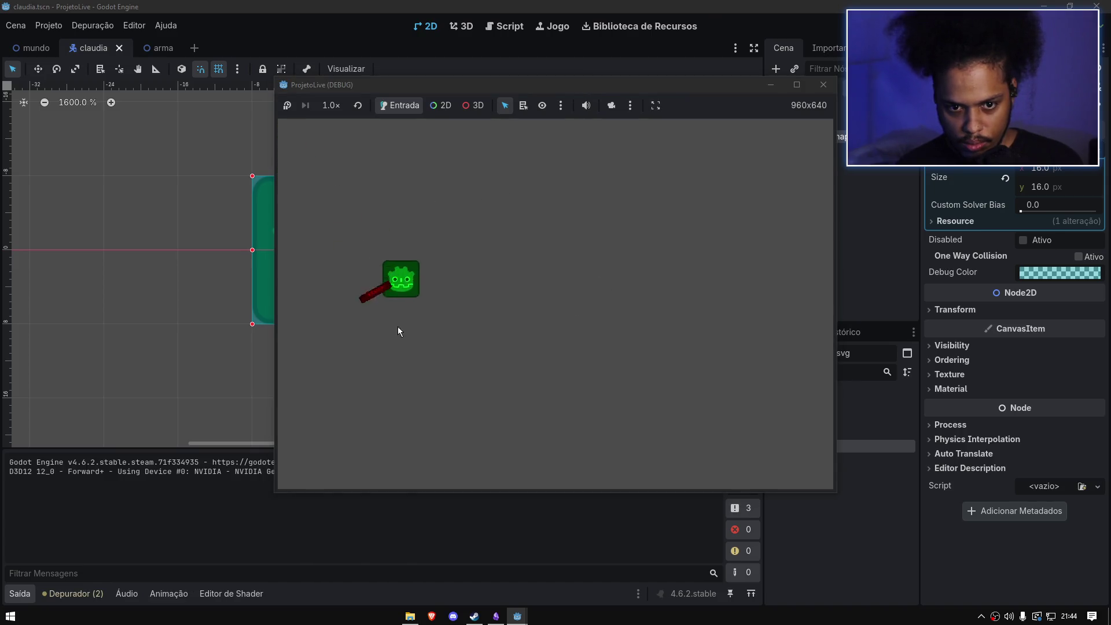
- Close the game, rerun it from the mundo scene, and close it after testing the weapon
left_click(824, 84)
left_click(35, 48)
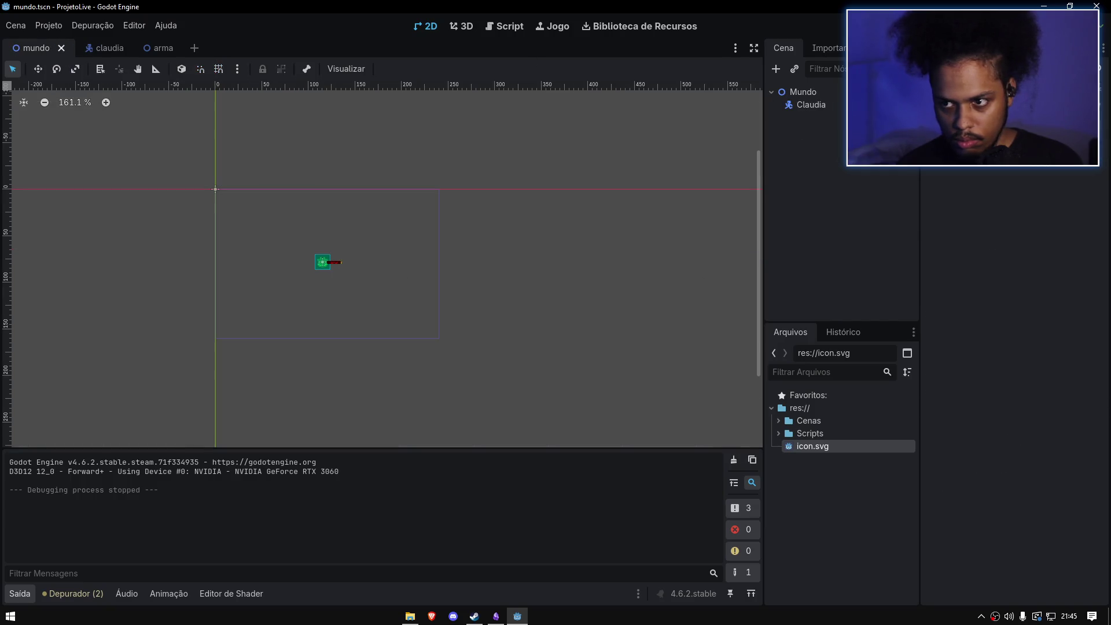
key("F6")
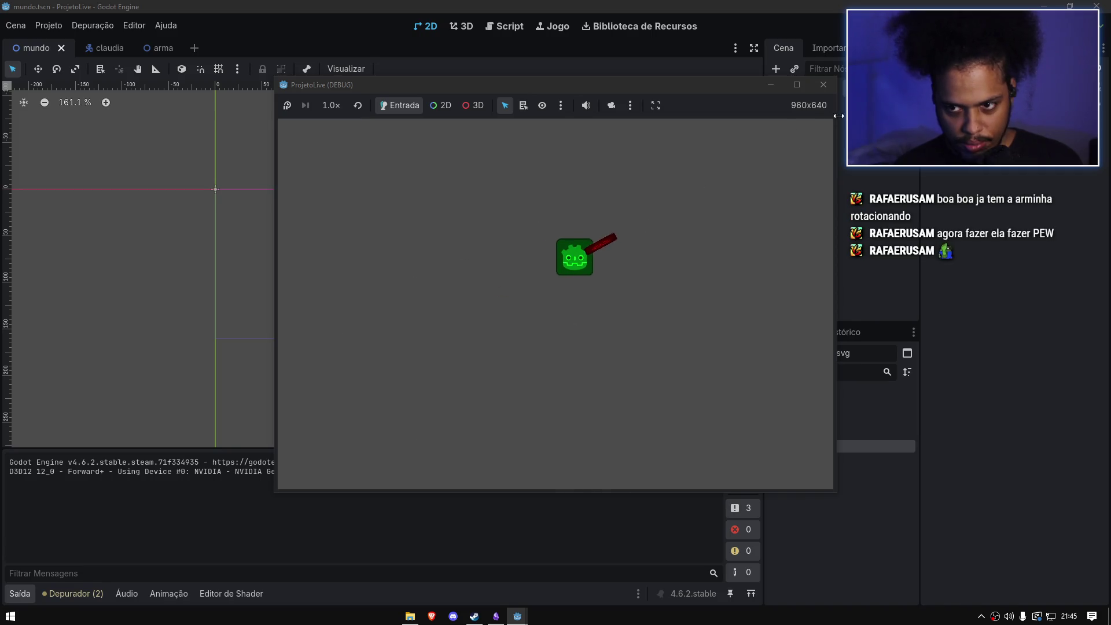
left_click(823, 85)
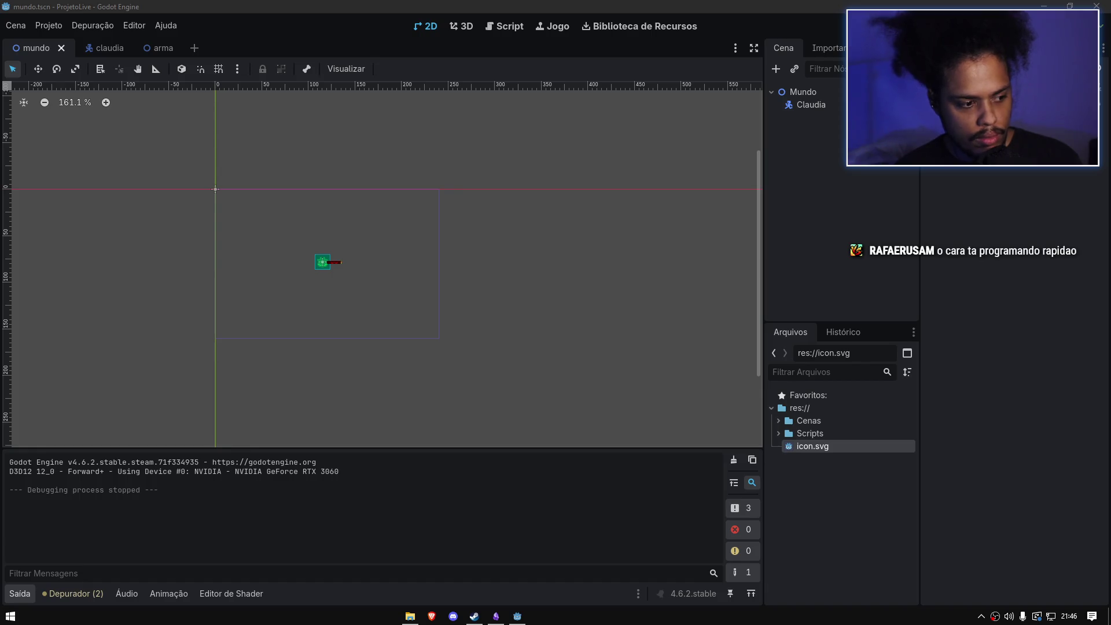
left_click(553, 581)
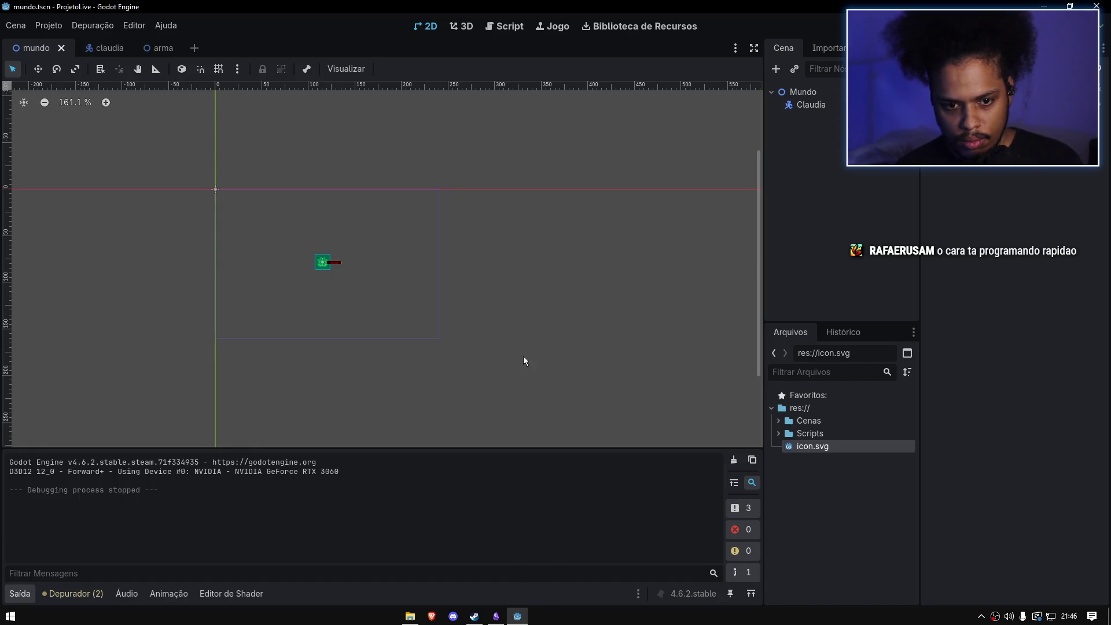
key("F5")
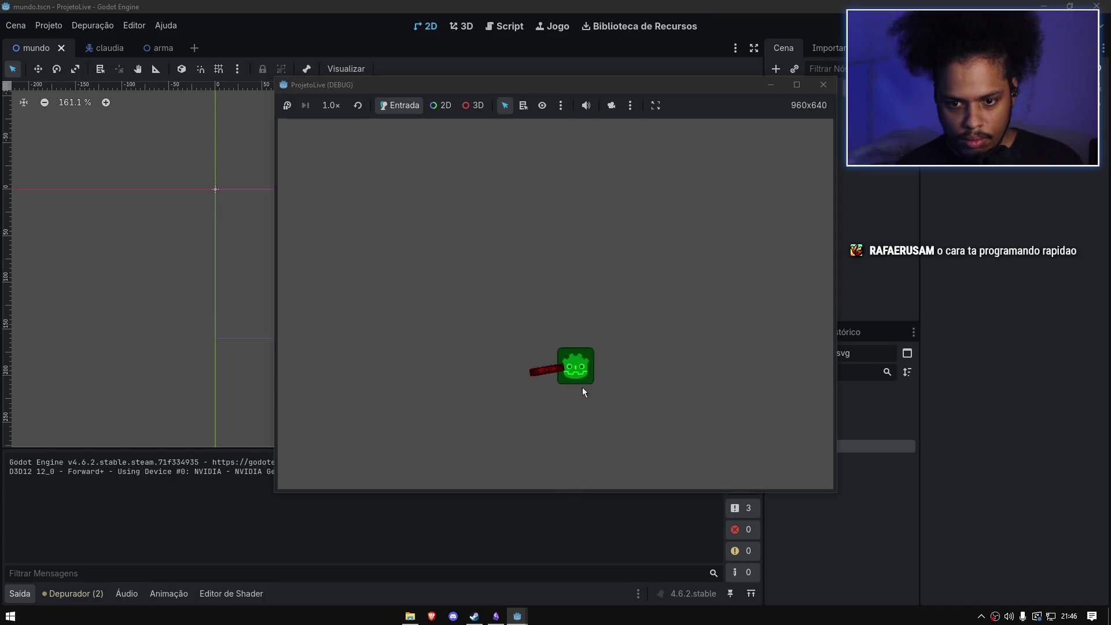
key("s")
key("a")
key("d")
key("w")
key("d")
key("w")
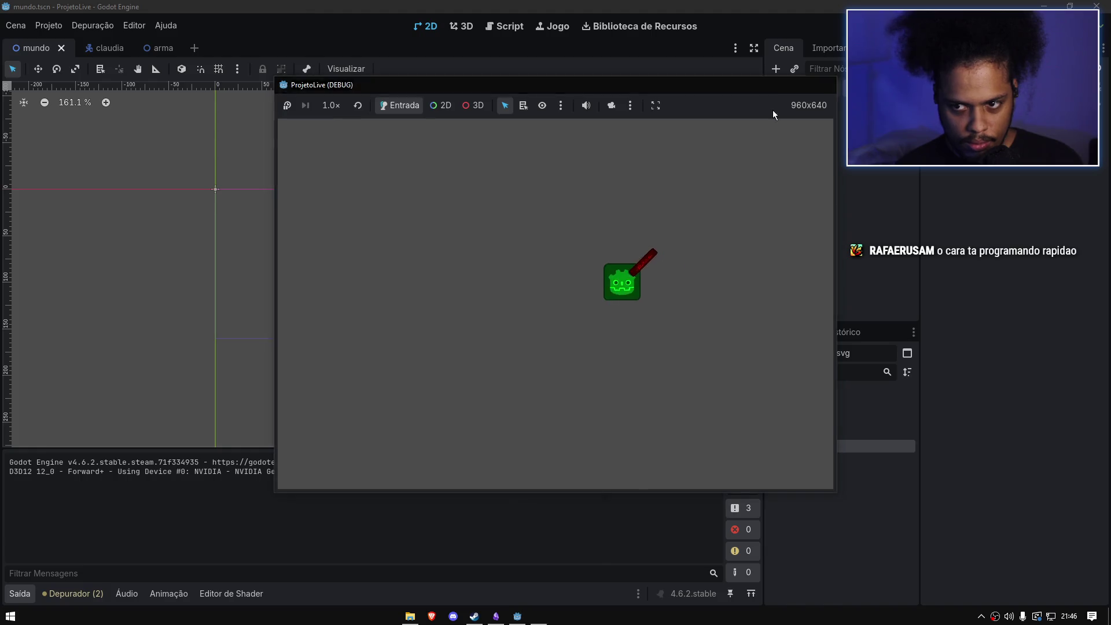
left_click(823, 85)
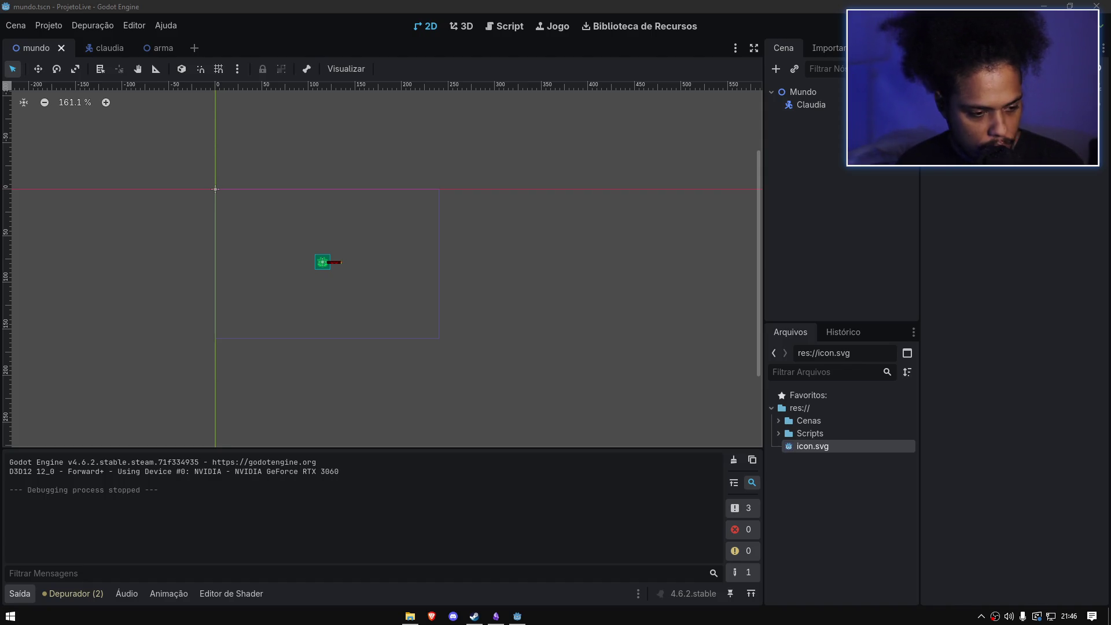
- Collapse the Cenas folder in the file browser, save the scene, and start a new empty scene
scroll(296, 281, "up", 5)
scroll(409, 311, "up", 2)
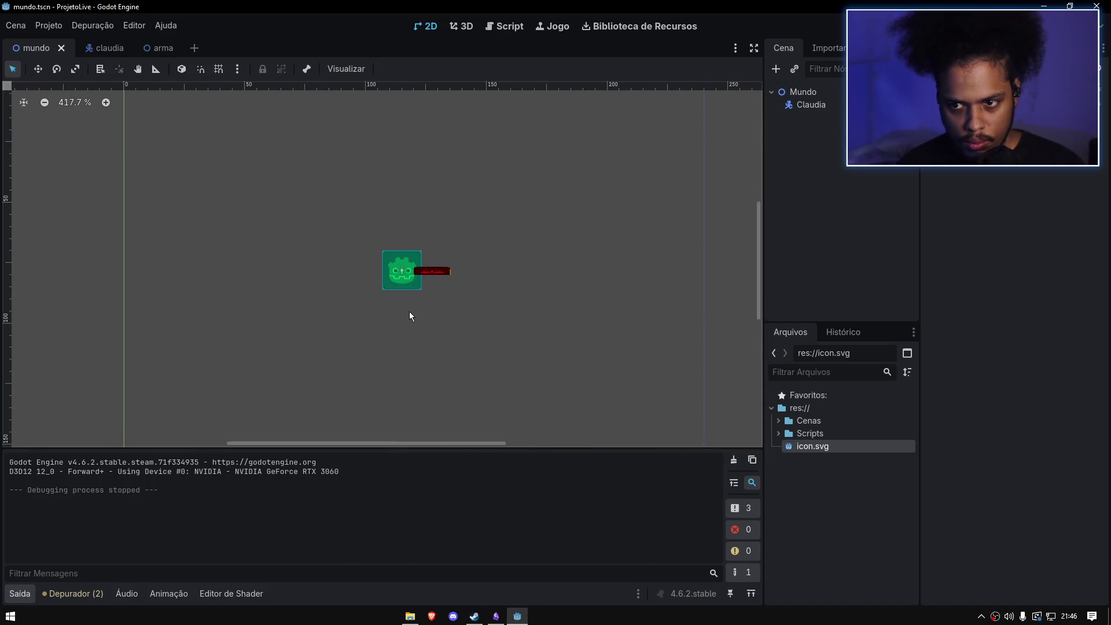
scroll(352, 251, "down", 1)
left_click(779, 434)
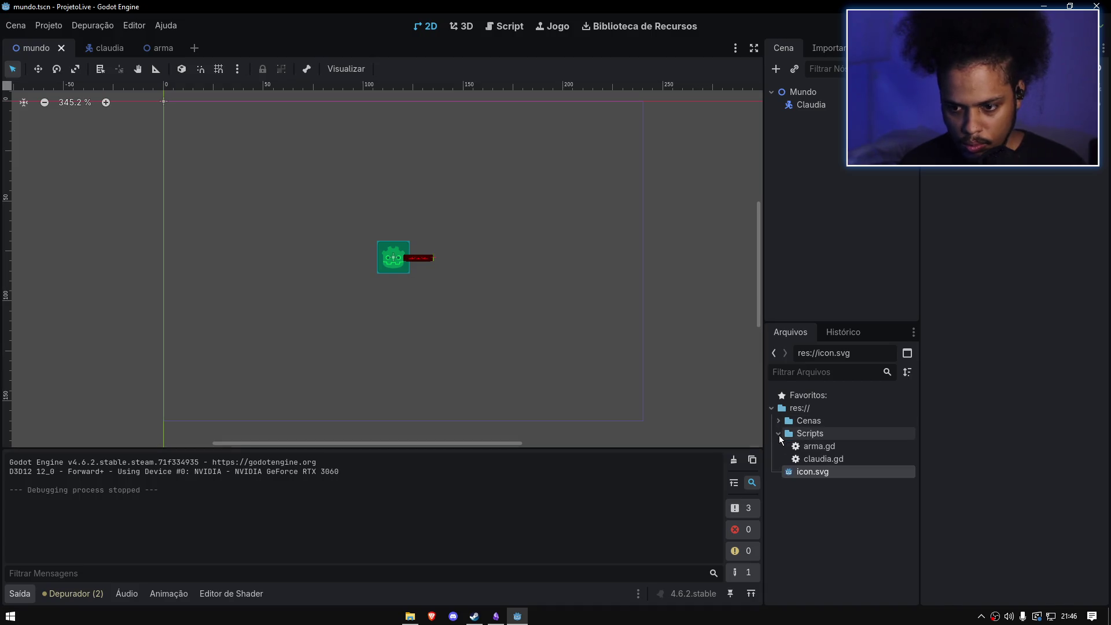
left_click(779, 434)
left_click(781, 420)
left_click(782, 419)
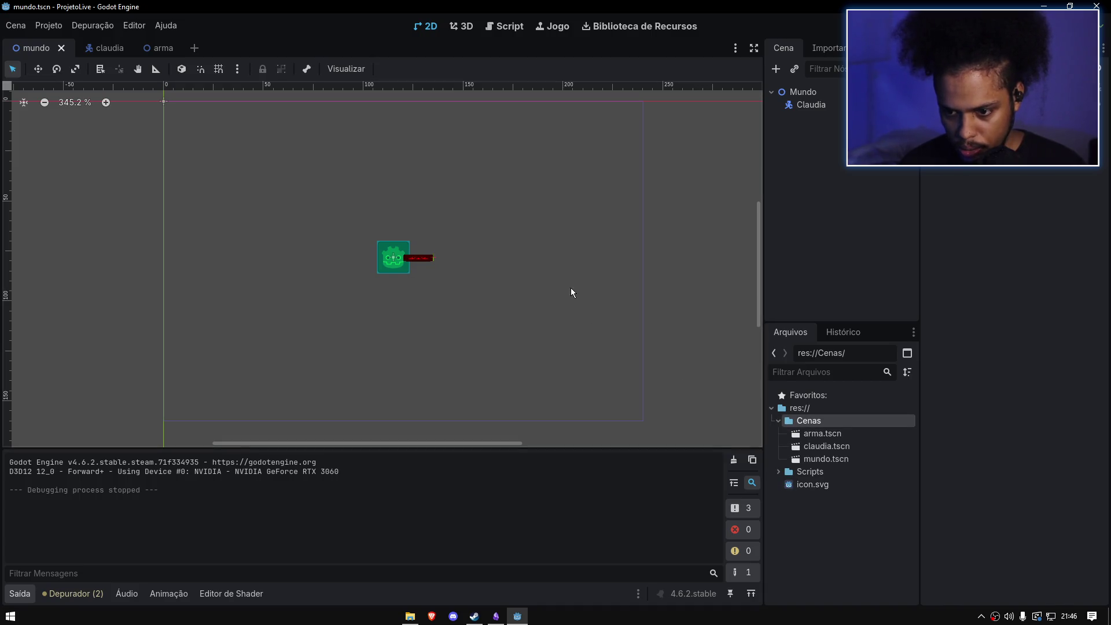
left_click(779, 421)
key("ctrl+s")
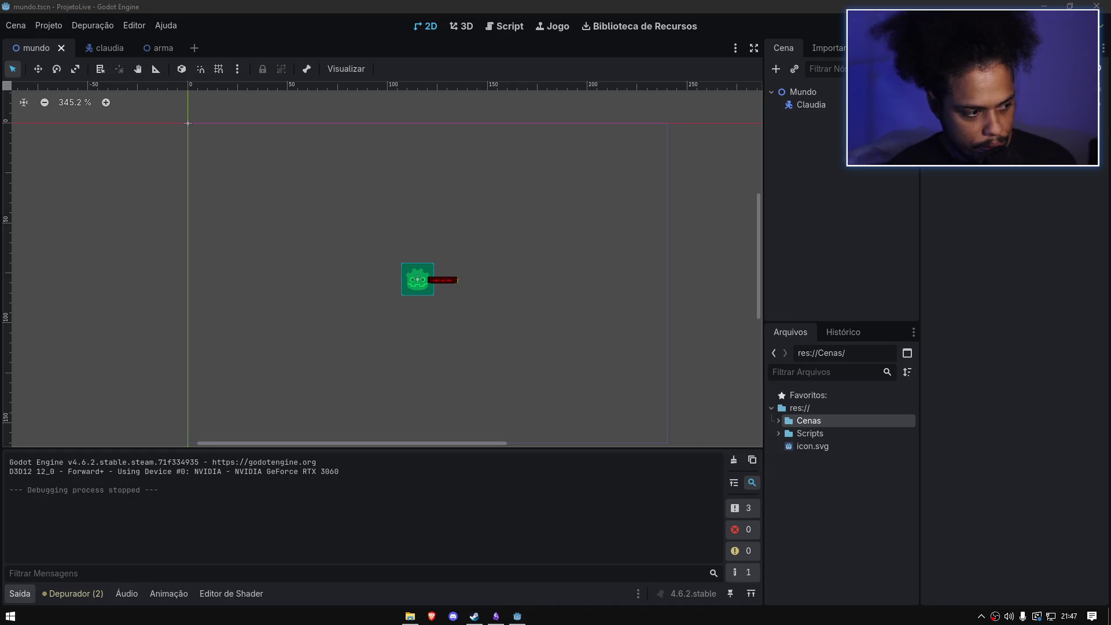
left_click(156, 48)
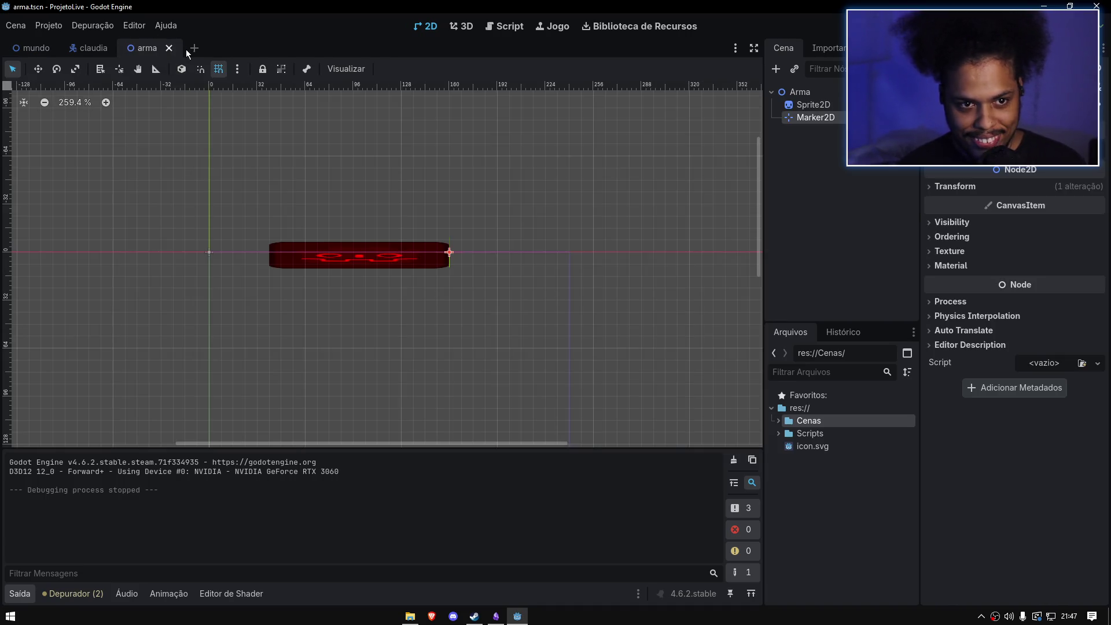
left_click(194, 48)
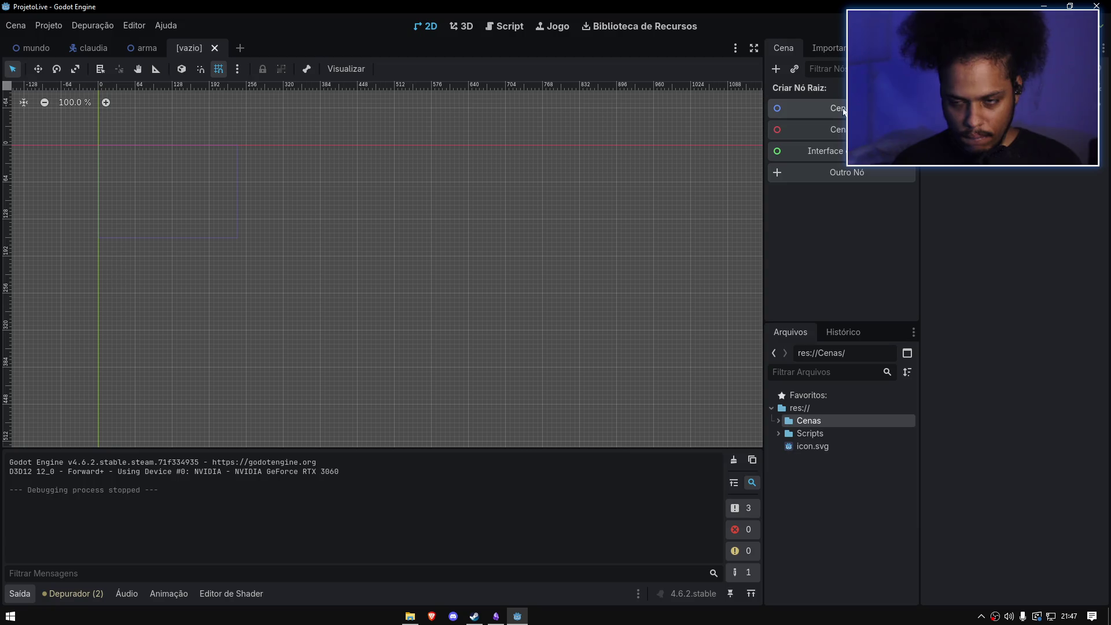
- Create an Area2D root with Sprite2D and CollisionShape2D children
left_click(833, 172)
type("area")
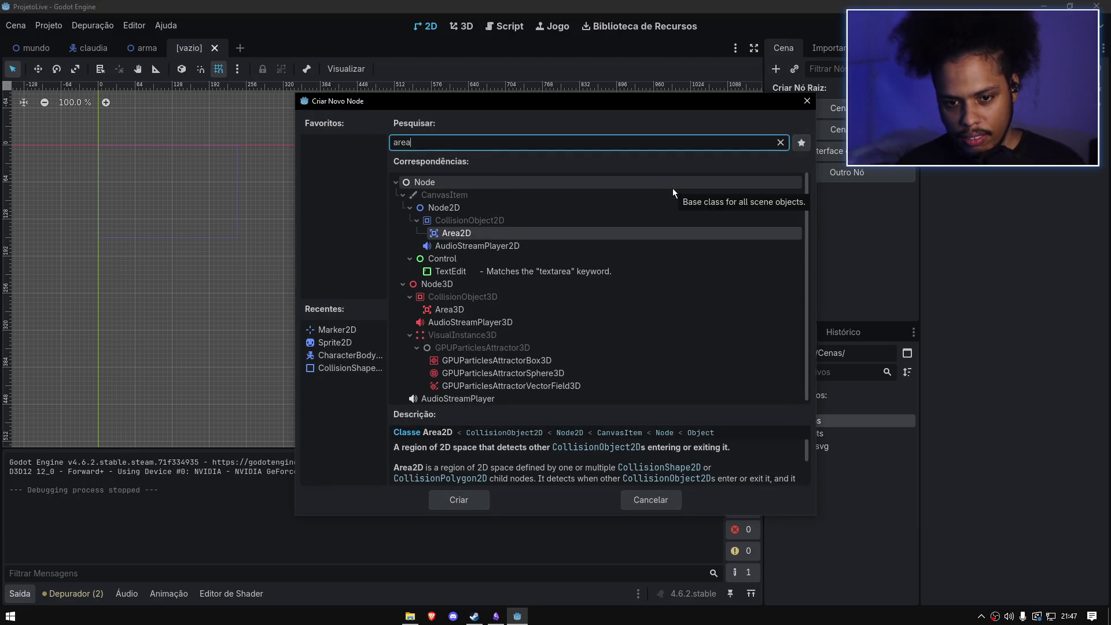
key("Return")
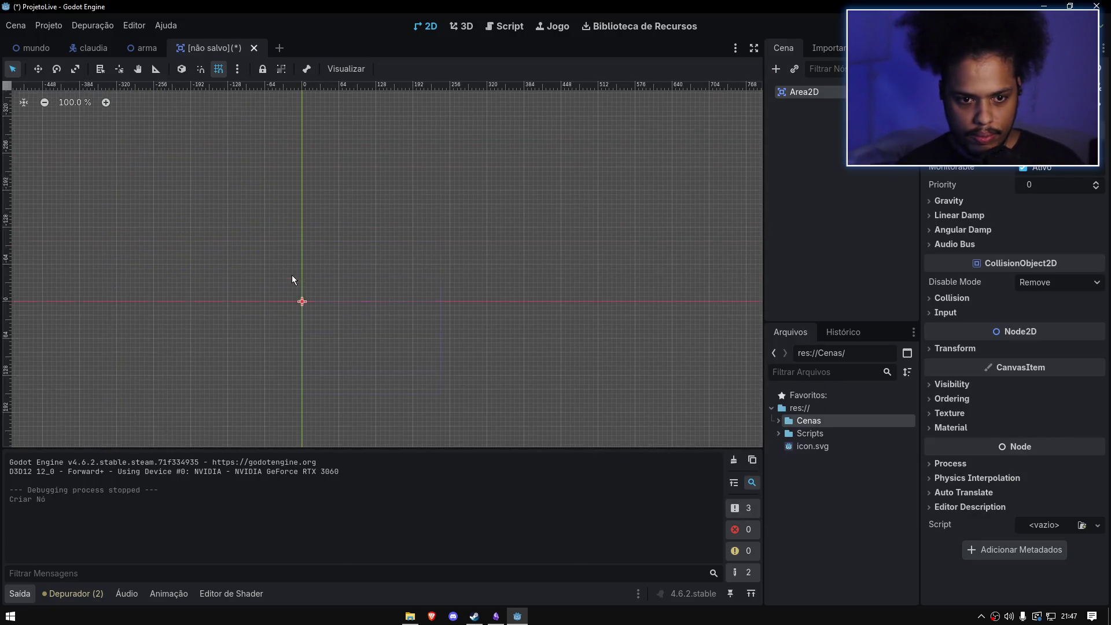
scroll(290, 303, "up", 5)
key("ctrl+a")
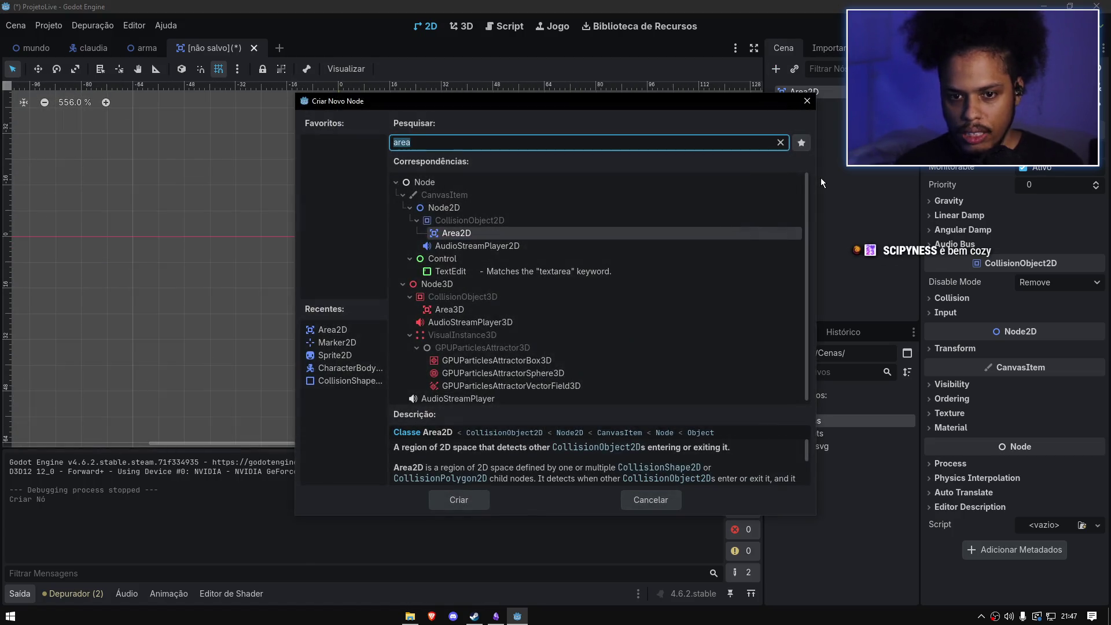
type("spr")
key("Return")
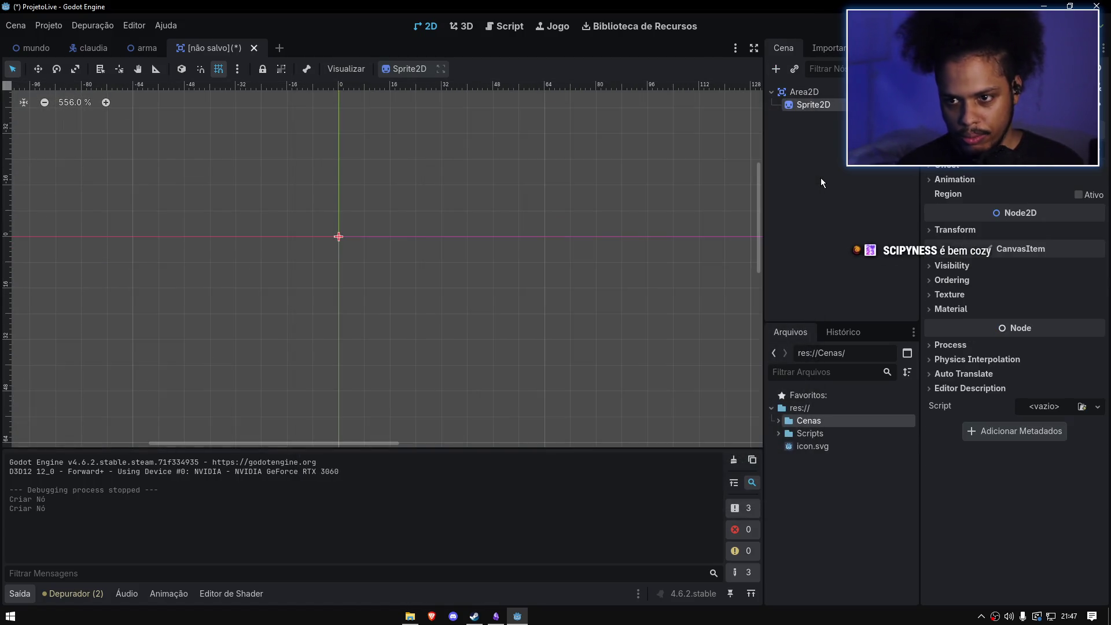
left_click(813, 92)
key("ctrl+a")
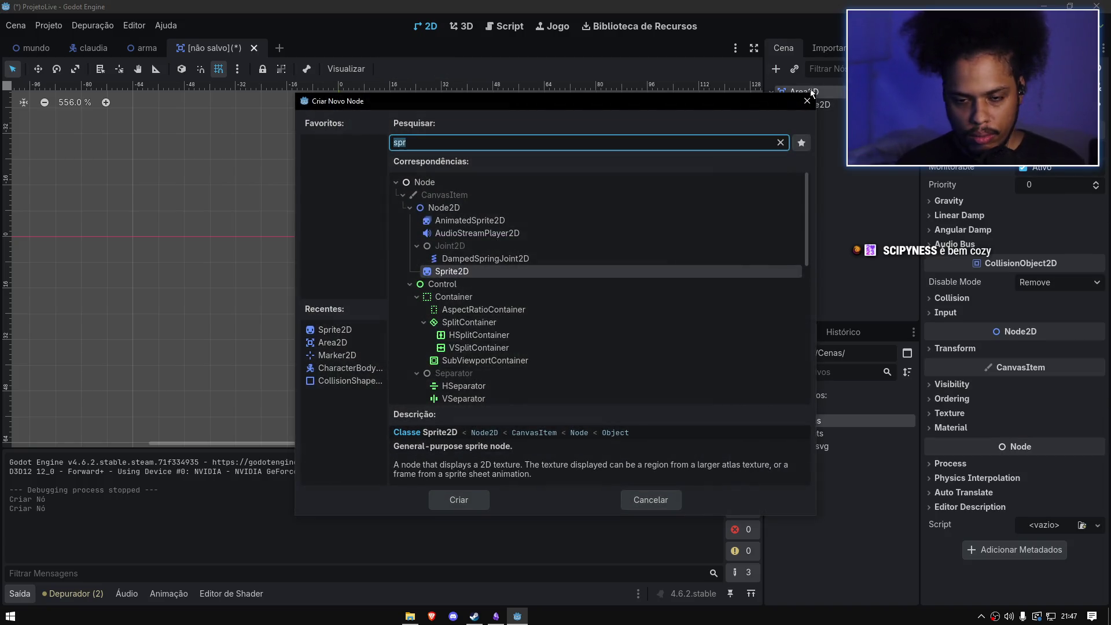
type("col")
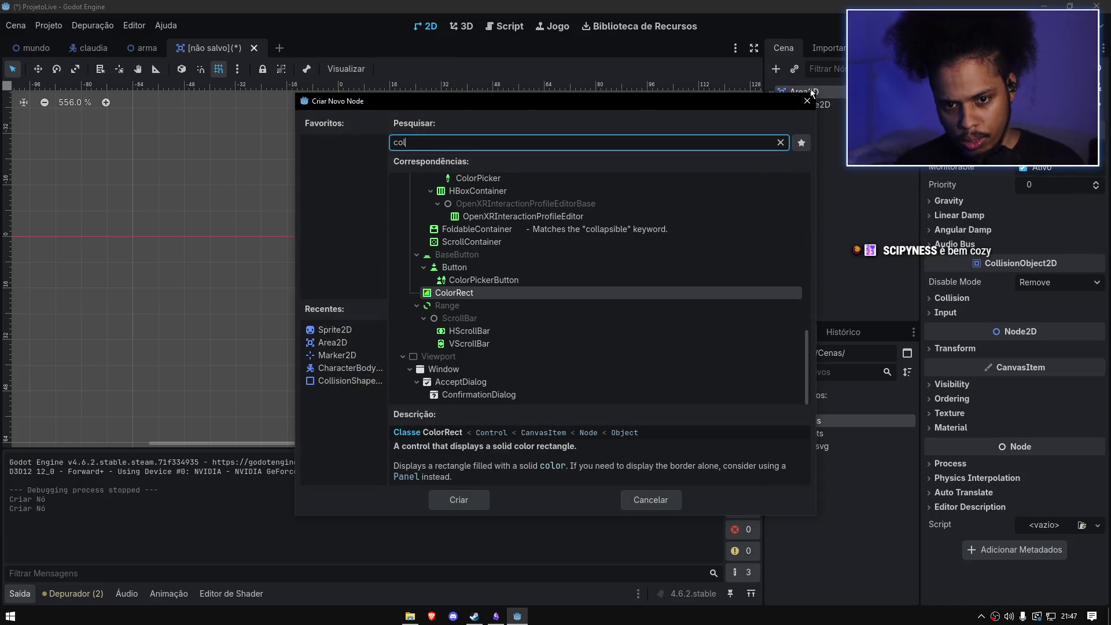
type("l")
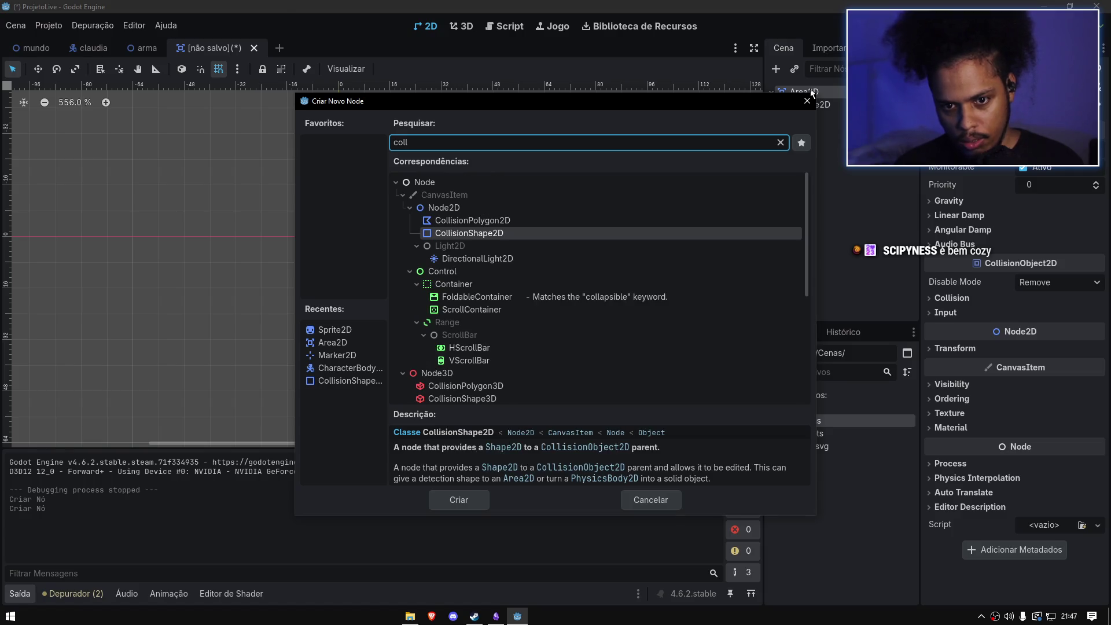
key("Return")
- Give the Sprite2D the icon.svg texture and scale it down to 0.13
left_click(813, 105)
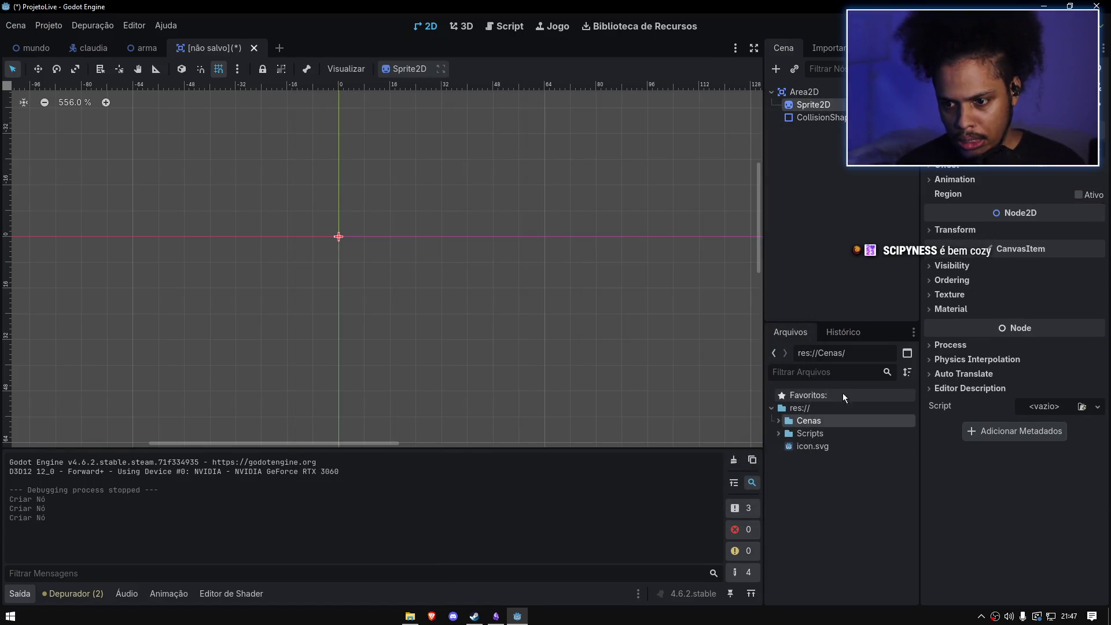
left_click_drag(832, 446, 949, 295)
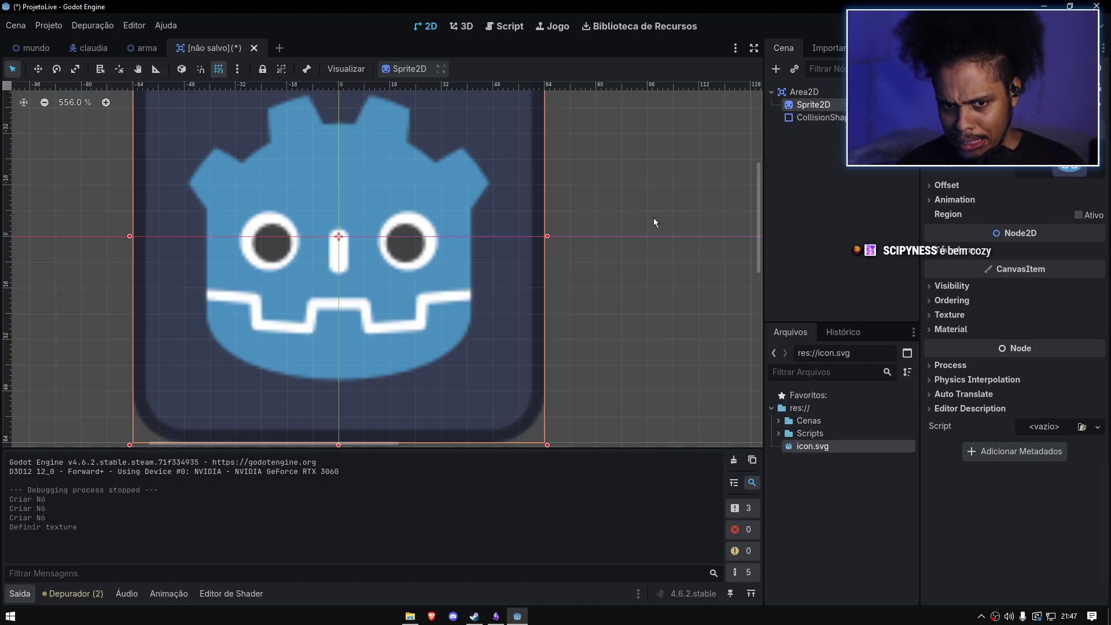
scroll(499, 279, "down", 6)
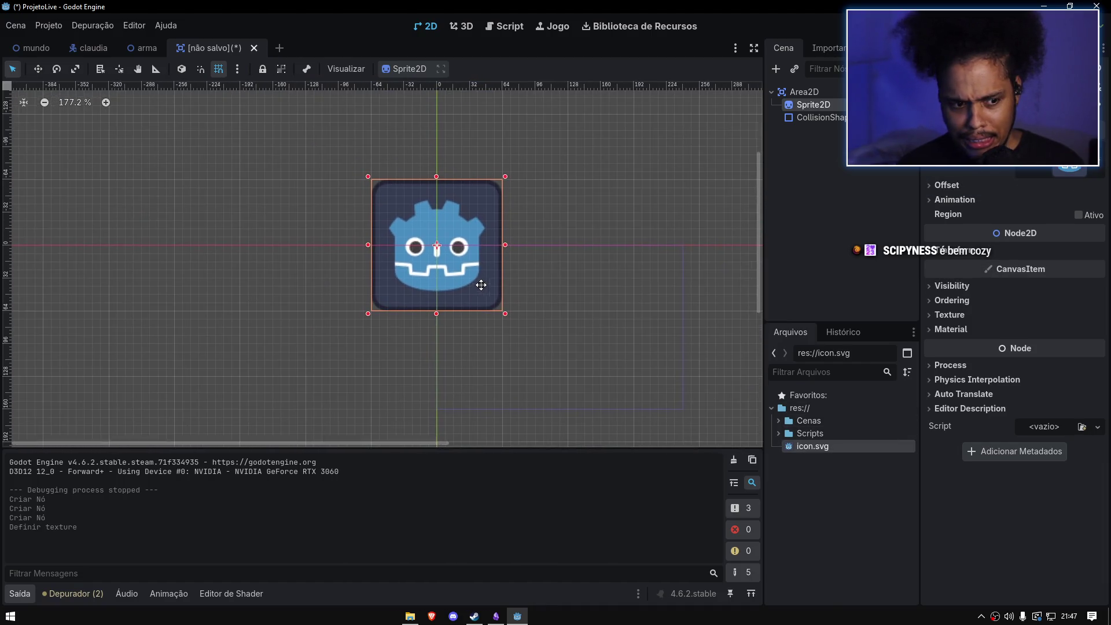
left_click_drag(506, 313, 443, 257)
key("ctrl+z")
scroll(442, 257, "up", 4)
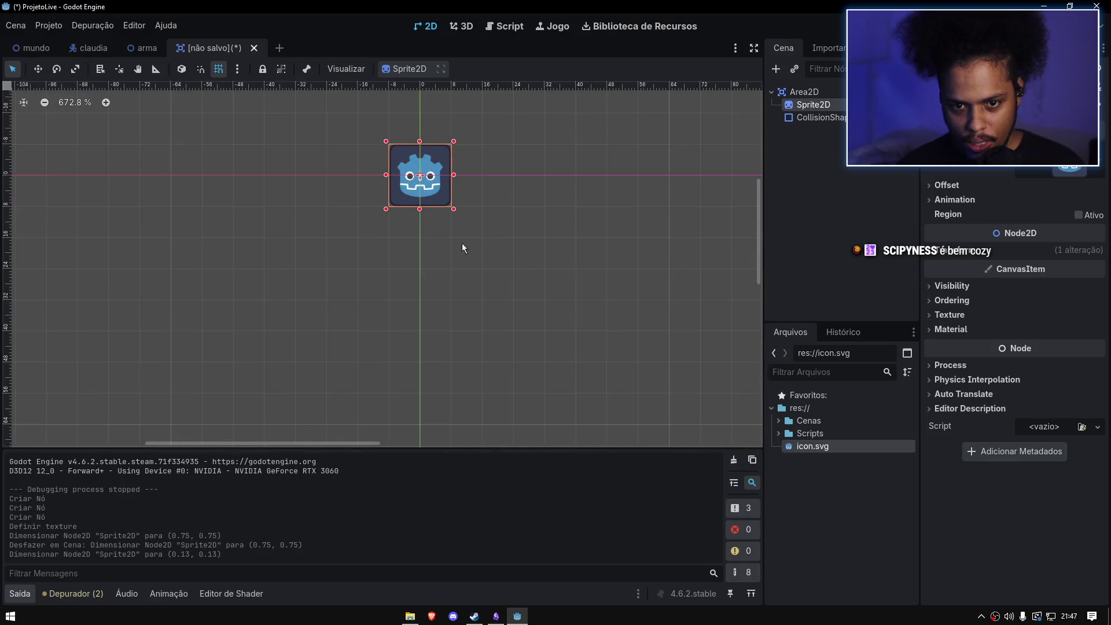
- Give the CollisionShape2D a RectangleShape2D covering the icon and save the scene
left_click(819, 117)
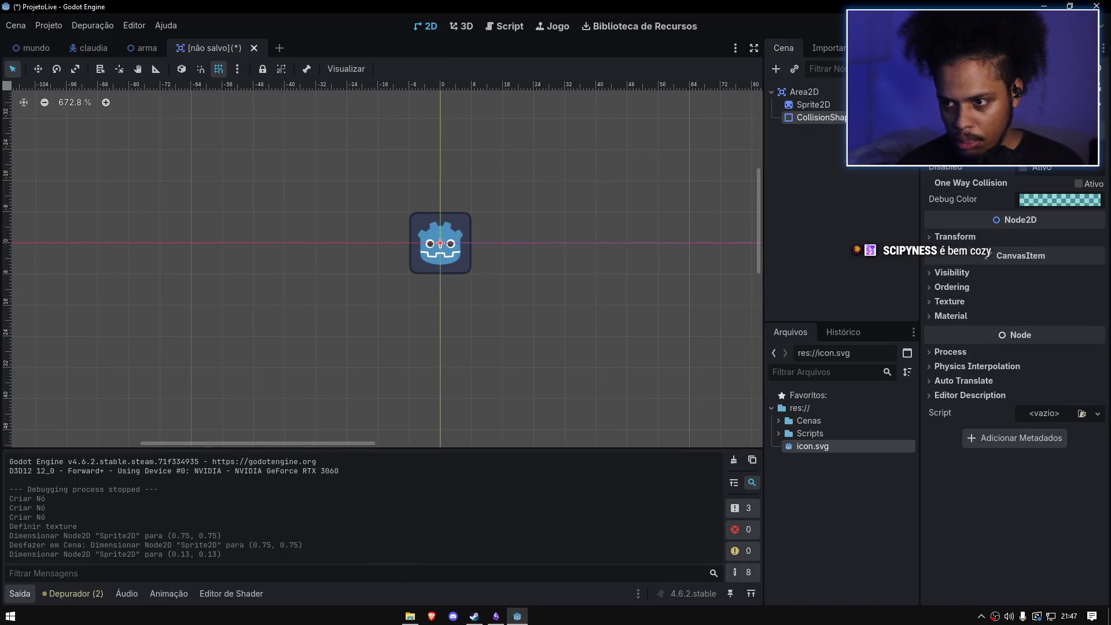
left_click(1082, 153)
key("Escape")
left_click(1042, 154)
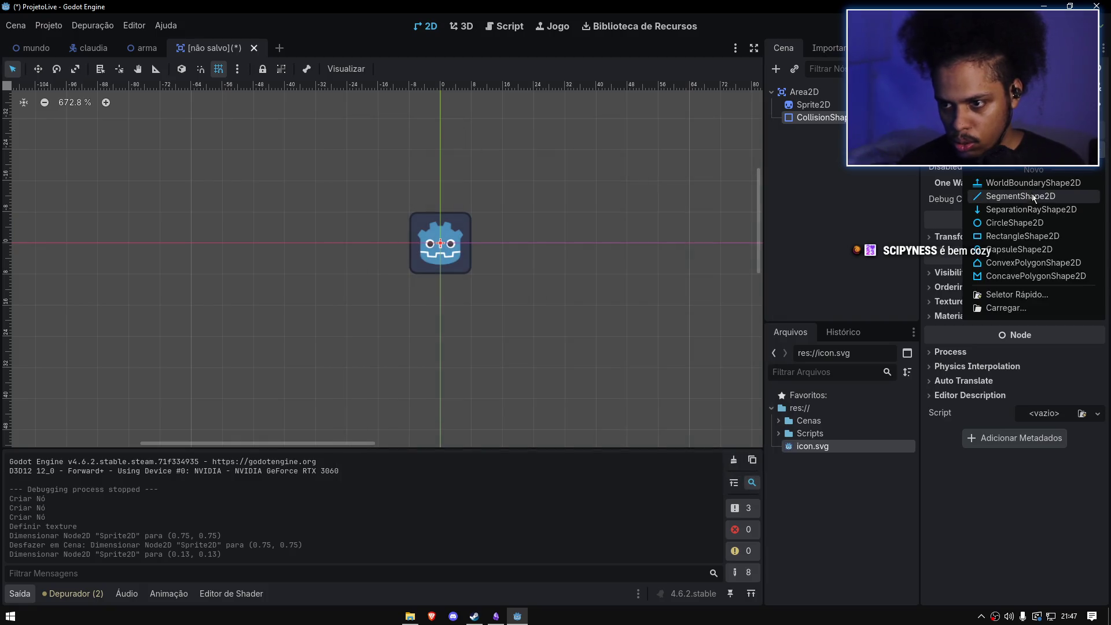
left_click(1012, 237)
left_click_drag(480, 282, 474, 278)
key("ctrl+s")
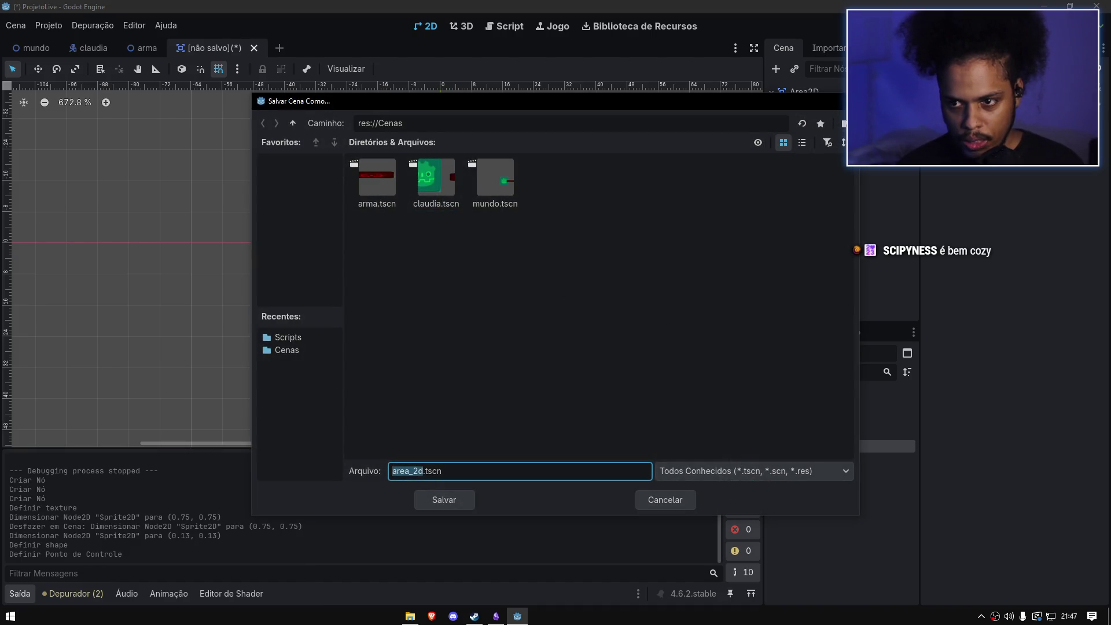
- Tint the Sprite2D blue using its Visibility > Modulate colour
key("Escape")
left_click_drag(814, 105, 814, 121)
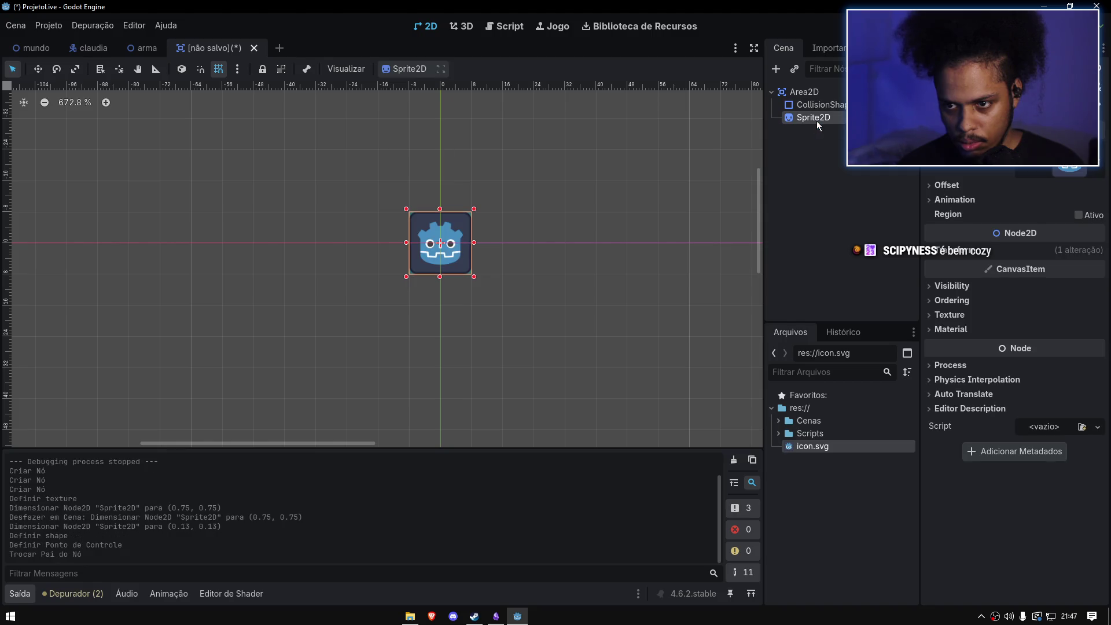
left_click(1056, 170)
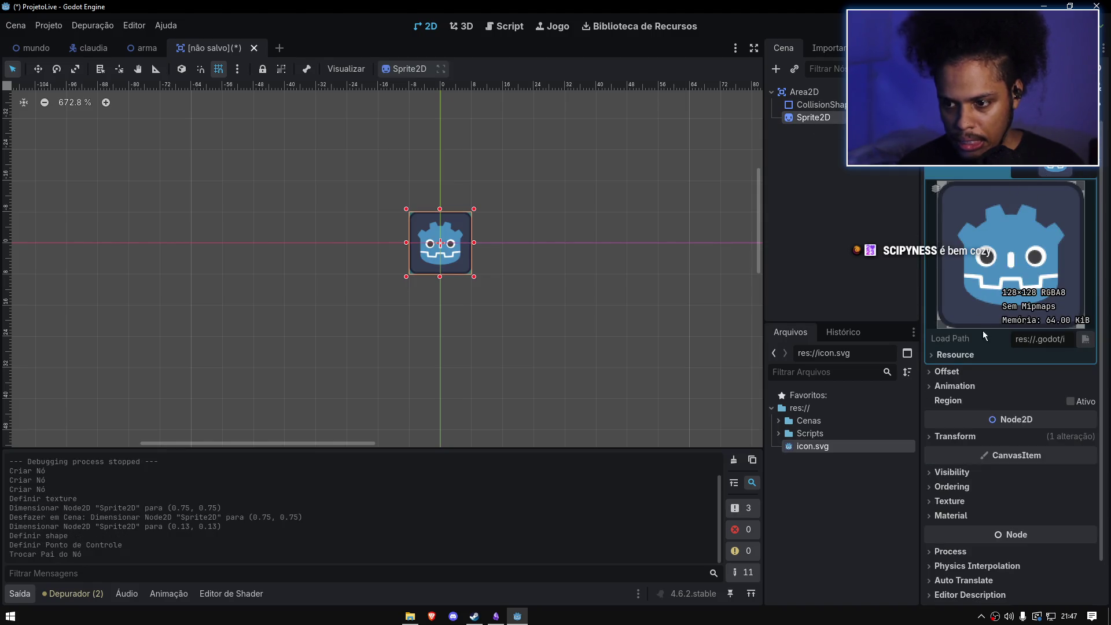
scroll(982, 334, "down", 3)
left_click(936, 285)
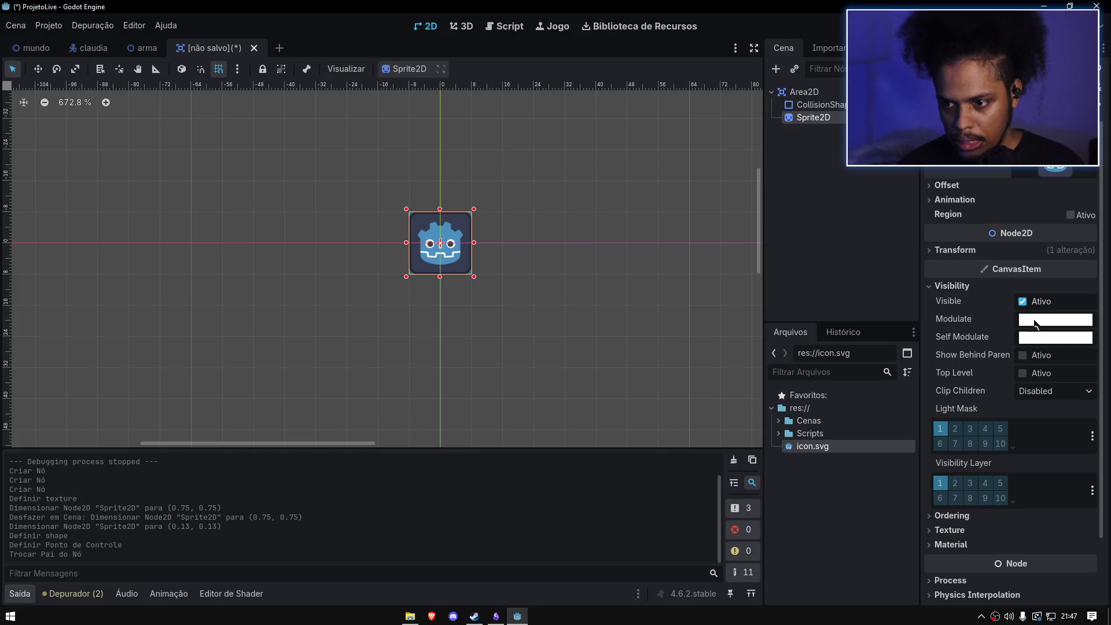
left_click(1036, 322)
left_click(1043, 227)
left_click(982, 209)
mouse_move(982, 212)
left_mouse_down()
mouse_move(965, 213)
mouse_move(1022, 212)
left_mouse_up()
left_click(811, 239)
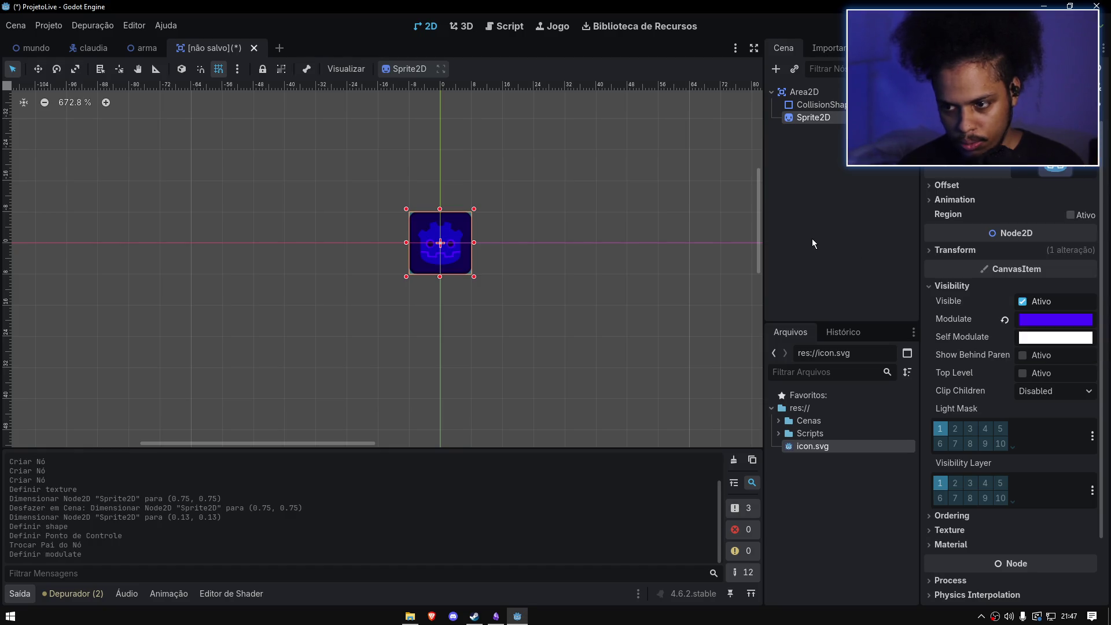
left_click(785, 254)
- Move CollisionShape2D below Sprite2D in the Scene dock
mouse_move(817, 104)
left_mouse_down()
mouse_move(822, 136)
mouse_move(766, 141)
mouse_move(811, 118)
mouse_move(818, 130)
mouse_move(812, 113)
mouse_move(815, 131)
left_mouse_up()
left_click(500, 243)
scroll(487, 261, "up", 4)
- Save the new bullet scene as balas.tscn
key("ctrl+s")
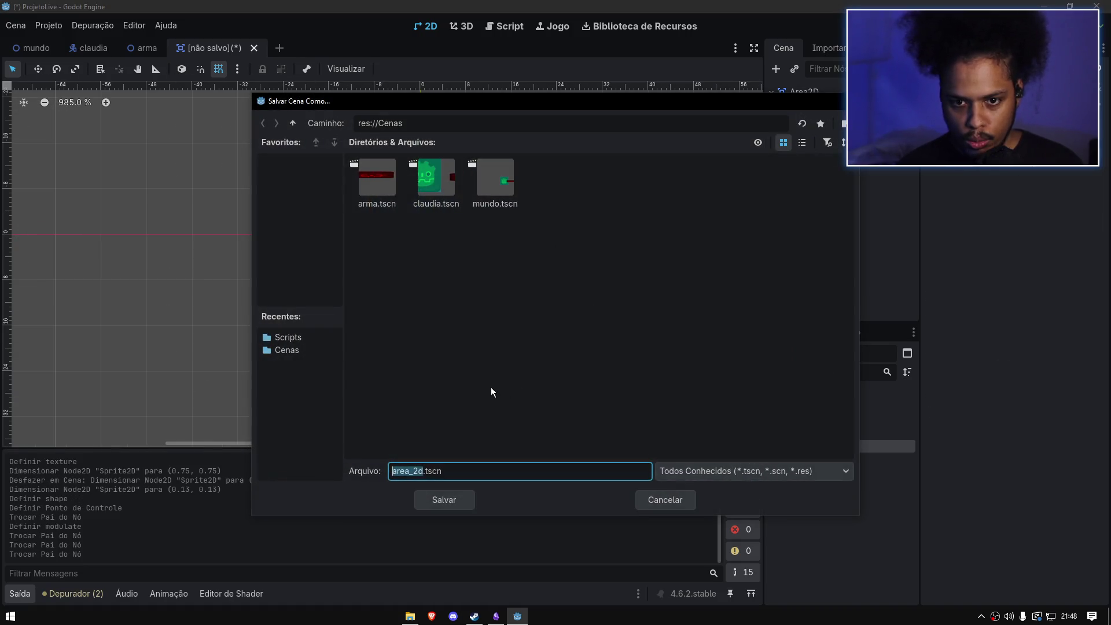
type("balas")
key("Return")
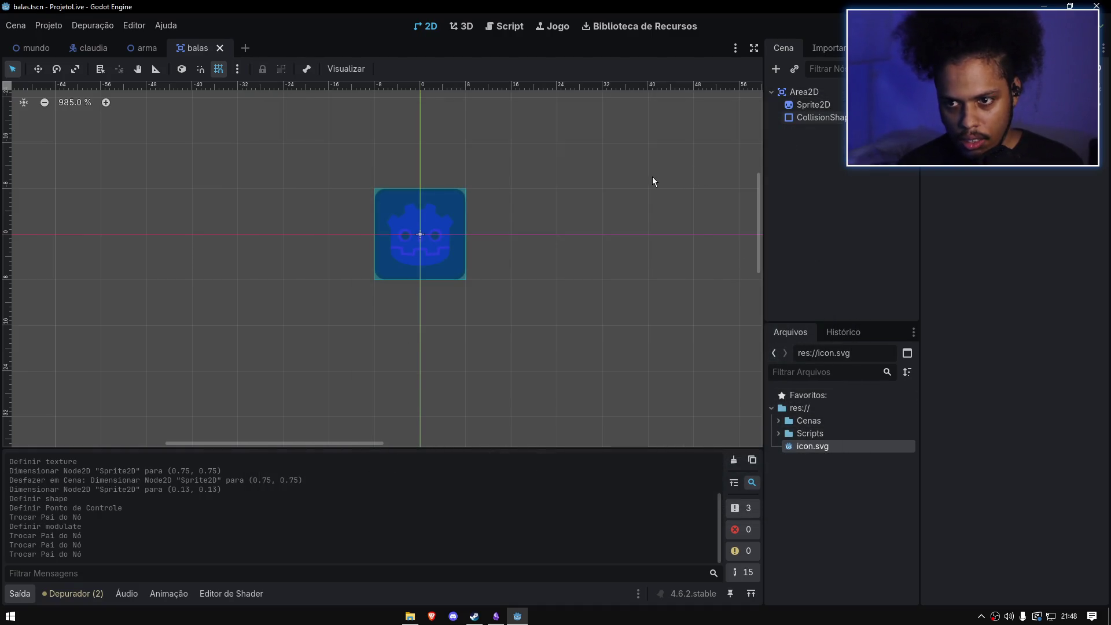
left_click(804, 91)
- Attach a new balas.gd script to the Area2D root node
left_click(1098, 68)
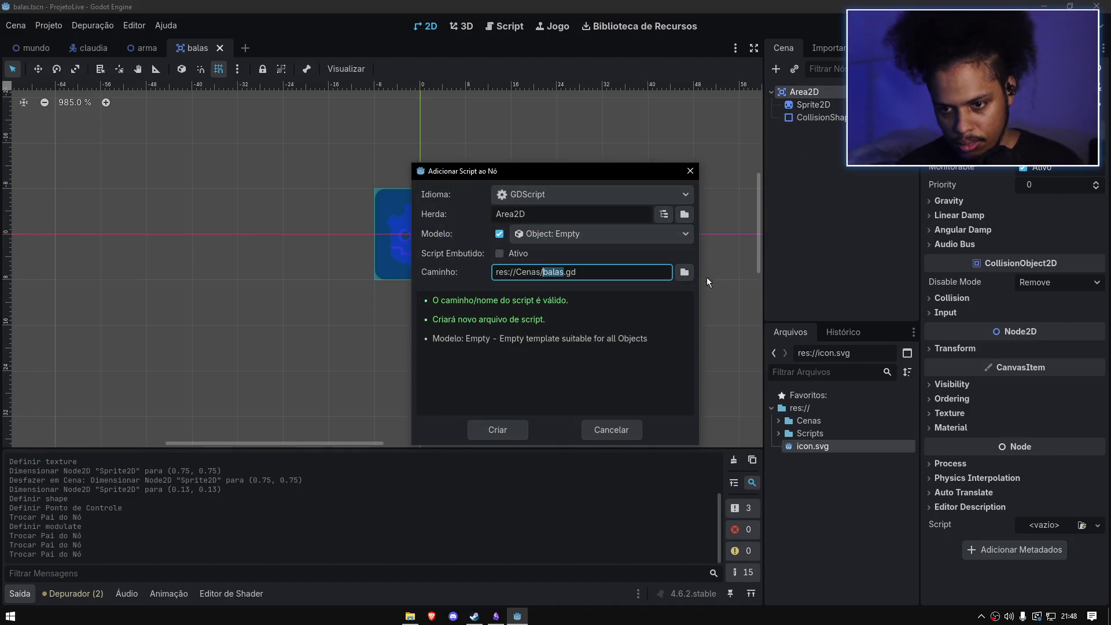
left_click(685, 271)
left_click(288, 350)
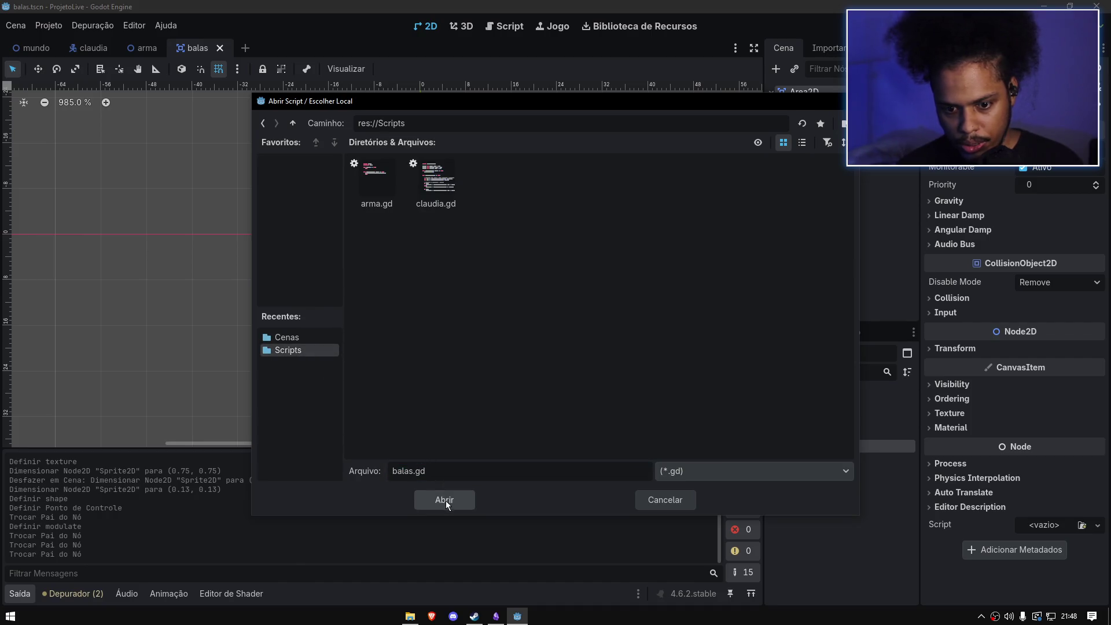
left_click(445, 501)
left_click(494, 431)
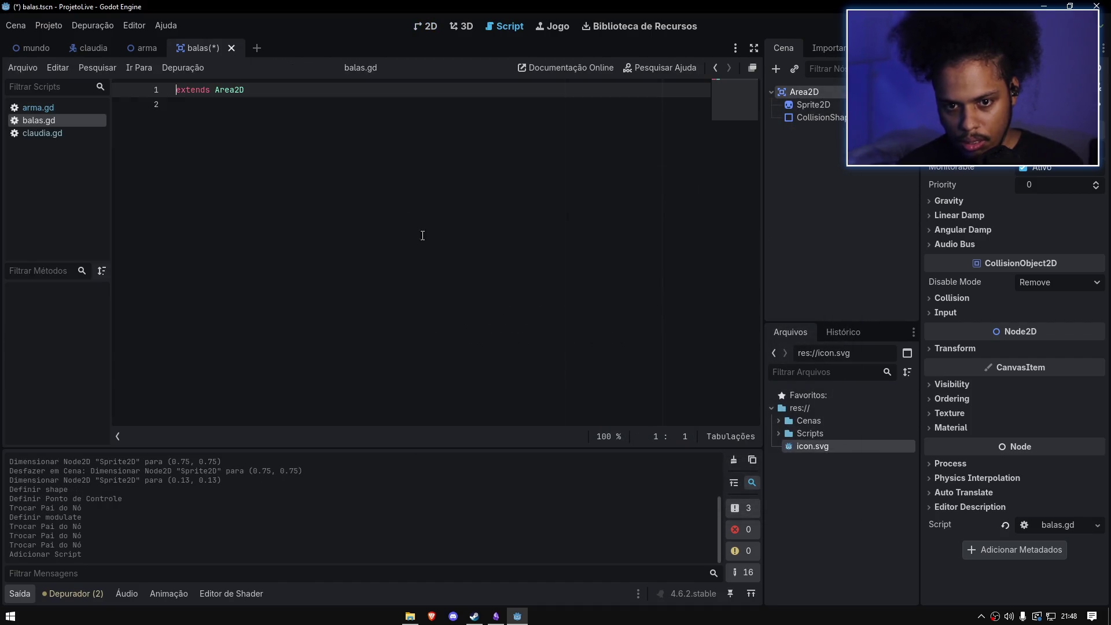
- Declare class_name Bullet under extends Area2D and save
left_click(224, 111)
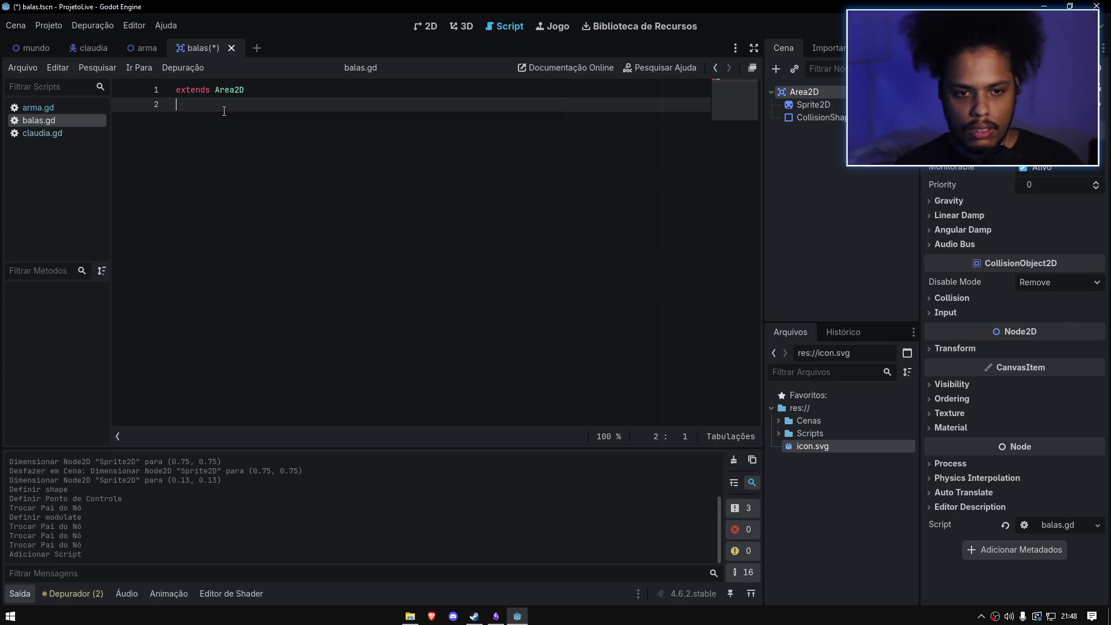
type("Cla")
type("_n")
key("Return")
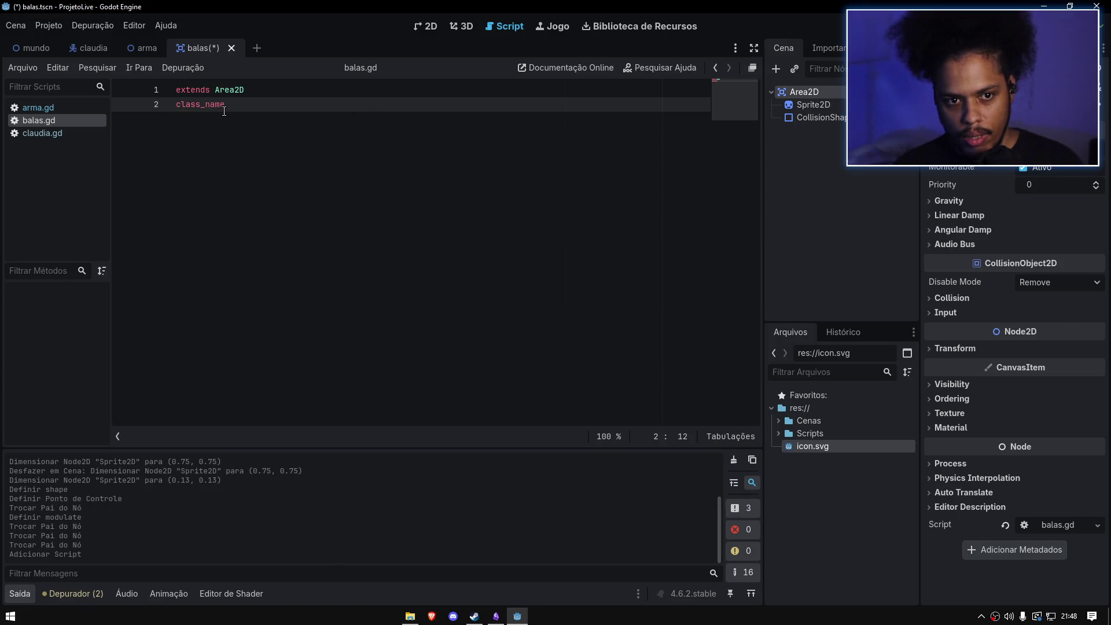
type("ullet")
key("Return")
key("Return")
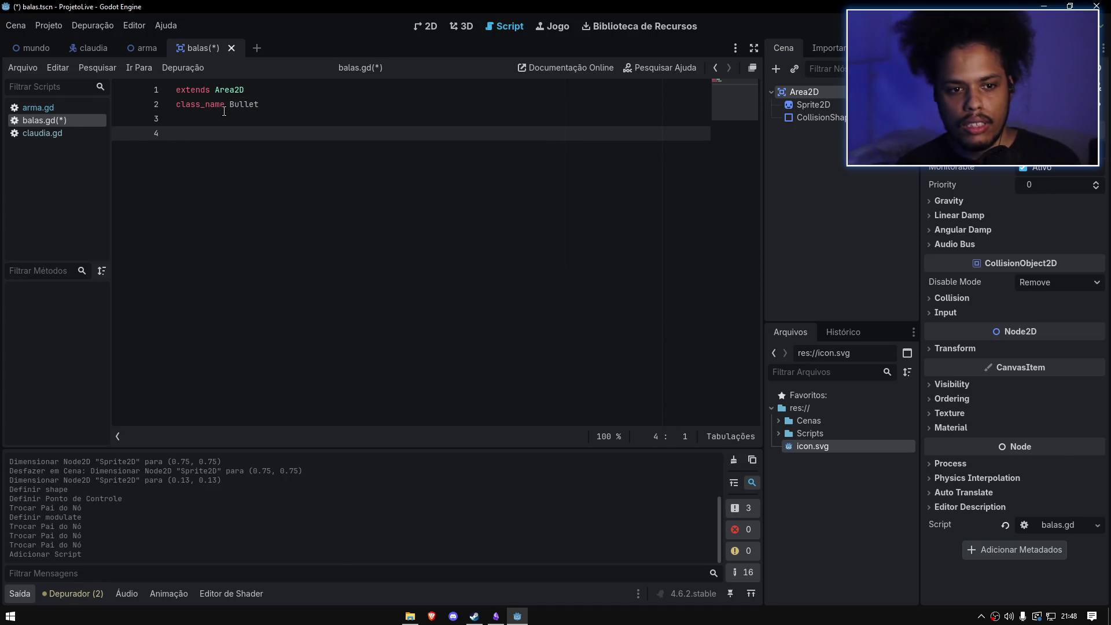
key("ctrl+s")
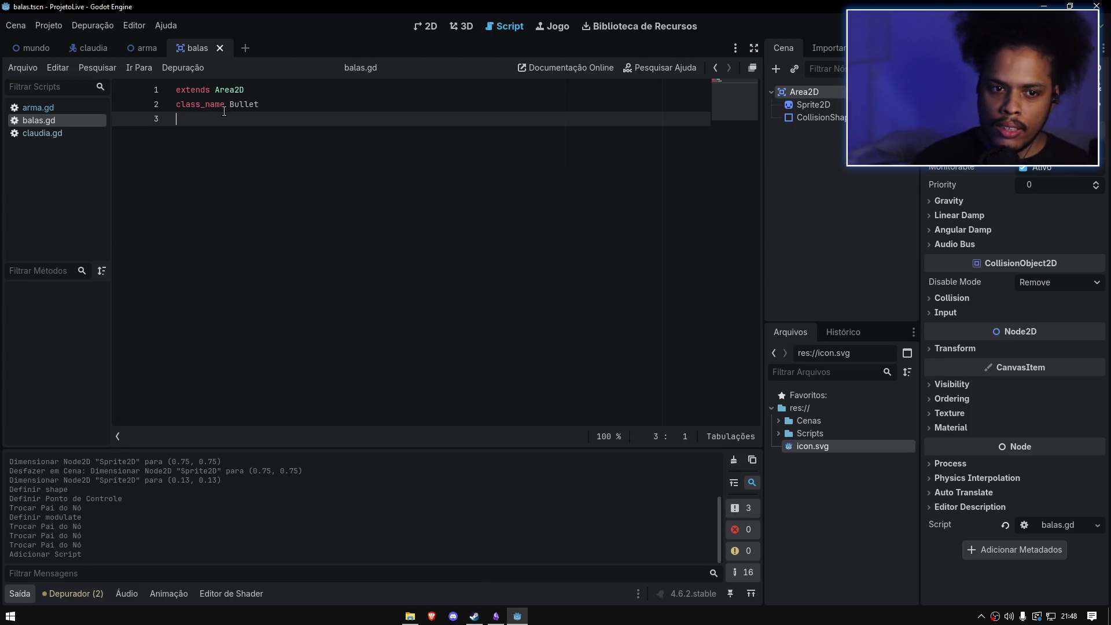
type("_")
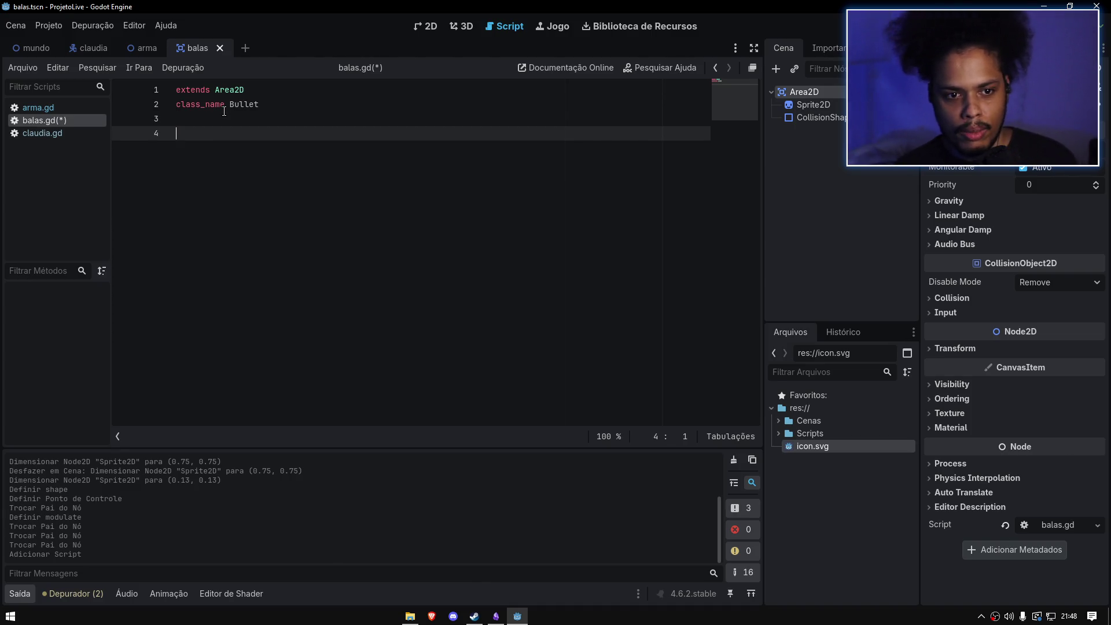
key("BackSpace")
- Complete func _process(delta: float) -> void with a pass body and save balas.gd
type("nc _pro")
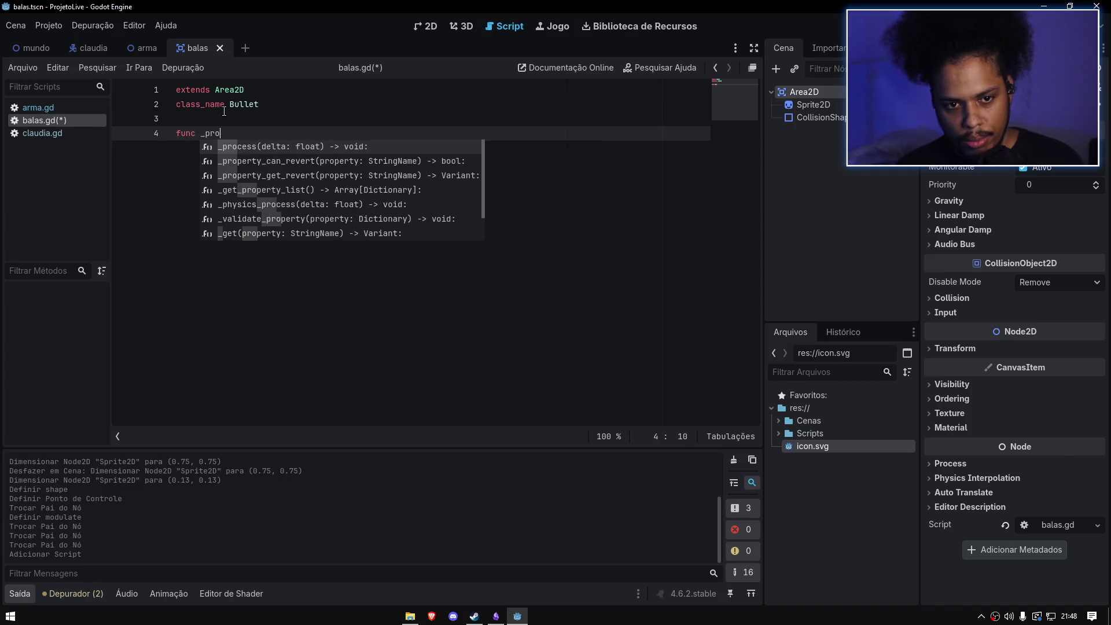
key("Return")
key("Return")
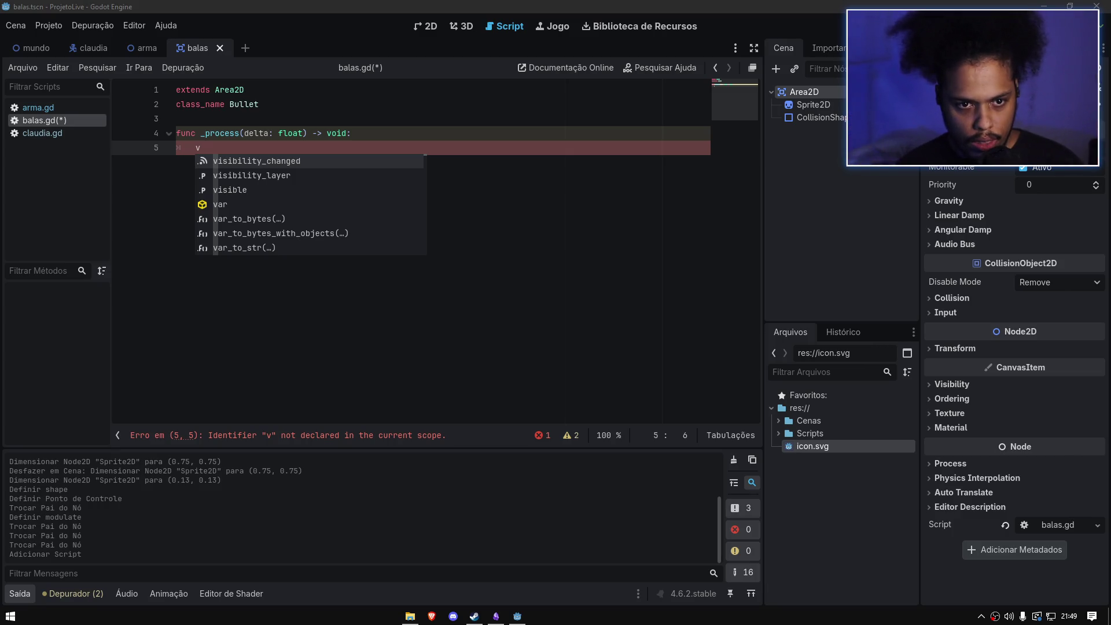
key("BackSpace")
type("pass")
key("ctrl+s")
left_click(147, 48)
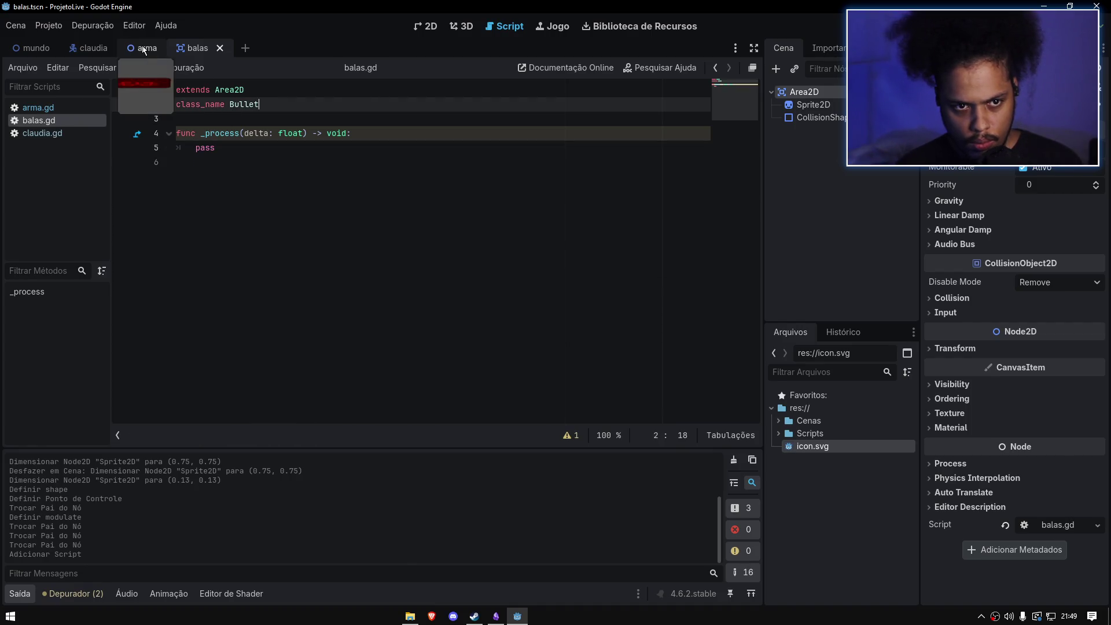
- Add an _unhandled_input(event: InputEvent) -> void function below _process
left_click(246, 154)
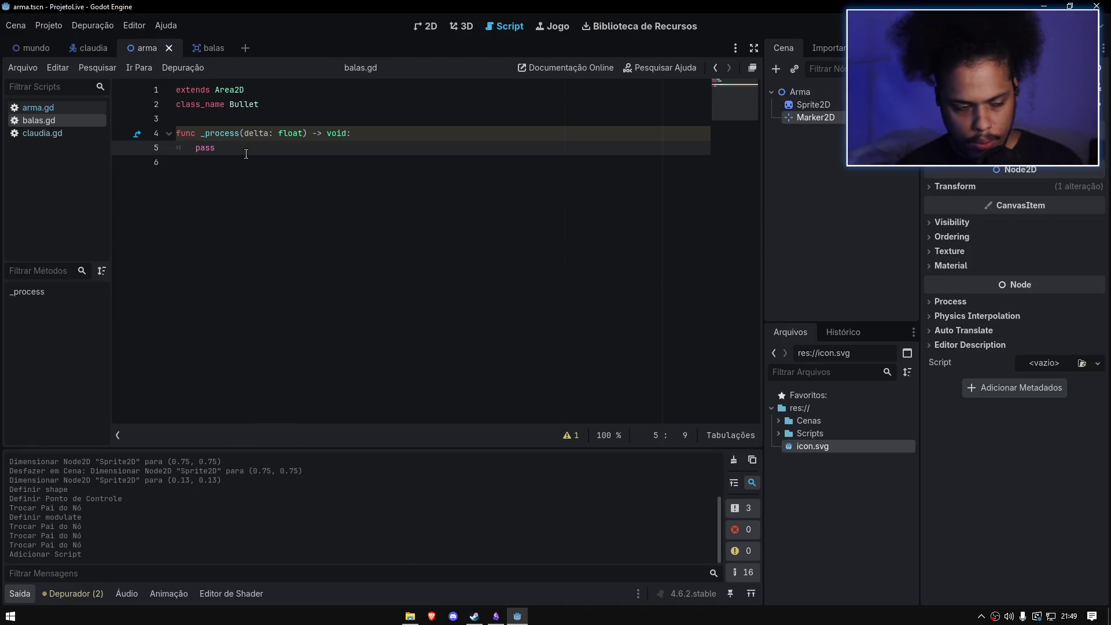
key("Return")
key("Return")
key("Return")
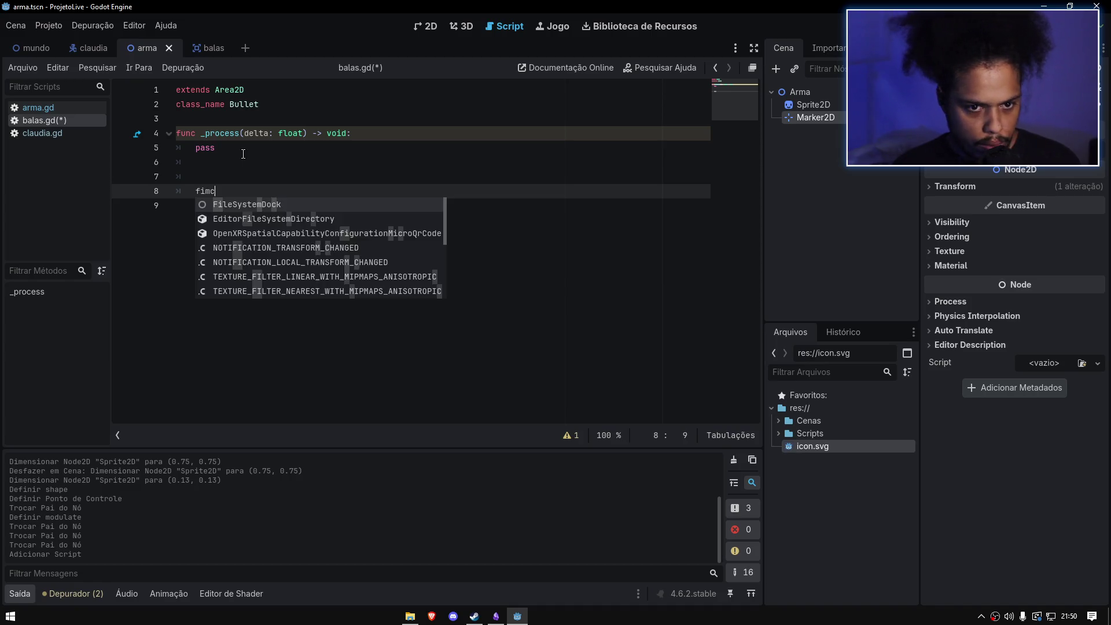
key("BackSpace")
key("BackSpace")
key("BackSpace")
key("Return")
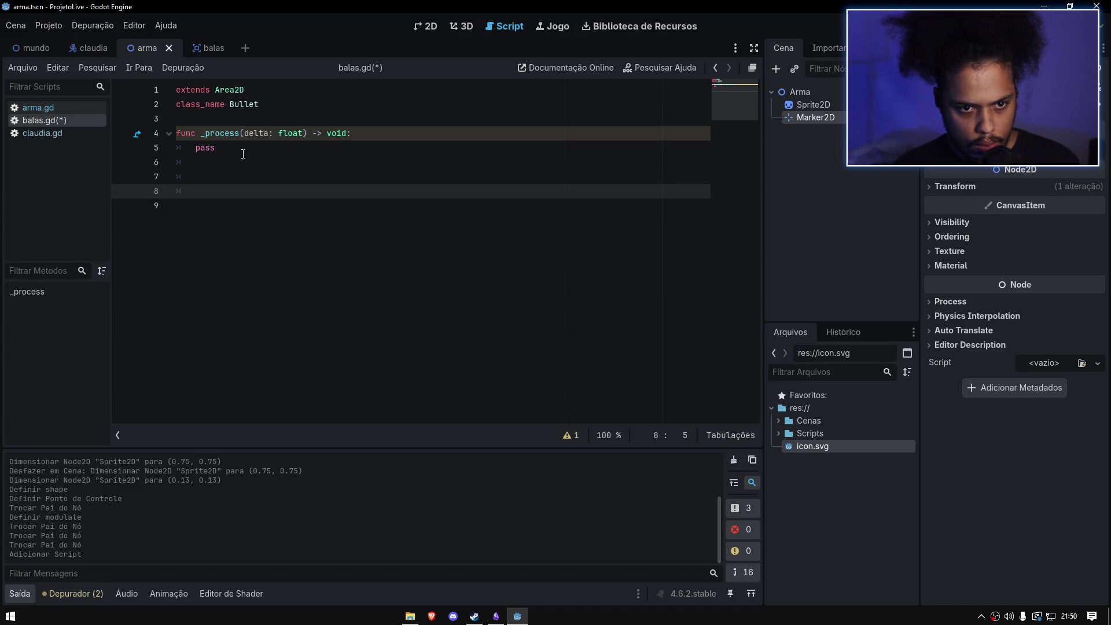
type("unc ")
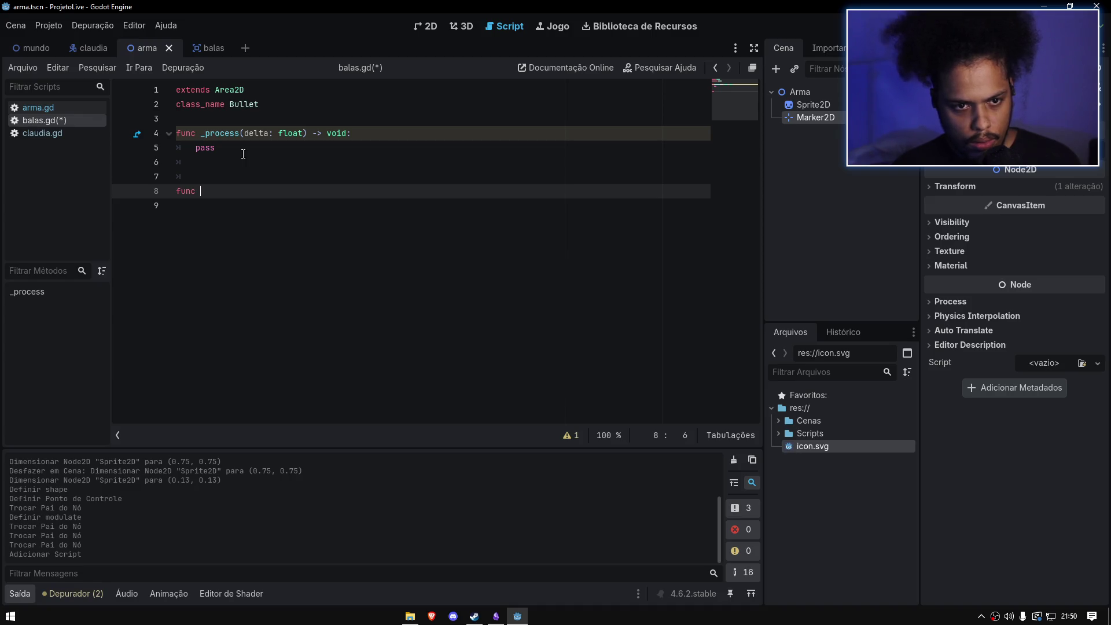
type("_u")
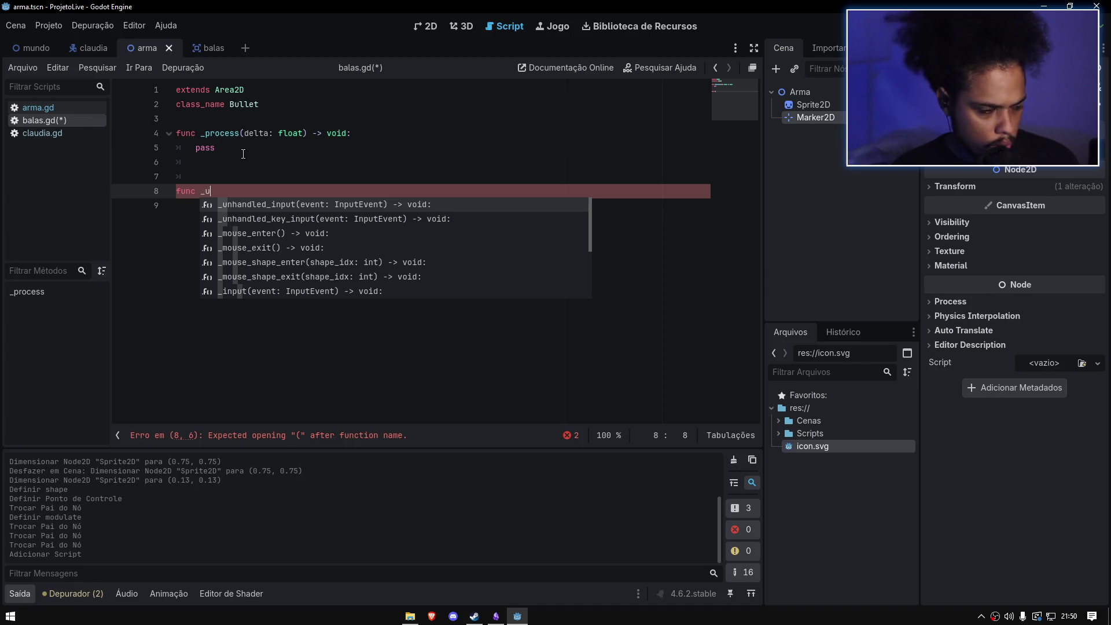
key("Return")
key("Return")
- Start an if condition on the event inside _unhandled_input
type("if")
key("BackSpace")
key("BackSpace")
type("event.")
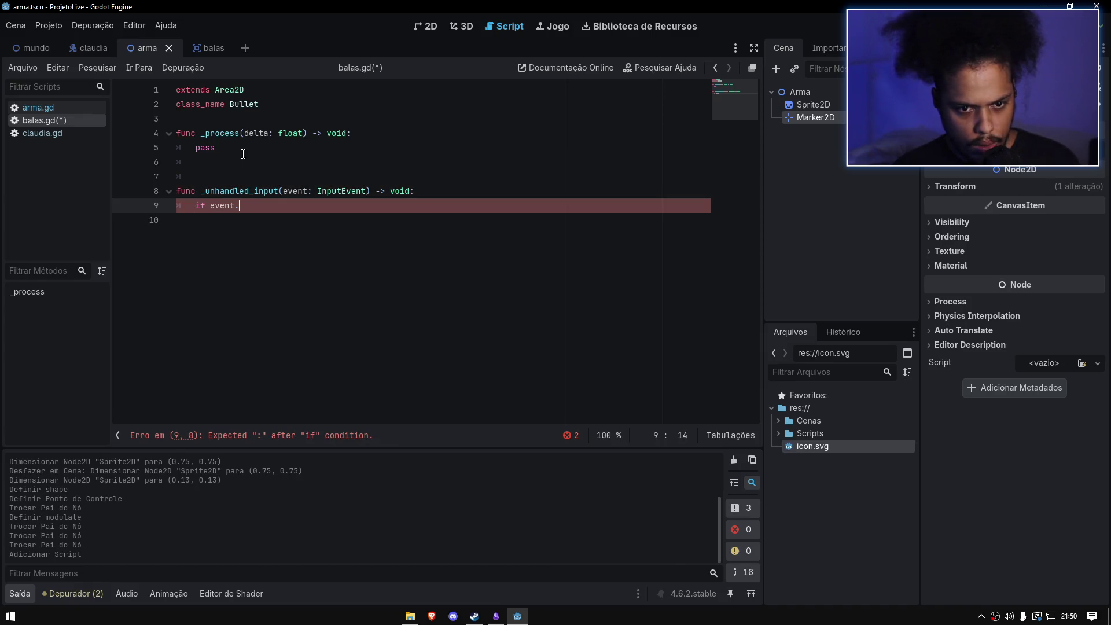
type("is")
key("Return")
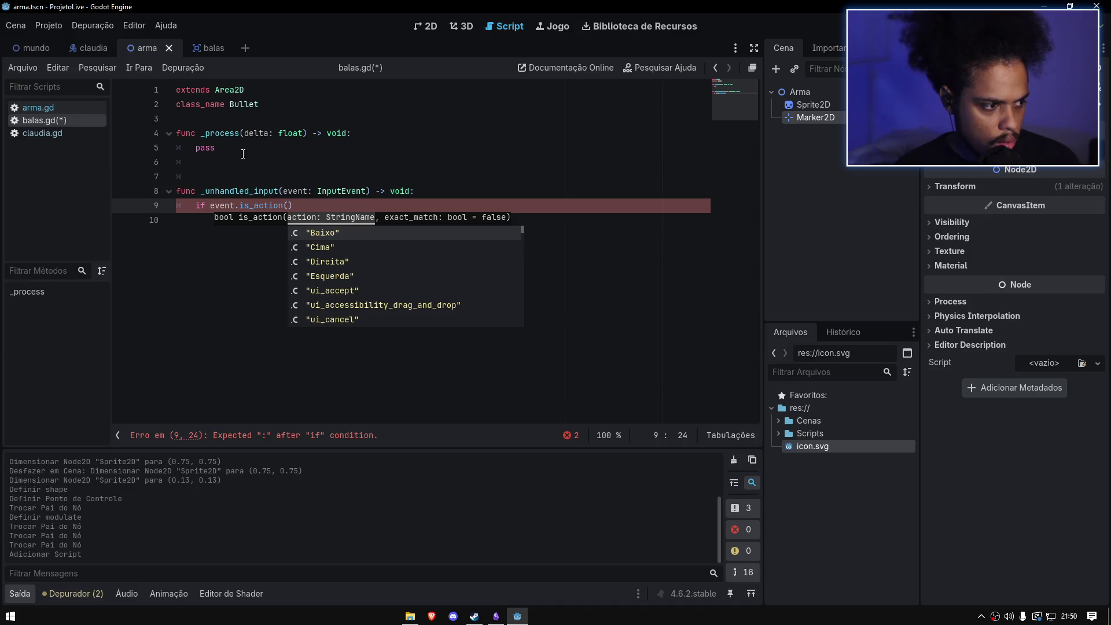
key("BackSpace")
key("BackSpace")
key("BackSpace")
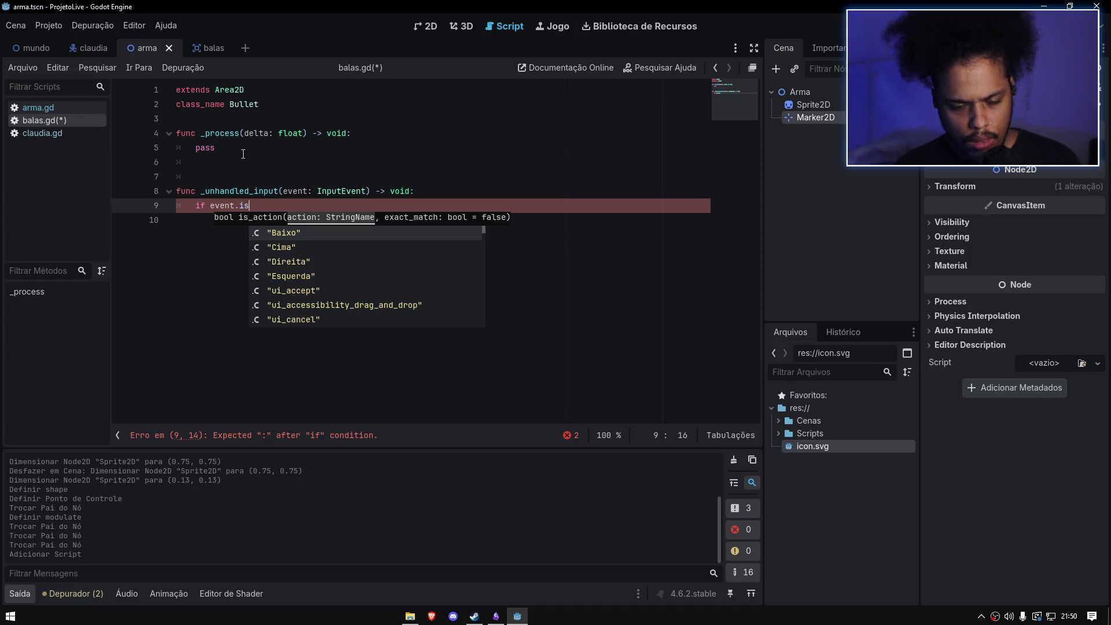
key("BackSpace")
key("BackSpace")
key("BackSpace")
key("BackSpace")
key("BackSpace")
key("BackSpace")
type("Mou")
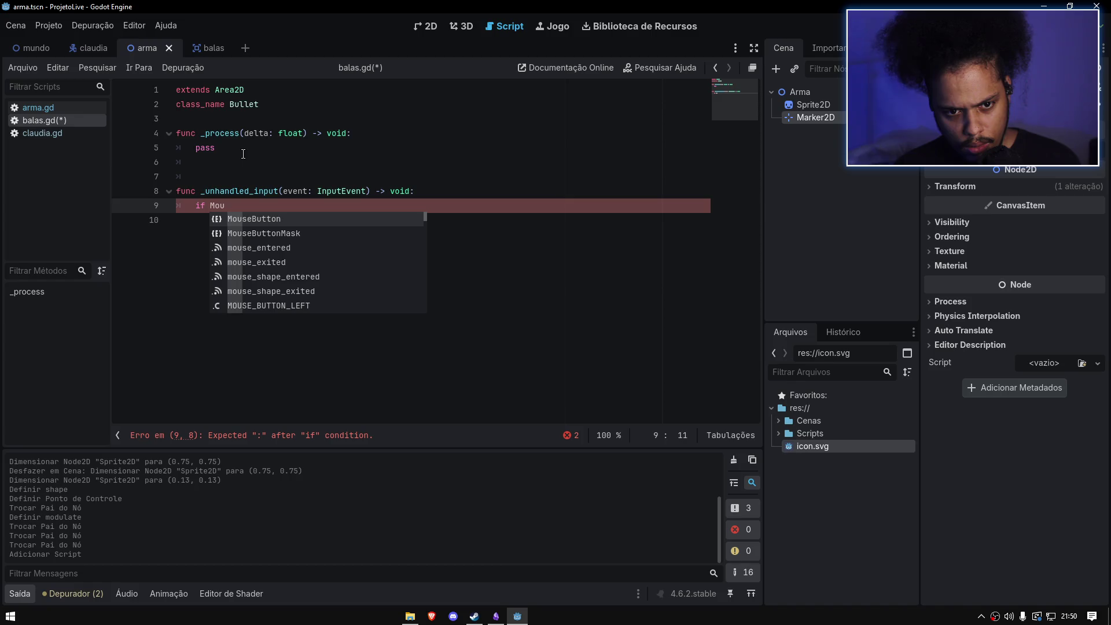
key("BackSpace")
key("BackSpace")
key("BackSpace")
type("event,")
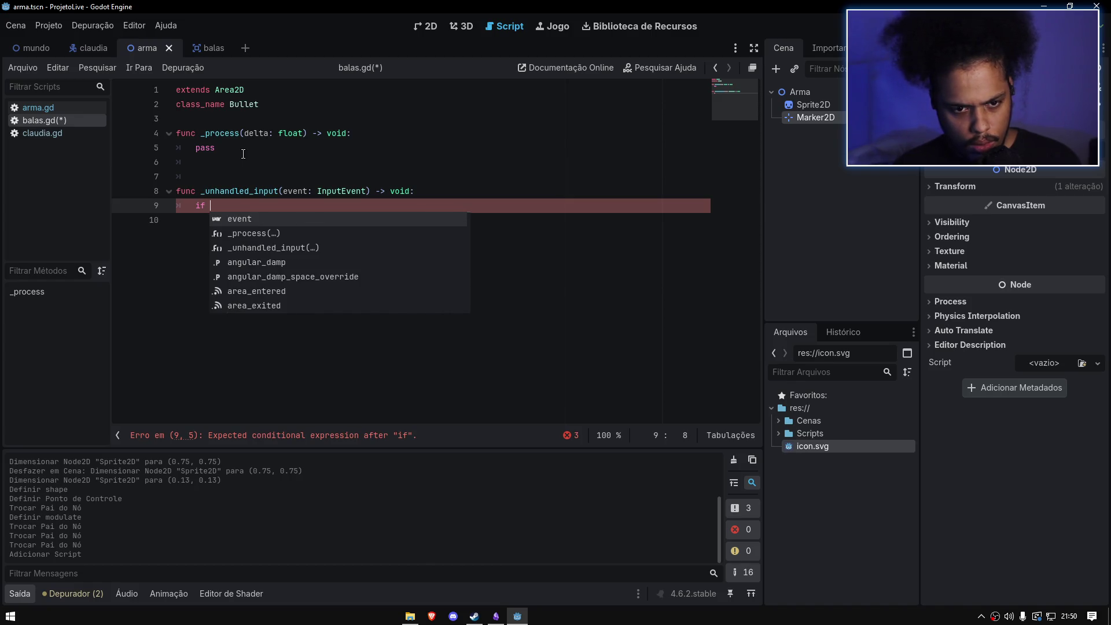
type(".")
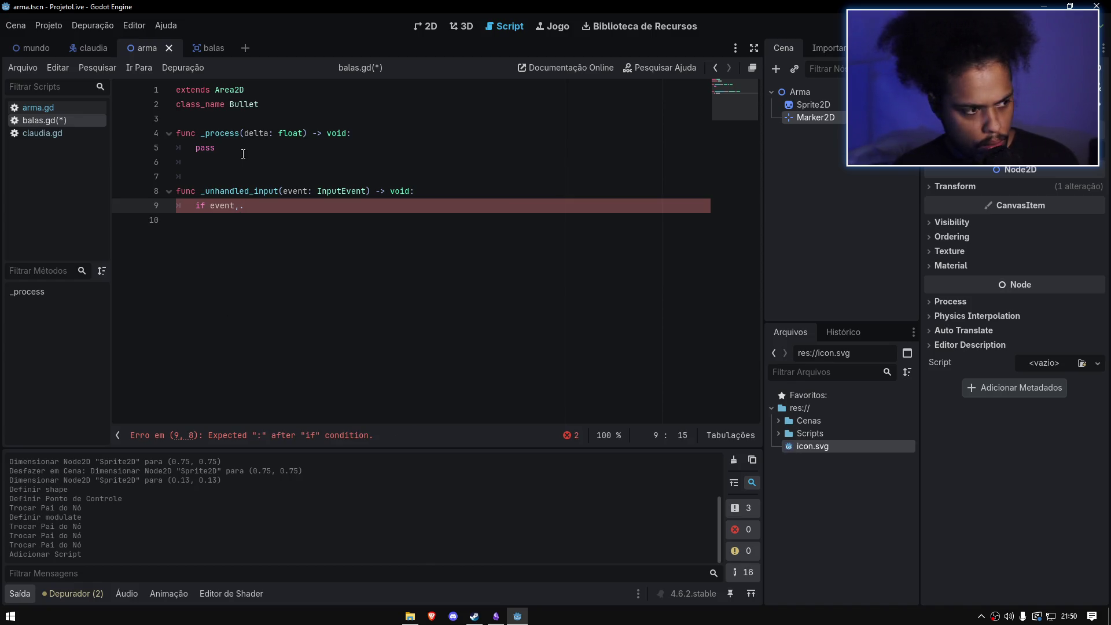
type("is")
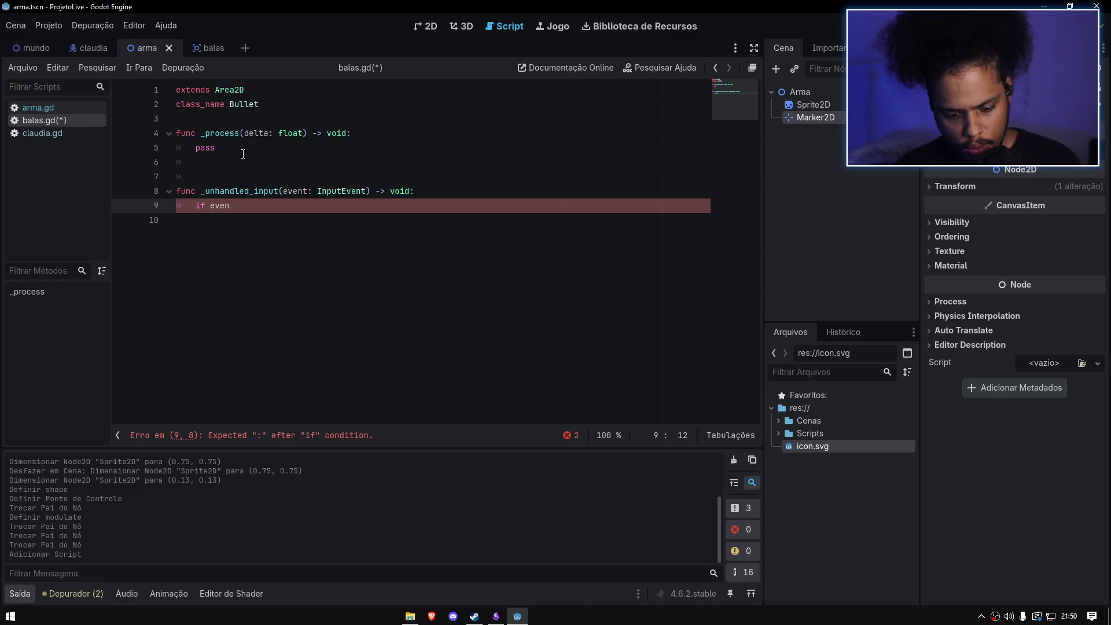
type("is")
- Finish the condition as event.is_action_pressed("ui_accept"): with a pass body
key("Down")
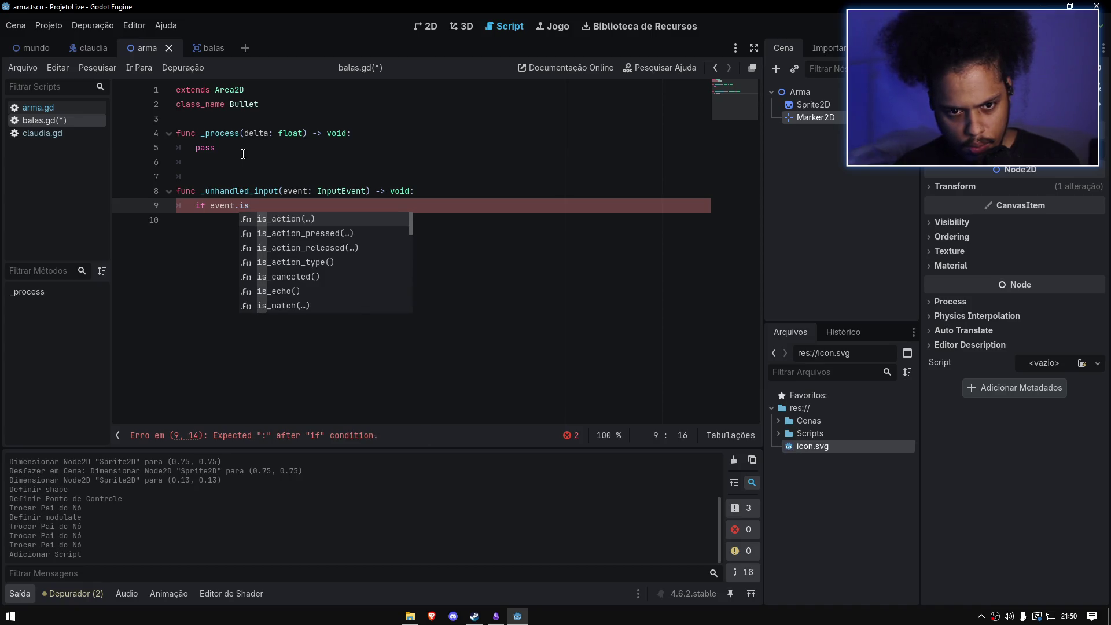
key("Return")
key("Down")
key("Down")
key("Down")
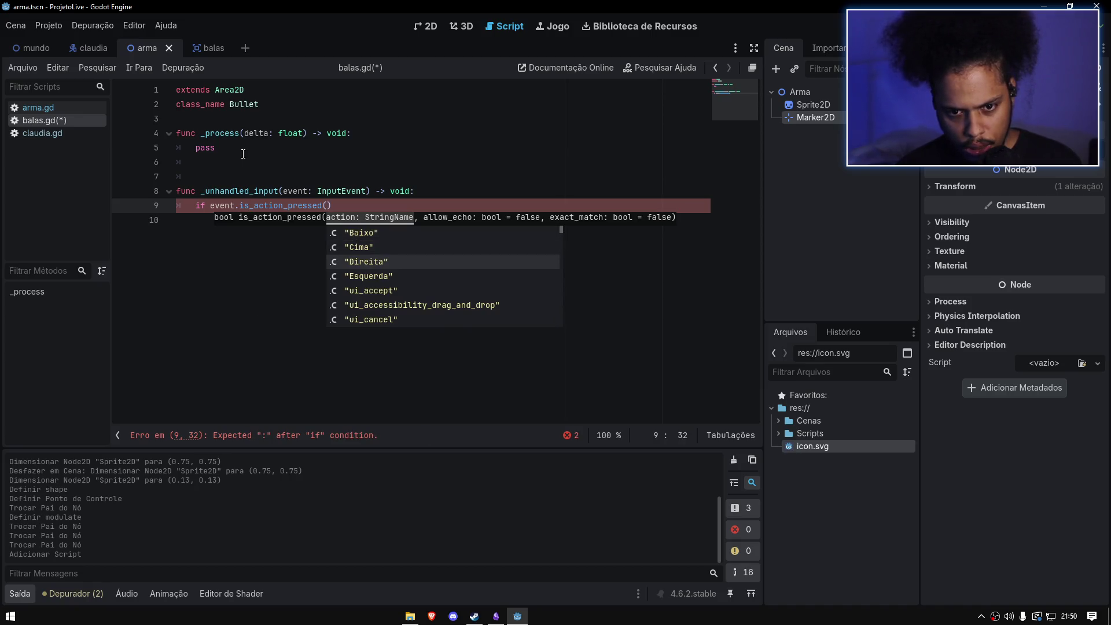
key("Return")
key("End")
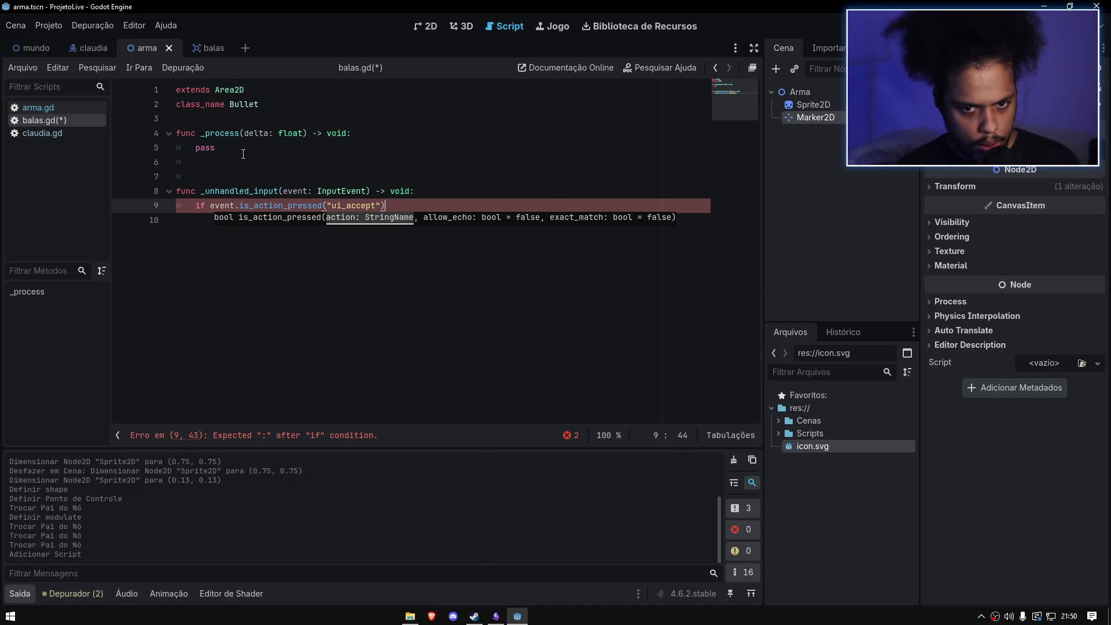
type(":")
key("Return")
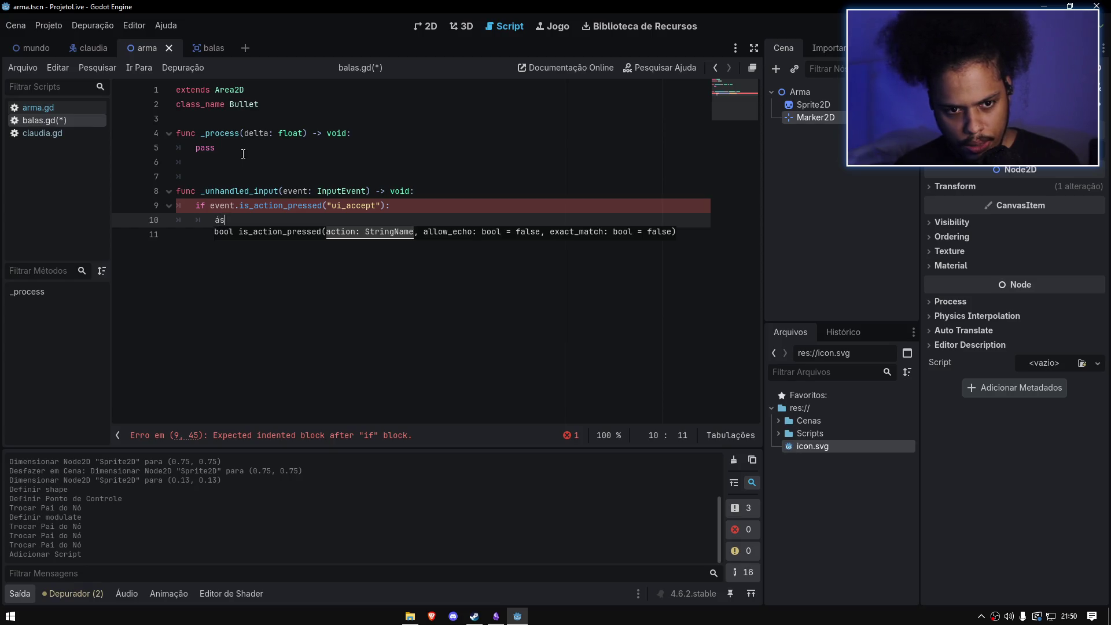
key("Escape")
type("pass")
key("alt+Tab")
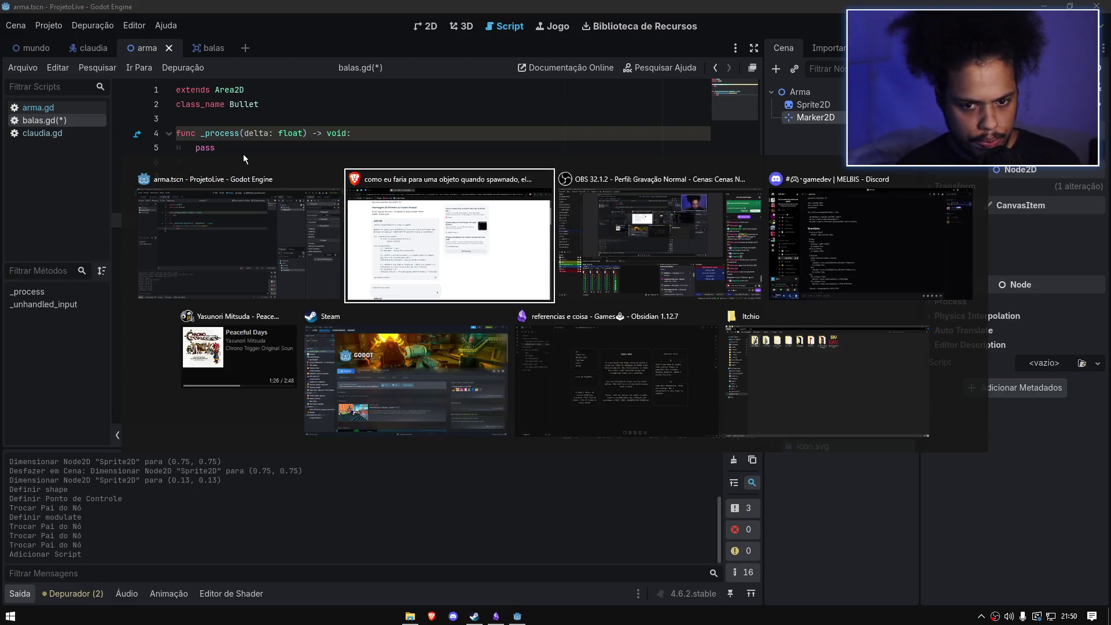
key("Escape")
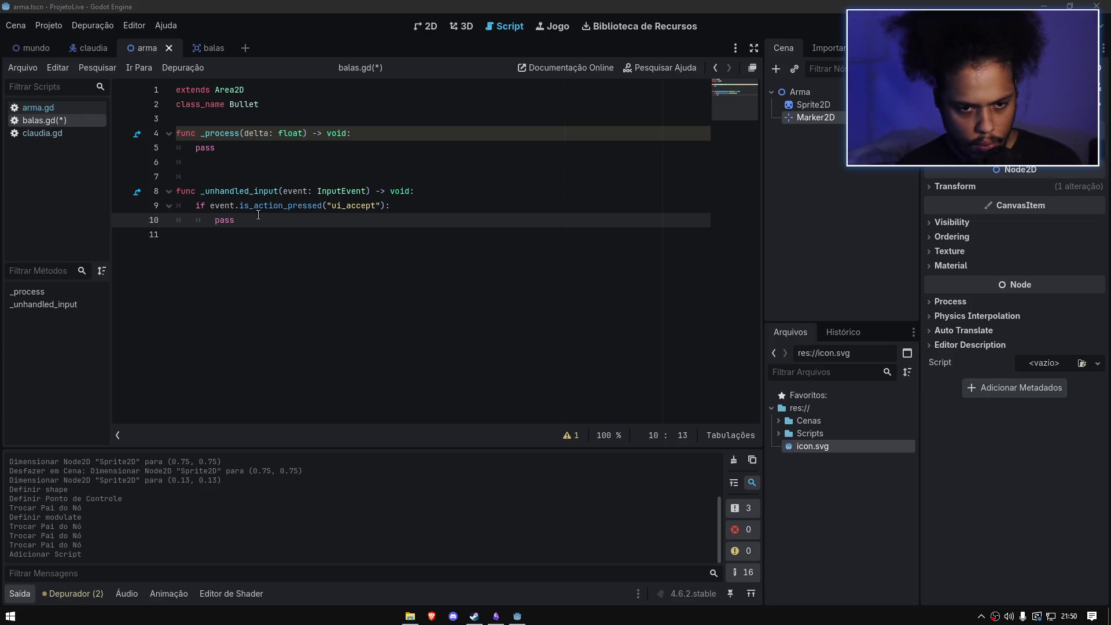
- Add a top-level spawnar_tiro() function with a pass body
key("Return")
key("Return")
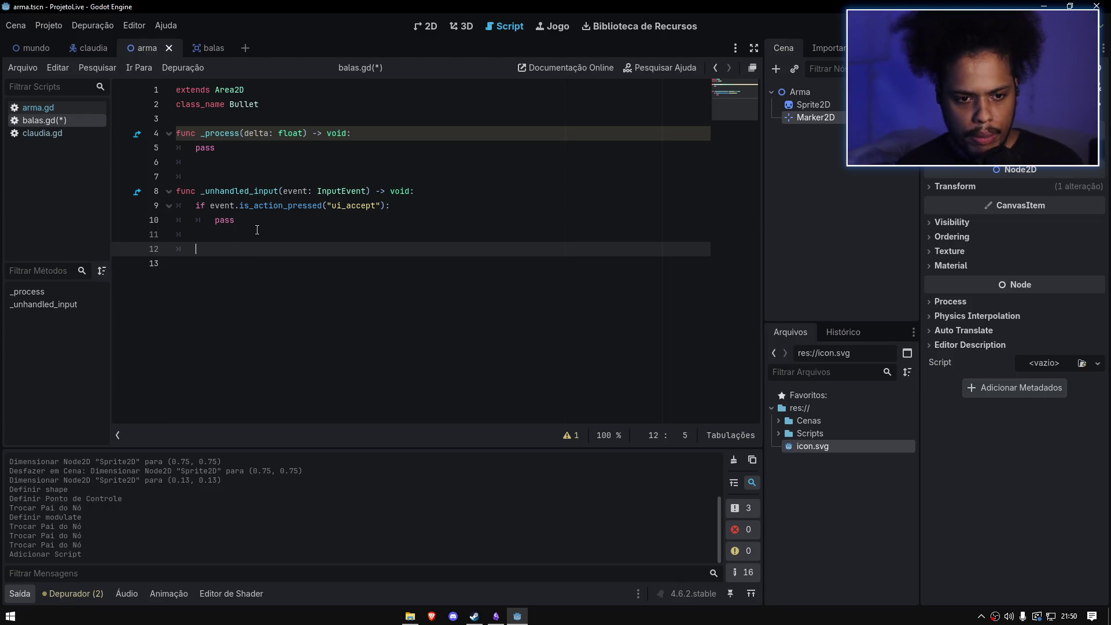
key("BackSpace")
key("Return")
type("func ")
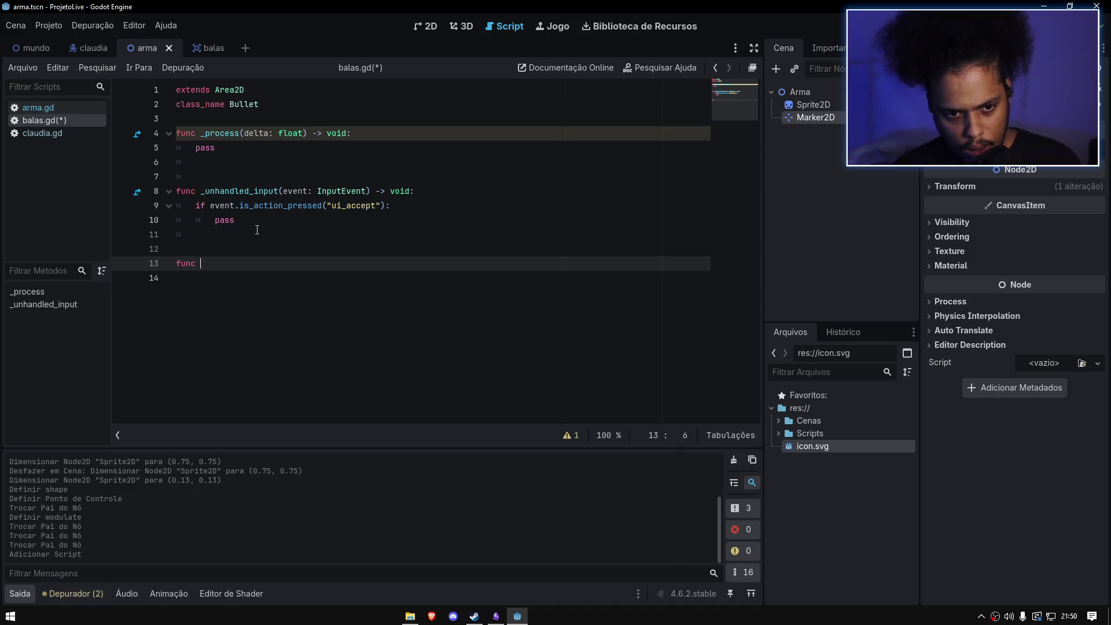
type("spawn")
key("BackSpace")
type("ar_tiro")
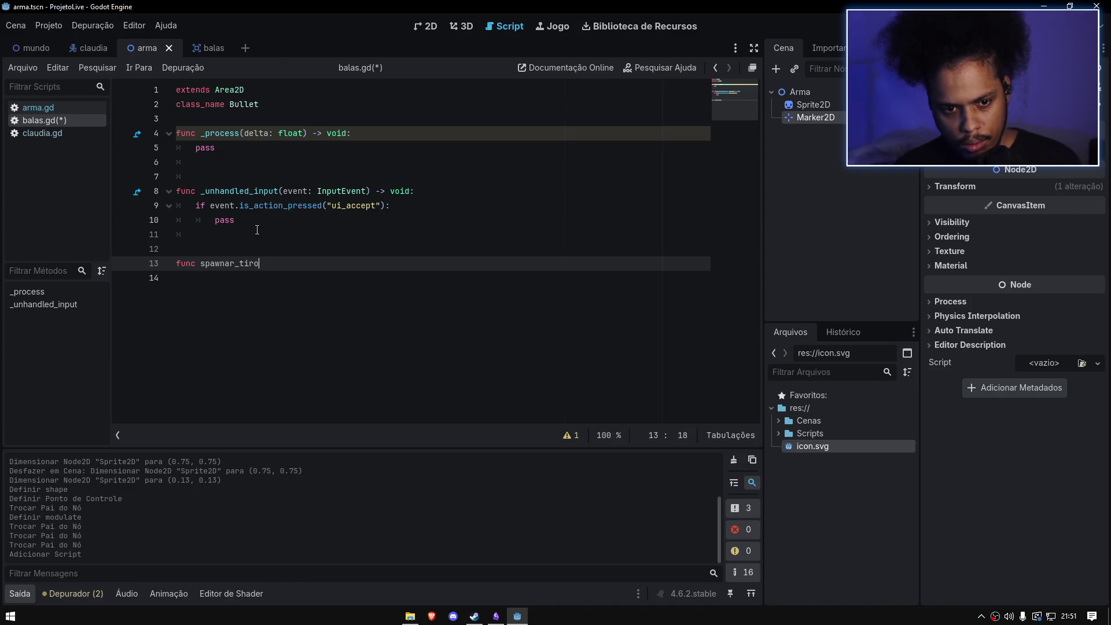
type(":")
key("Return")
type("pass")
key("Up")
type("()")
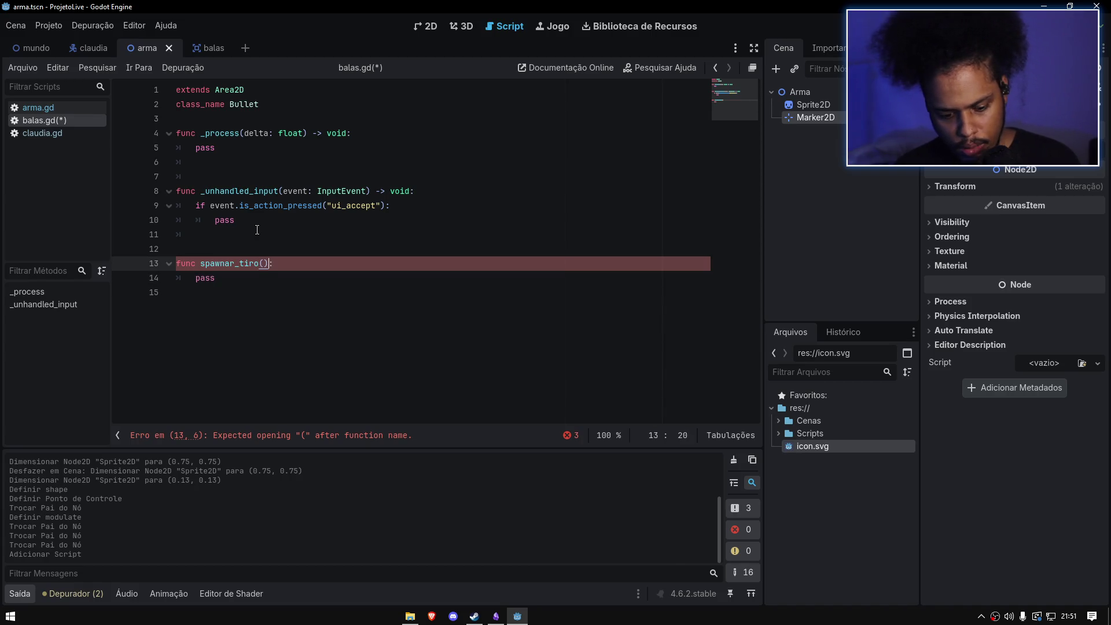
key("alt+Tab")
key("alt+Tab")
left_click(257, 231)
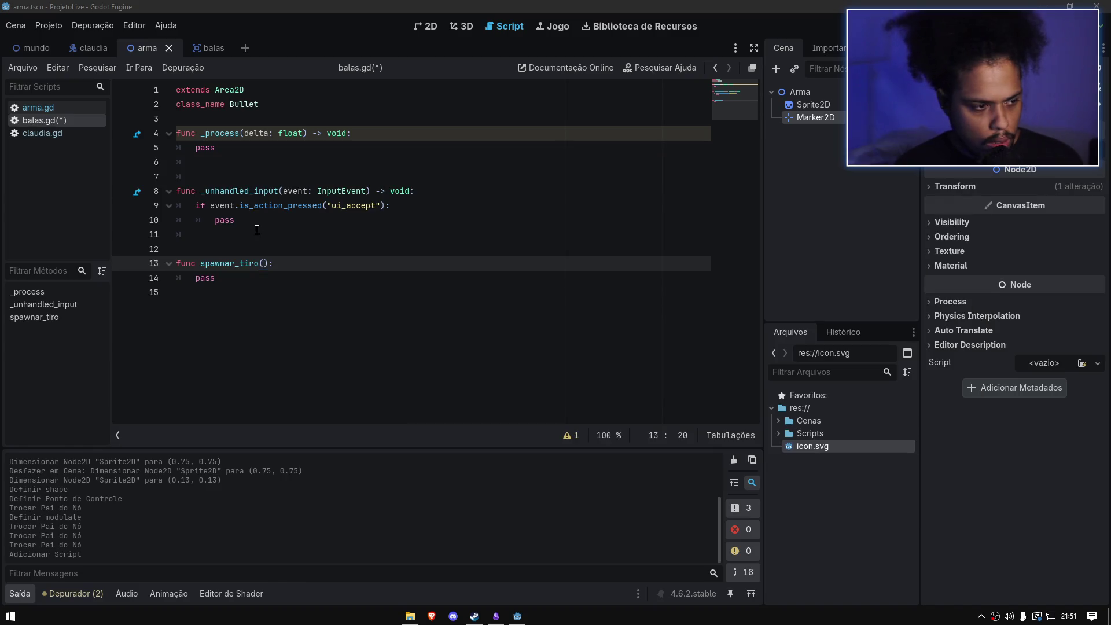
- Replace pass in spawnar_tiro with var nova_bala =
left_click(253, 284)
key("BackSpace")
key("BackSpace")
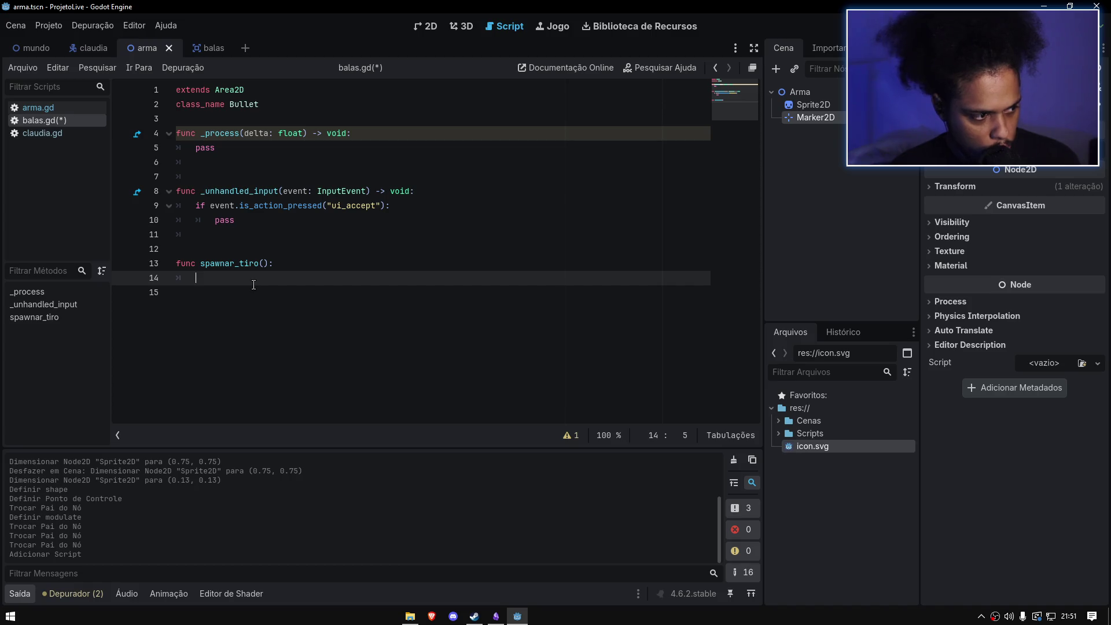
type("ar nova_")
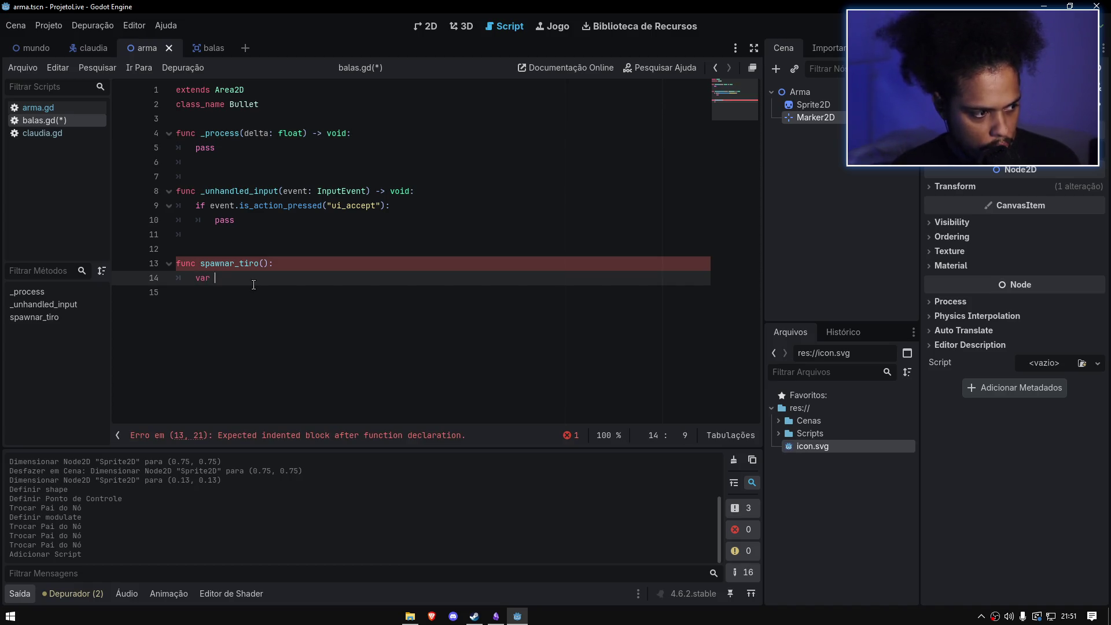
type("bala =")
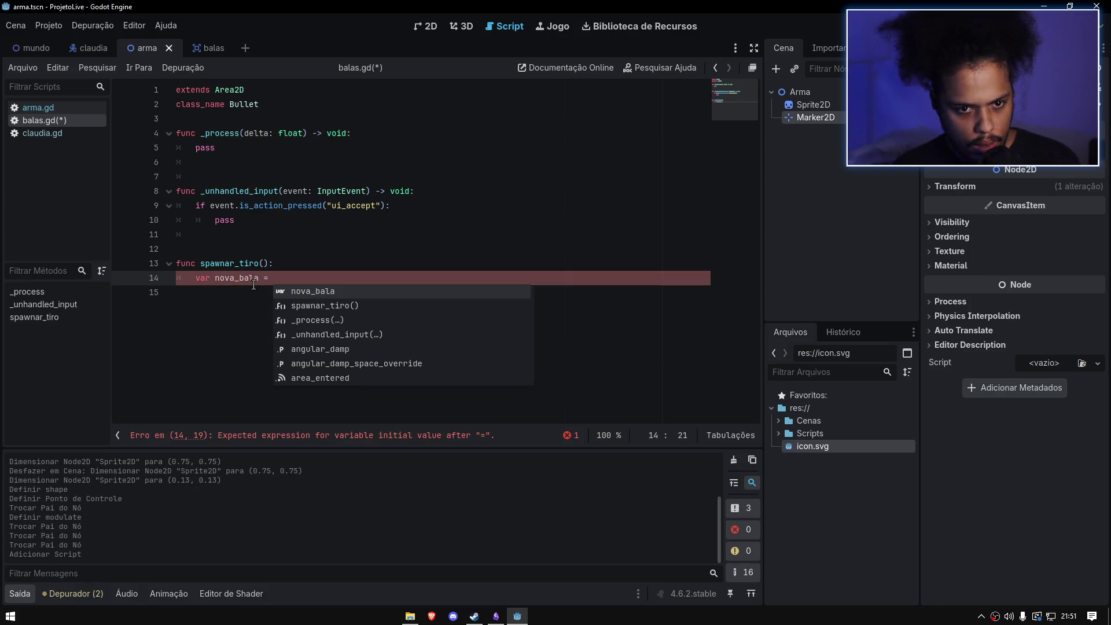
- Delete the _process function and its leftover indentation, then save the script
left_click(323, 177)
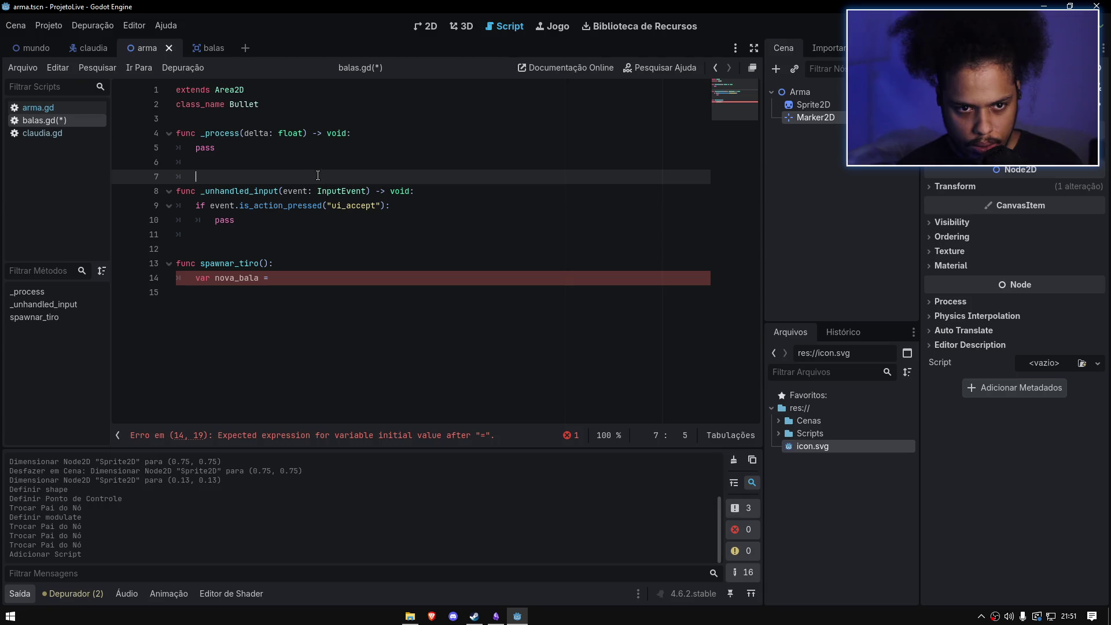
left_click_drag(323, 177, 163, 139)
key("BackSpace")
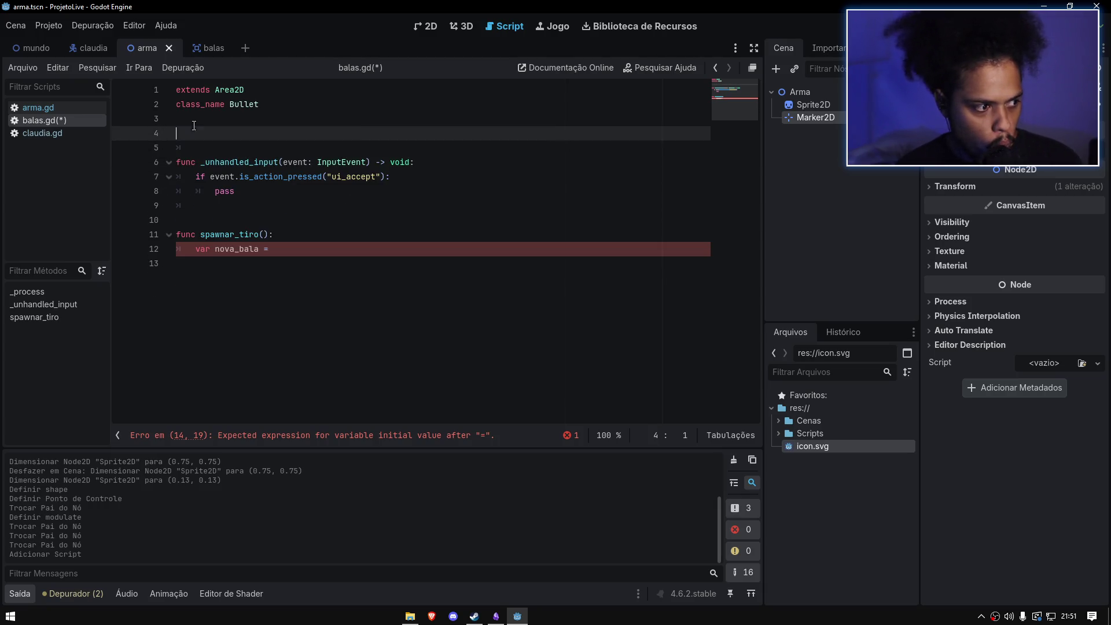
key("BackSpace")
left_click(231, 127)
key("BackSpace")
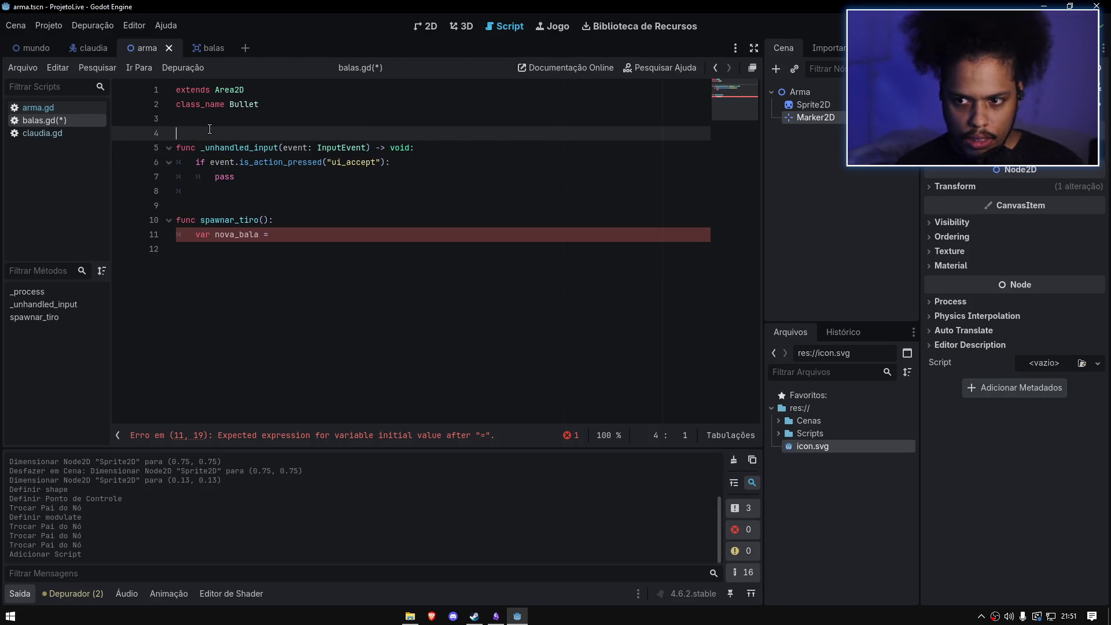
key("ctrl+s")
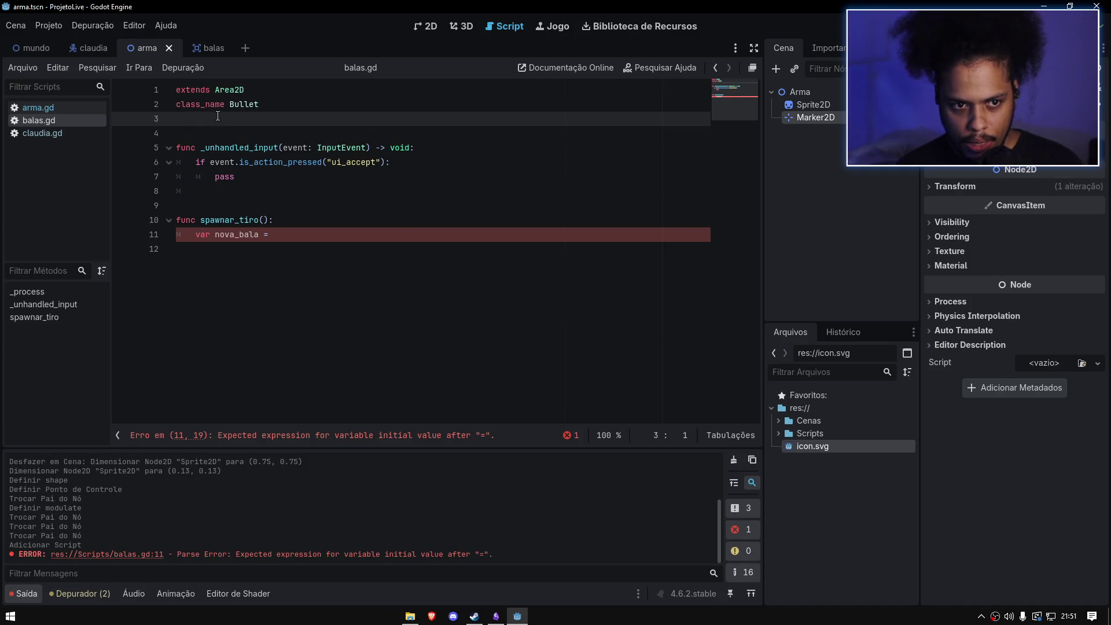
- In the balas scene, prepare line 4 of balas.gd for a constant and save
left_click(203, 49)
mouse_move(807, 93)
left_mouse_down()
mouse_move(284, 148)
mouse_move(211, 123)
left_mouse_up()
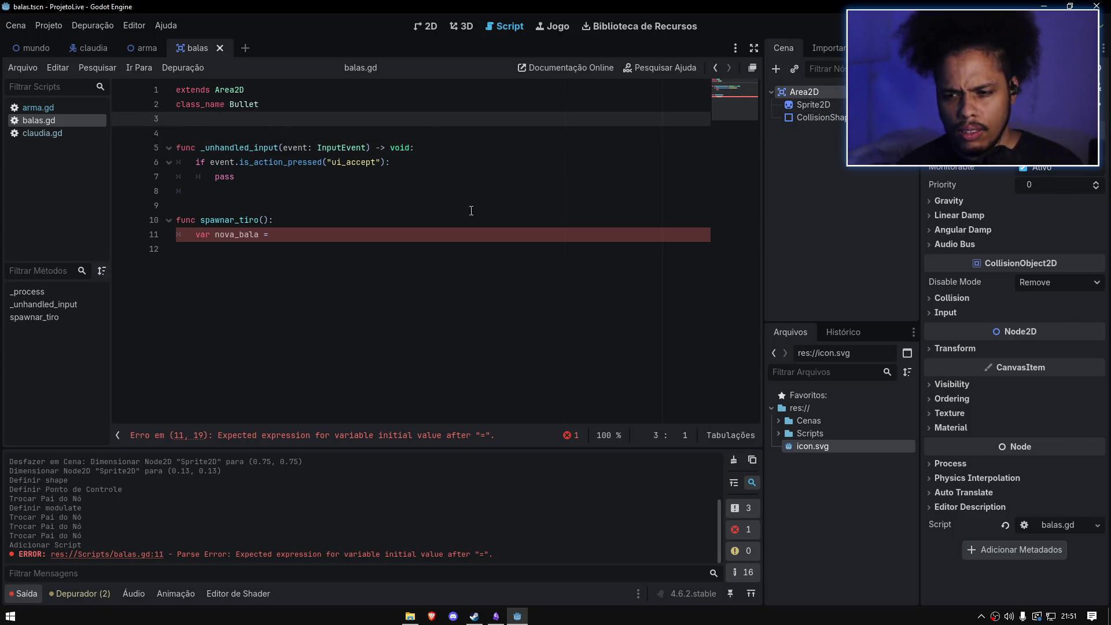
key("Return")
mouse_move(258, 165)
key("ctrl+s")
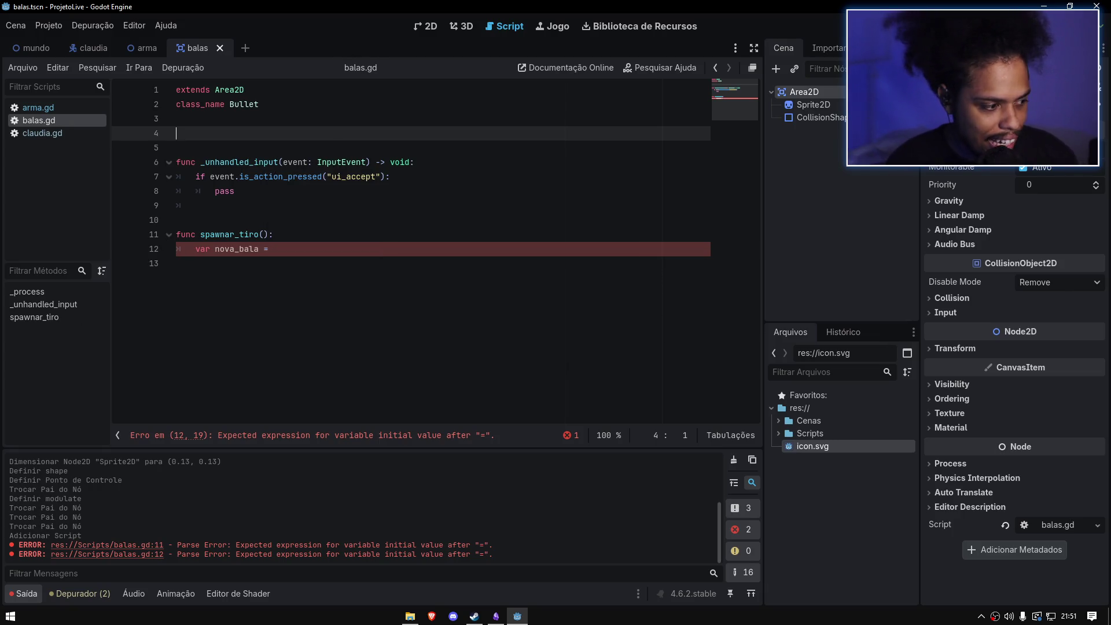
left_click(201, 130)
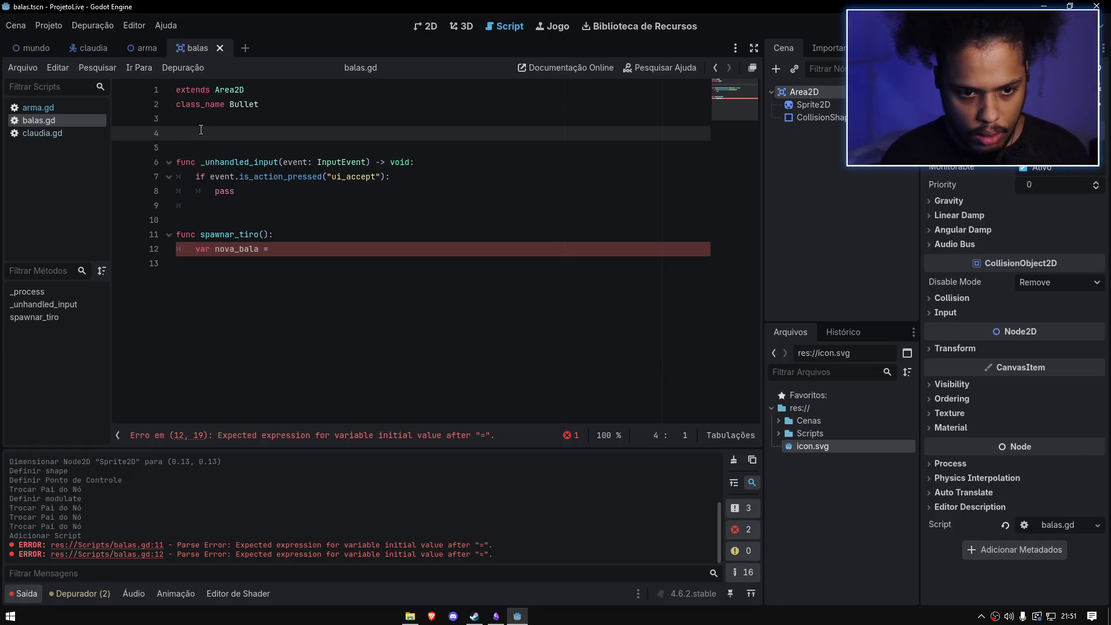
type("BULLET")
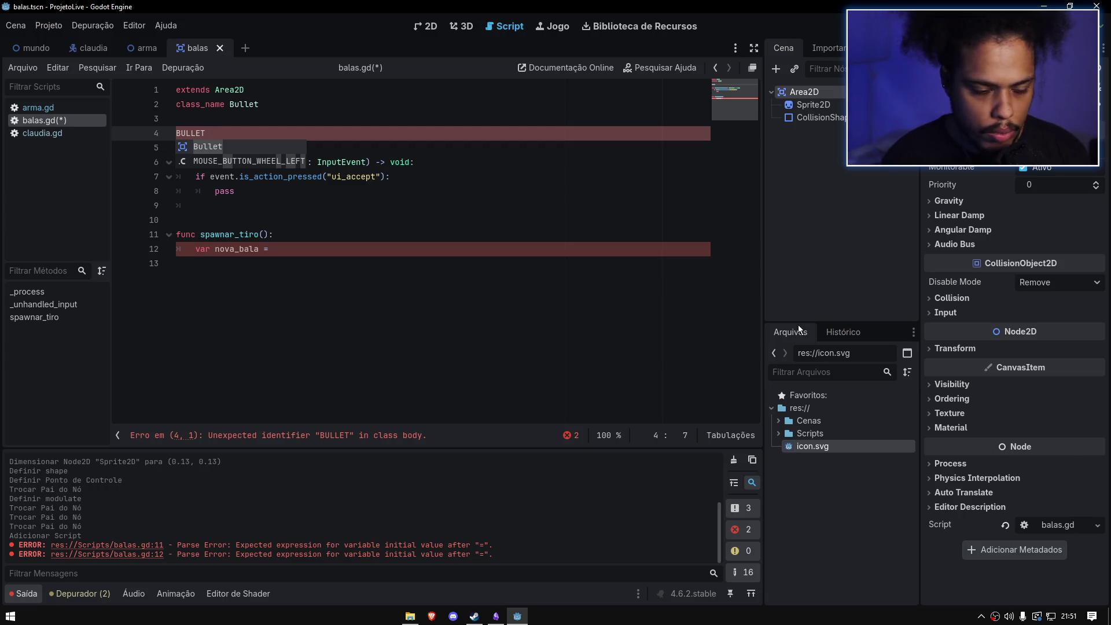
left_click(781, 426)
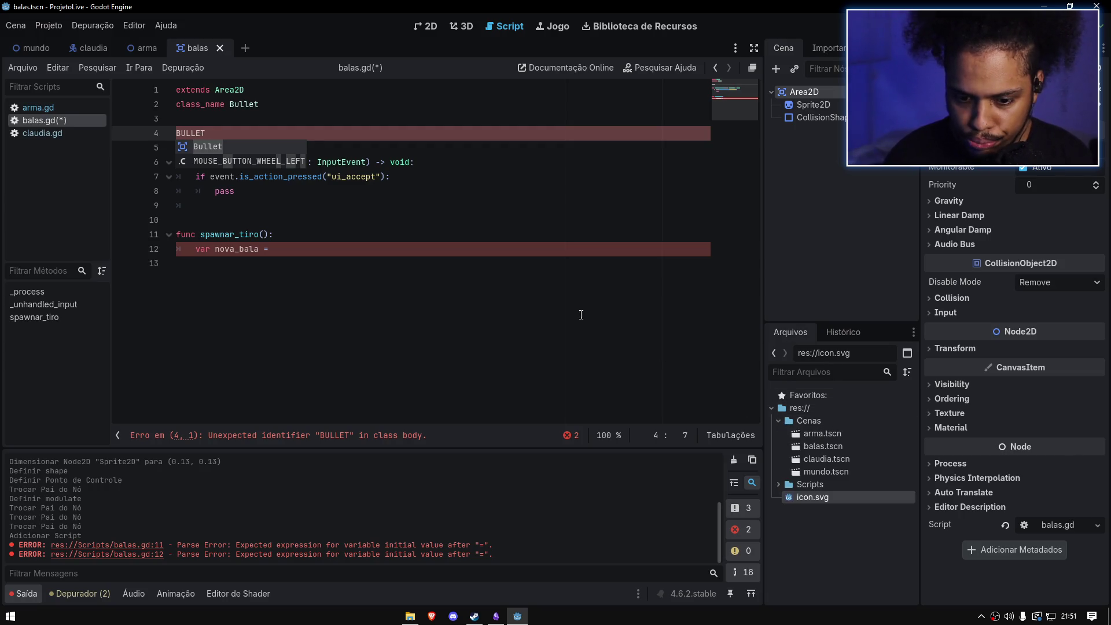
left_click(347, 263)
key("ctrl+s")
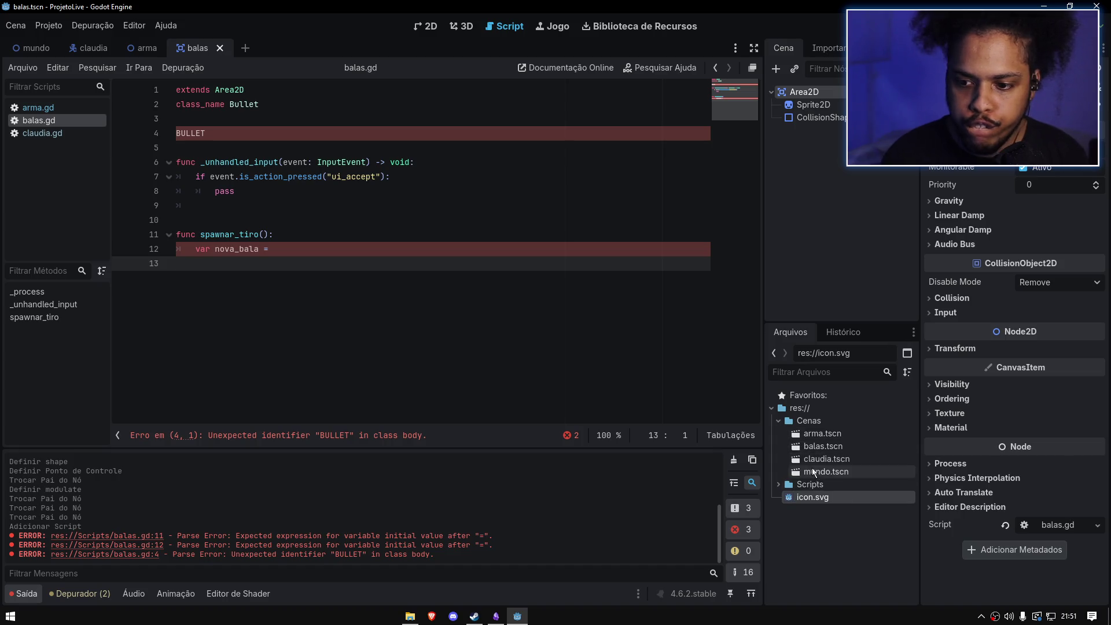
- Preload balas.tscn as const BALAS, removing the trial drops and stray BULLET/ARMA lines
mouse_move(831, 441)
left_mouse_down()
mouse_move(653, 369)
mouse_move(202, 148)
mouse_move(179, 147)
left_mouse_up()
key("ctrl+z")
left_click_drag(819, 447, 256, 130)
key("ctrl+z")
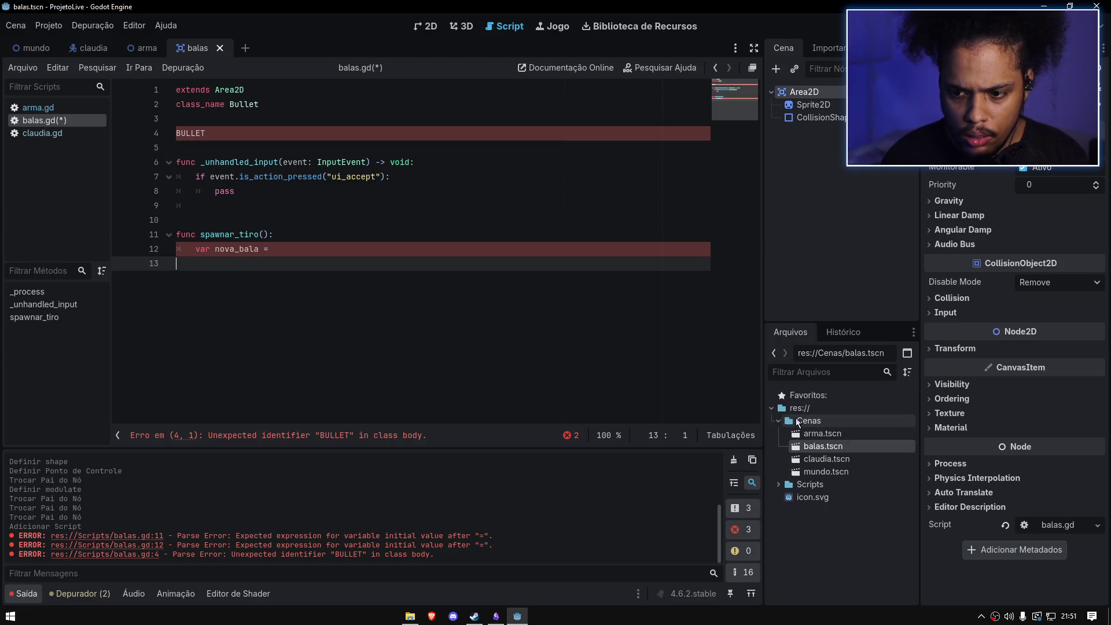
left_click_drag(823, 433, 260, 151)
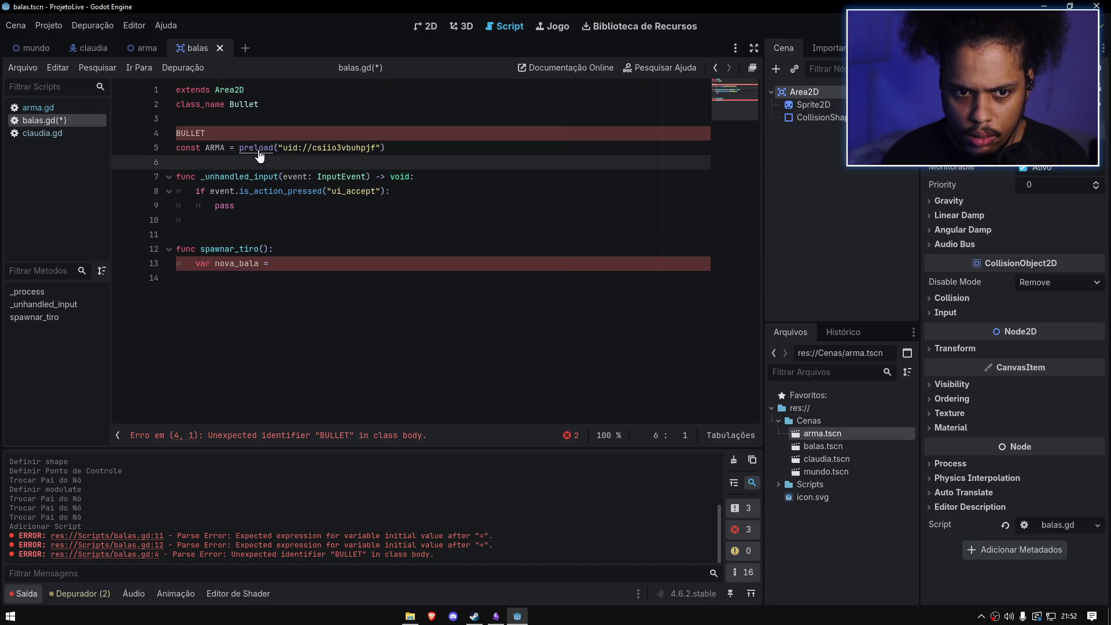
double_click(207, 133)
key("Delete")
key("Delete")
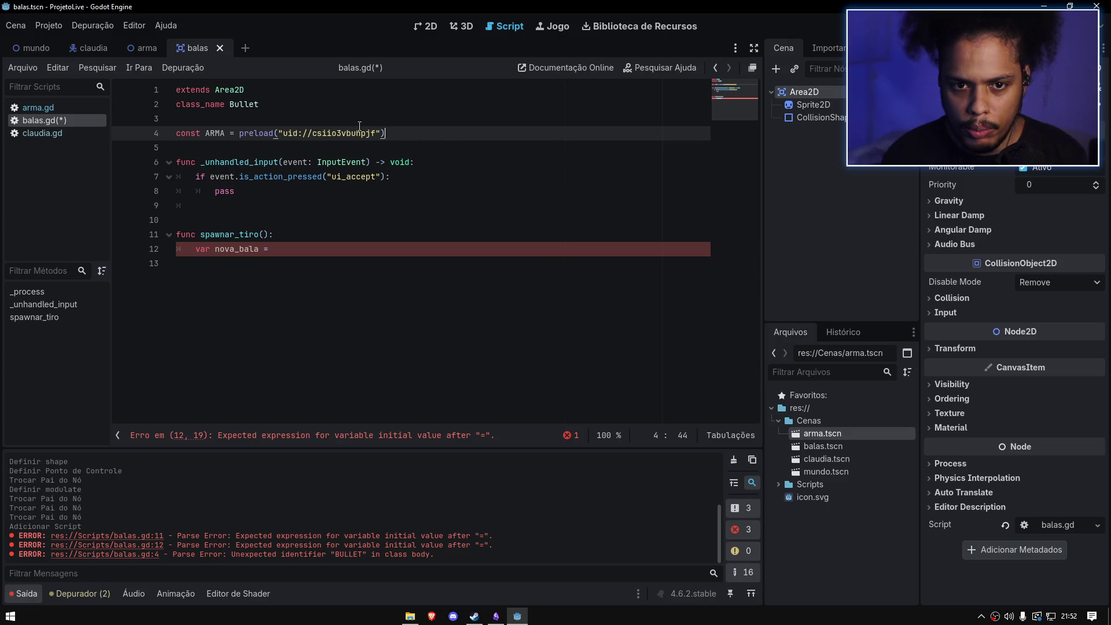
left_click_drag(385, 133, 176, 120)
key("BackSpace")
mouse_move(823, 449)
left_mouse_down()
mouse_move(415, 247)
mouse_move(225, 127)
mouse_move(271, 130)
left_mouse_up()
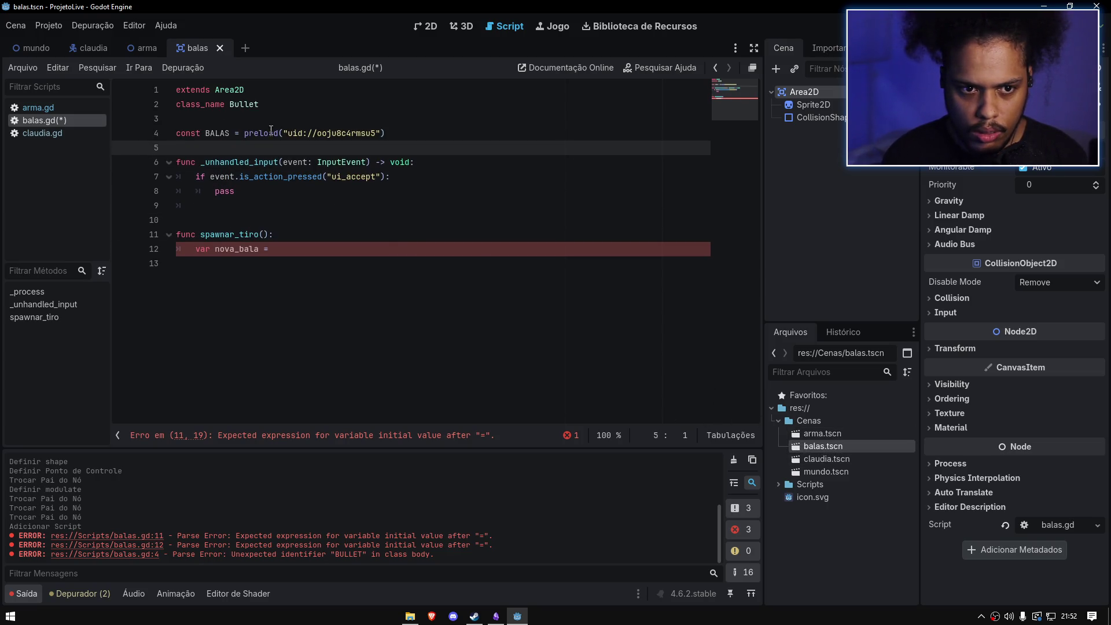
- Assign var nova_bala = BALAS.instantiate() in spawnar_tiro
double_click(219, 133)
key("ctrl+c")
left_click(310, 250)
key("ctrl+v")
type(".ins")
key("Return")
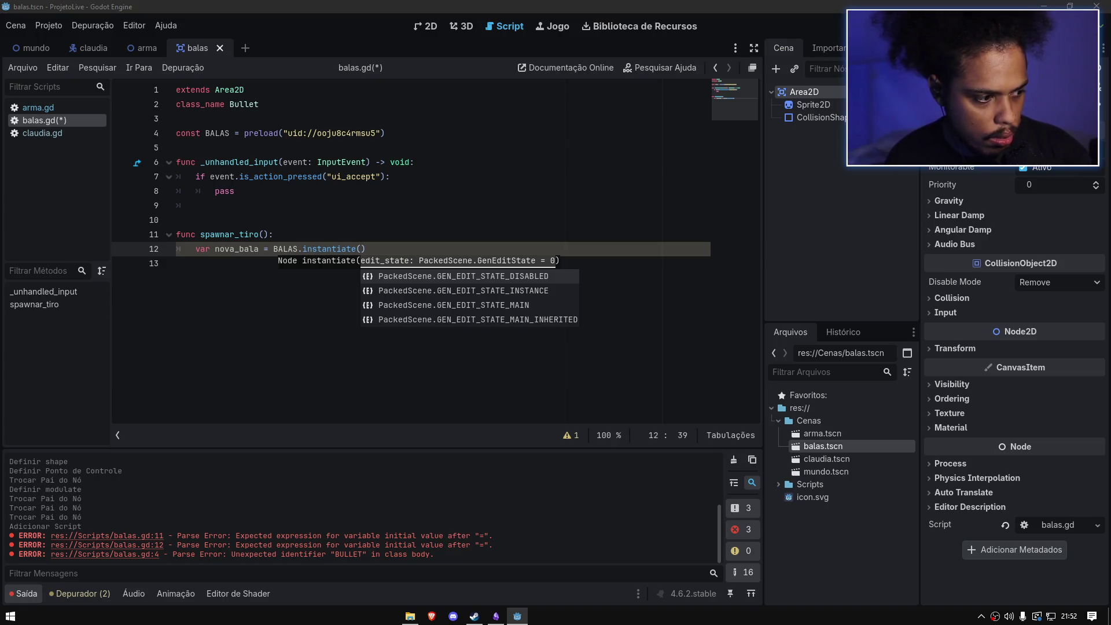
left_click(405, 250)
key("Return")
key("Return")
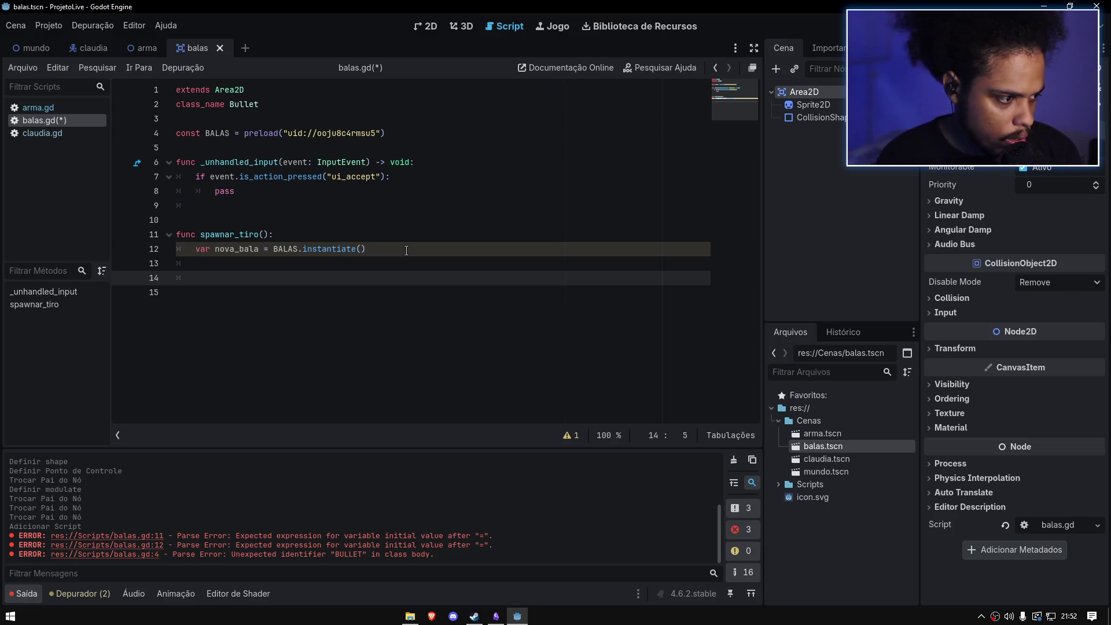
type("et_tree")
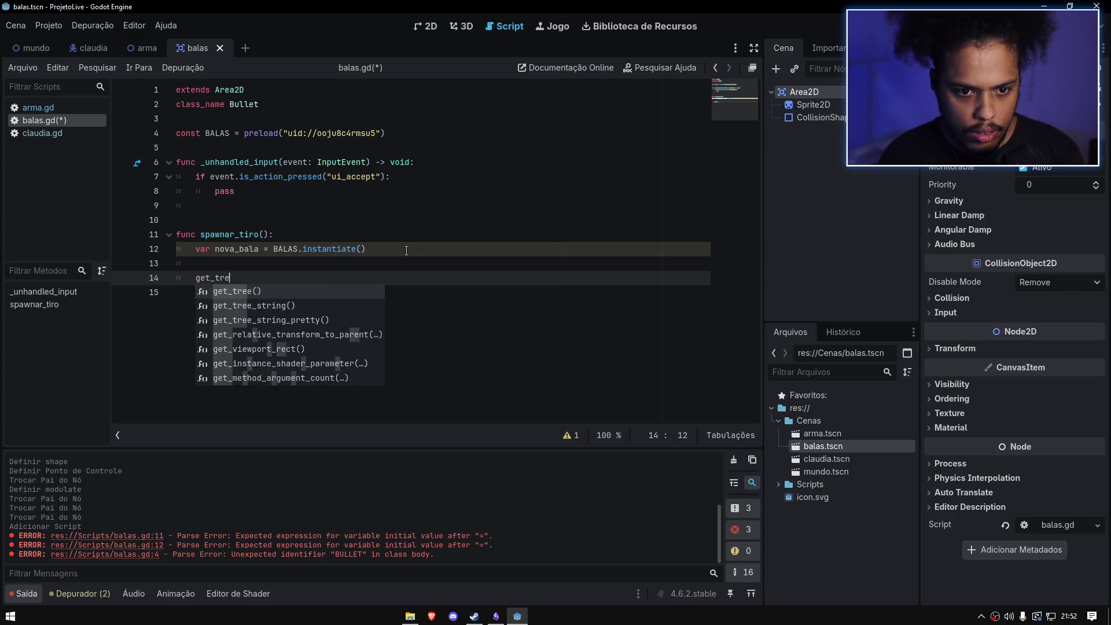
- Add nova_bala to the scene with get_tree().root.add_child(nova_bala)
key("Return")
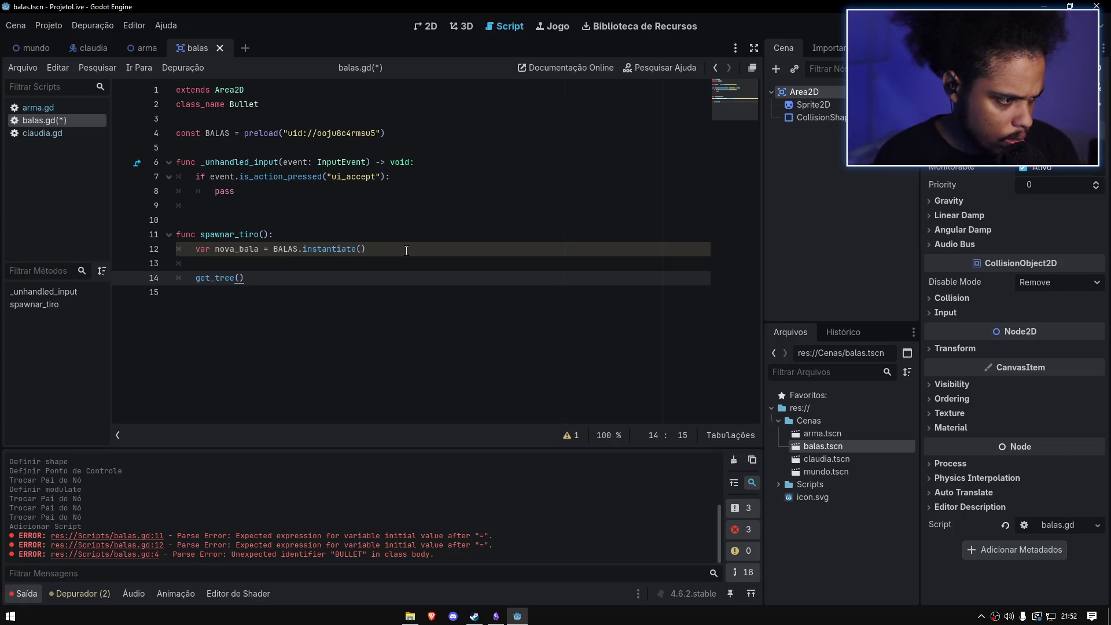
type("root")
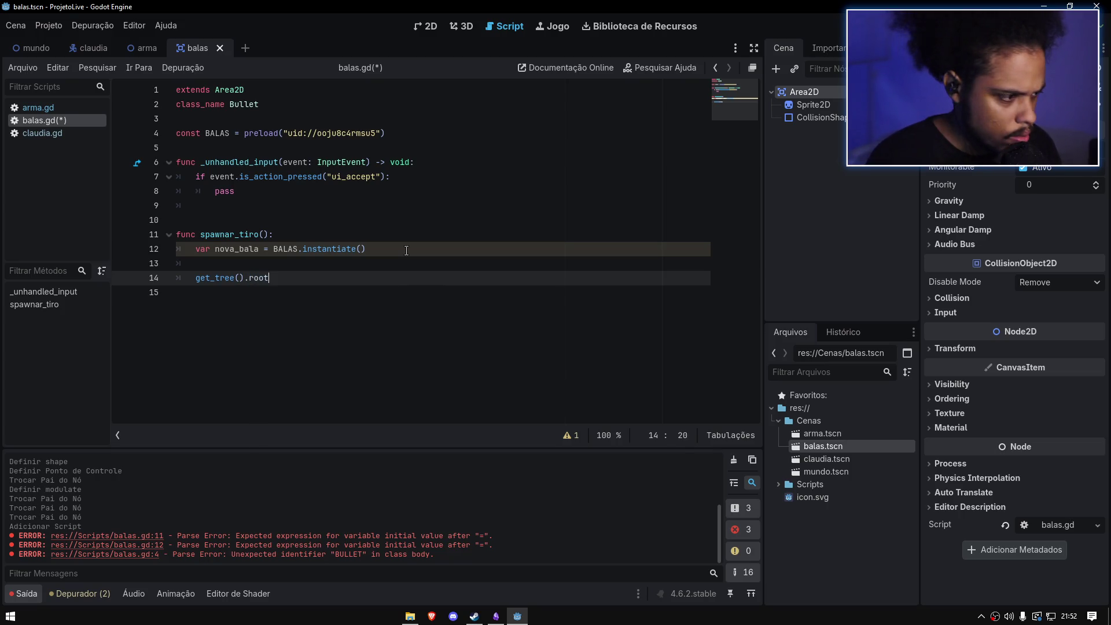
type("add")
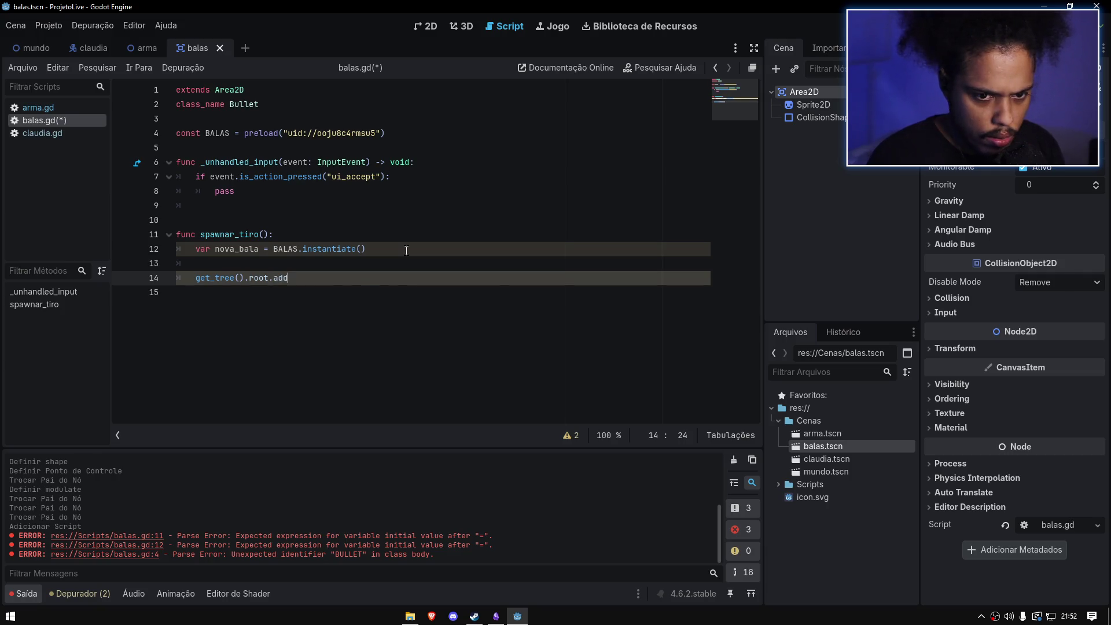
type("_ac")
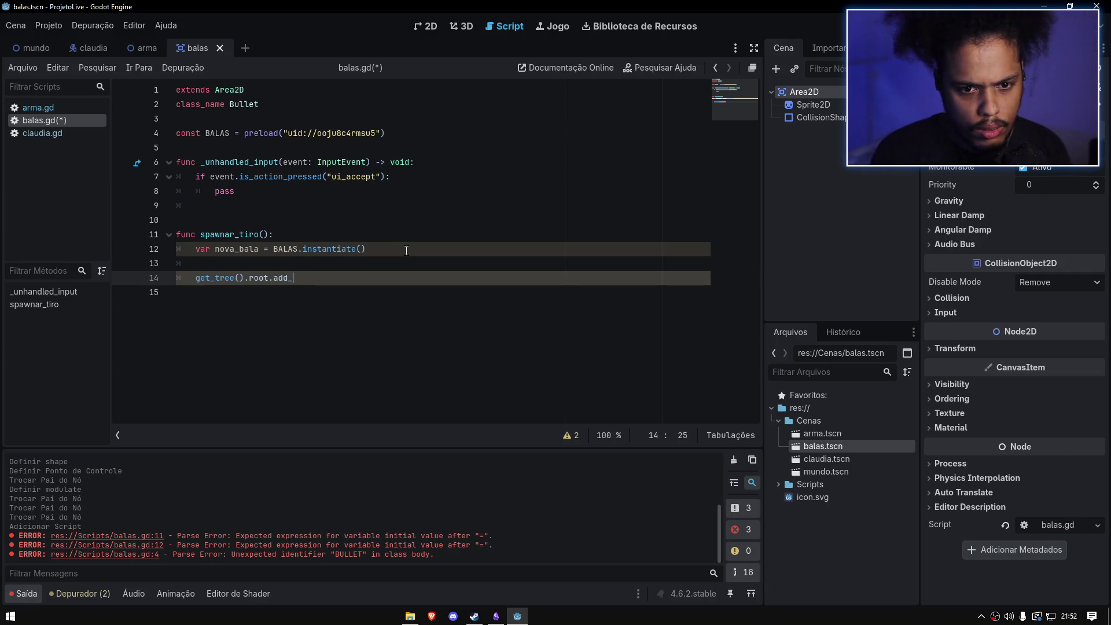
type("i")
key("Return")
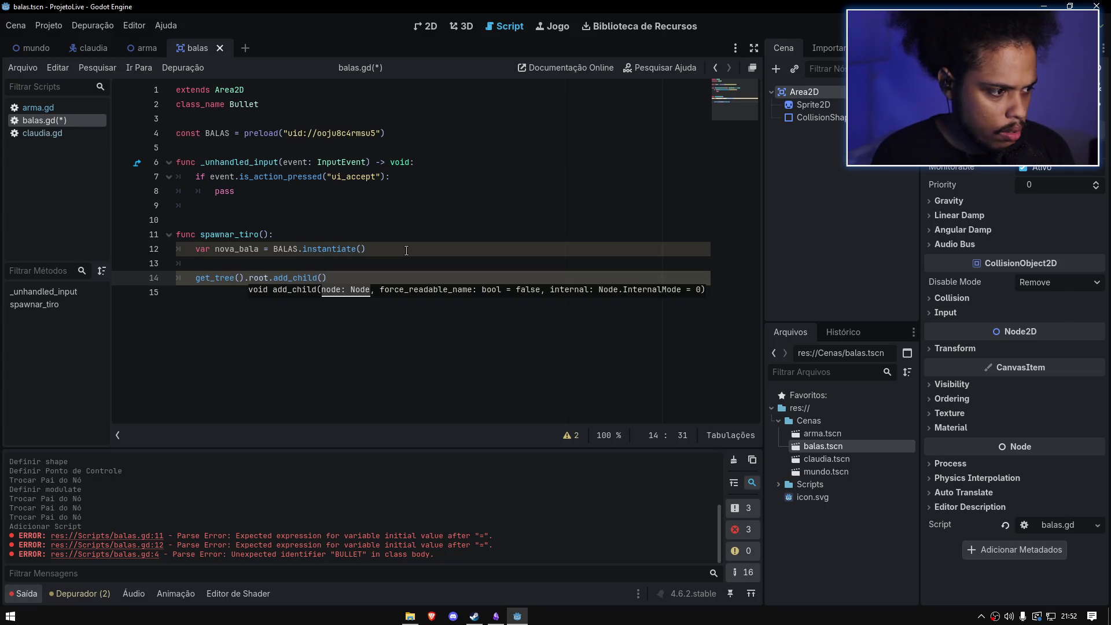
type("nova_bala")
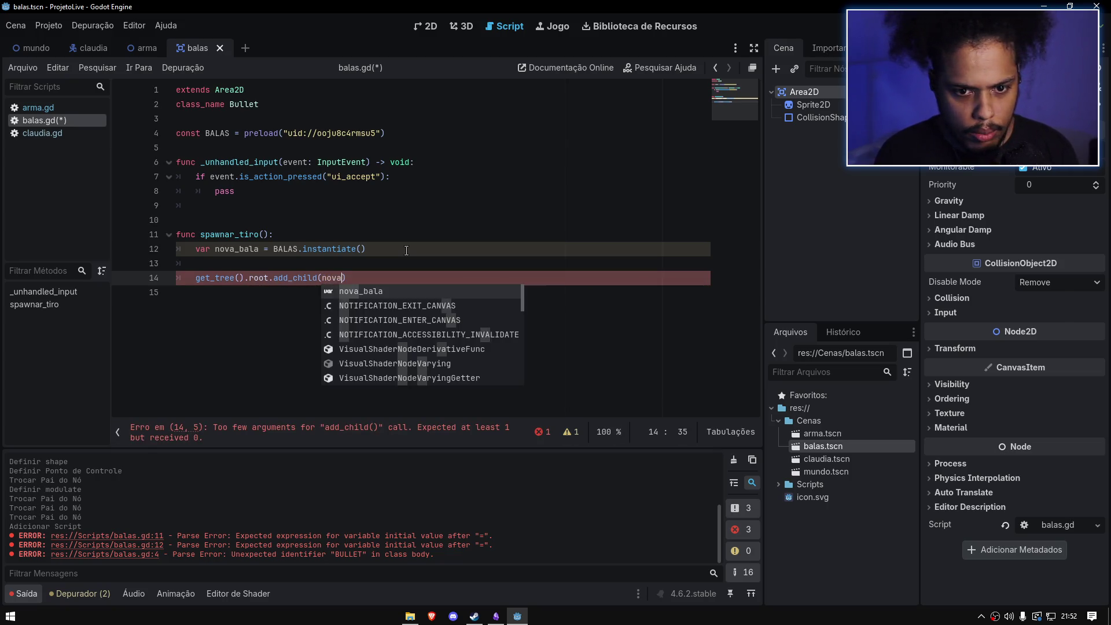
key("Return")
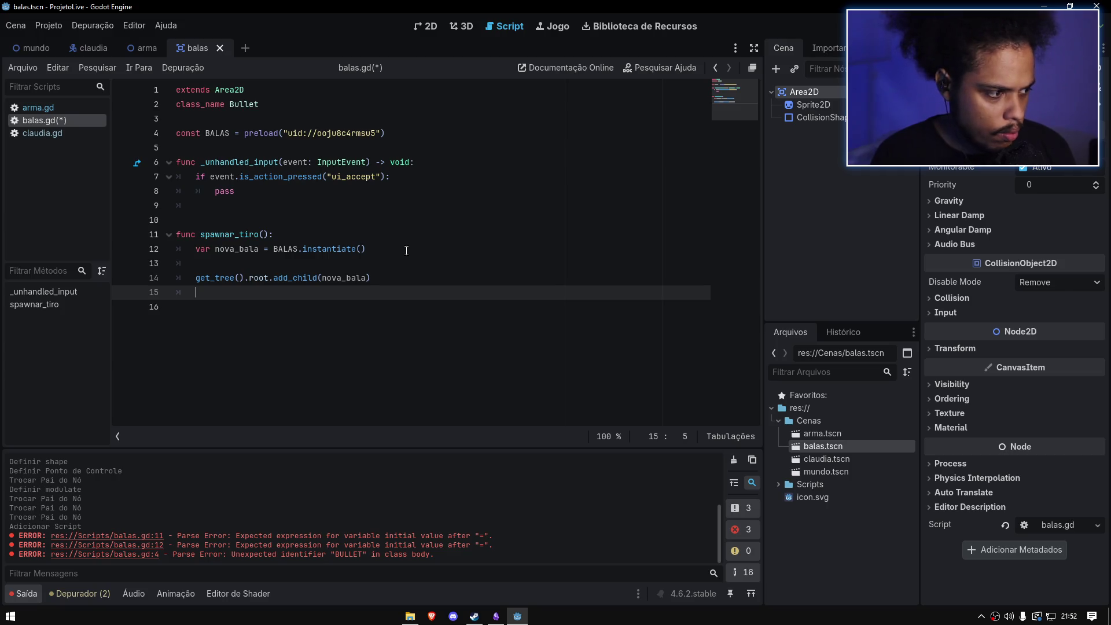
- Set nova_bala.global_transform = spawnar_tiro() and add blank lines below the BALAS constant
type("ova")
key("Return")
type(".glob")
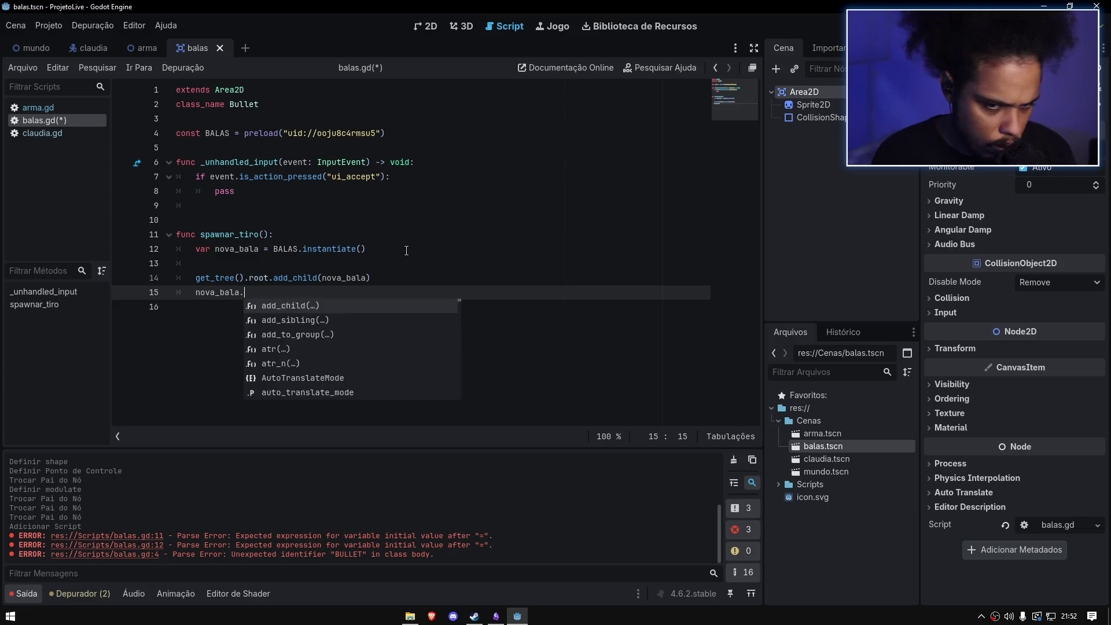
type("al_tr")
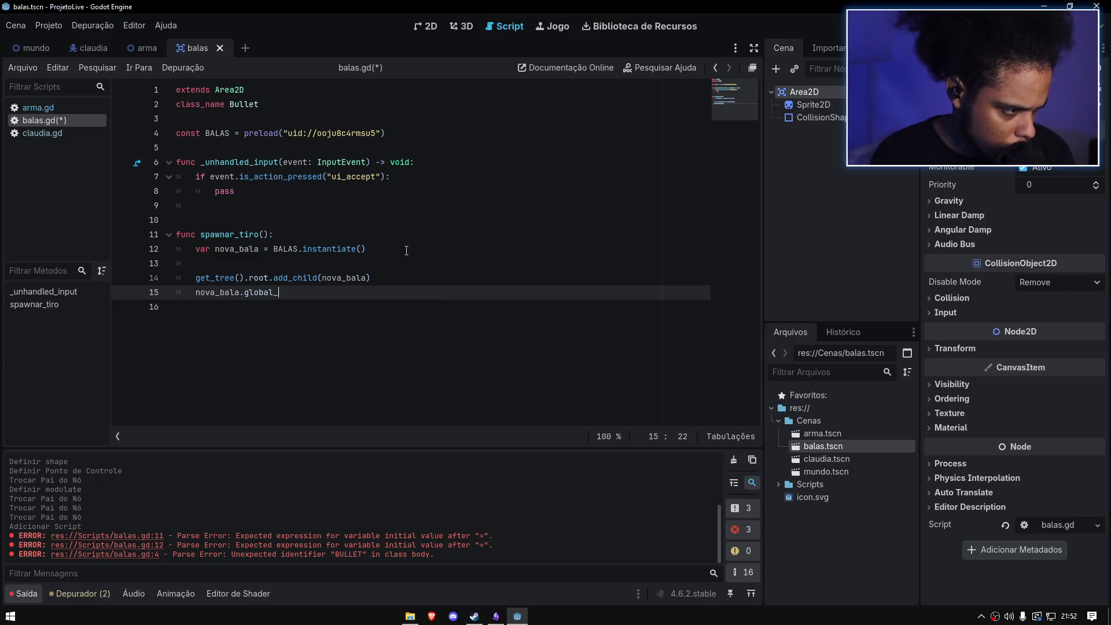
type("ansform")
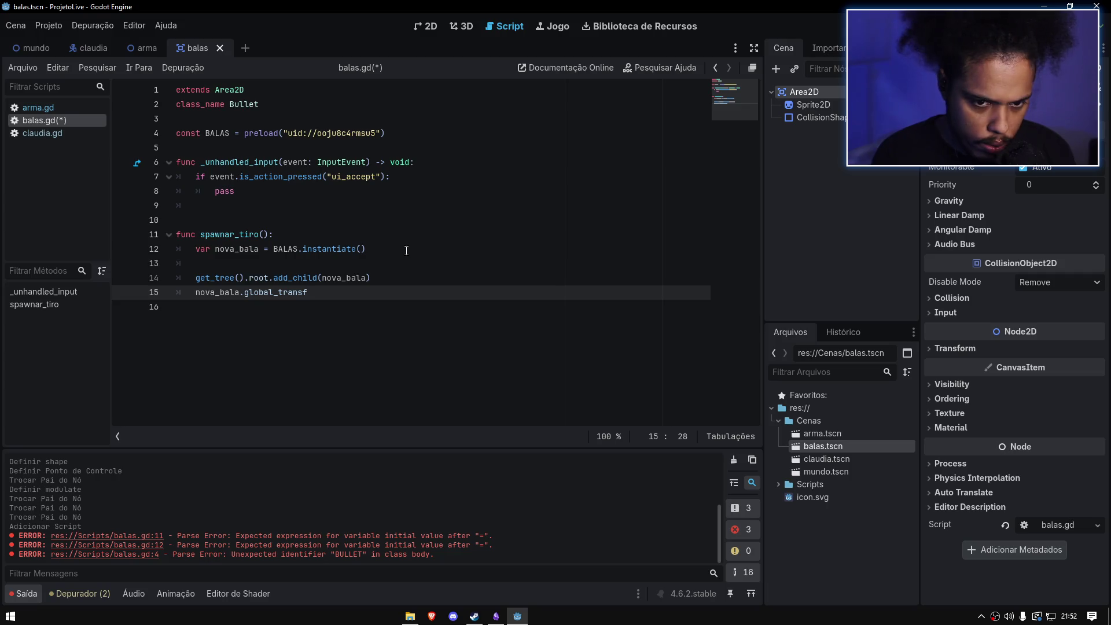
type(" = sp")
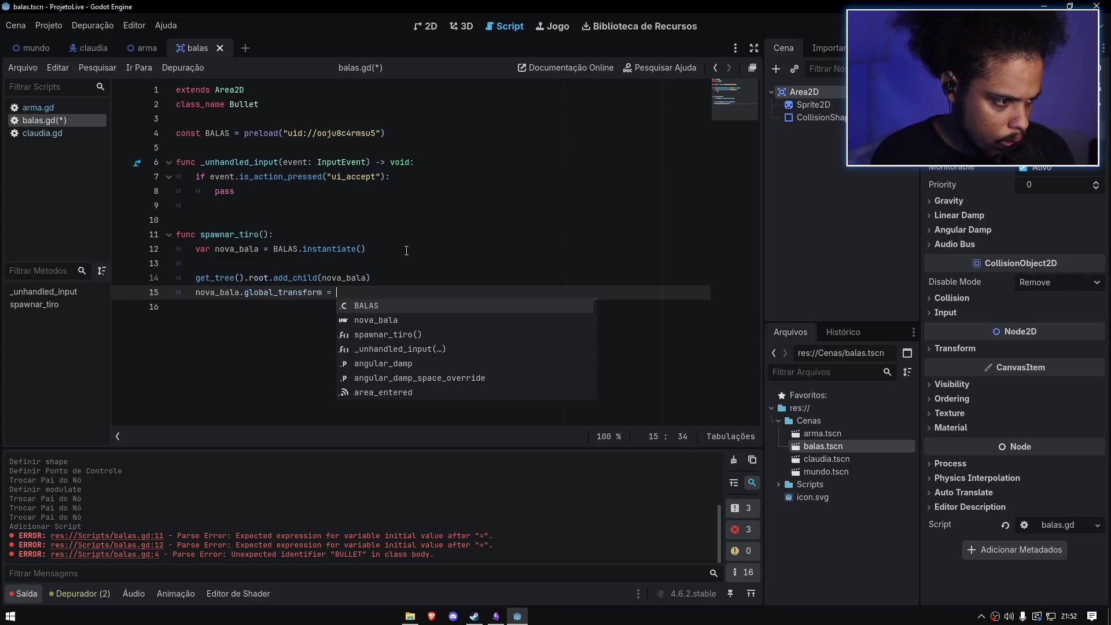
key("Return")
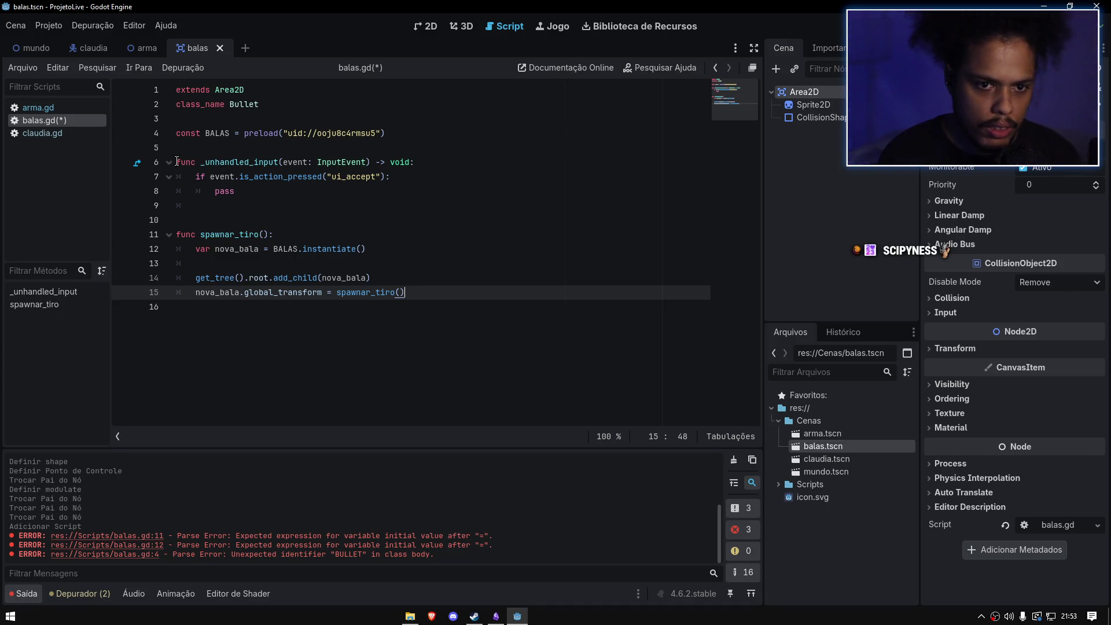
left_click(194, 147)
key("Return")
key("Return")
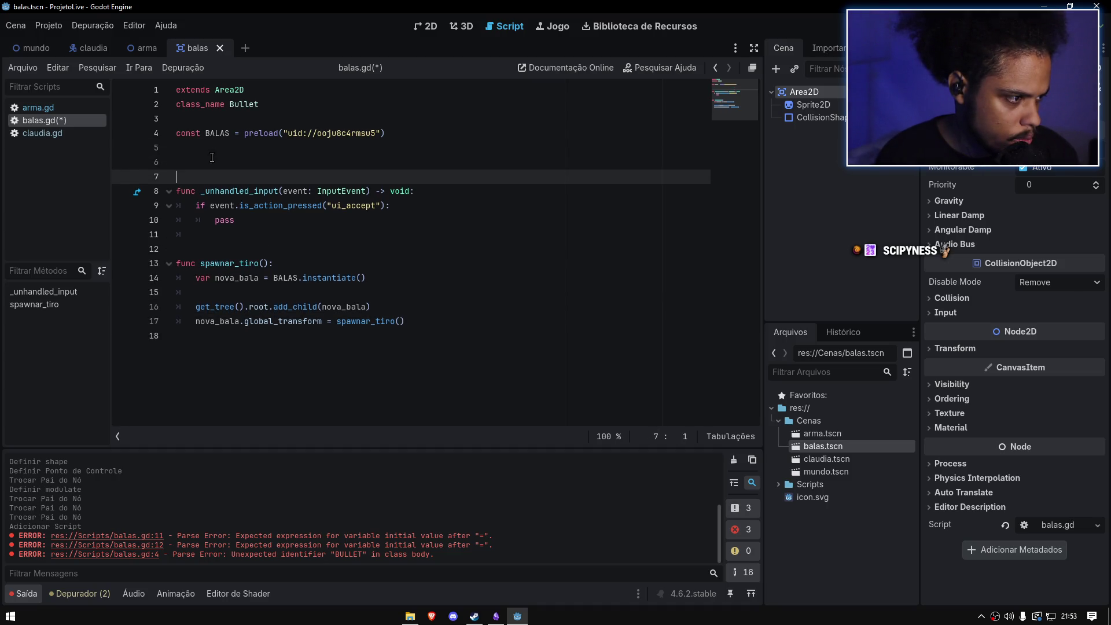
key("Up")
type("@export ")
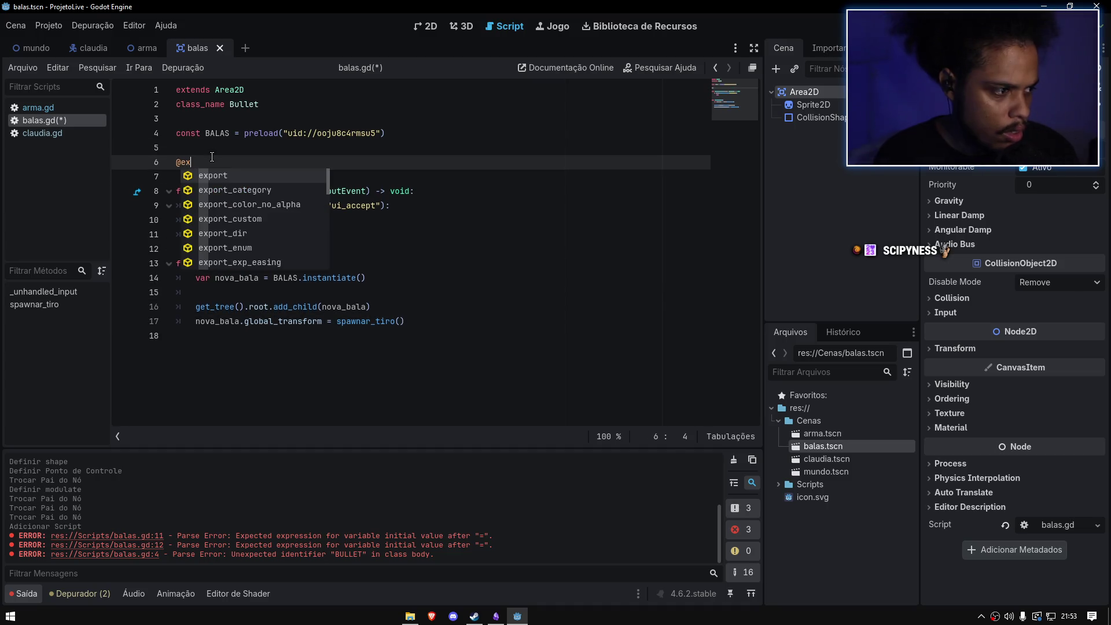
type("var objeto_c")
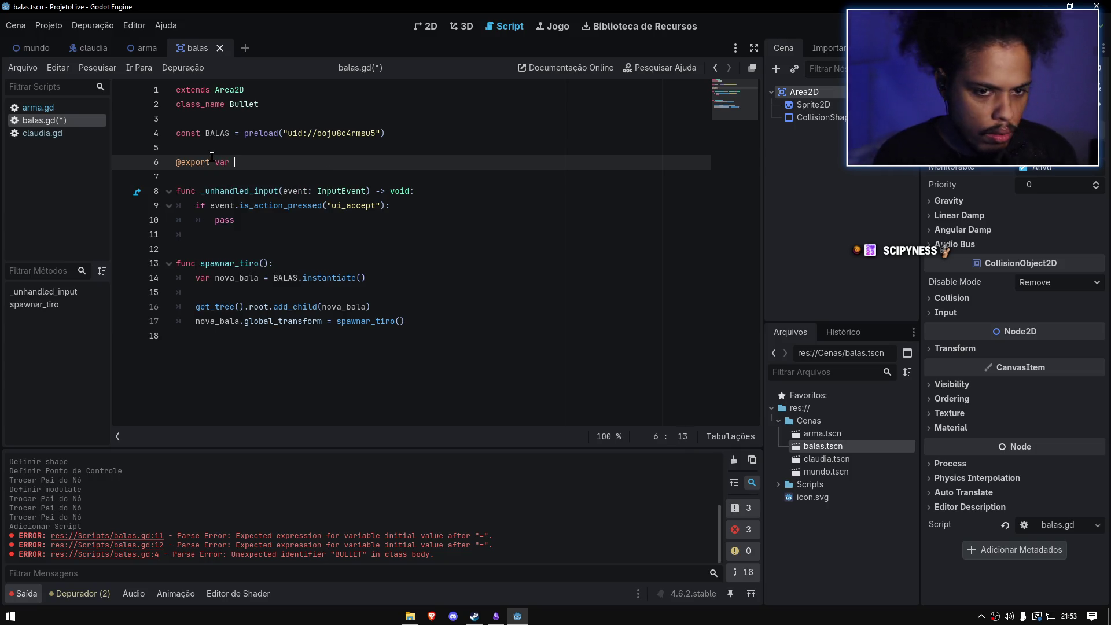
type("ena")
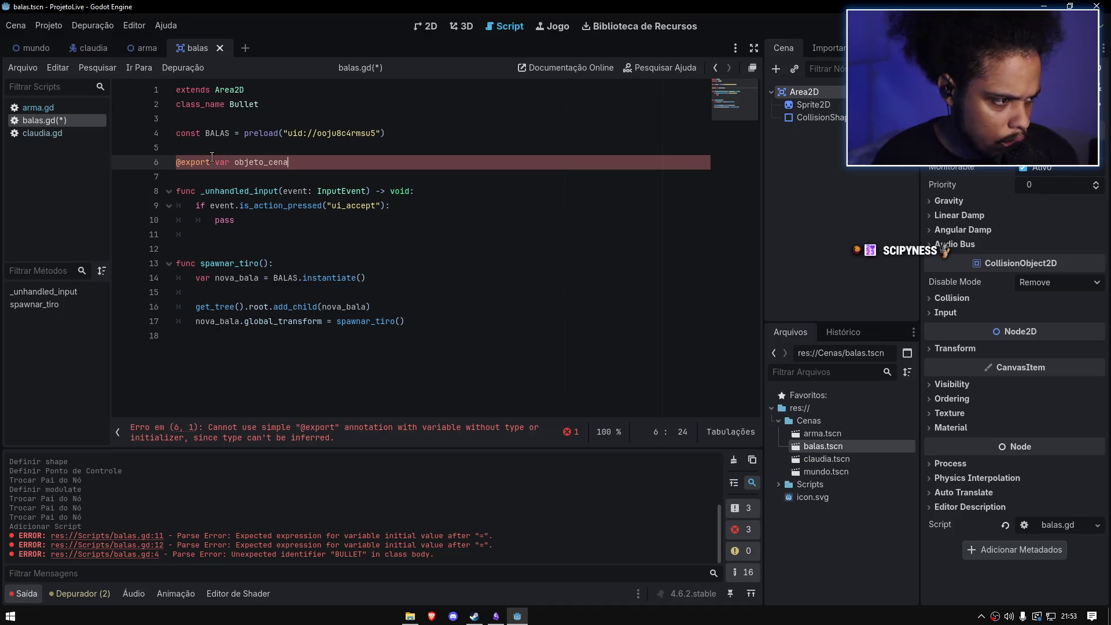
left_click_drag(313, 163, 177, 159)
key("BackSpace")
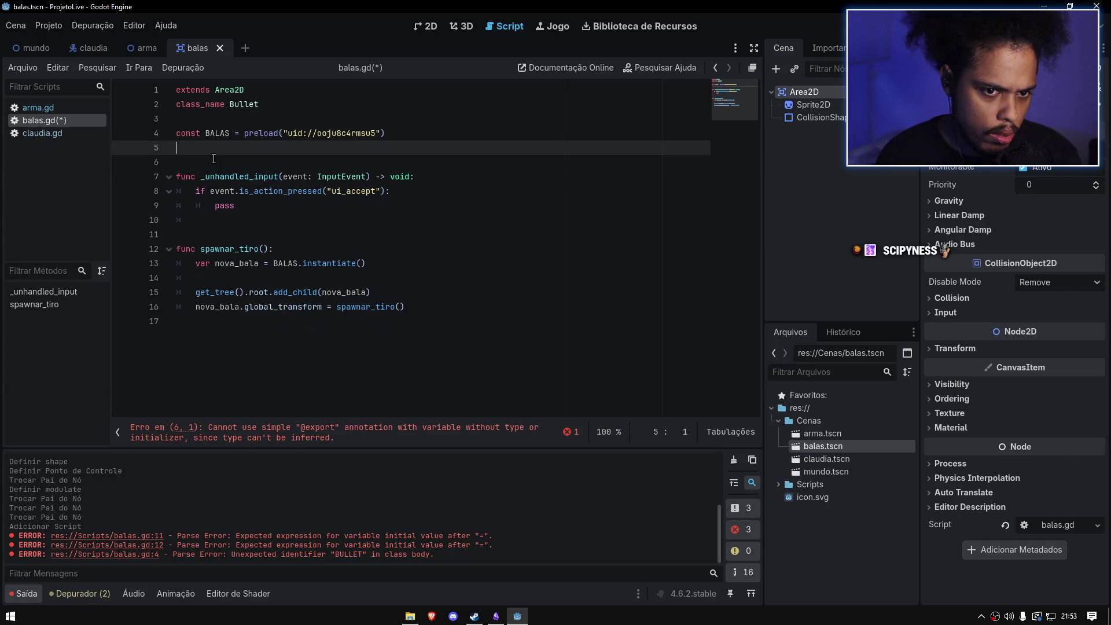
key("Down")
key("Up")
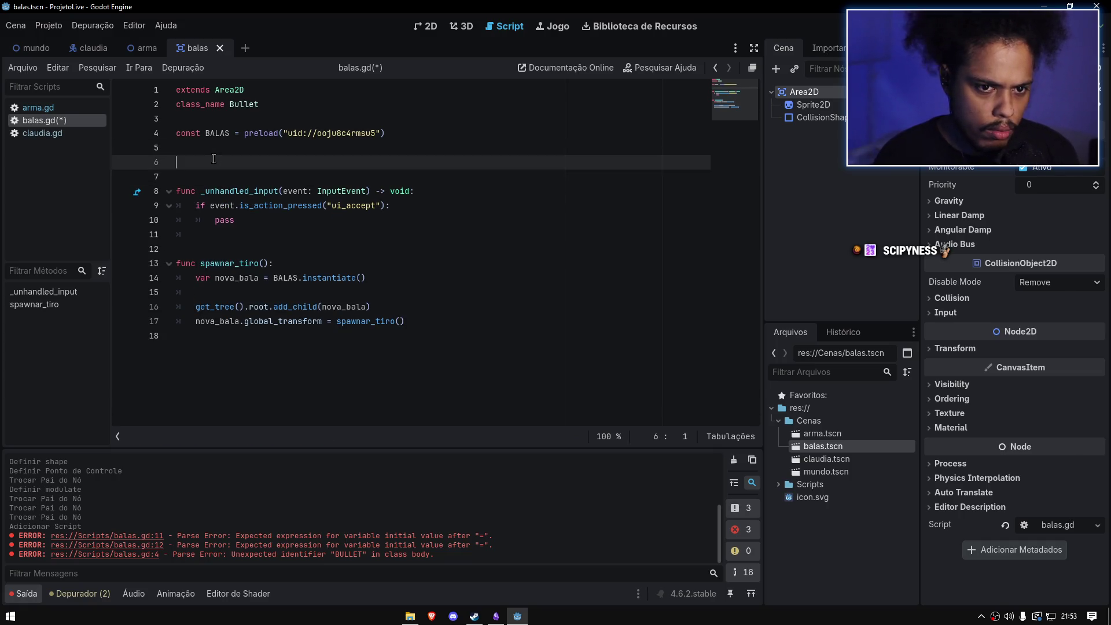
type("@")
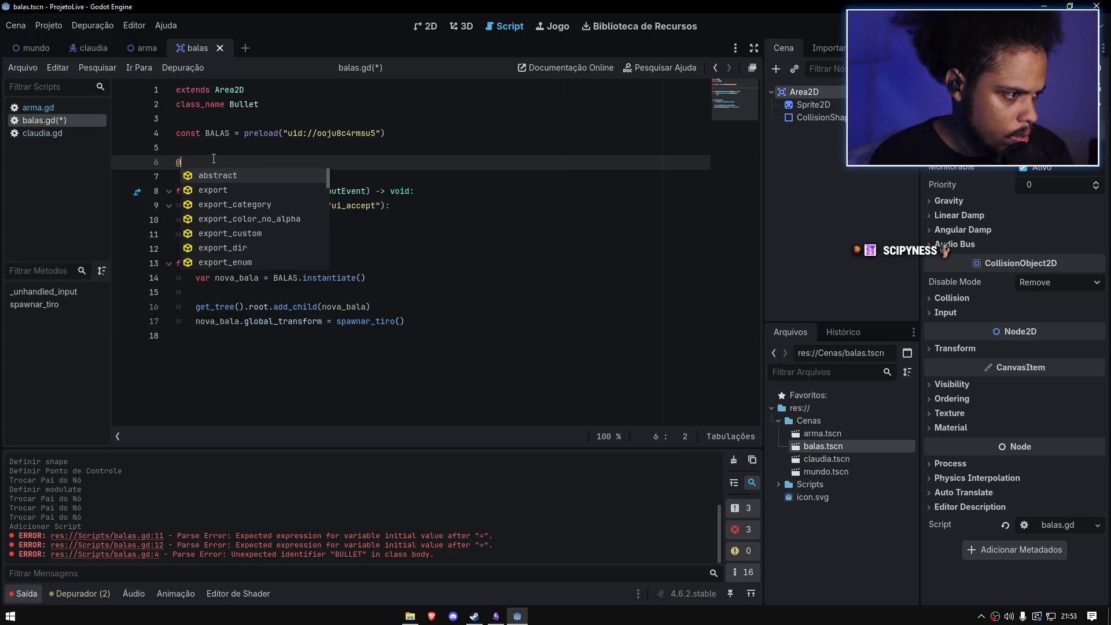
type("onready var spawn_")
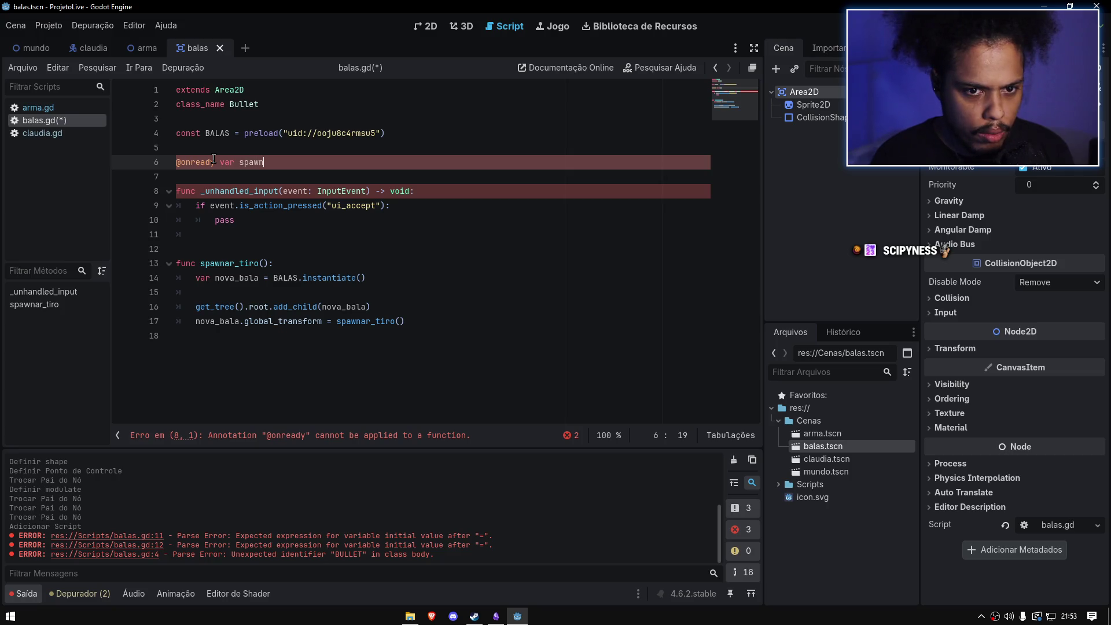
type("pos =")
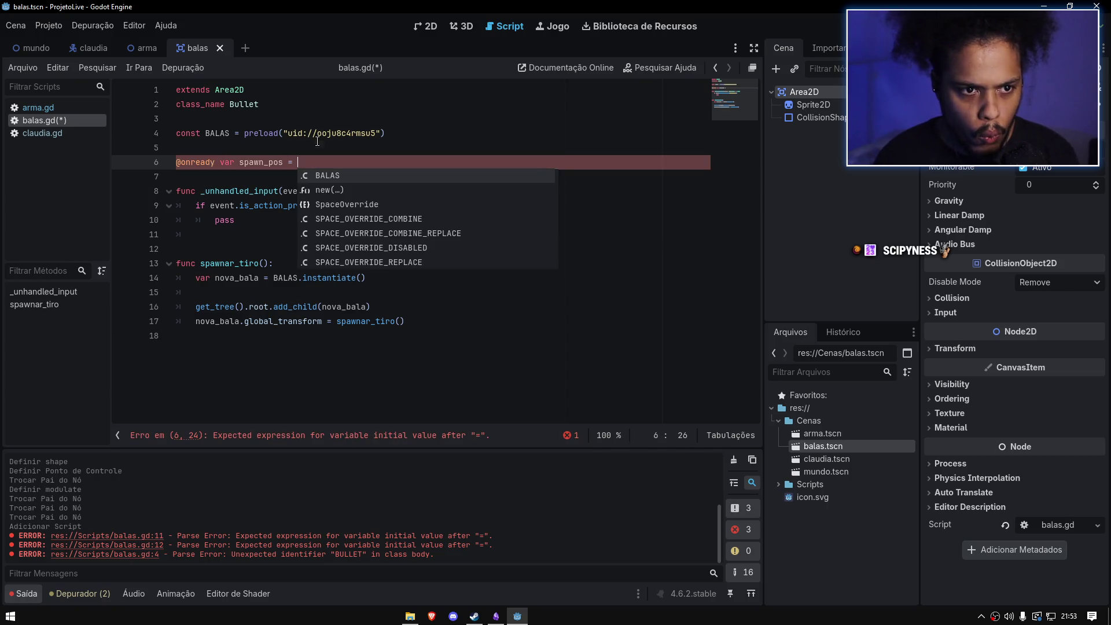
key("Escape")
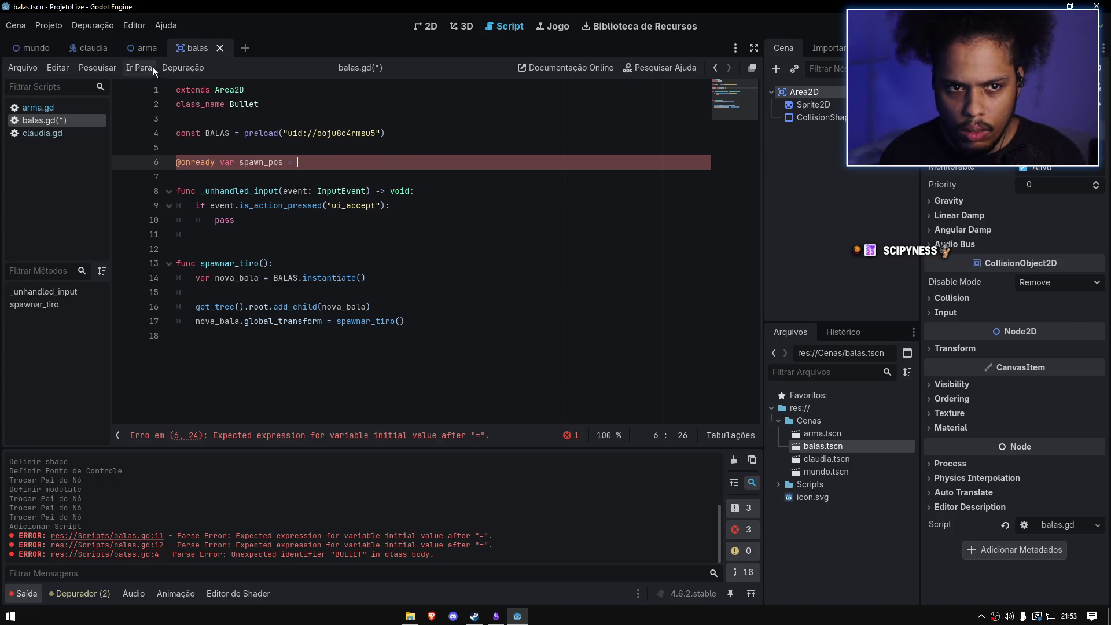
left_click(396, 191)
left_click(376, 175)
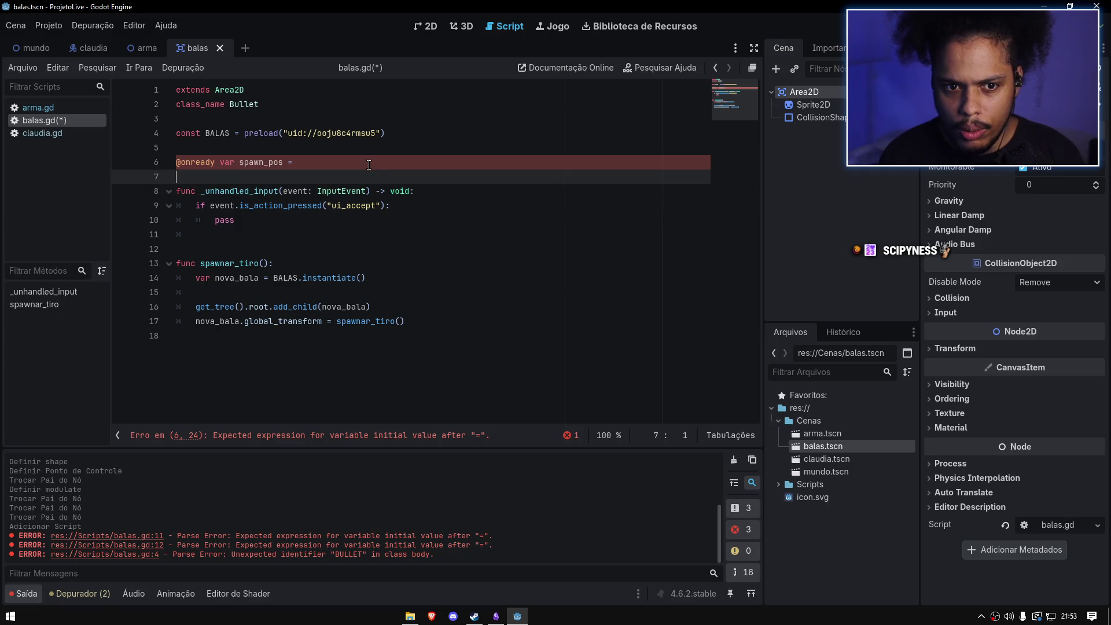
left_click(367, 162)
key("ctrl+s")
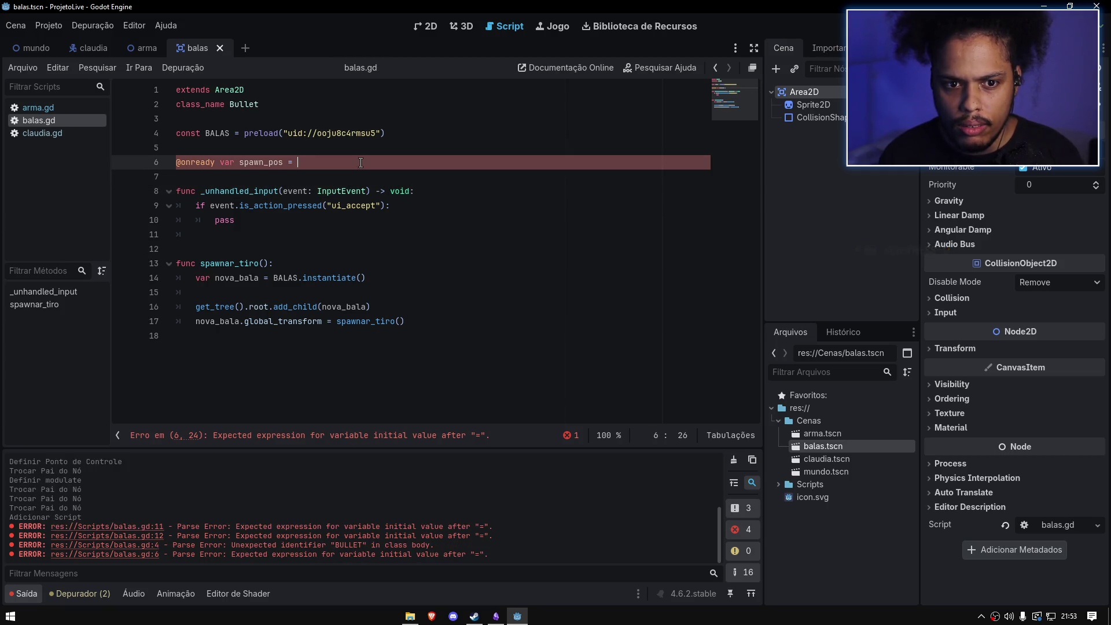
mouse_move(428, 328)
left_mouse_down()
mouse_move(290, 324)
mouse_move(178, 132)
left_mouse_up()
key("ctrl+c")
key("BackSpace")
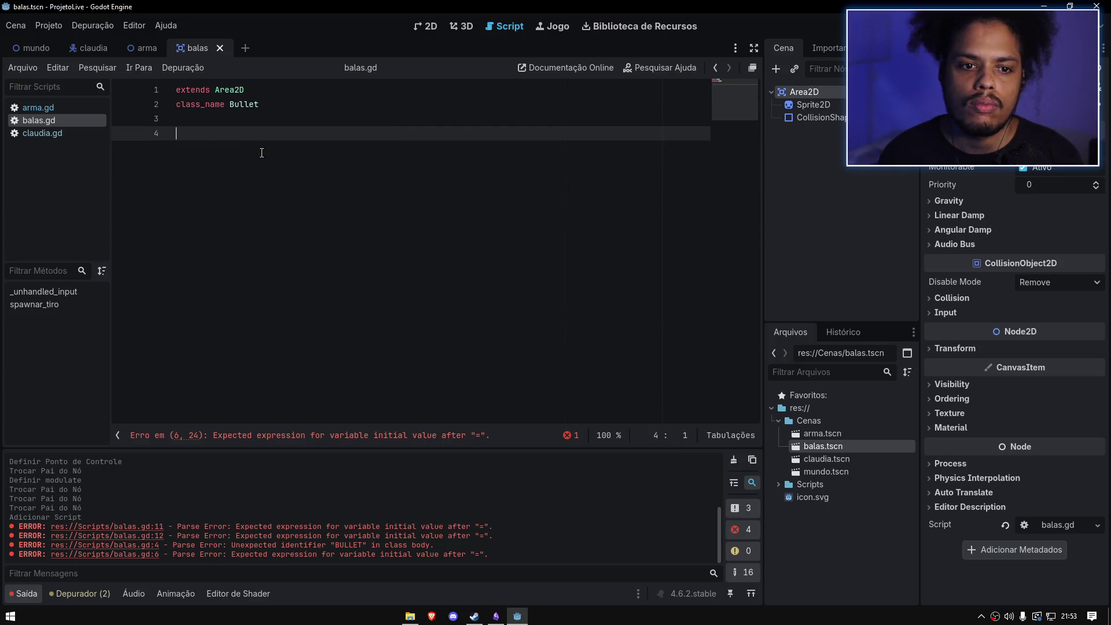
- Remove the leftover empty line from balas.gd and save it
key("BackSpace")
key("ctrl+shift+Tab")
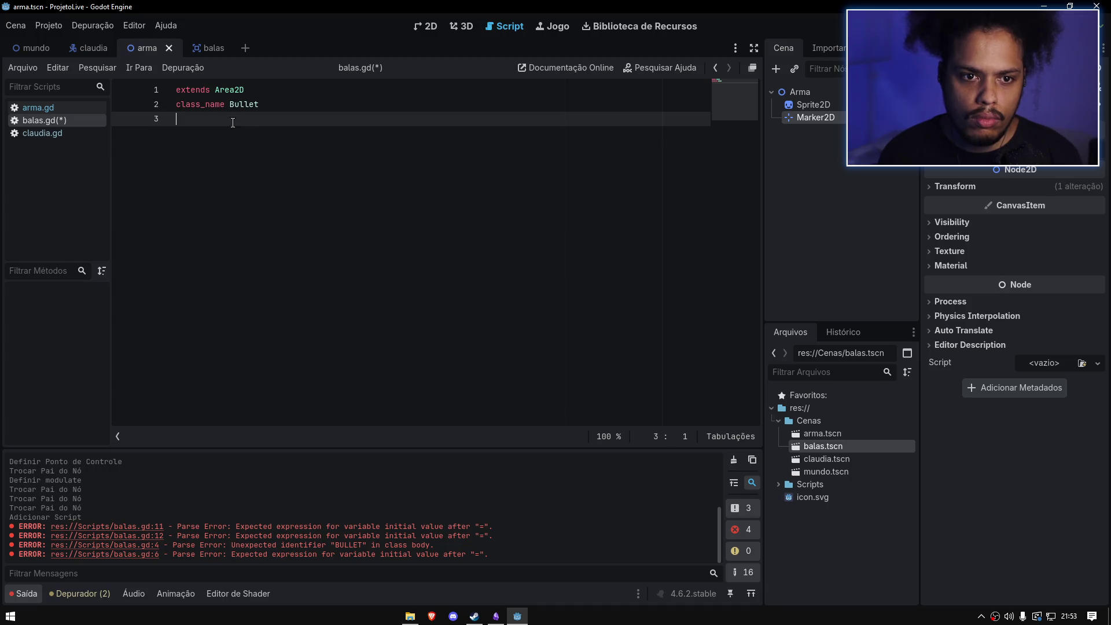
left_click(42, 133)
left_click(39, 120)
key("ctrl+s")
left_click(47, 107)
left_click(239, 235)
key("Down")
key("ctrl+v")
scroll(243, 229, "up", 2)
mouse_move(316, 279)
left_mouse_down()
mouse_move(173, 260)
mouse_move(164, 245)
left_mouse_up()
key("ctrl+x")
key("BackSpace")
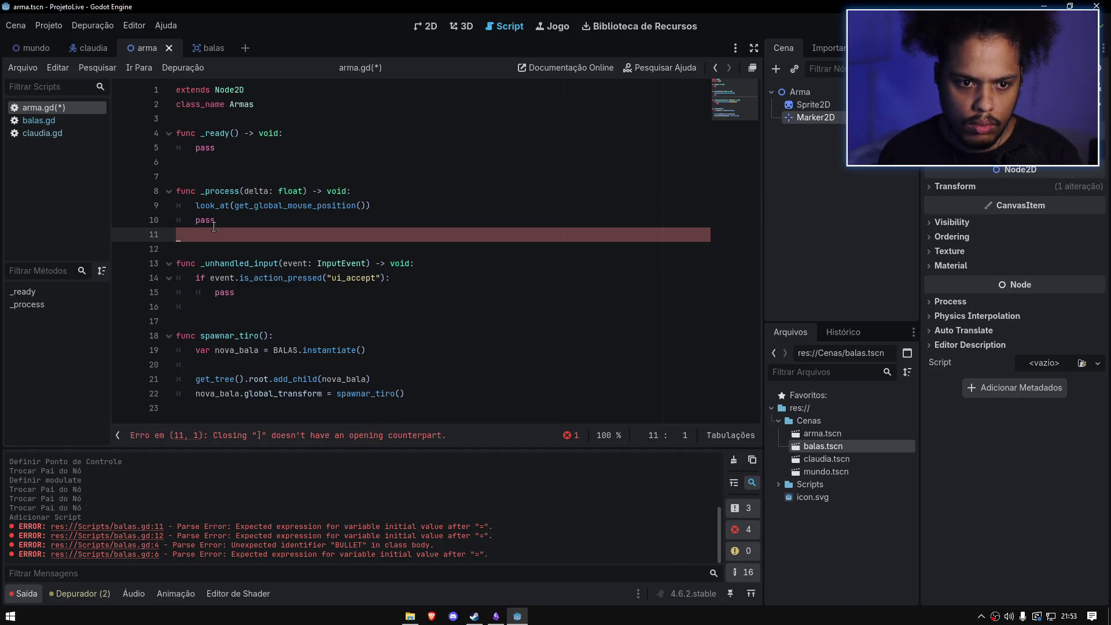
- Paste the BALAS and spawn_pos declarations under class_name Armas
left_click(232, 228)
left_click(259, 118)
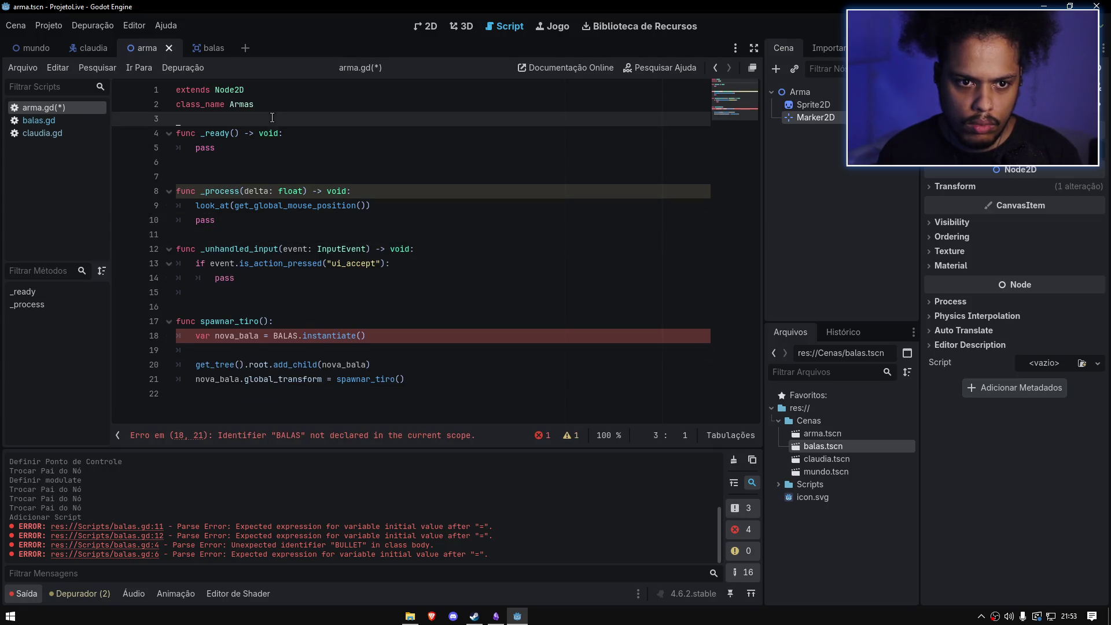
key("Return")
key("Up")
key("ctrl+v")
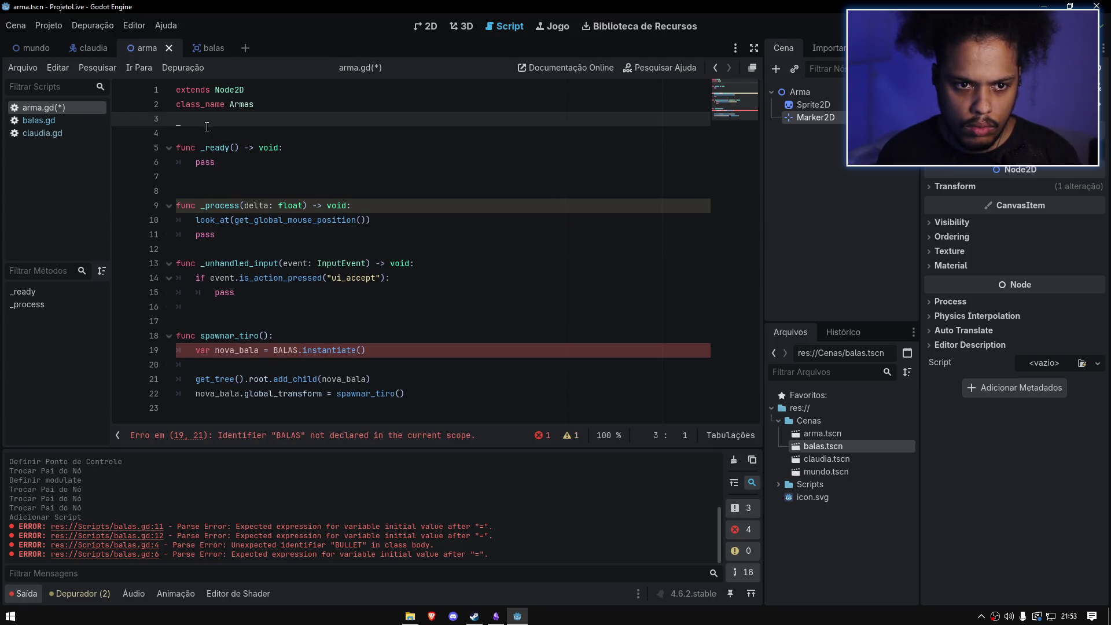
left_click_drag(250, 186, 201, 166)
key("BackSpace")
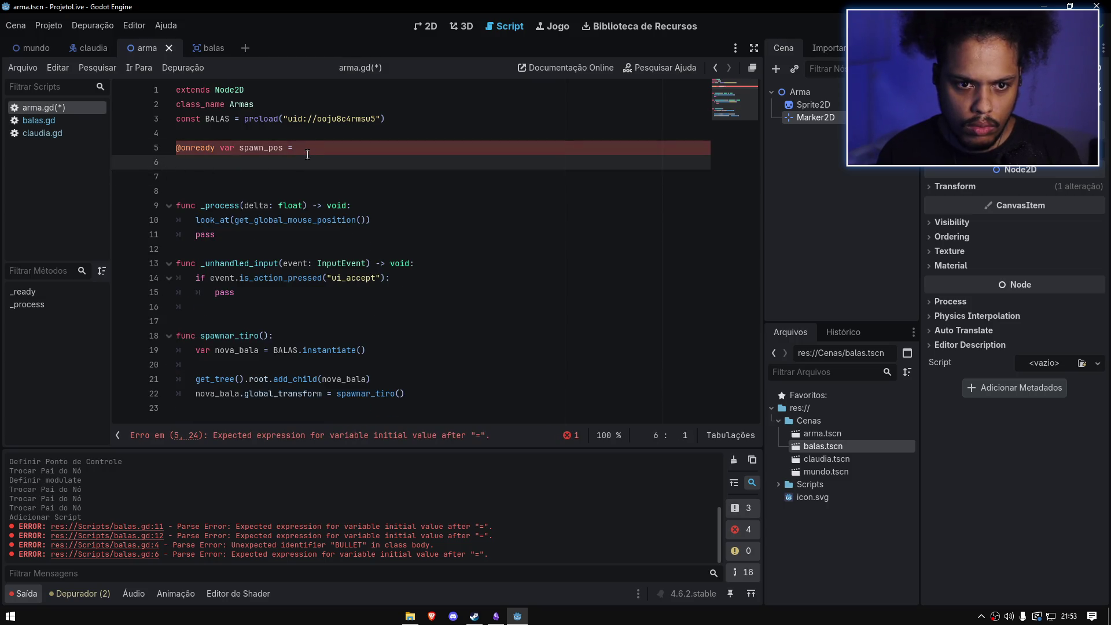
key("Delete")
key("Delete")
left_click(283, 101)
key("Return")
left_click(315, 165)
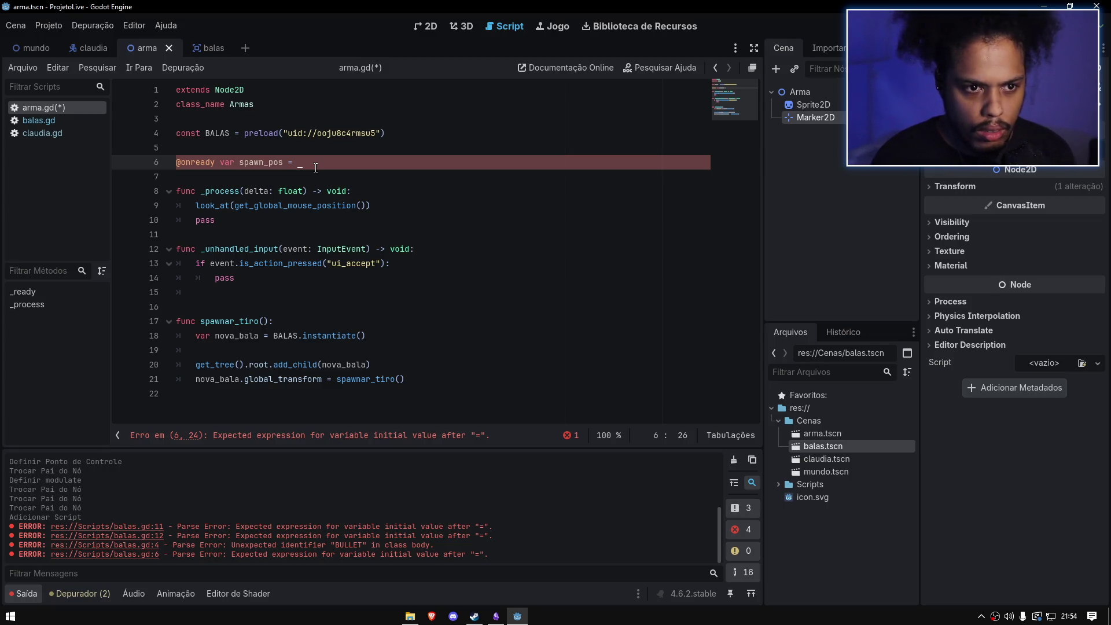
key("ctrl+s")
left_click_drag(821, 117, 370, 166)
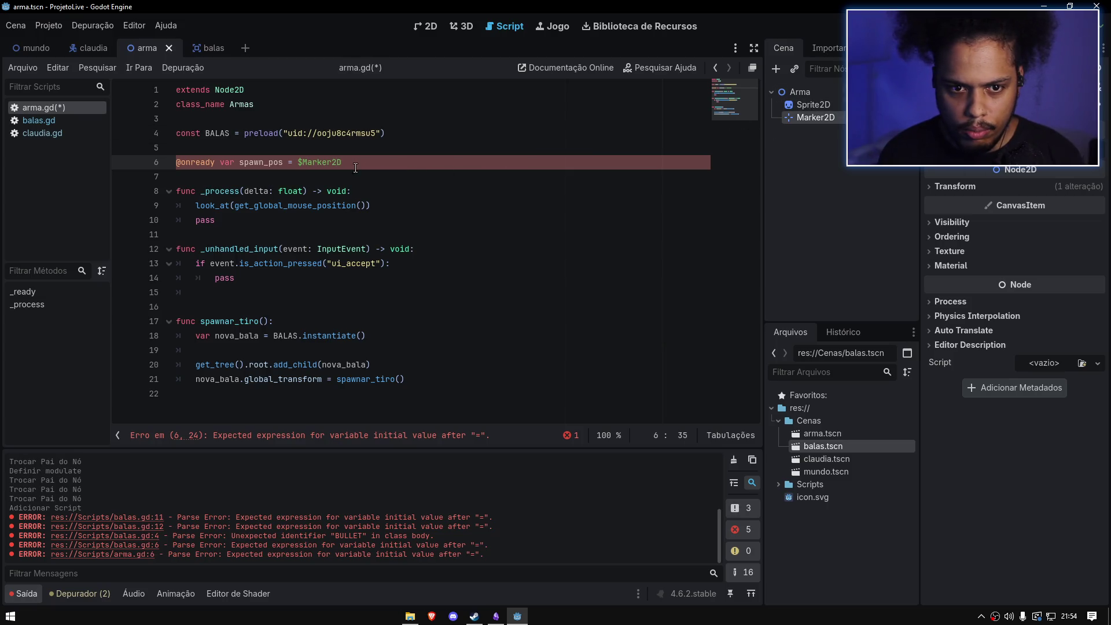
left_click(322, 175)
double_click(273, 163)
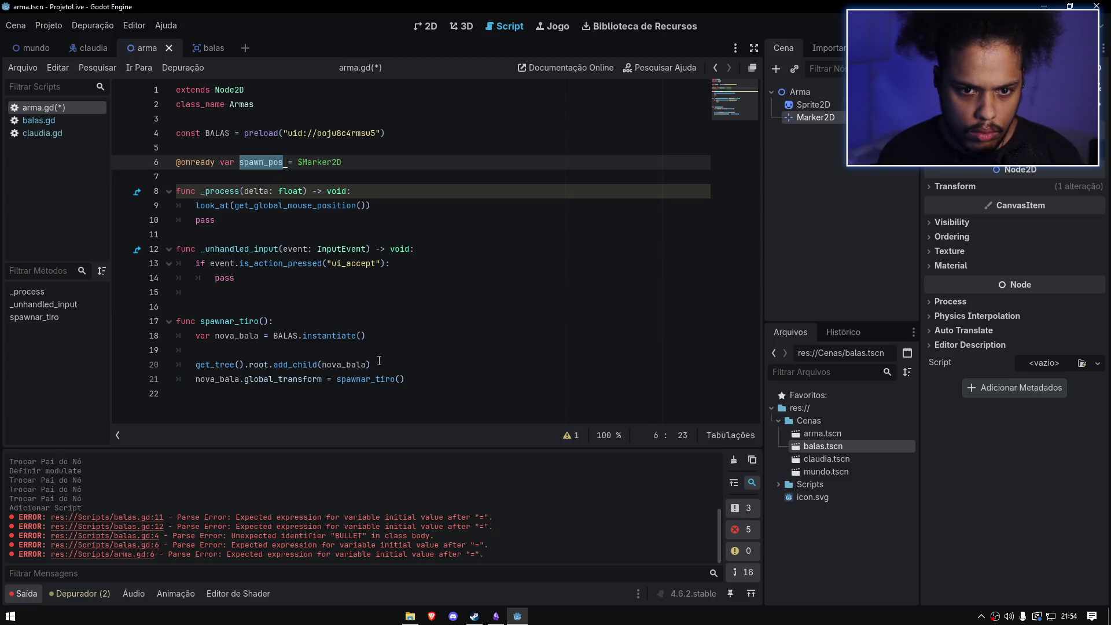
- Replace the spawnar_tiro() call on line 21 with spawn_pos.global_transform and save arma.gd
left_click(412, 378)
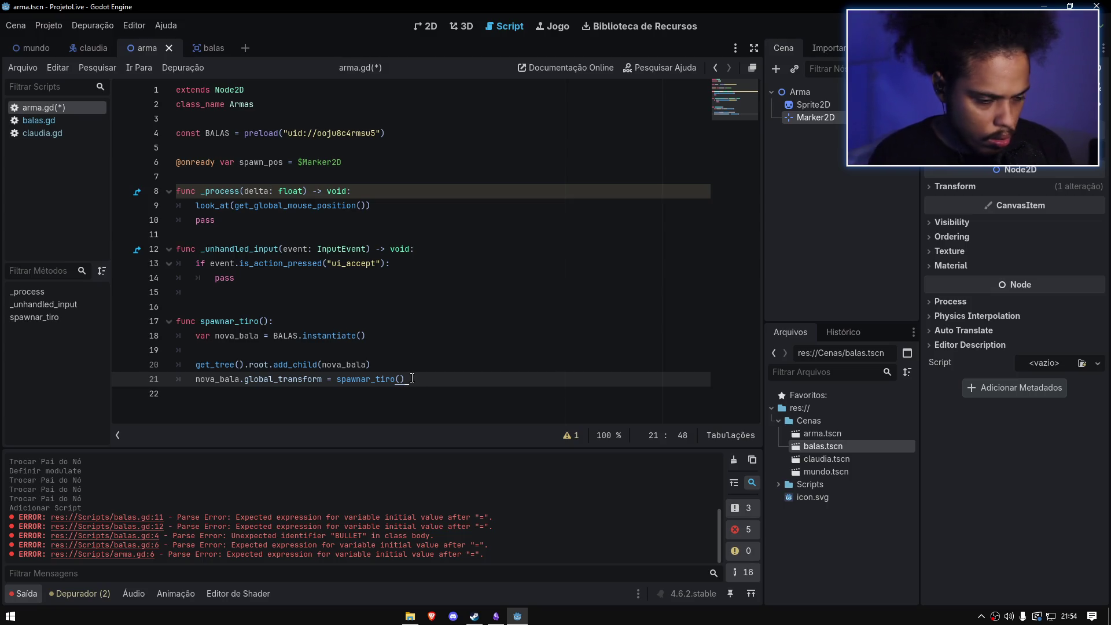
key("BackSpace")
key("BackSpace")
key("BackSpace")
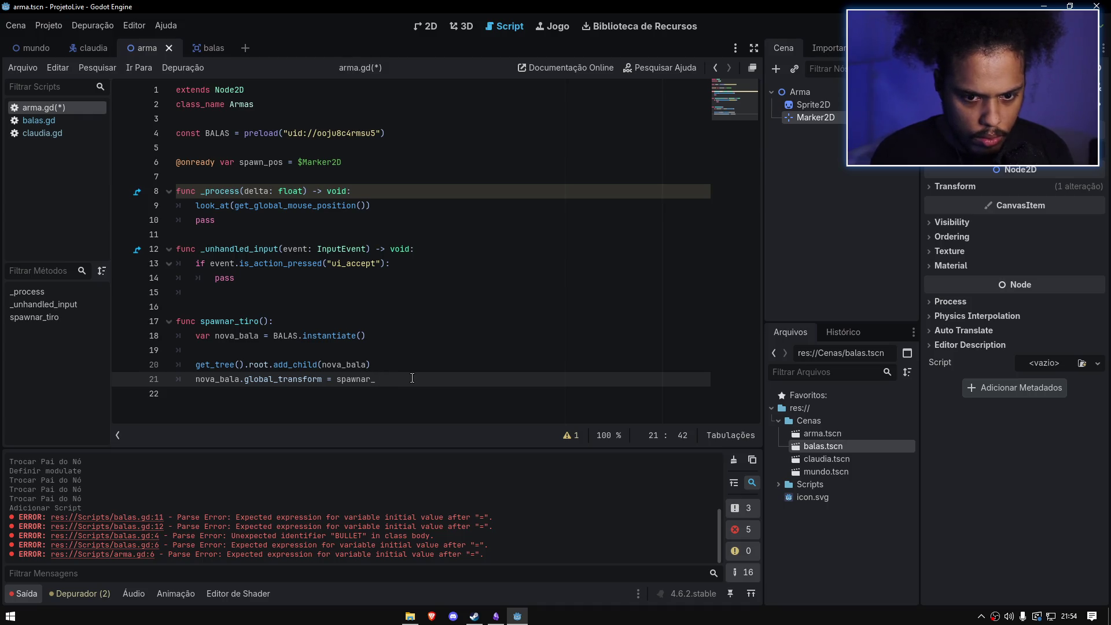
key("BackSpace")
key("BackSpace")
key("BackSpace")
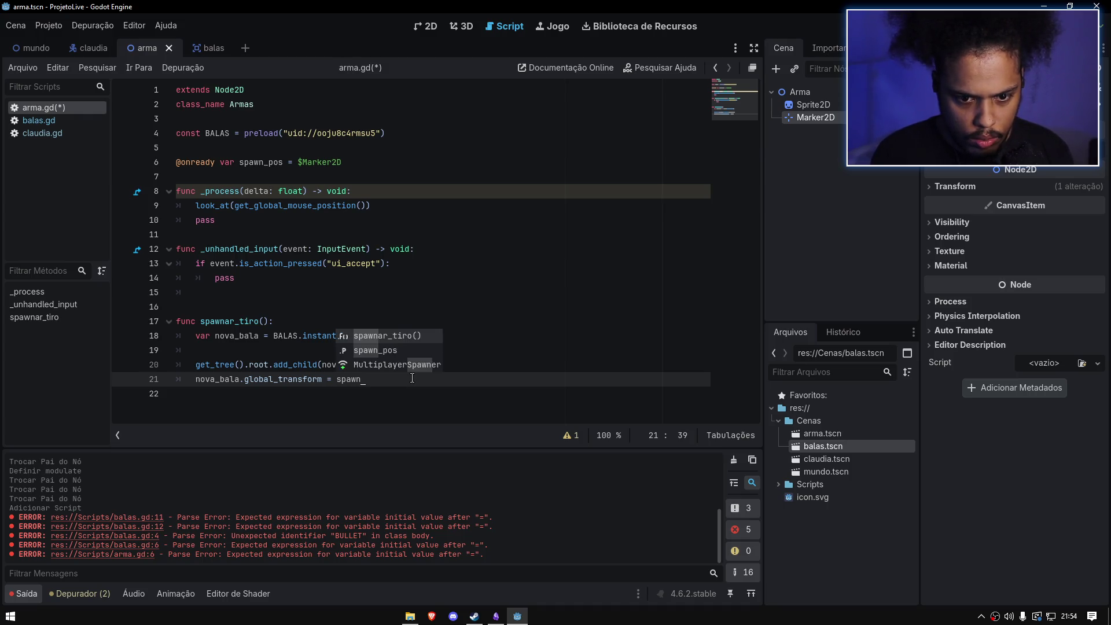
key("Down")
key("Return")
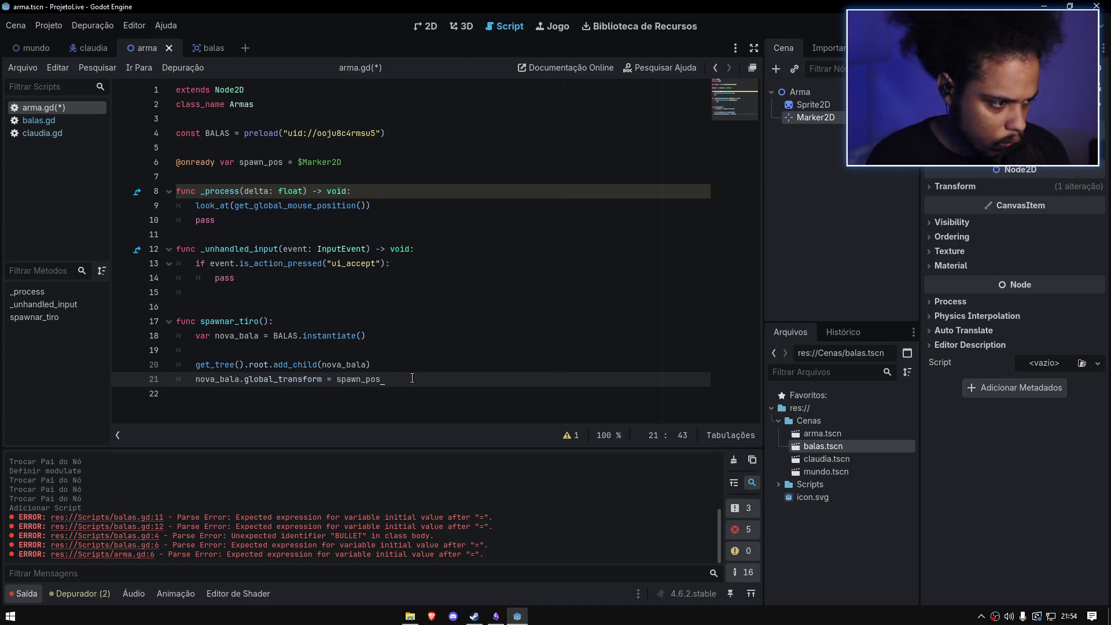
type(".gç")
key("BackSpace")
type("loba")
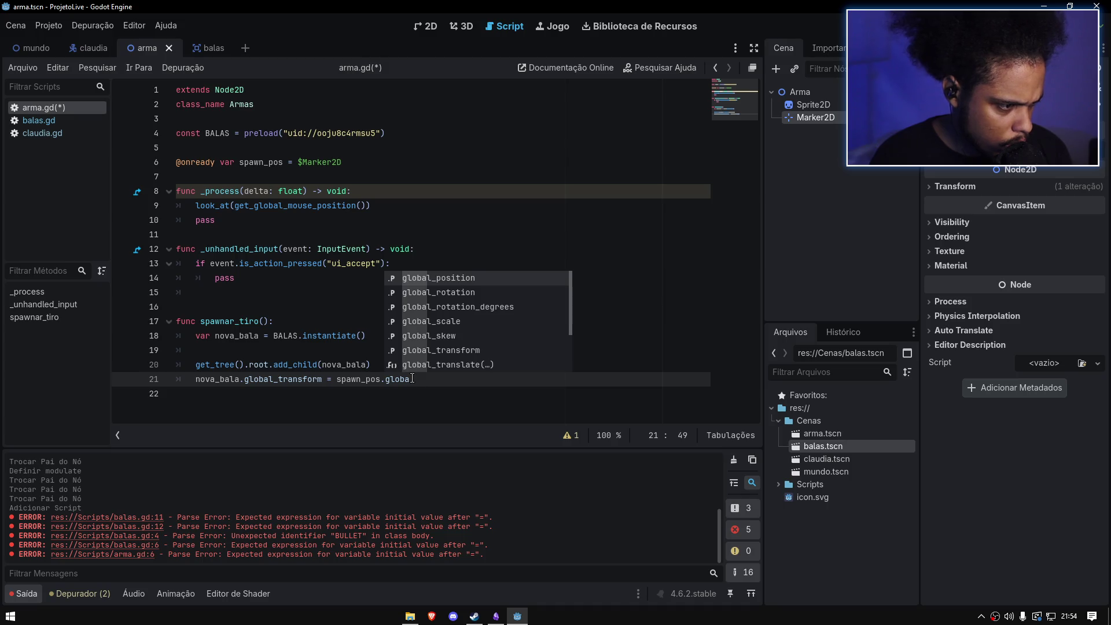
key("Down")
key("Down")
key("Down")
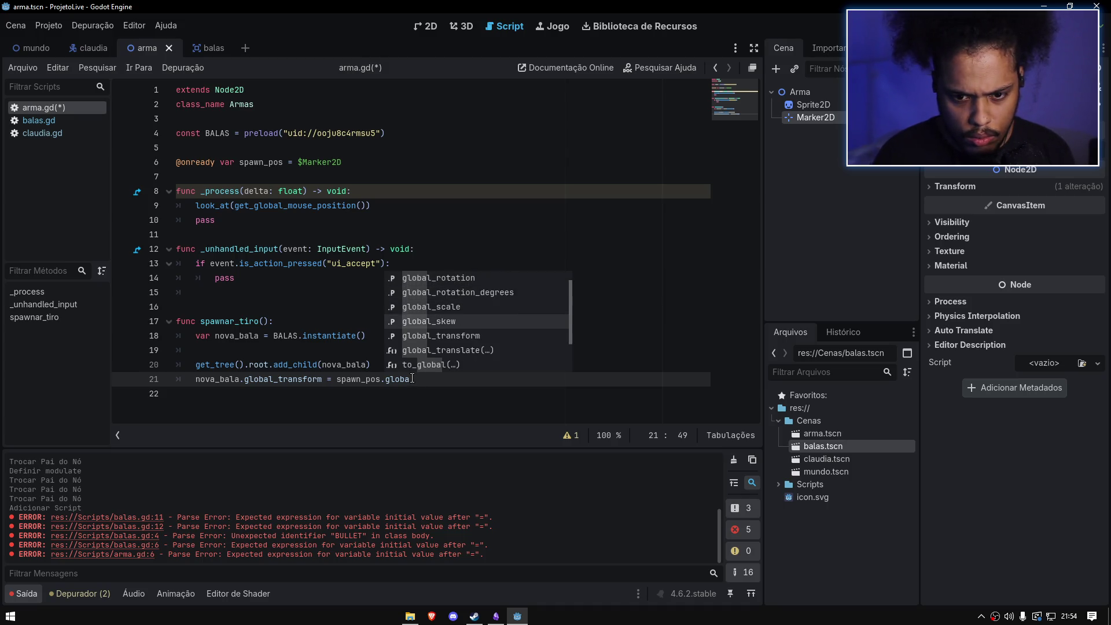
key("Return")
left_click(449, 354)
key("ctrl+s")
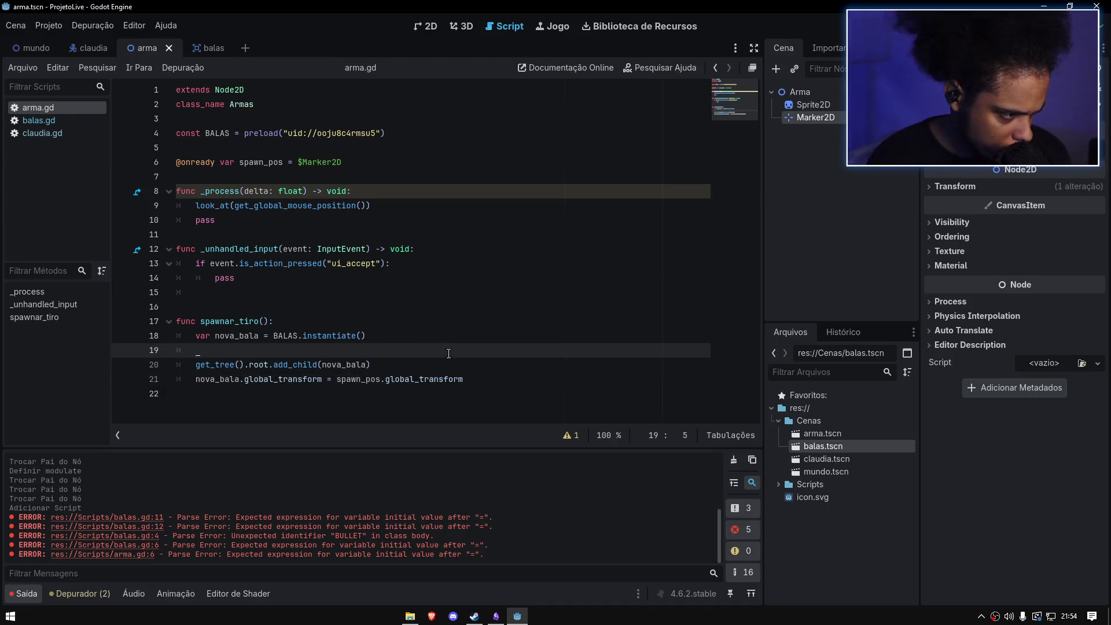
- Add var spd = 20 below line 21 in spawnar_tiro
left_click(505, 379)
key("Return")
key("Return")
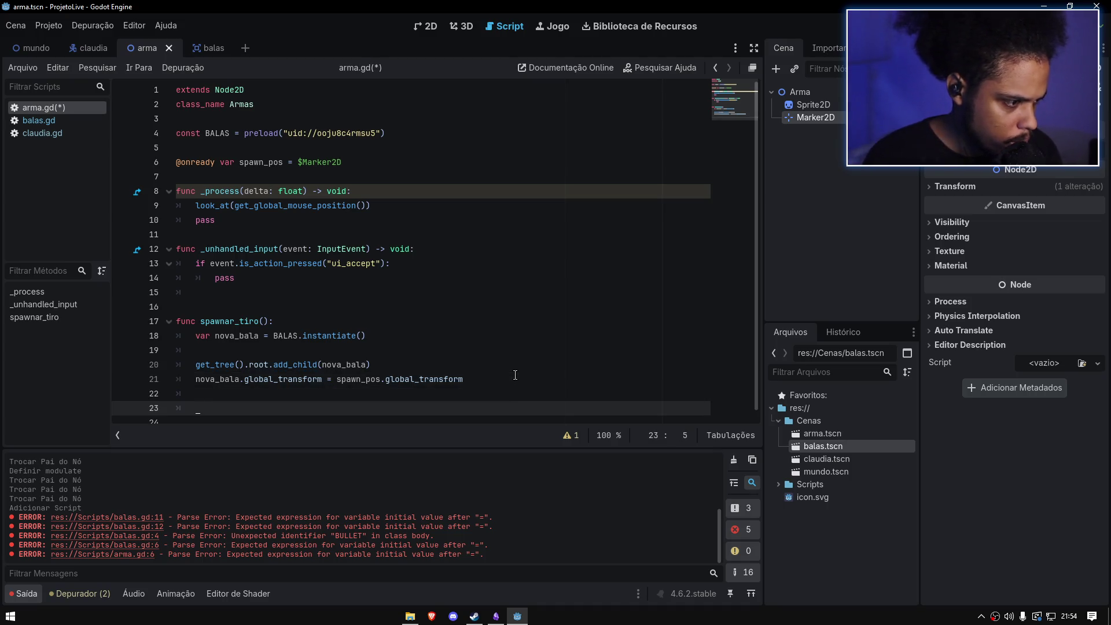
type("var ")
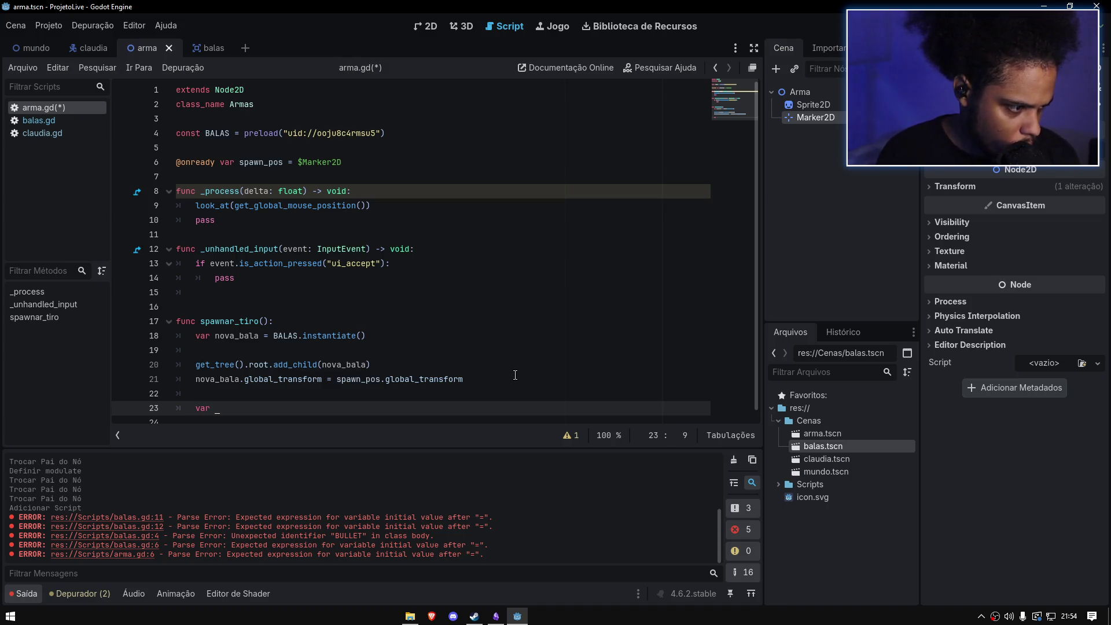
type("veçp")
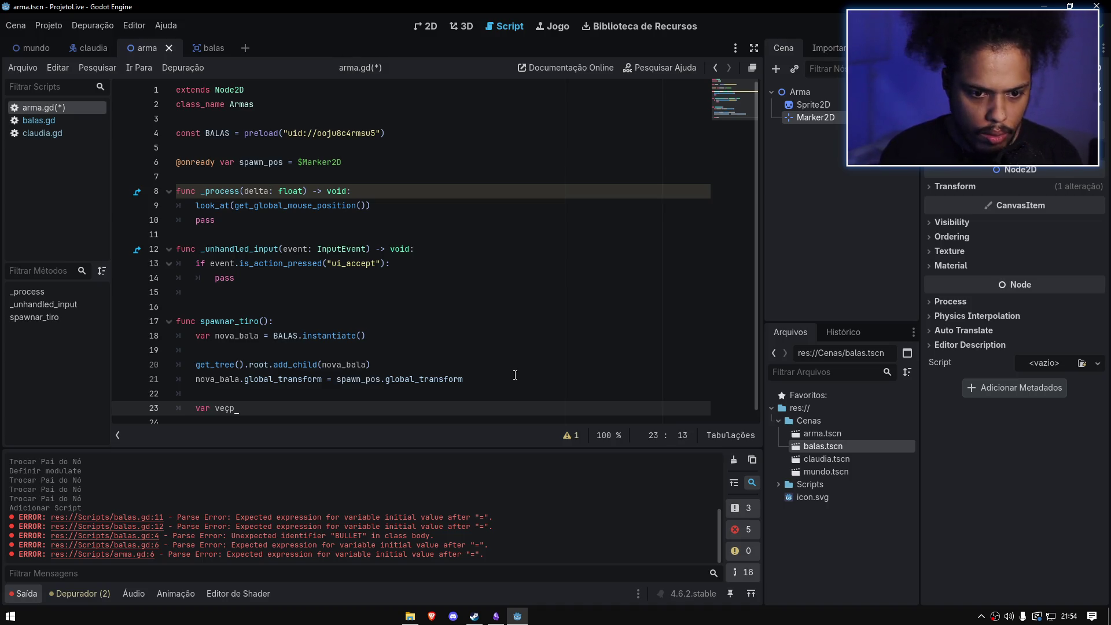
key("BackSpace")
type("spd")
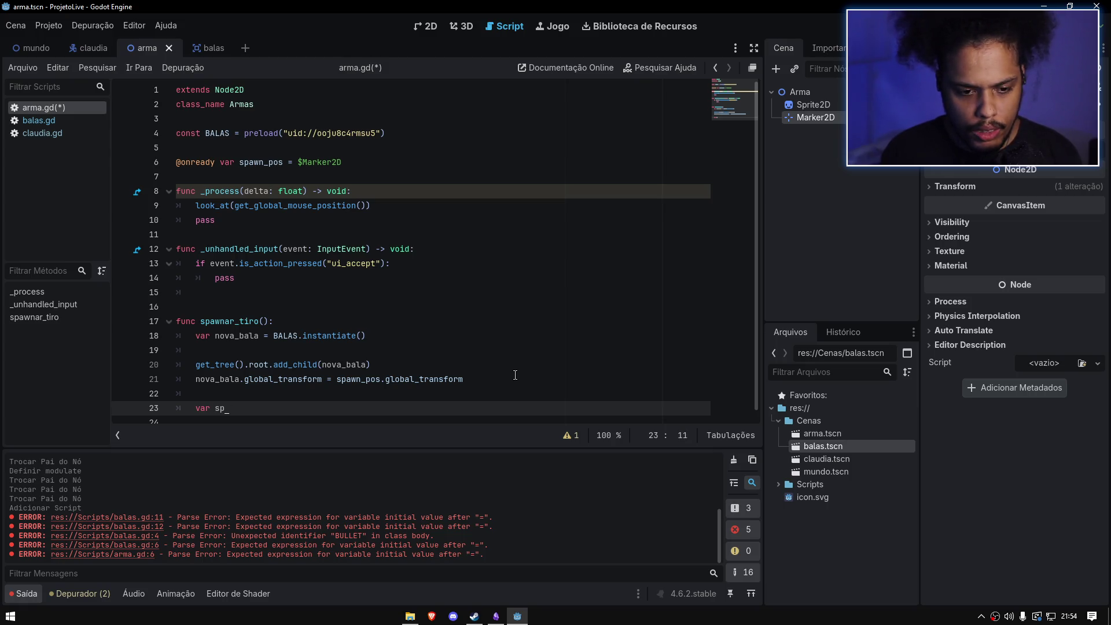
type(" = 20")
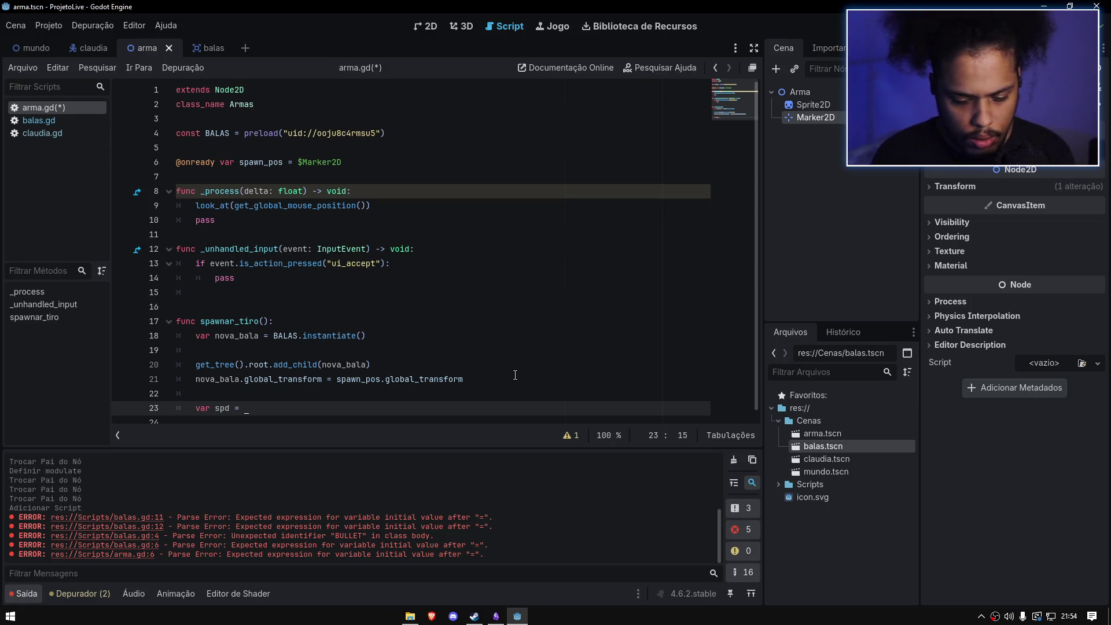
key("Return")
- Start the line nova_bala.velocity = -nova_bala.global_transform below it
type("nova")
key("Return")
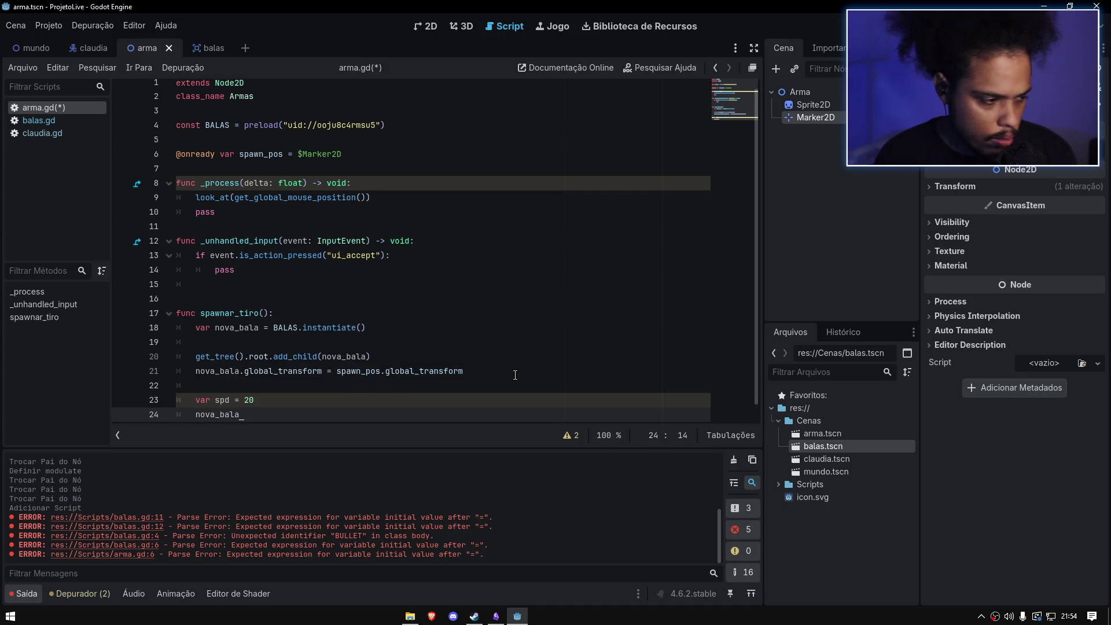
type("velo")
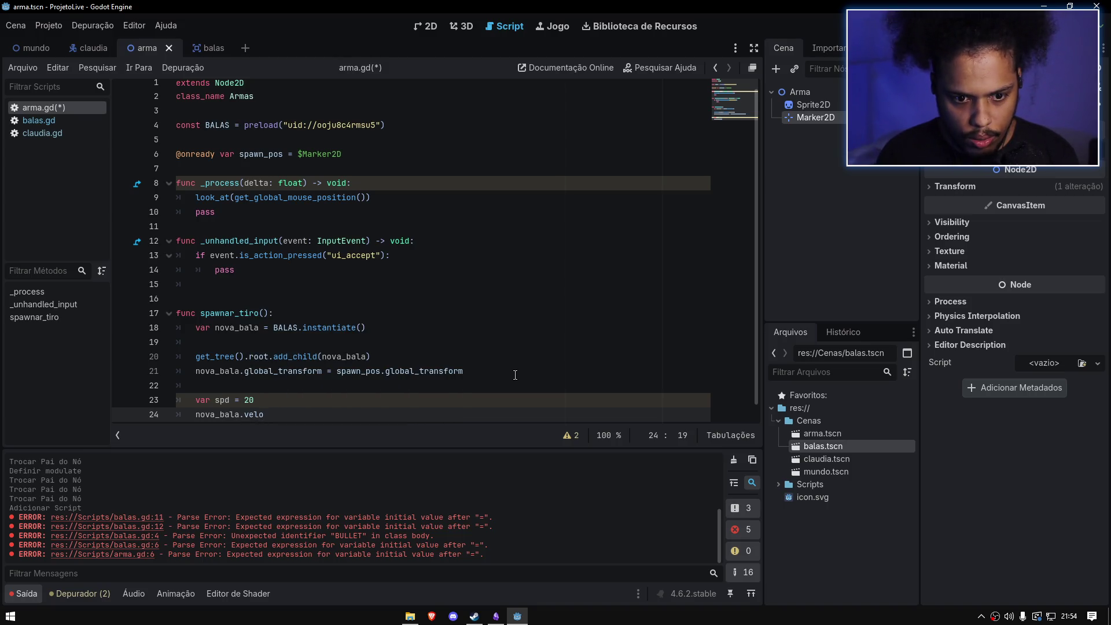
scroll(572, 387, "down", 1)
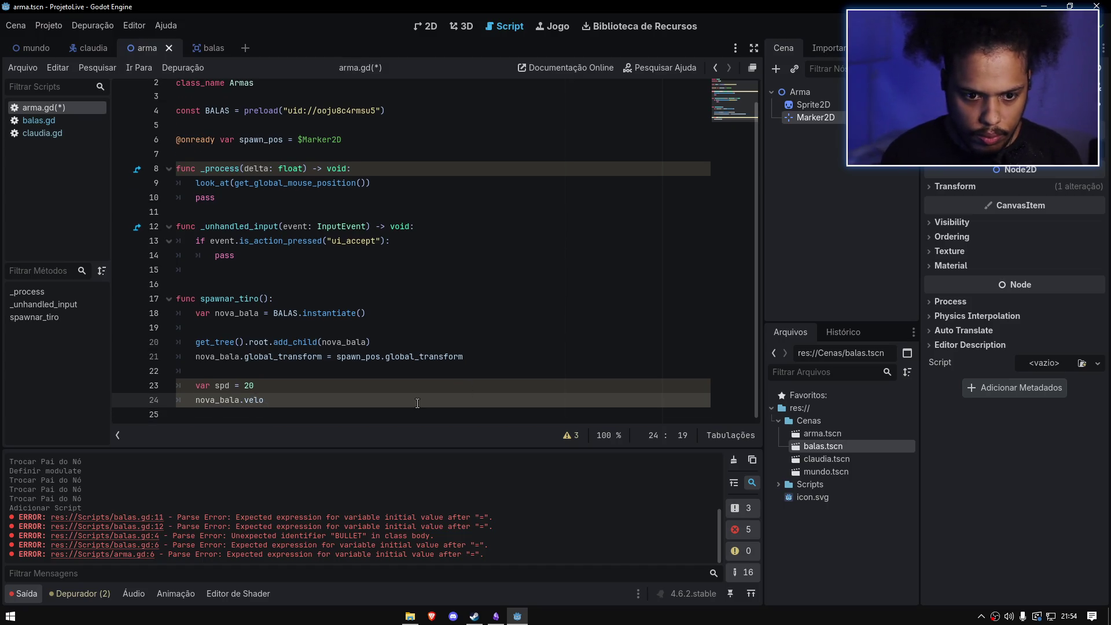
key("BackSpace")
key("BackSpace")
key("BackSpace")
type(".velo")
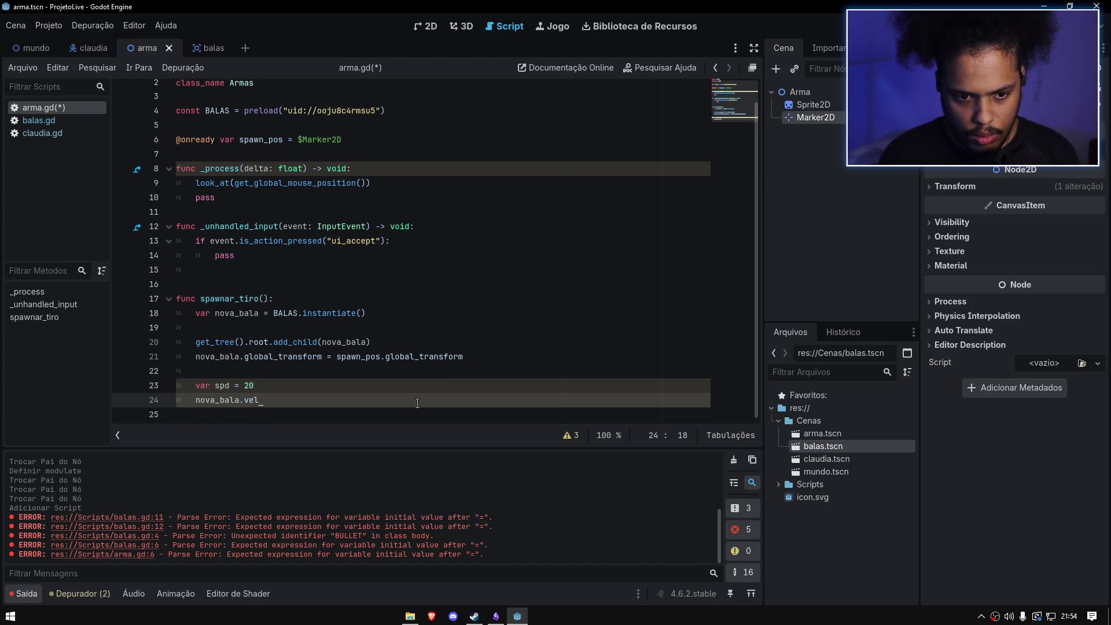
type("city ")
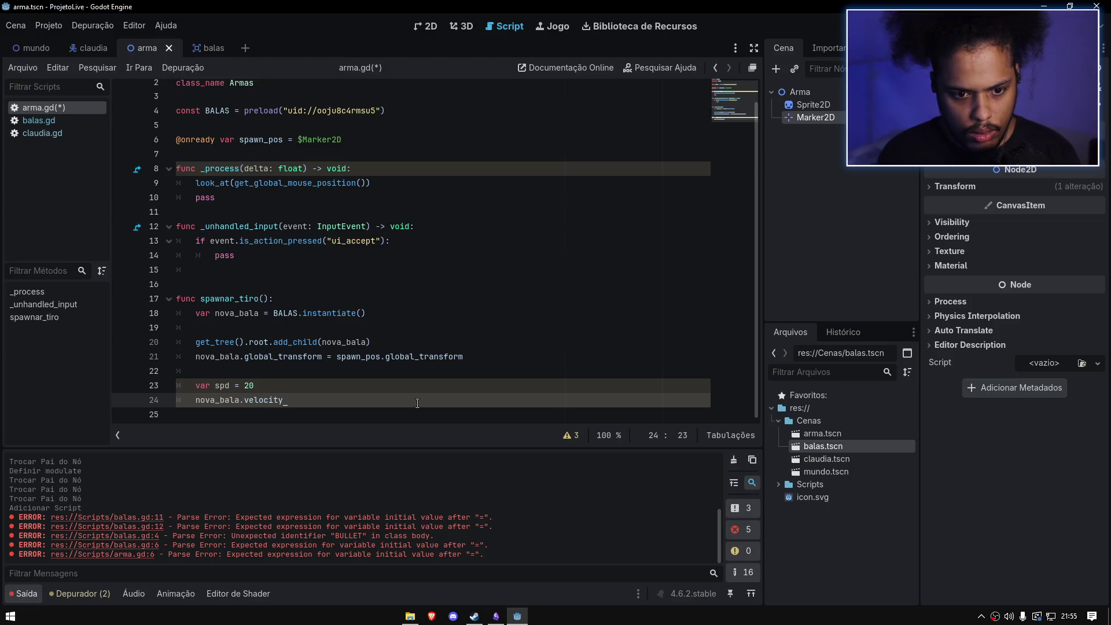
type("= ")
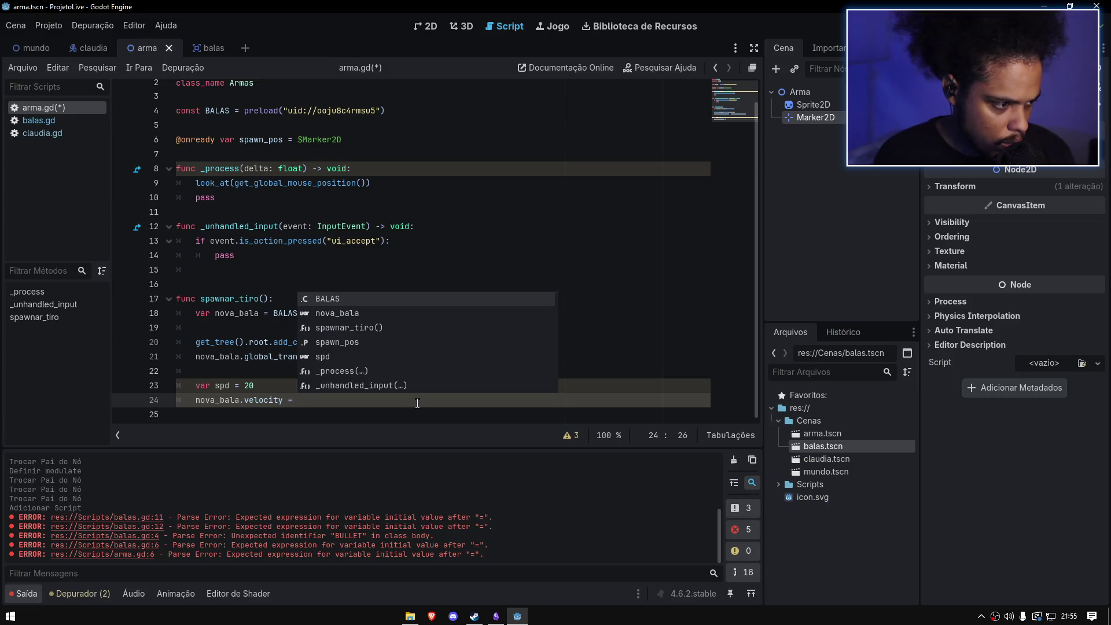
type("-nova_bala.")
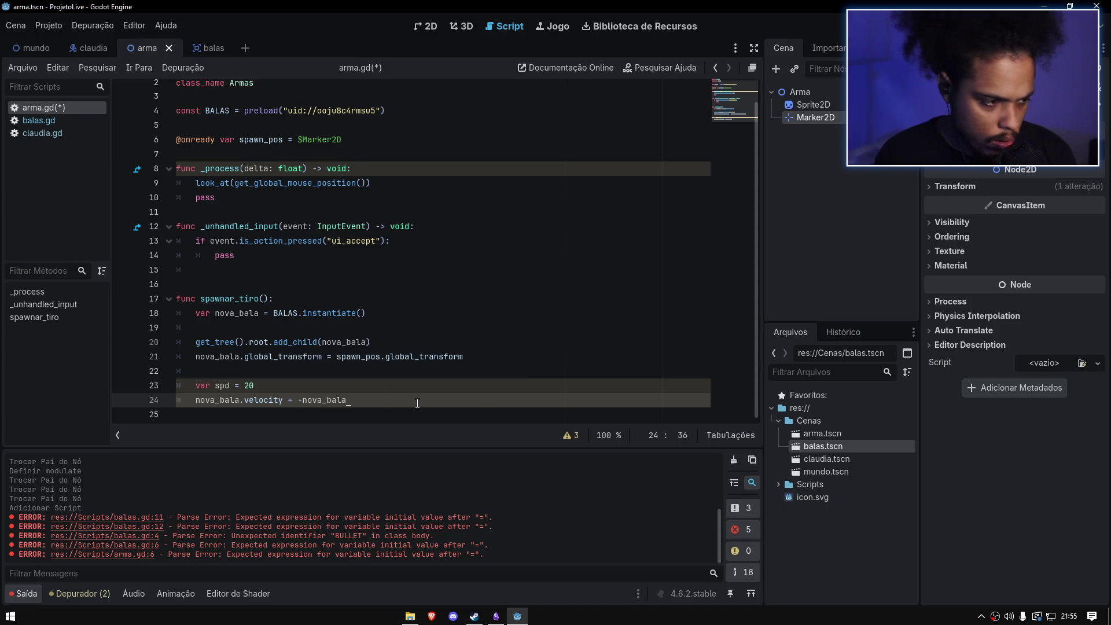
type("global")
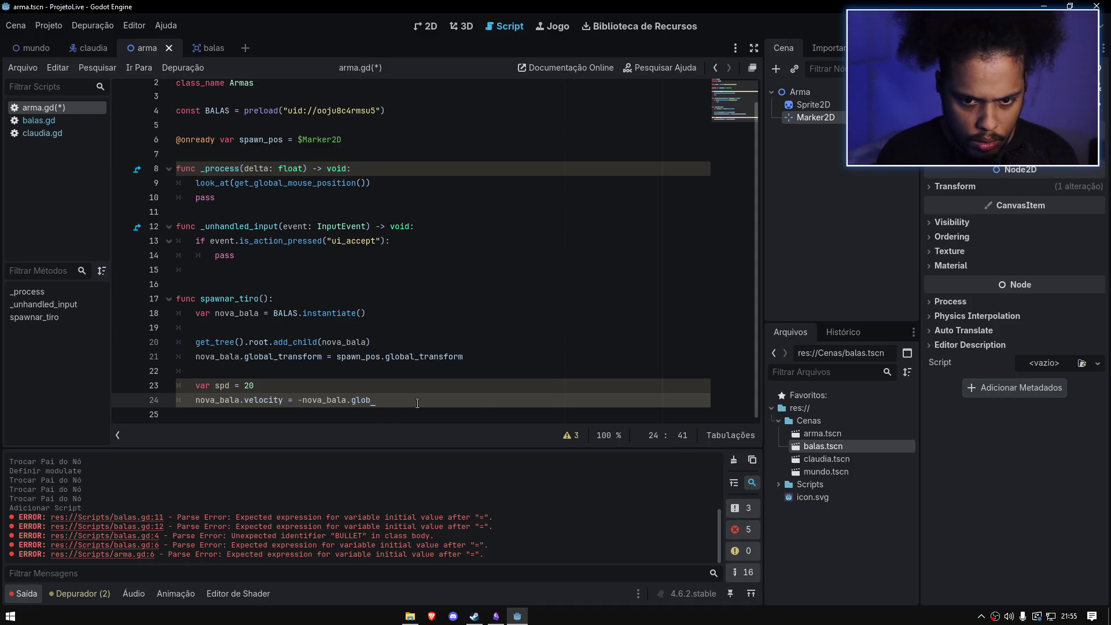
type("_transform")
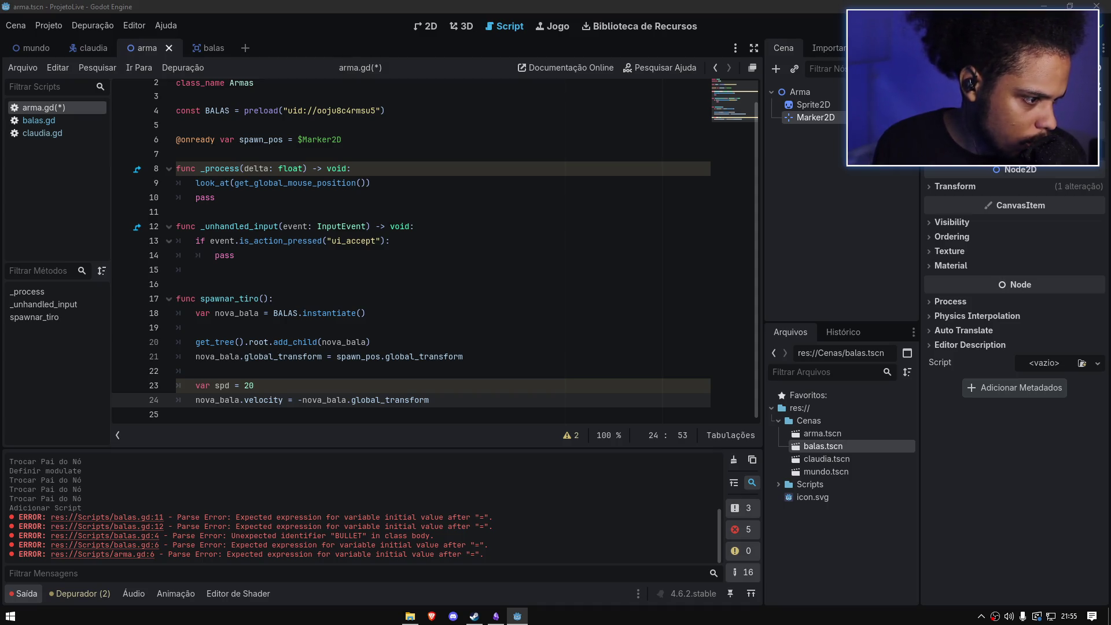
left_click(320, 371)
left_click(431, 399)
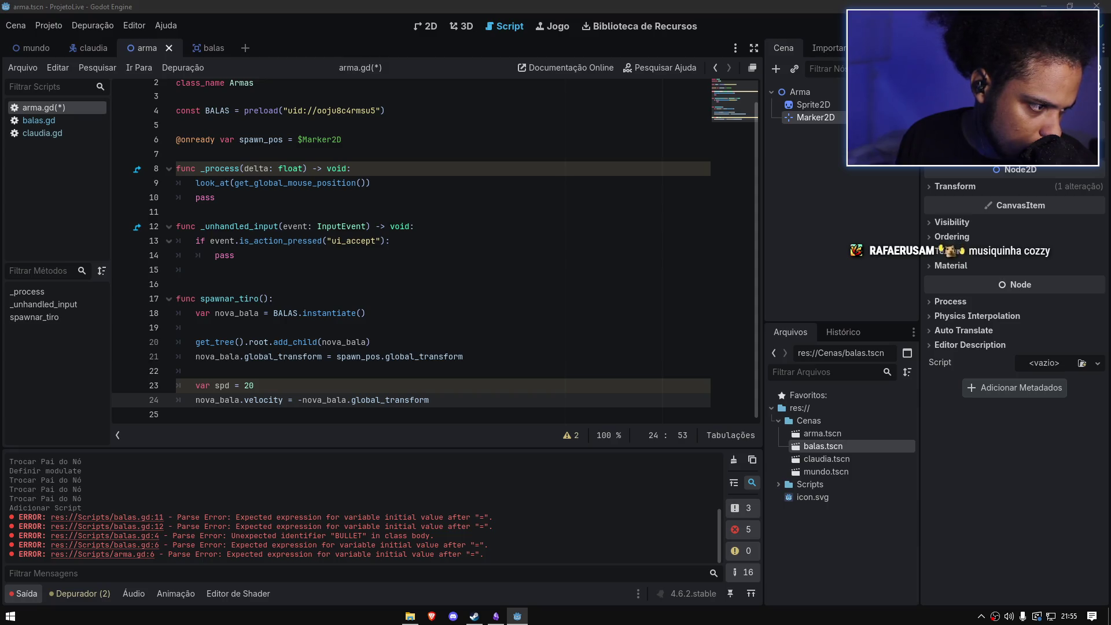
- Replace lines 20–24 with nova_bala.global_position = spawn_pos
left_click_drag(453, 390, 173, 342)
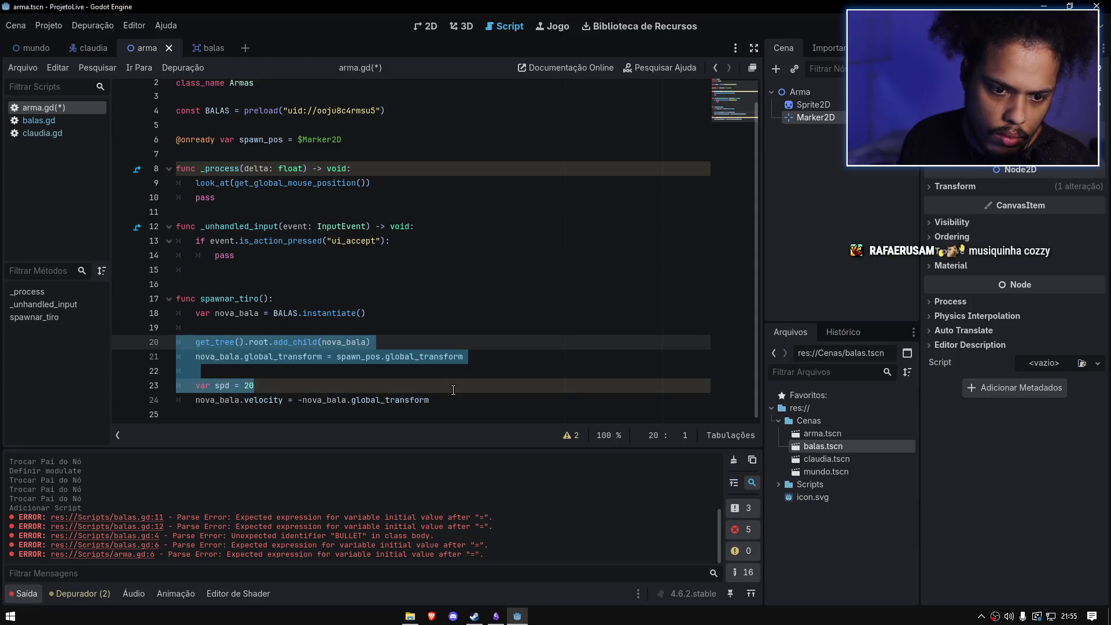
left_click_drag(453, 400, 189, 346)
key("BackSpace")
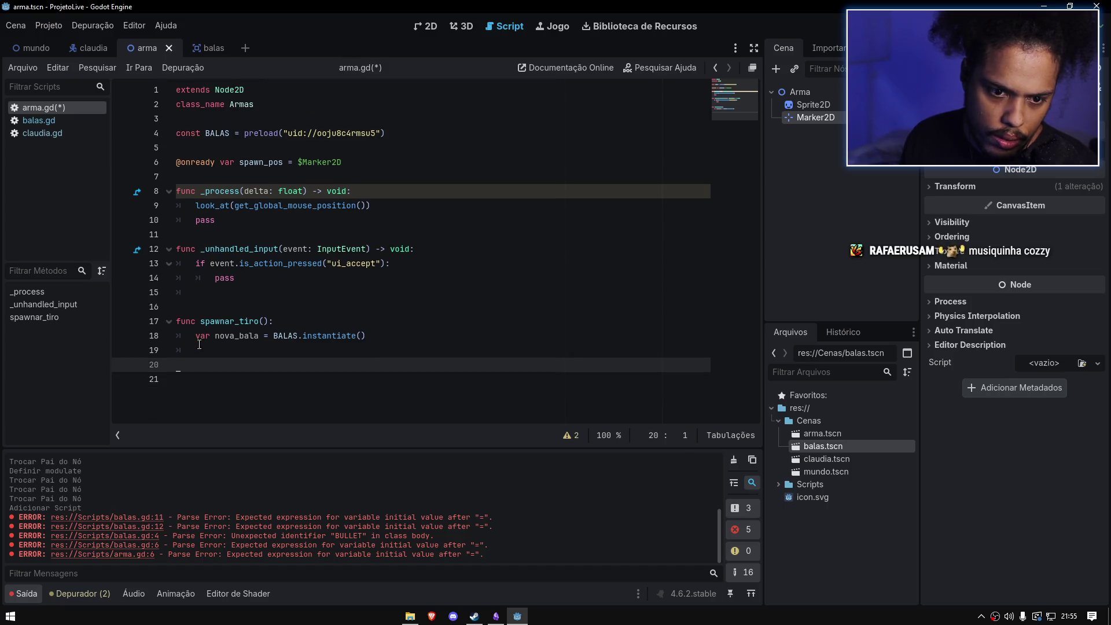
key("BackSpace")
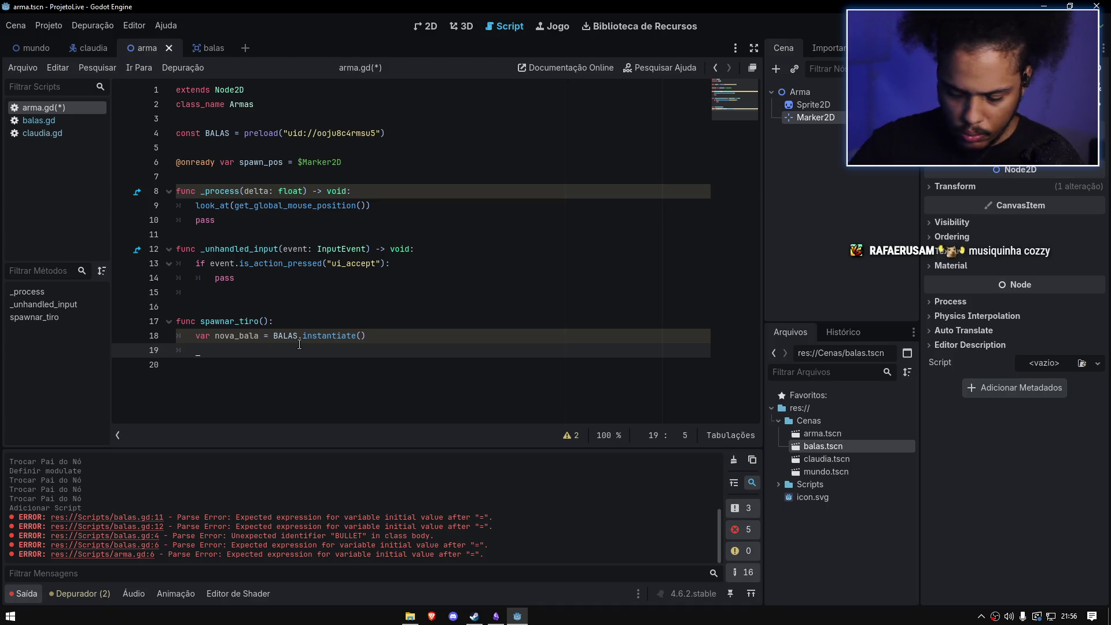
type("nov")
key("Return")
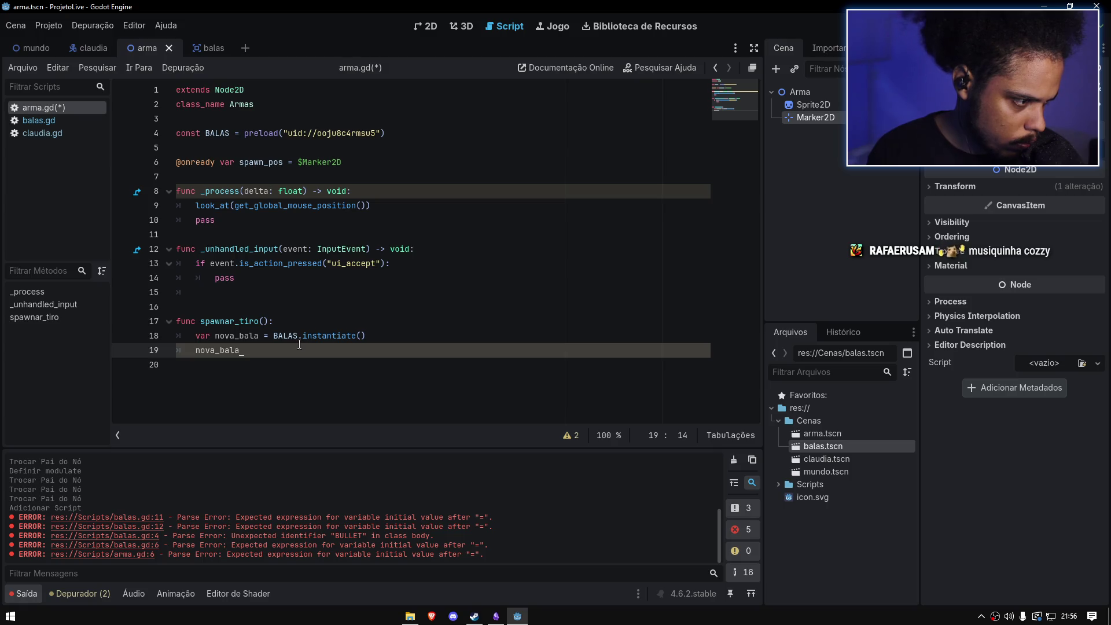
type("glob")
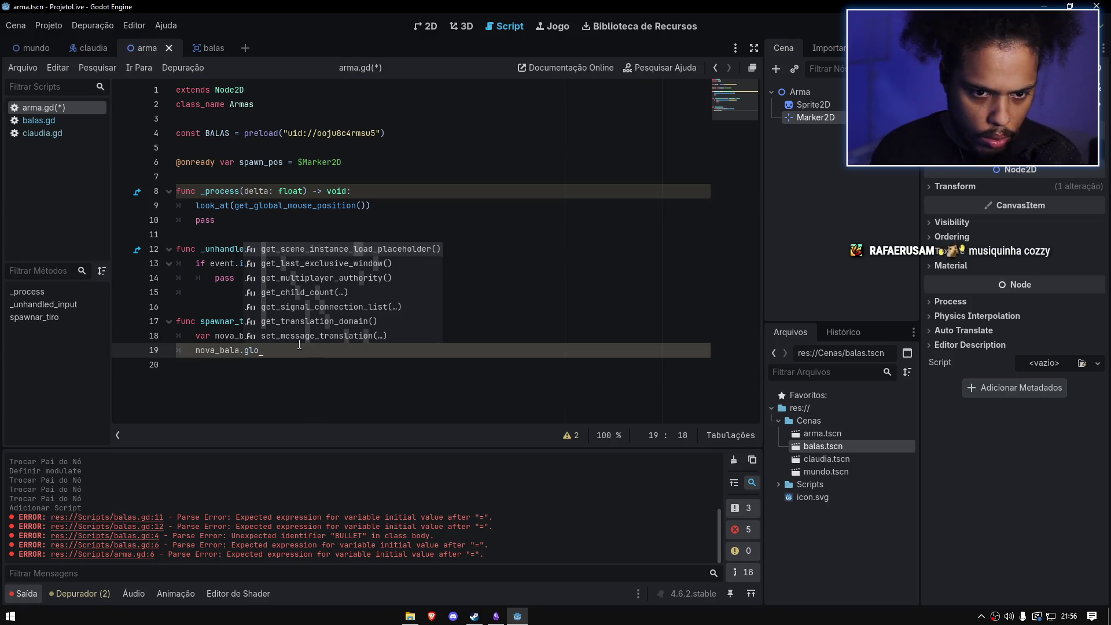
type("al_")
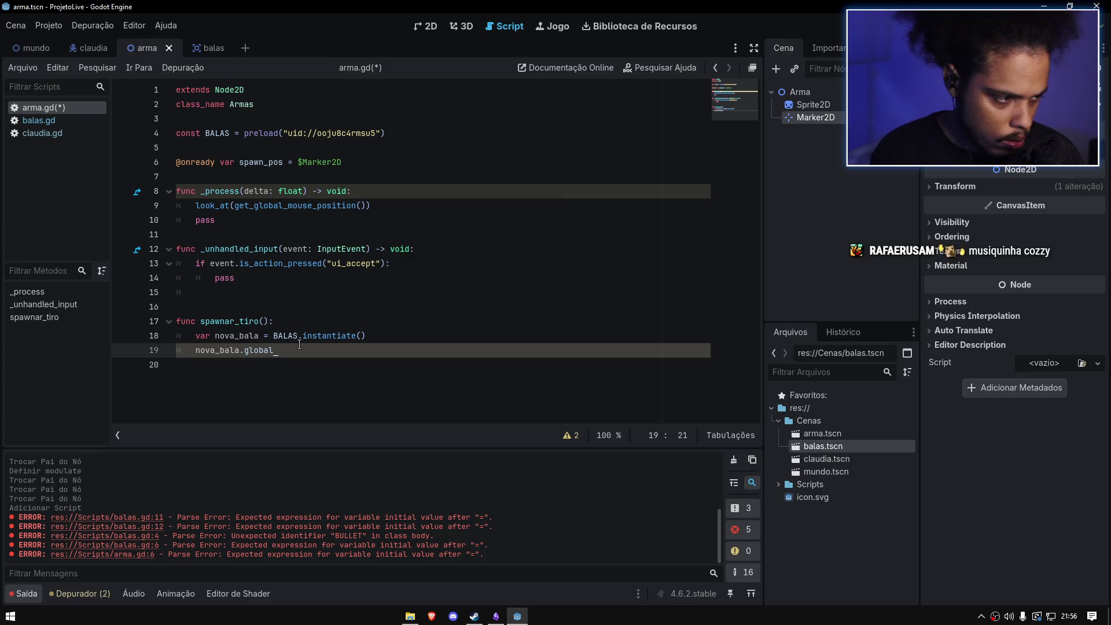
type("position ")
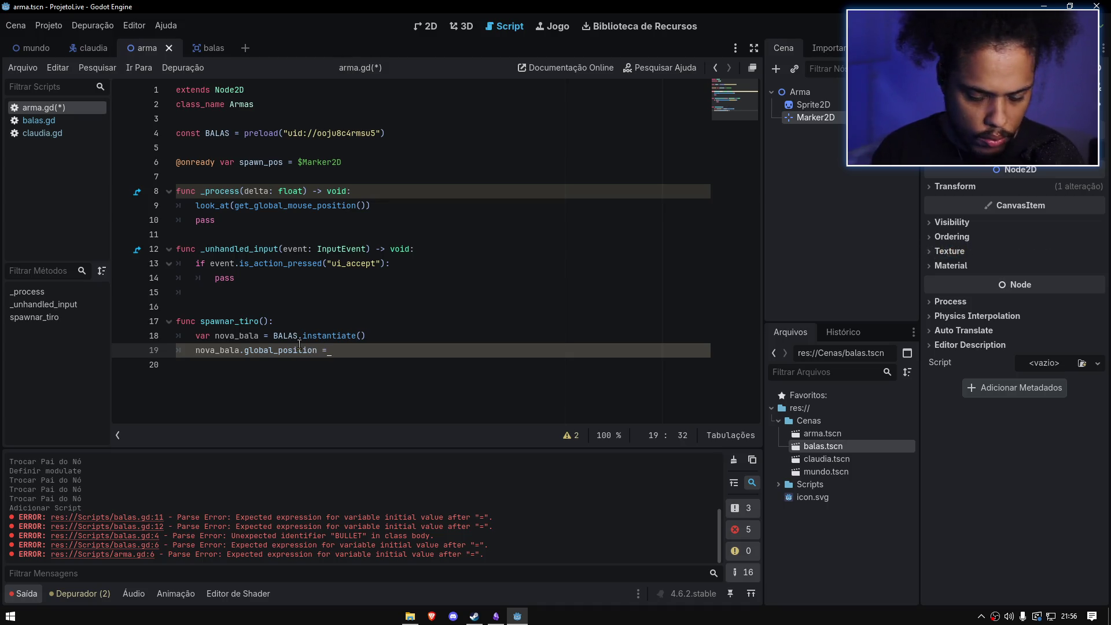
type("= ")
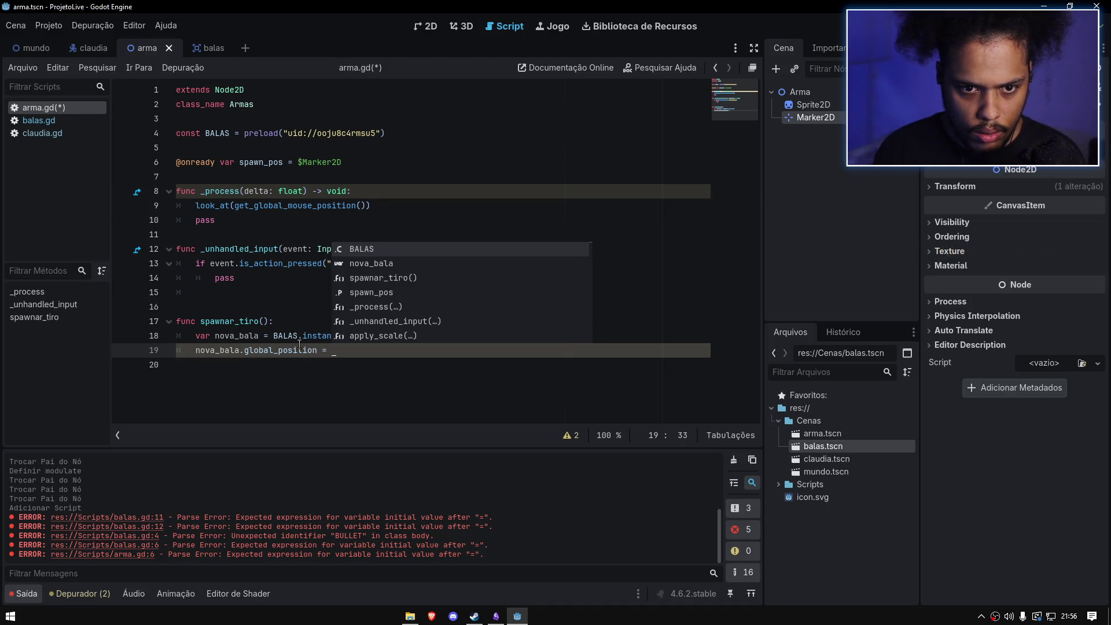
type("spawn_pos")
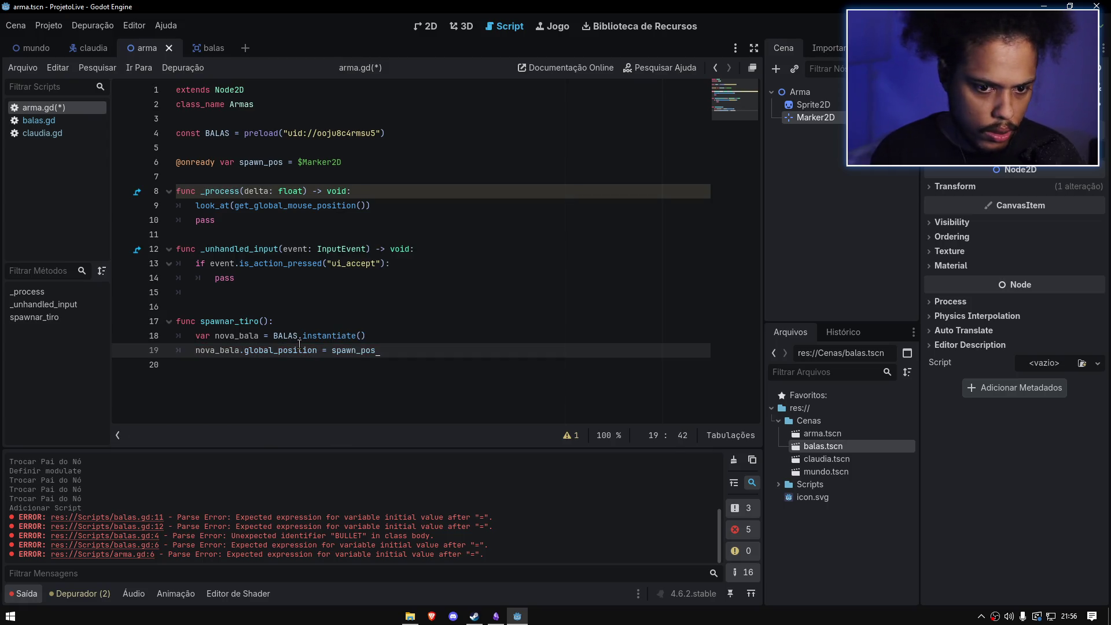
- Duplicate that assignment on the next line as nova_bala.global_rotation = spawn_pos
key("Return")
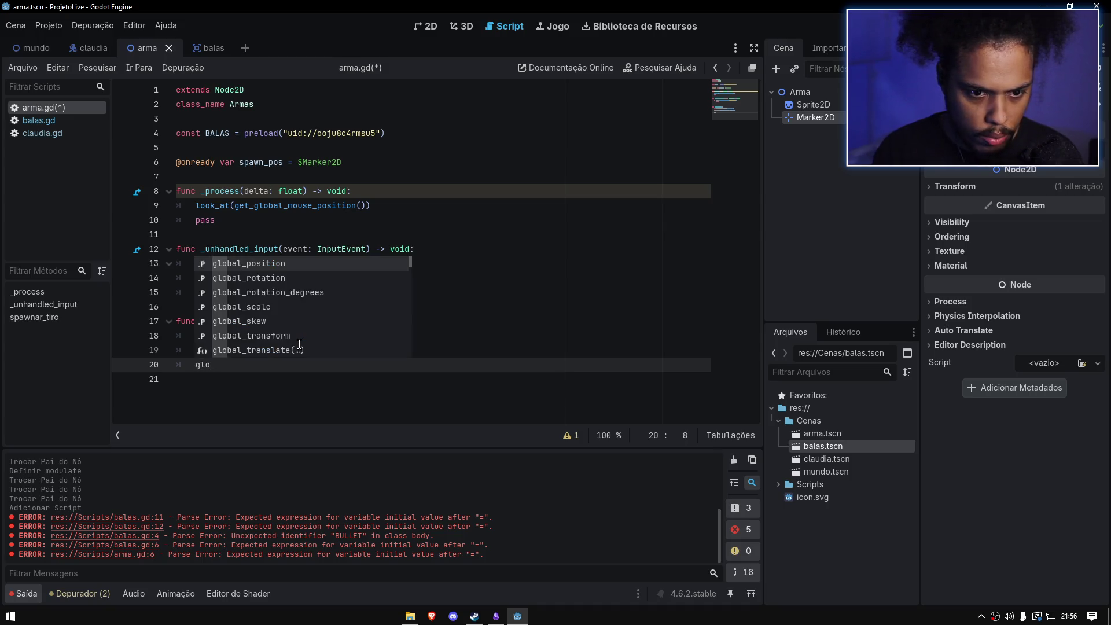
key("BackSpace")
key("BackSpace")
type("nove")
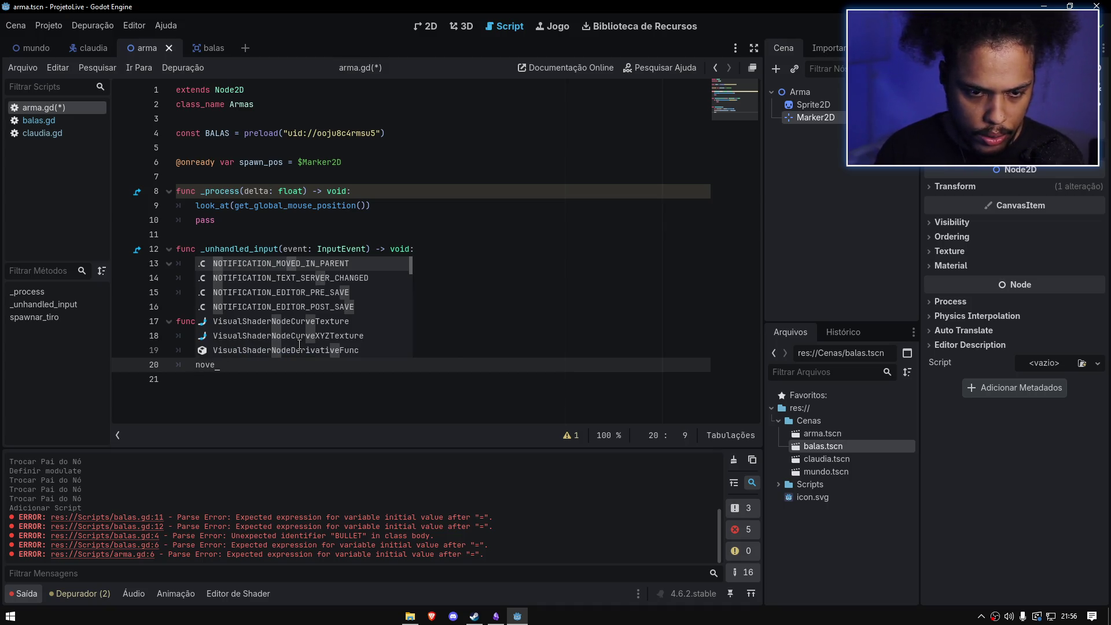
left_click(376, 350)
left_click_drag(376, 350, 196, 351)
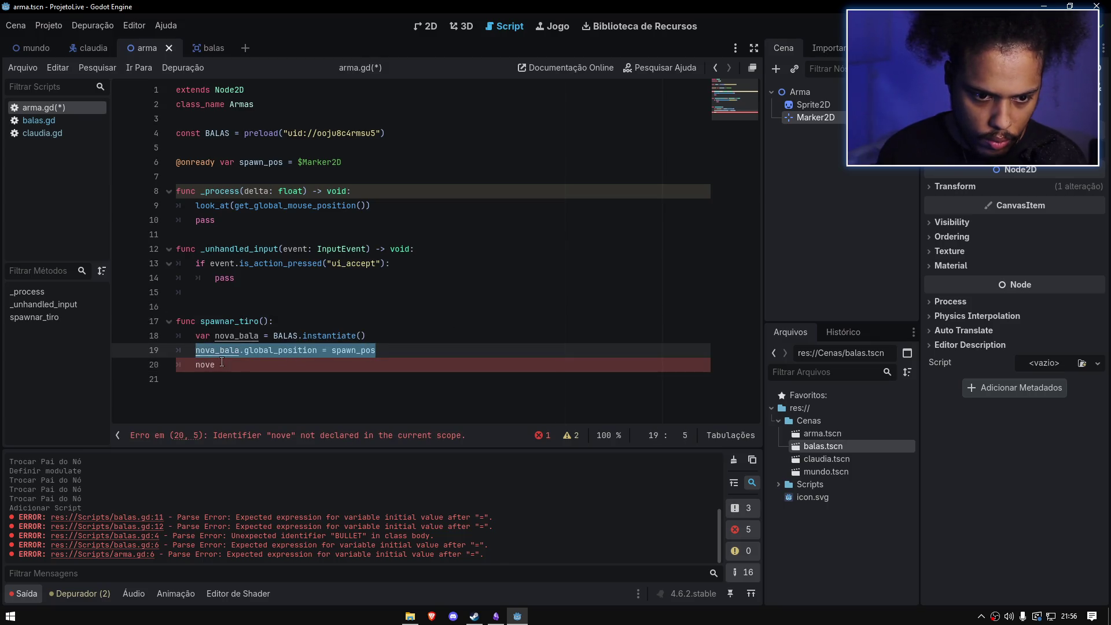
key("ctrl+c")
double_click(217, 365)
key("ctrl+v")
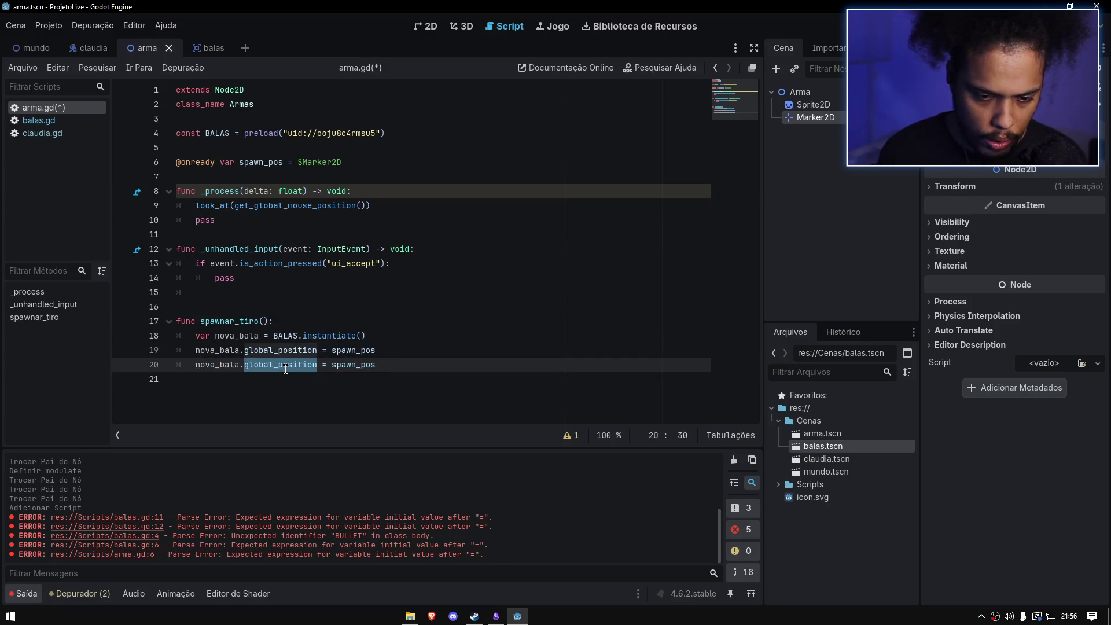
key("Delete")
key("ctrl+z")
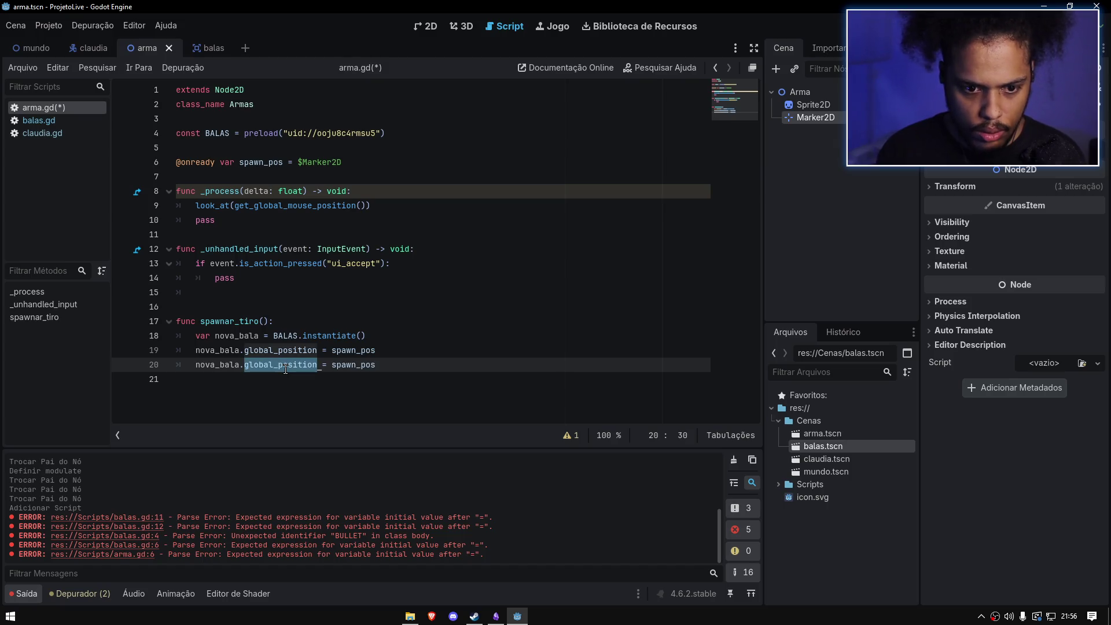
type("global_rotation")
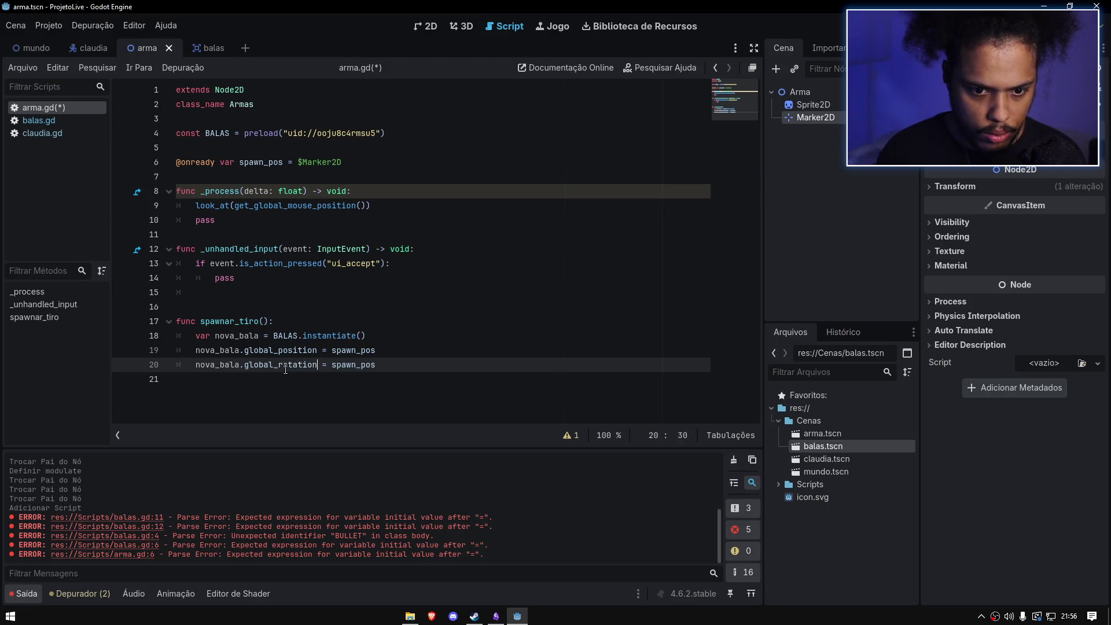
left_click(407, 320)
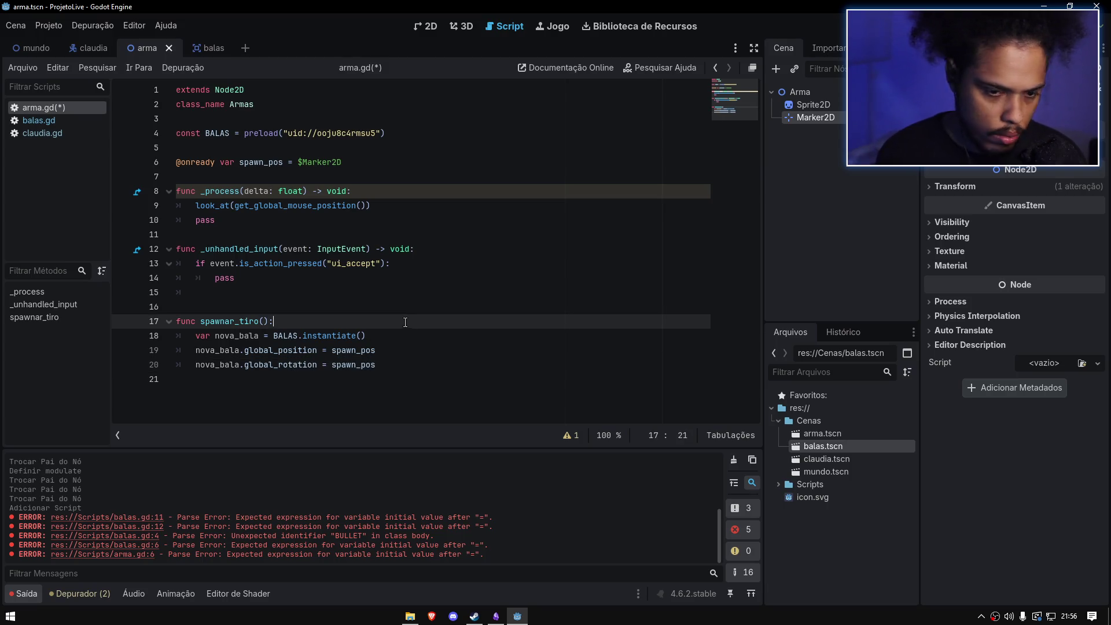
- Add get_tree().root.add_child(nova_bala) on line 22 of spawnar_tiro
left_click(391, 352)
left_click(388, 365)
key("Return")
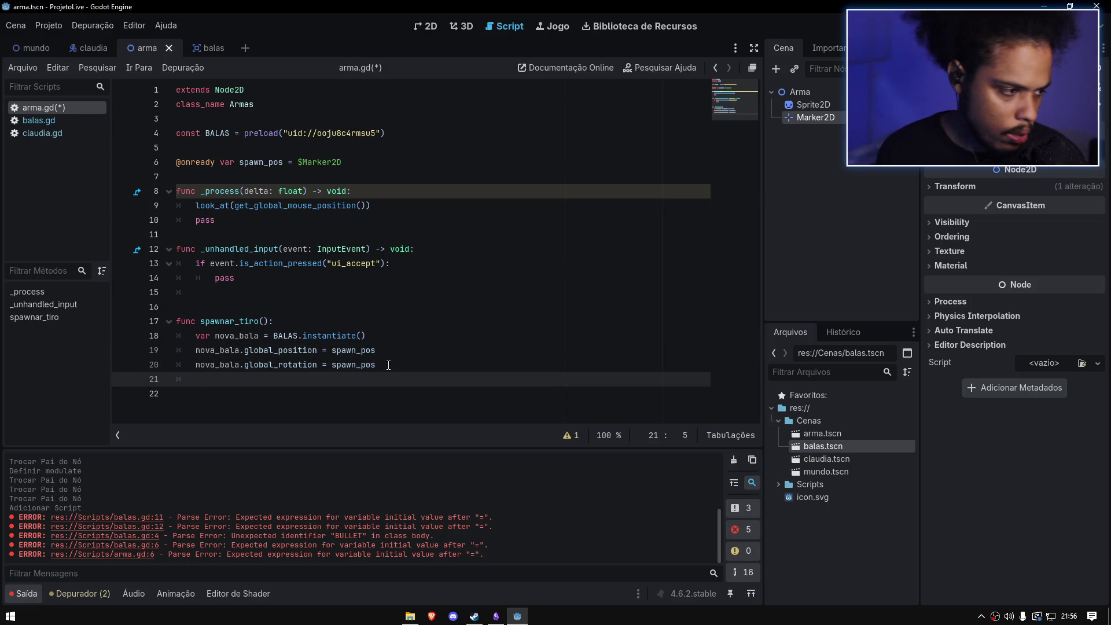
key("Return")
type("get_tree")
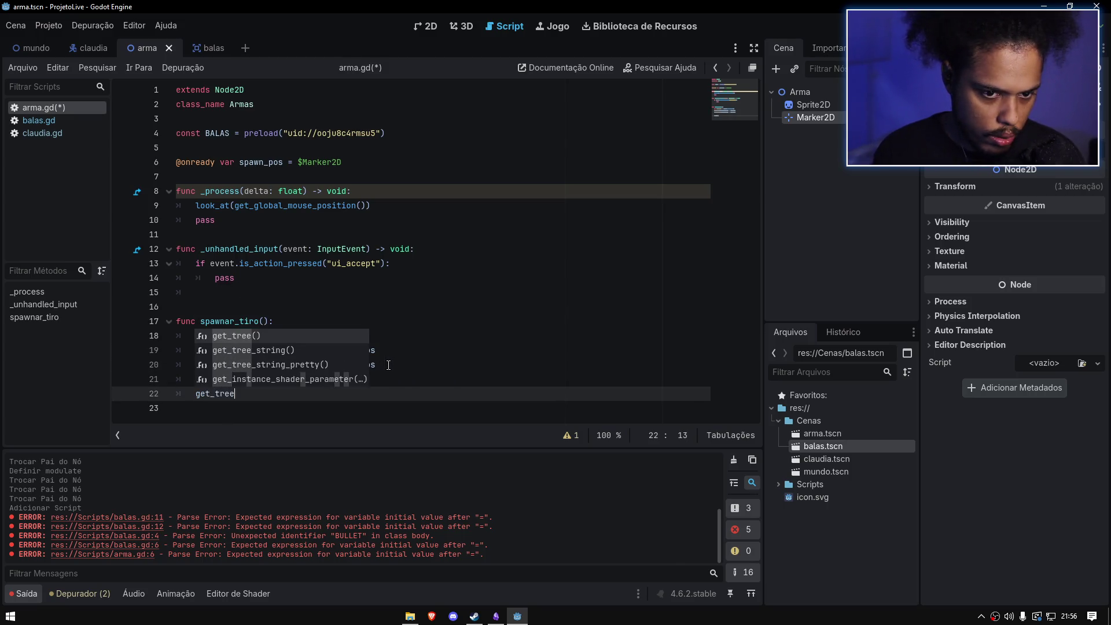
key("Escape")
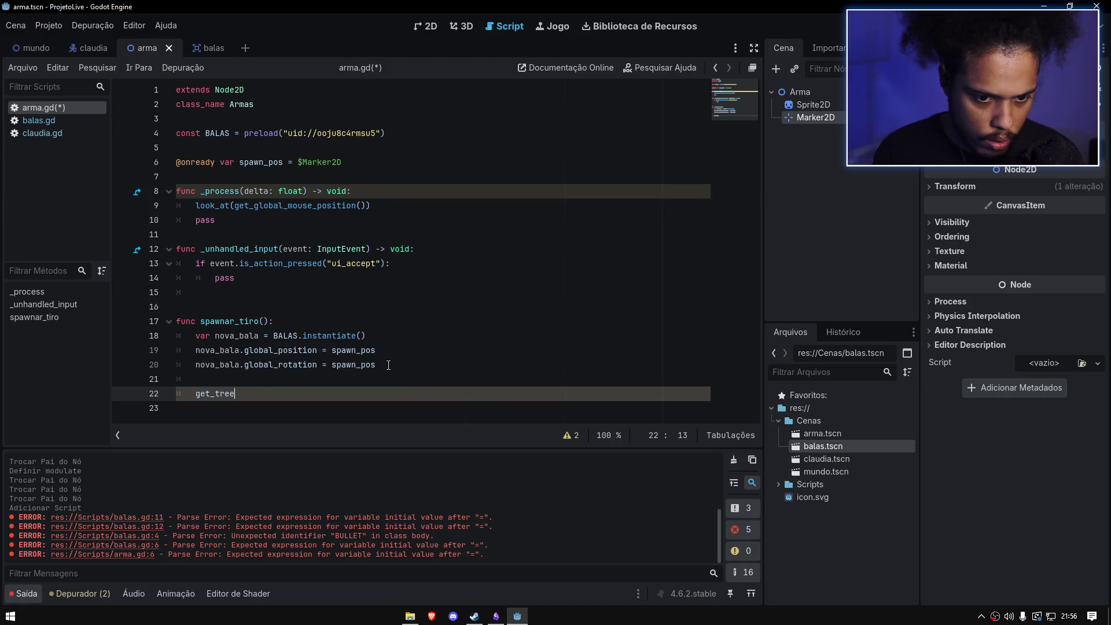
type("().")
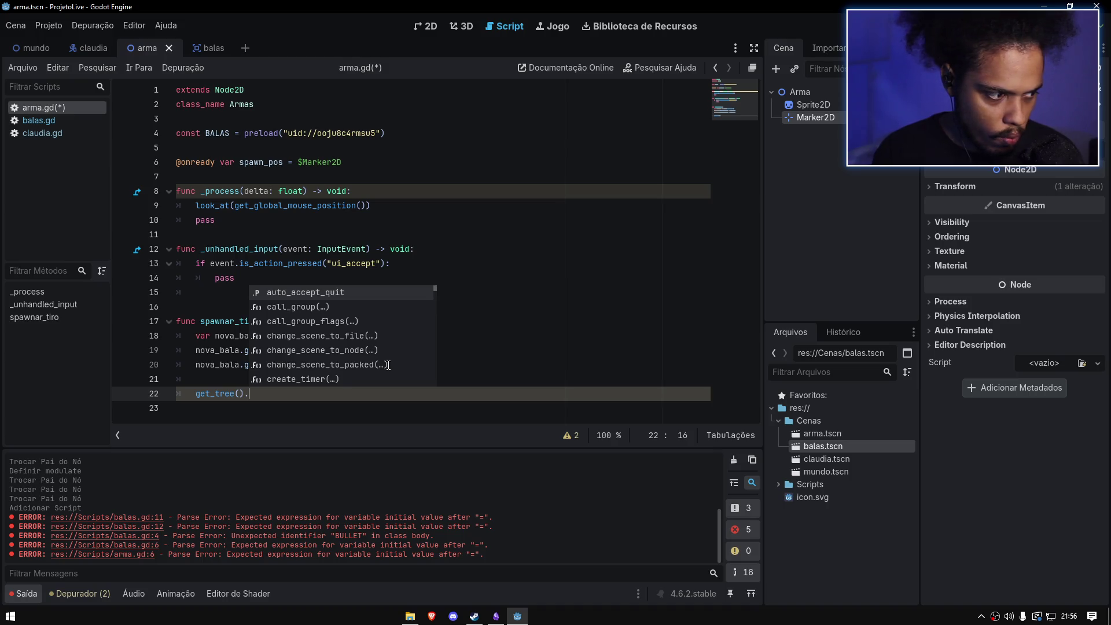
type("root.a")
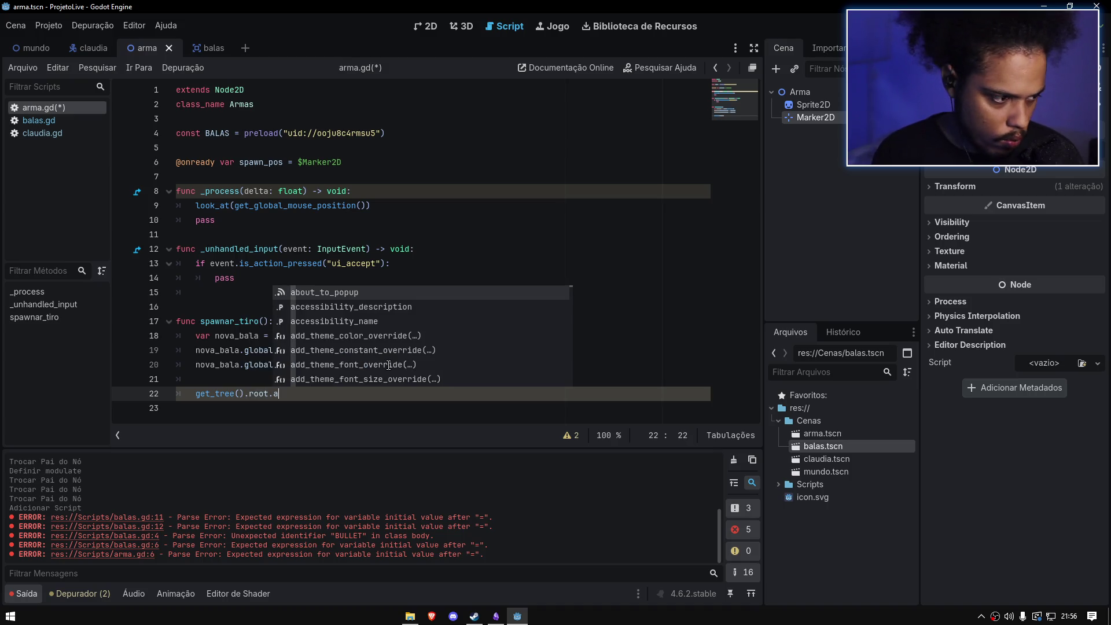
type("dd_ac")
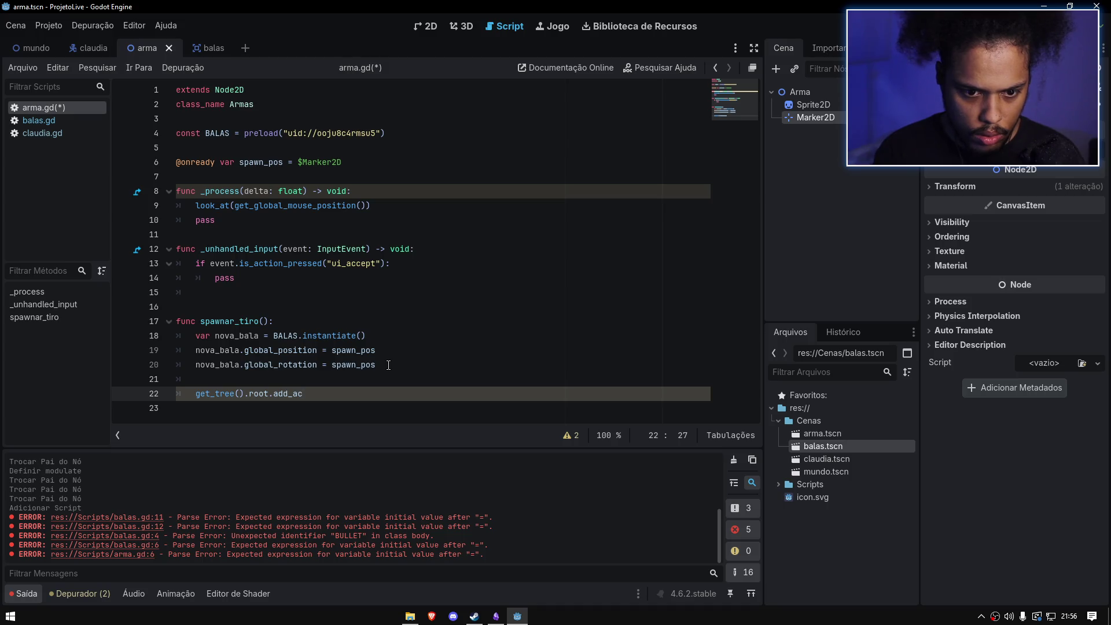
type("i")
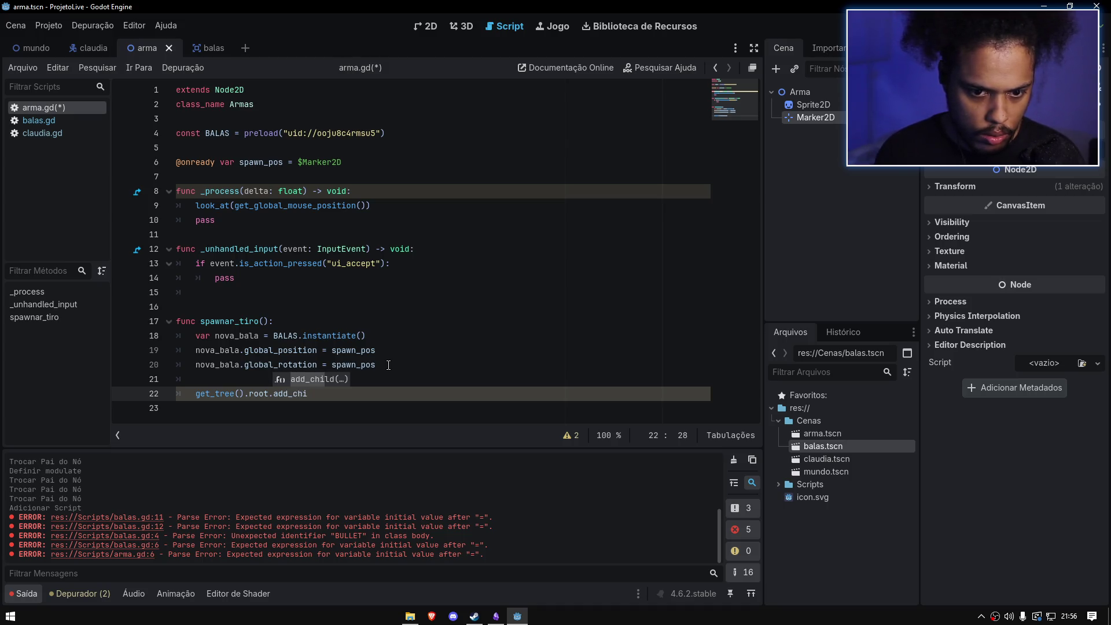
key("Return")
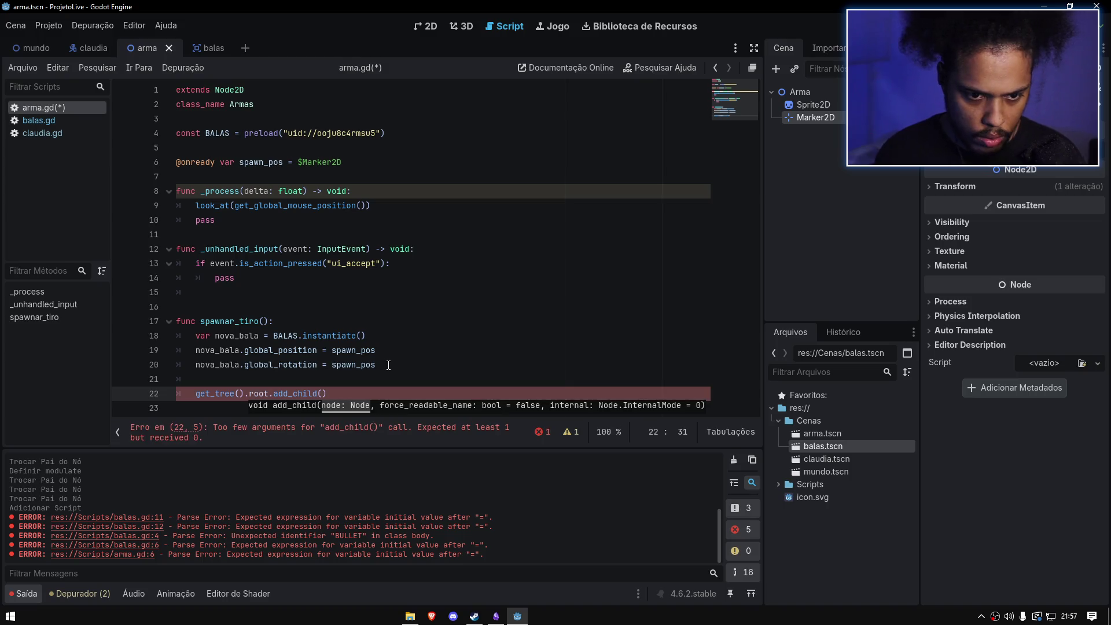
type("nova")
key("Return")
- Save arma.gd and switch to the mundo scene
left_click(394, 148)
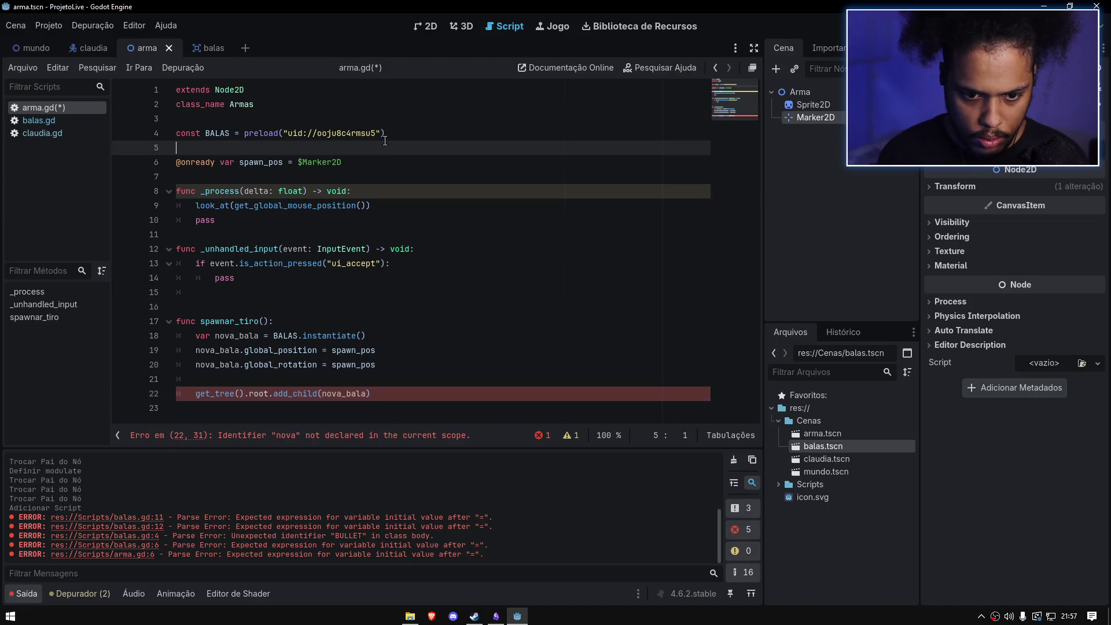
key("ctrl+s")
left_click(46, 52)
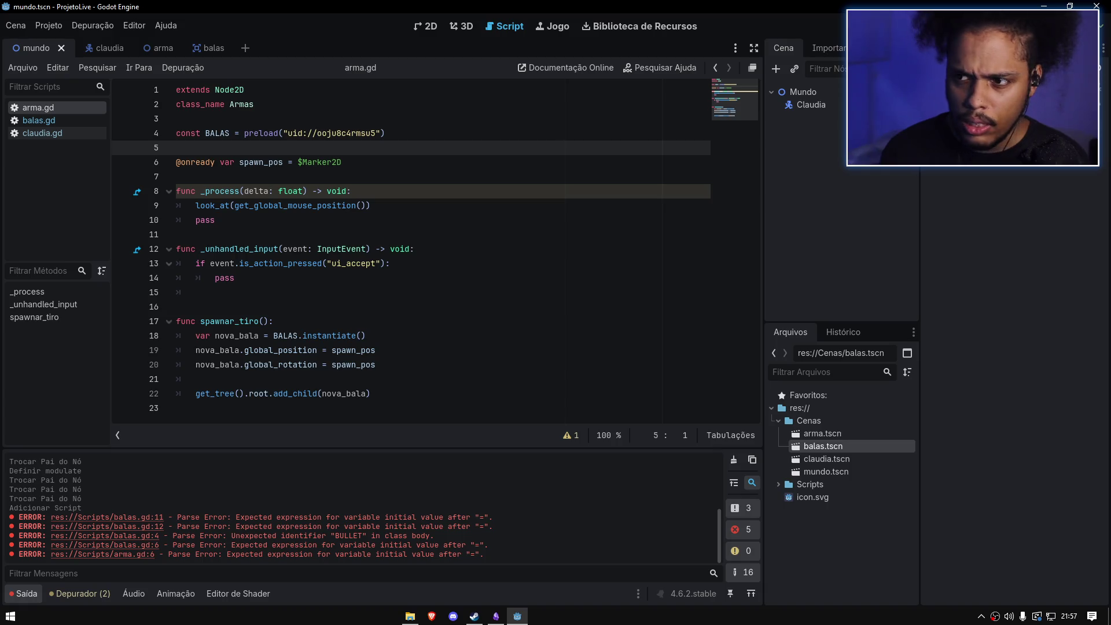
key("F5")
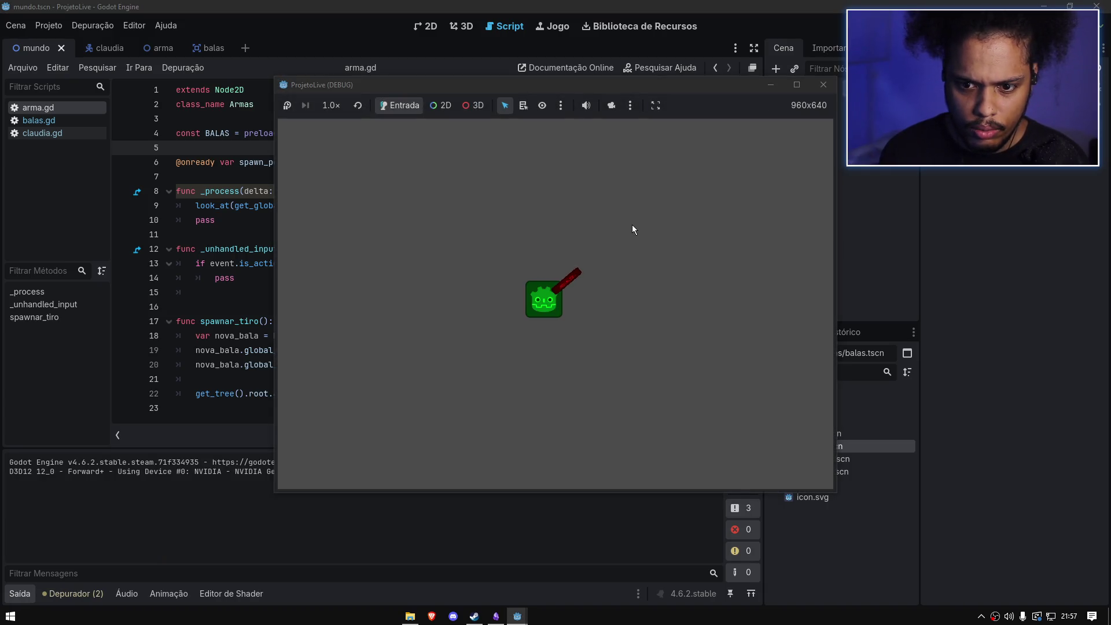
key("Left")
key("Down")
key("Left")
key("Up")
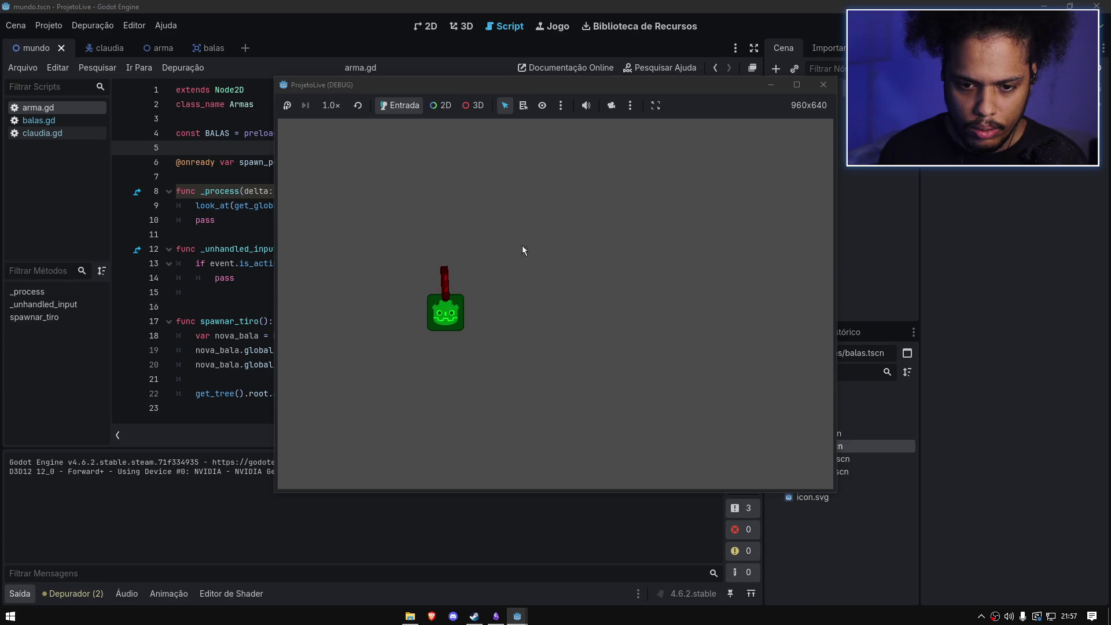
key("Down")
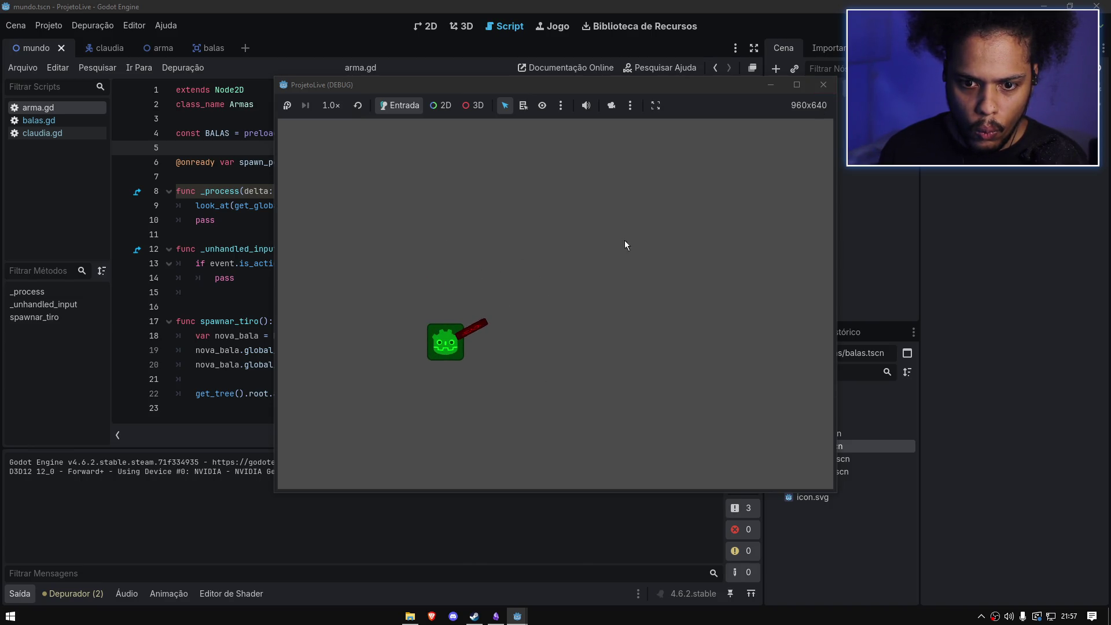
left_click(824, 85)
left_click(424, 162)
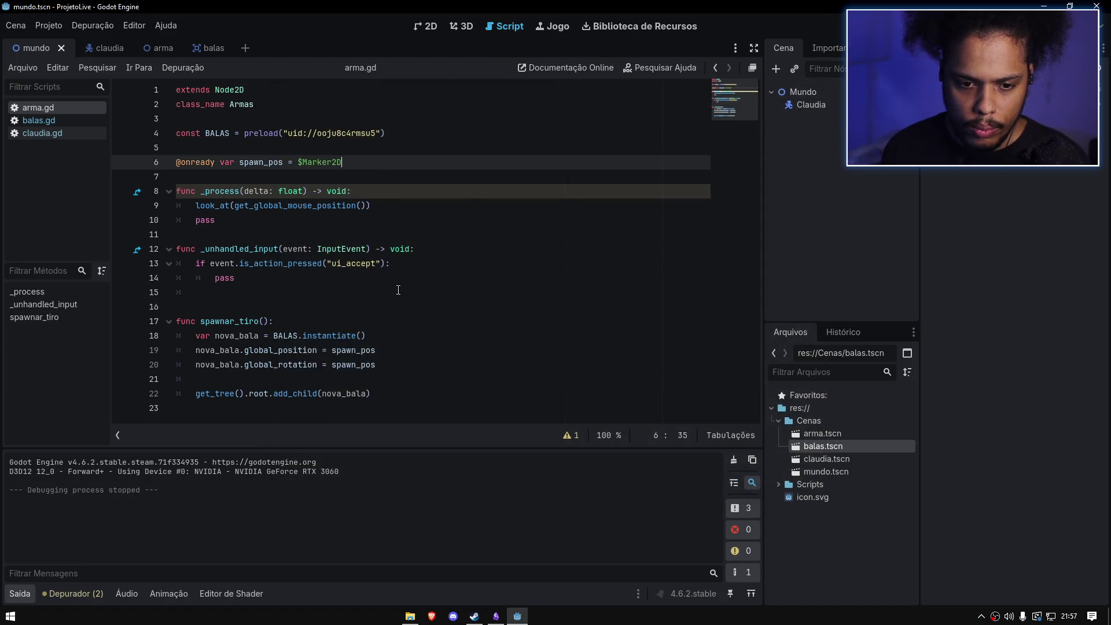
- Replace pass in _process with spawnar_tiro() and run the game with F5
left_click(360, 350)
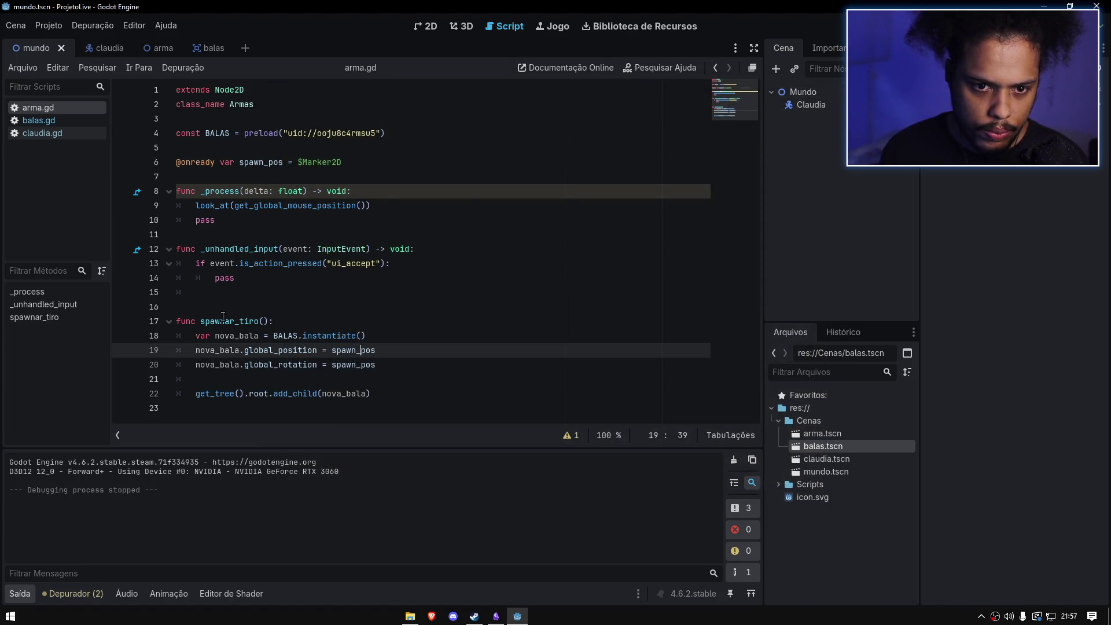
left_click(321, 314)
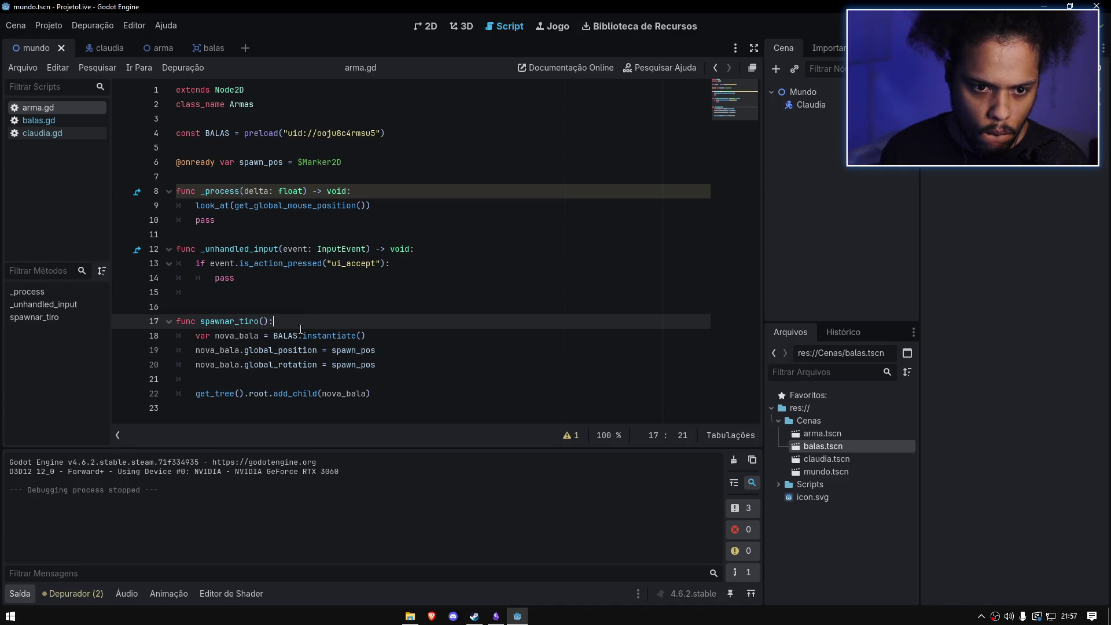
double_click(241, 321)
key("ctrl+c")
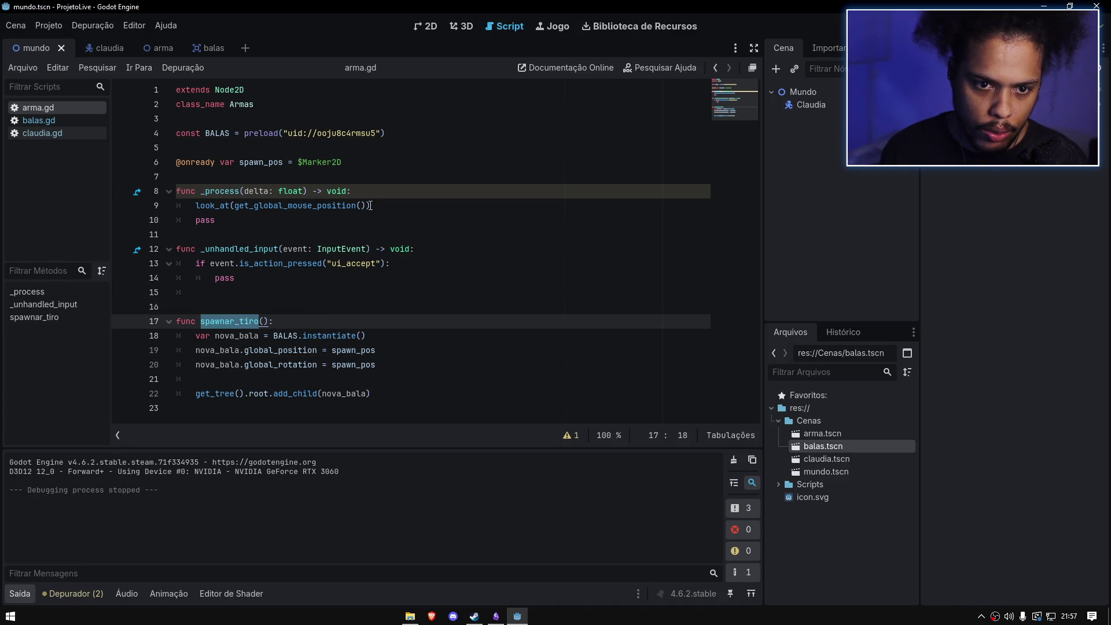
left_click(369, 209)
left_click(334, 221)
key("ctrl+shift+Left")
key("ctrl+v")
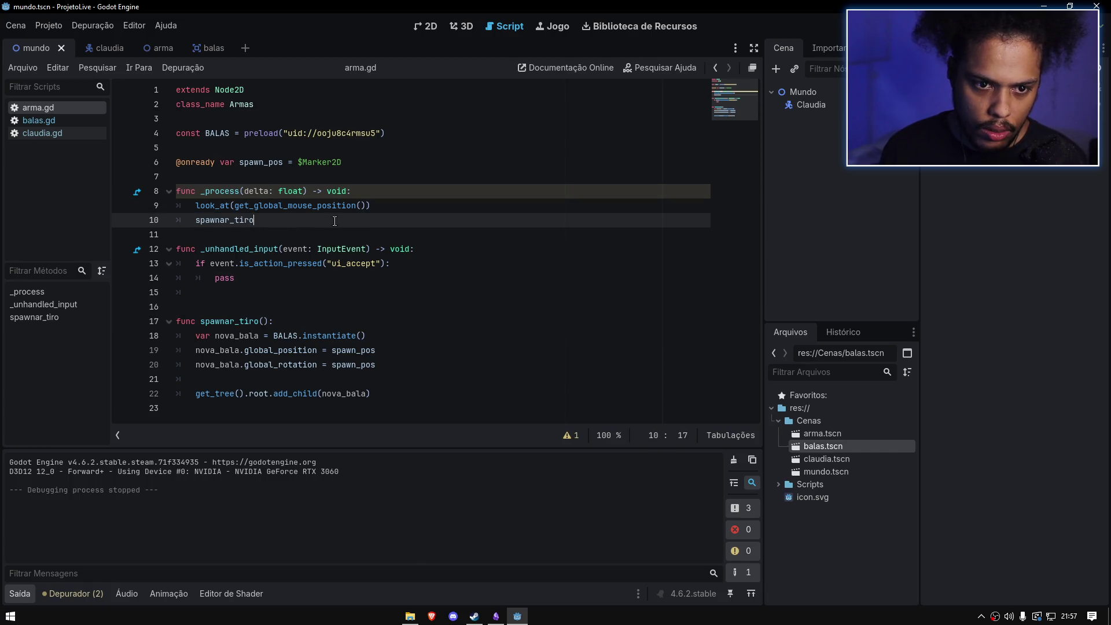
type("(")
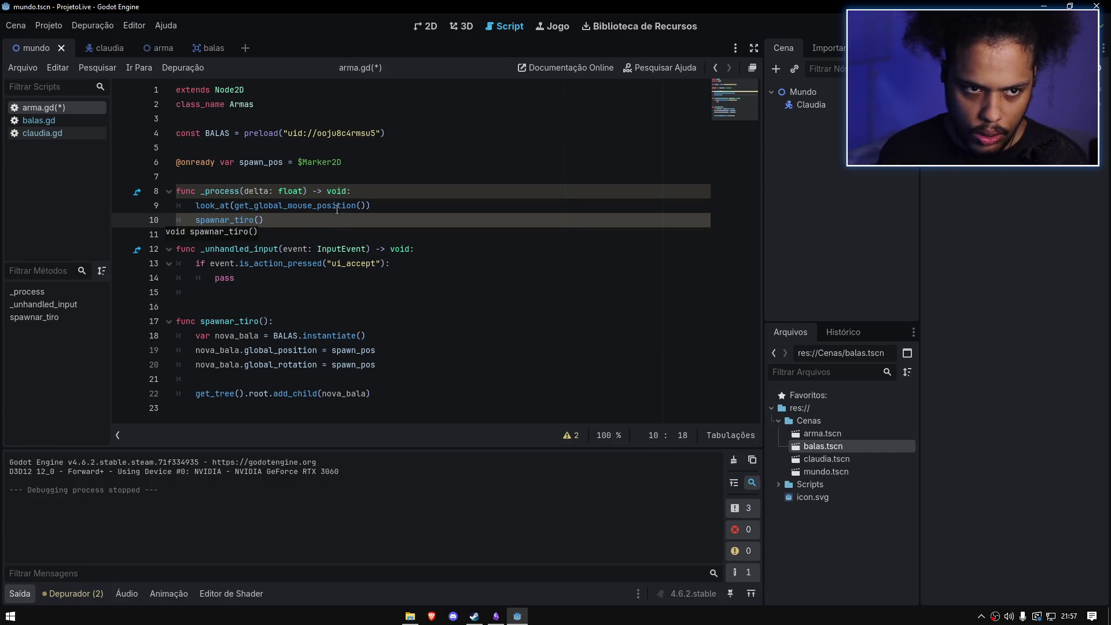
left_click(336, 205)
key("F5")
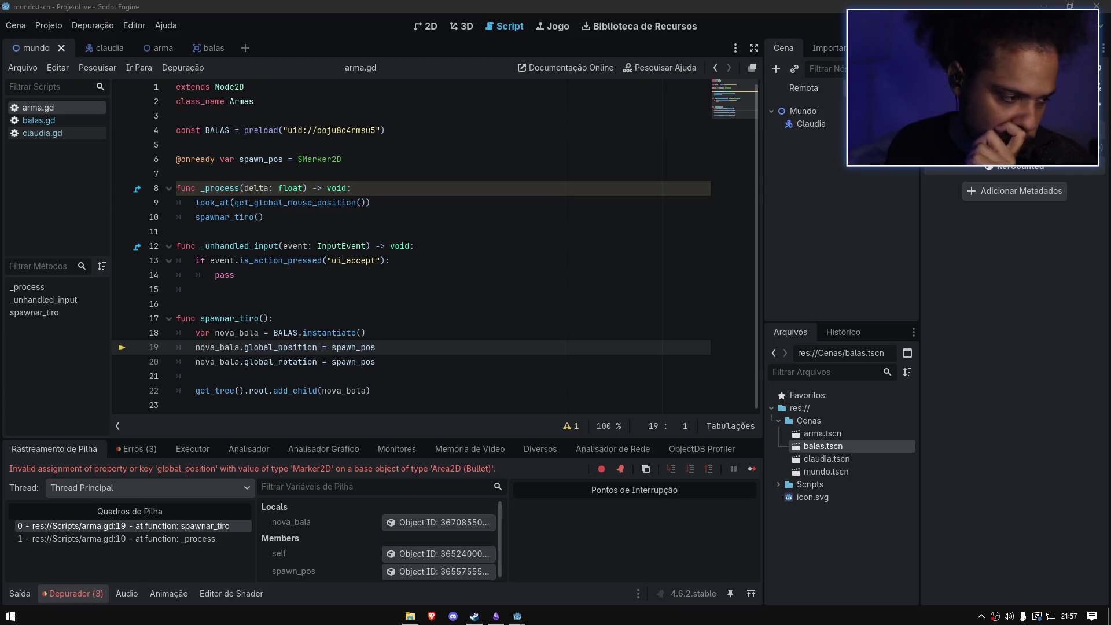
- Change the position assignment to spawn_pos.global_position
left_click(217, 332)
left_click(376, 333)
key("Return")
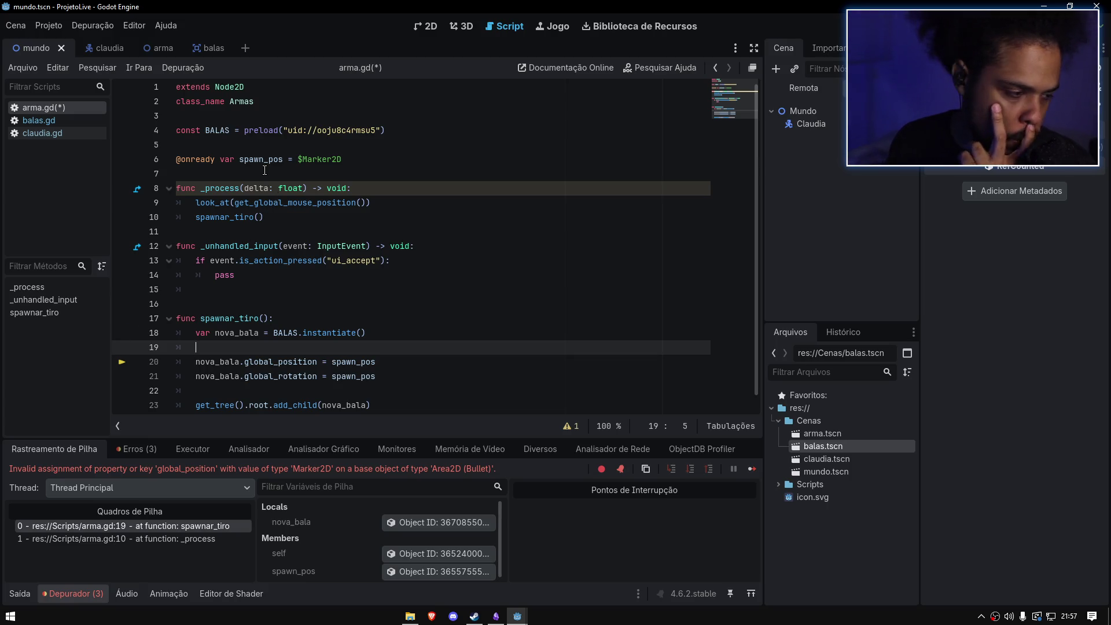
left_click(394, 360)
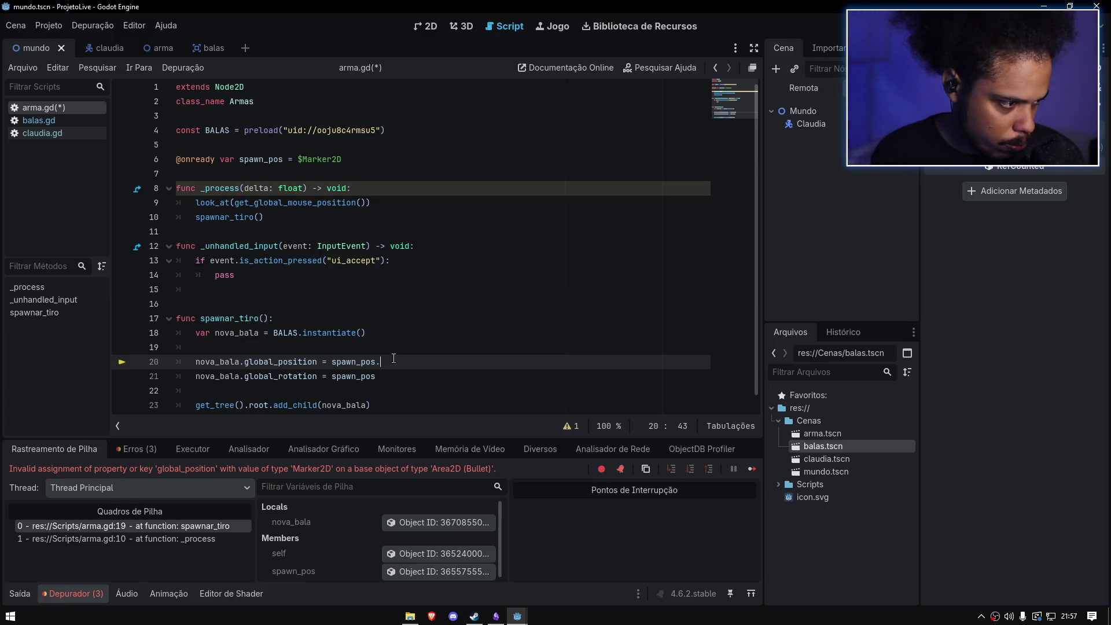
type("glob")
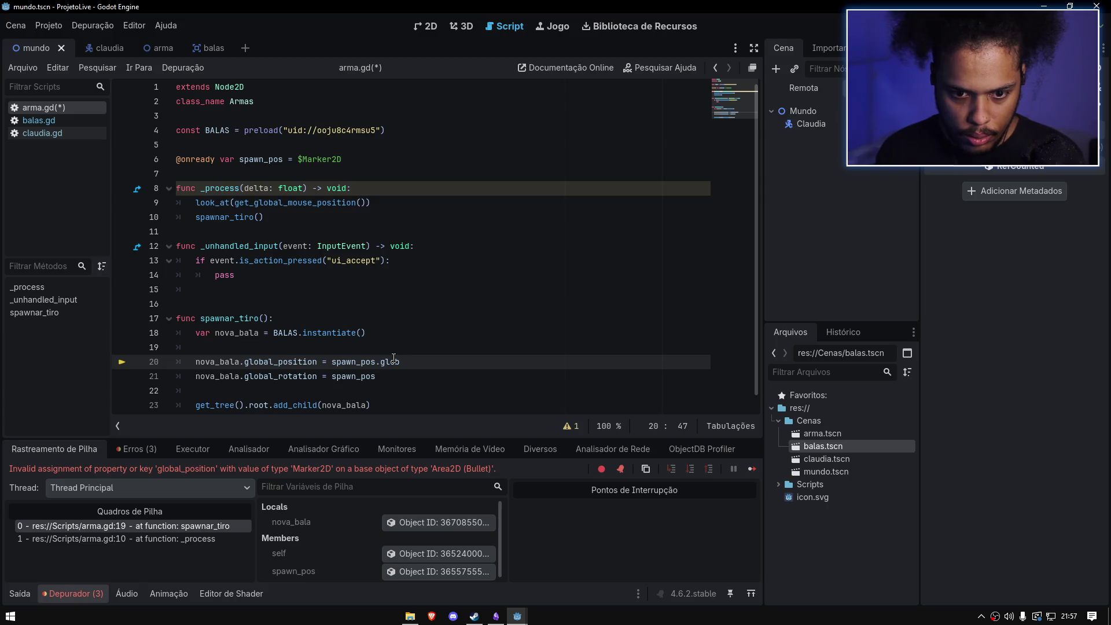
double_click(275, 360)
key("ctrl+c")
double_click(389, 361)
key("ctrl+v")
- Append .global_rotation to the rotation assignment, save arma.gd, and relaunch the game
left_click(395, 377)
type(".global_rotation")
left_click(387, 334)
key("ctrl+s")
key("F5")
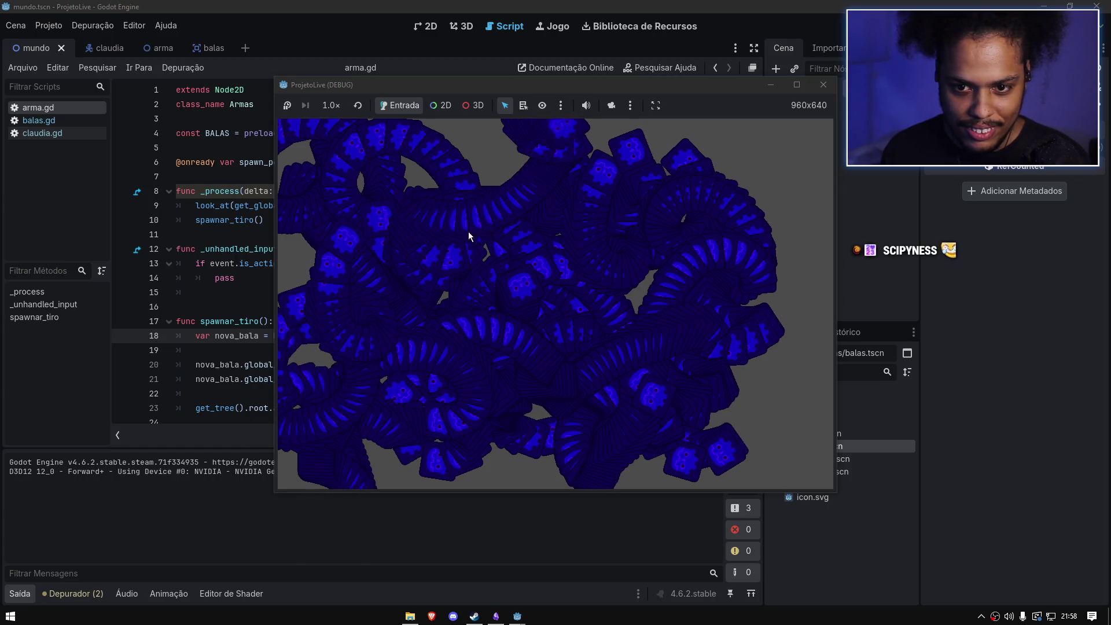
left_click(824, 85)
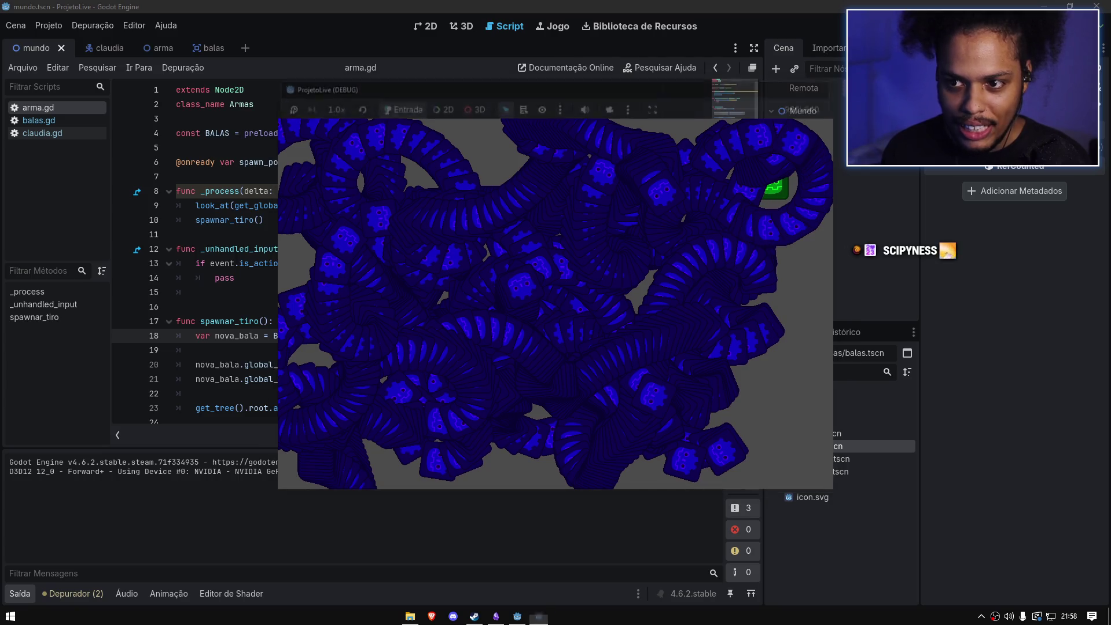
scroll(425, 303, "down", 1)
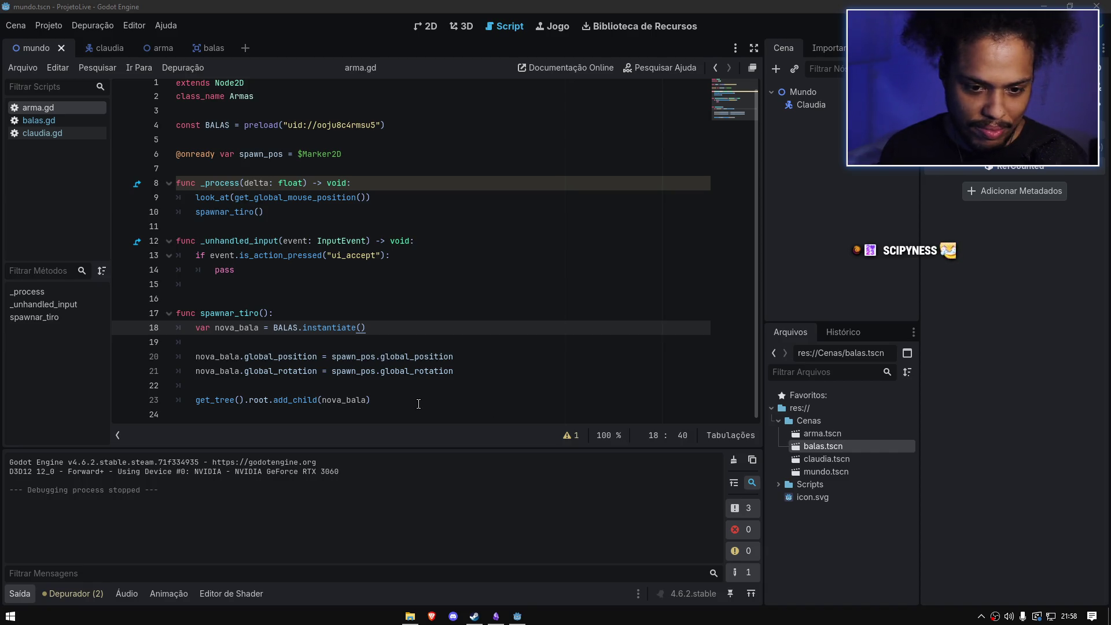
- Start a var bulletSpd = 25 declaration below the BALAS constant
left_click(442, 396)
scroll(347, 186, "up", 1)
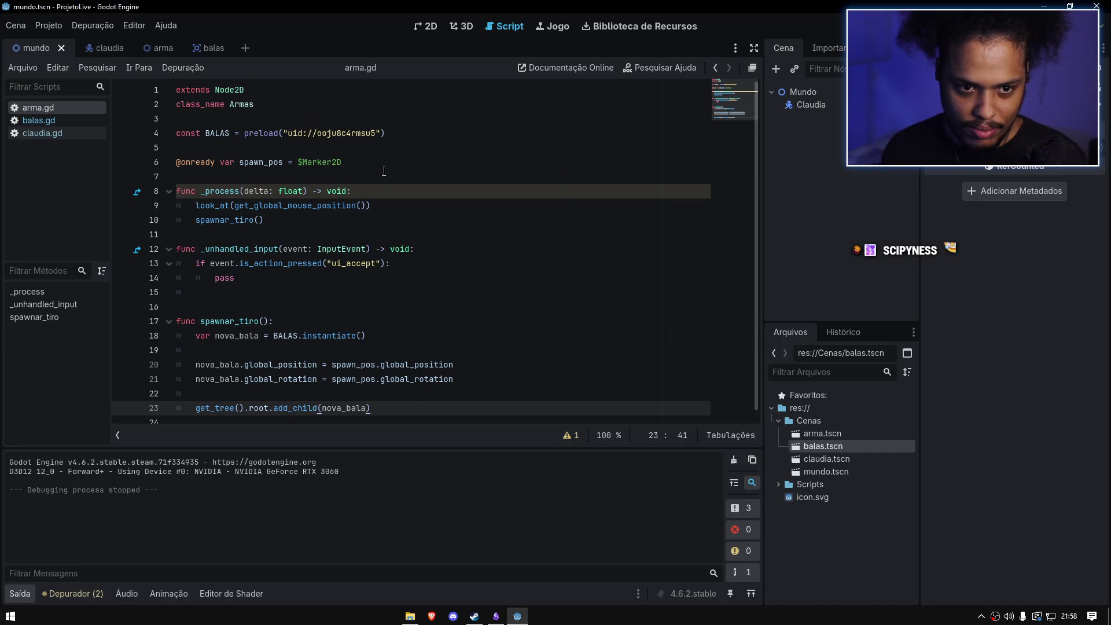
left_click(413, 137)
key("Return")
key("Return")
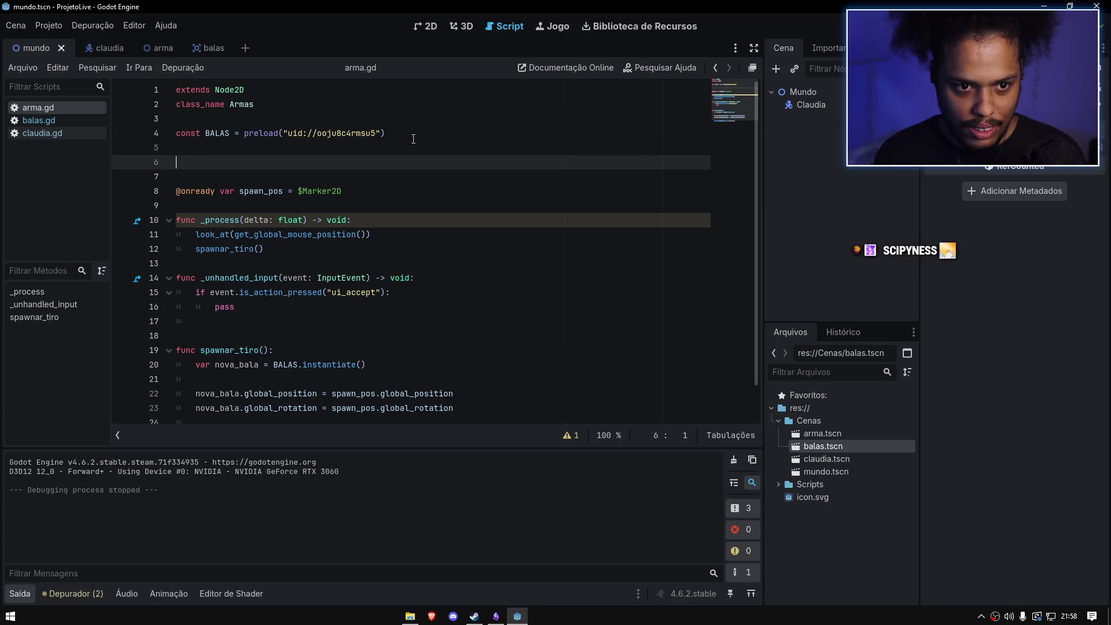
type("var bullet_")
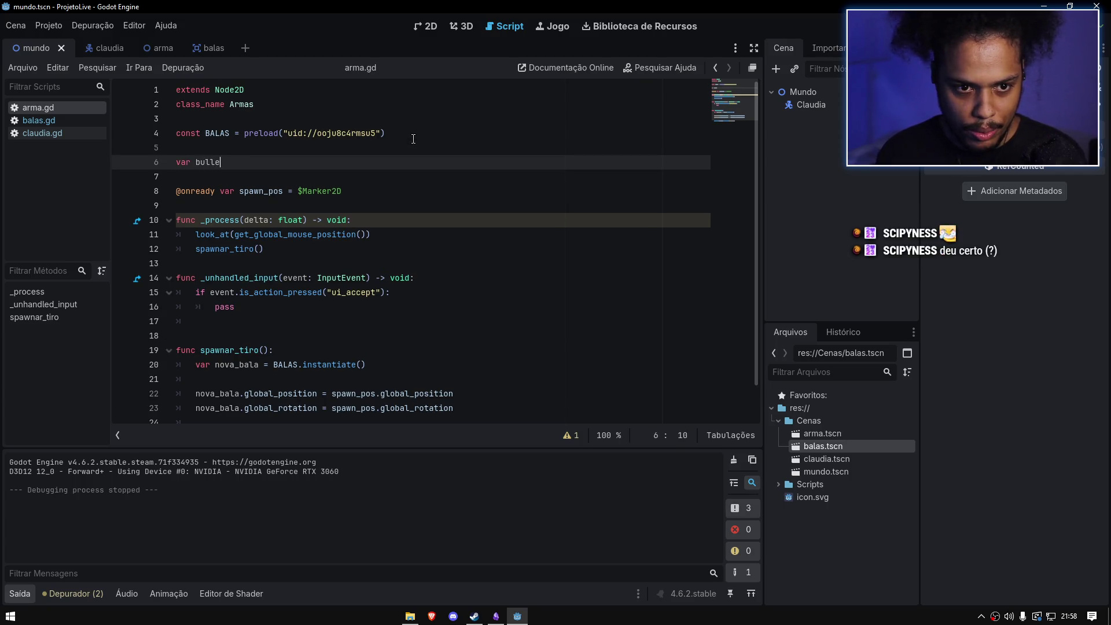
key("BackSpace")
key("BackSpace")
key("BackSpace")
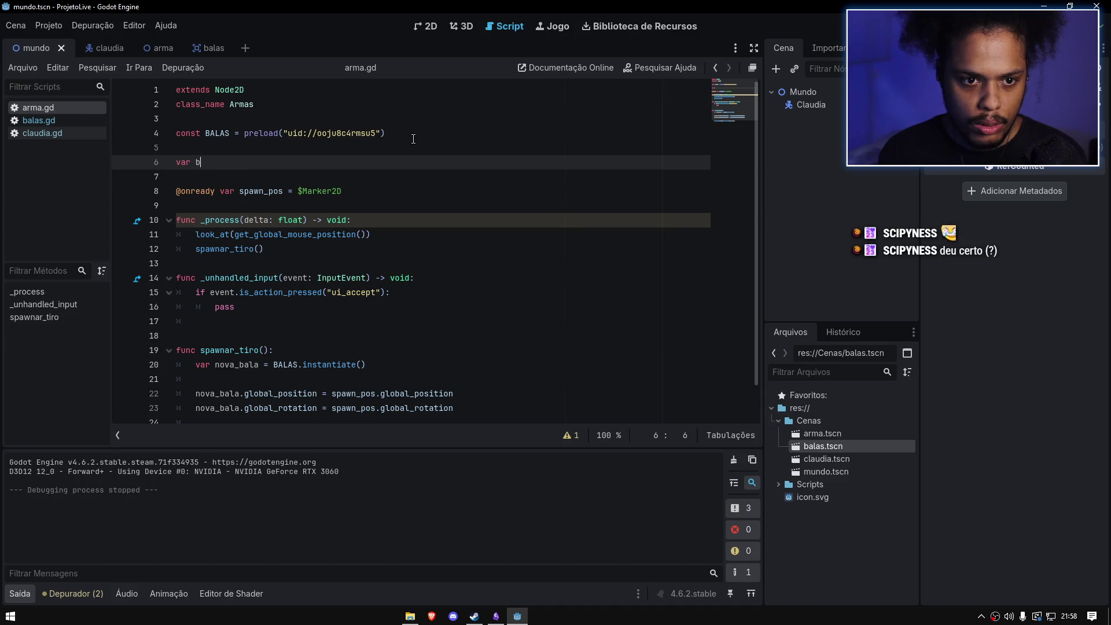
key("BackSpace")
key("BackSpace")
key("BackSpace")
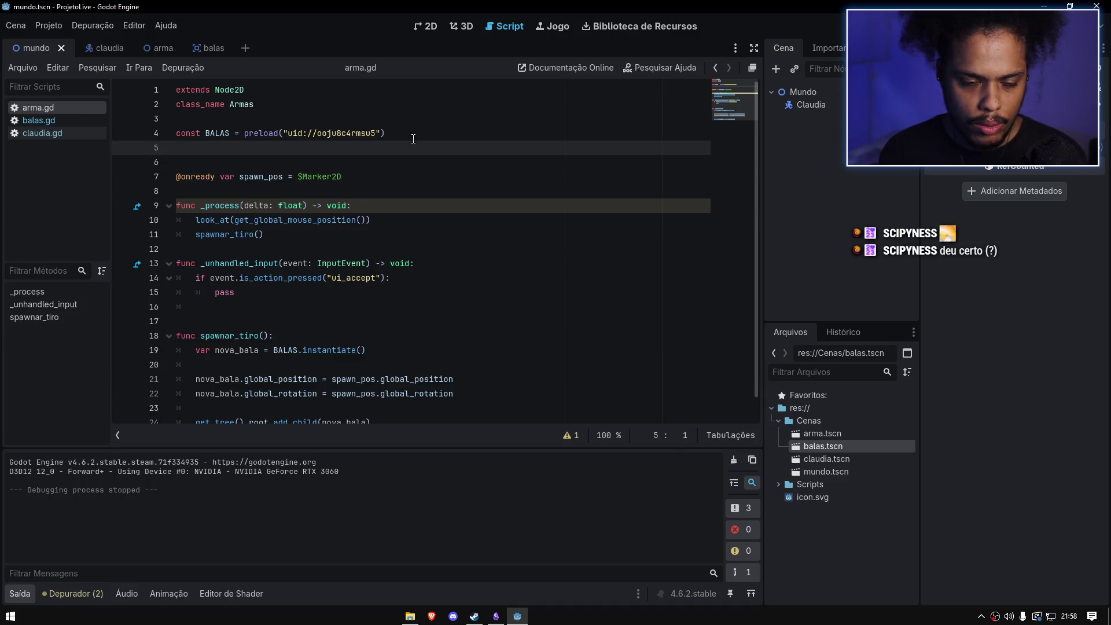
key("Return")
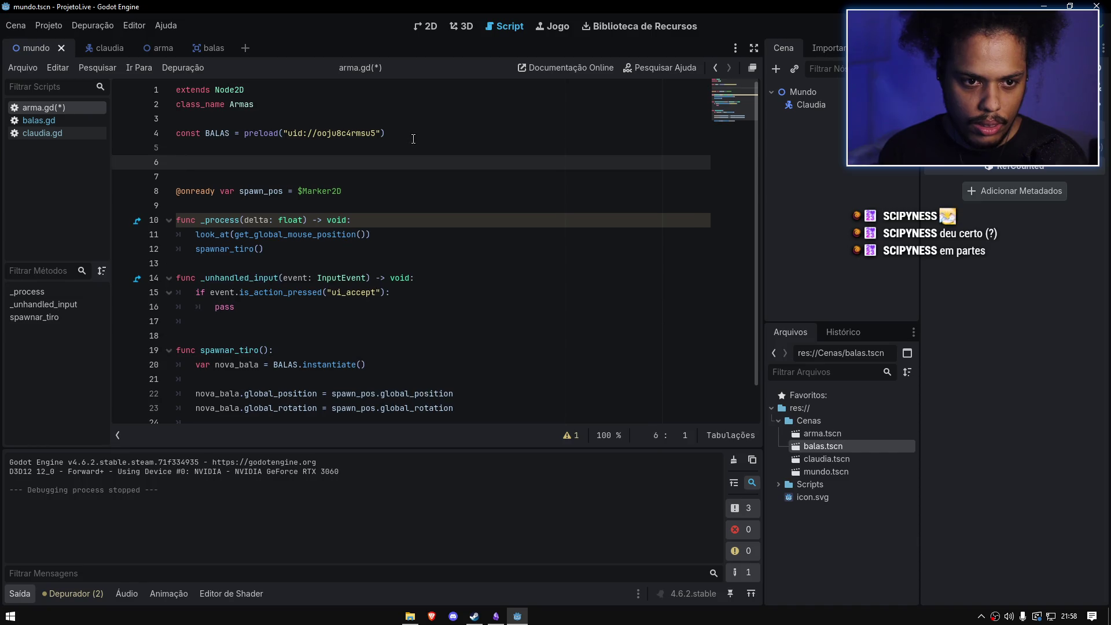
type("var bulletSpd: co")
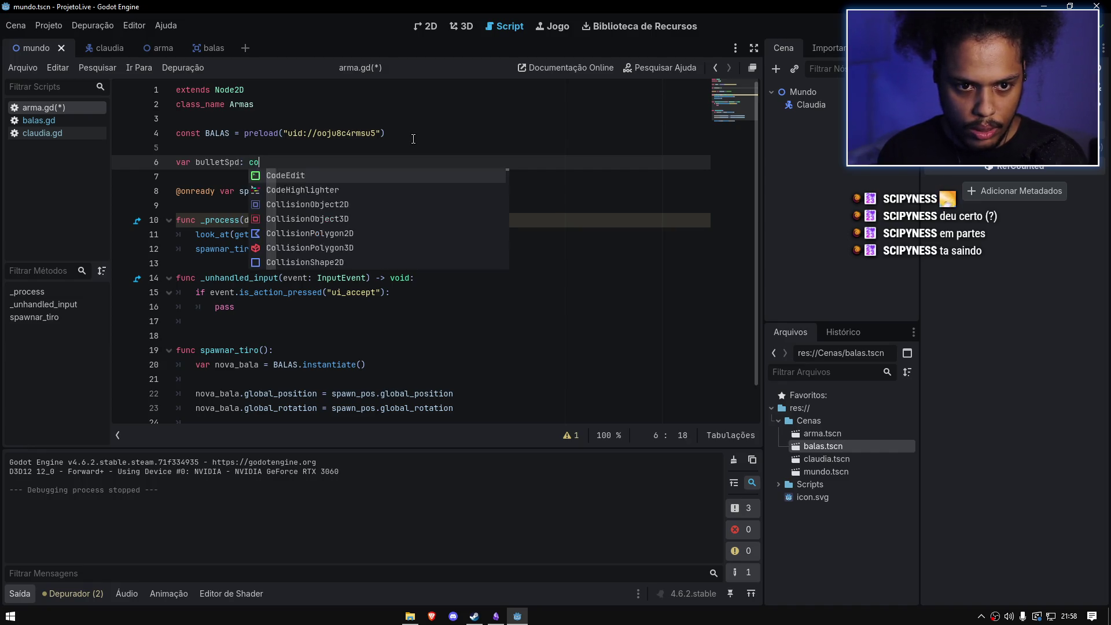
key("BackSpace")
type("inst = ")
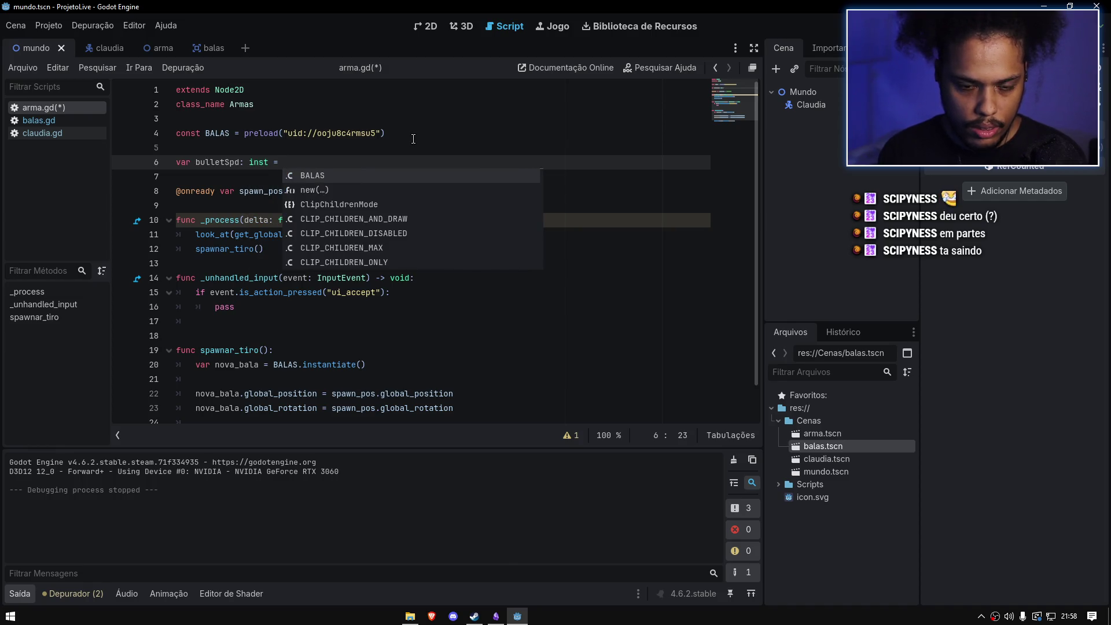
type("25")
- Correct the bulletSpd type to int and save arma.gd
left_click(414, 138)
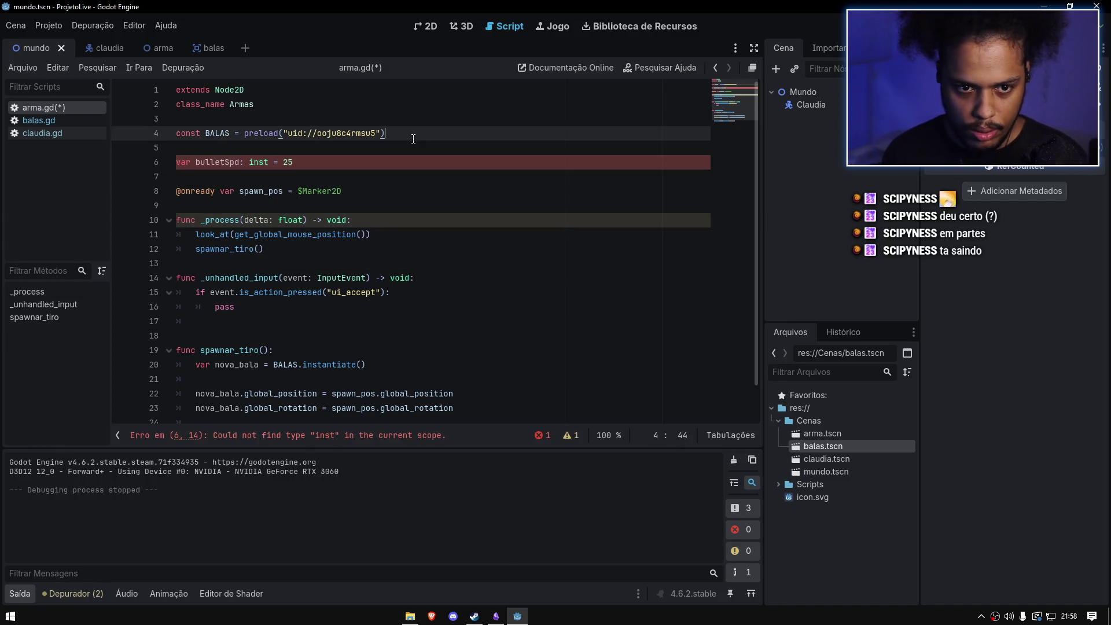
left_click(263, 163)
key("BackSpace")
left_click(277, 181)
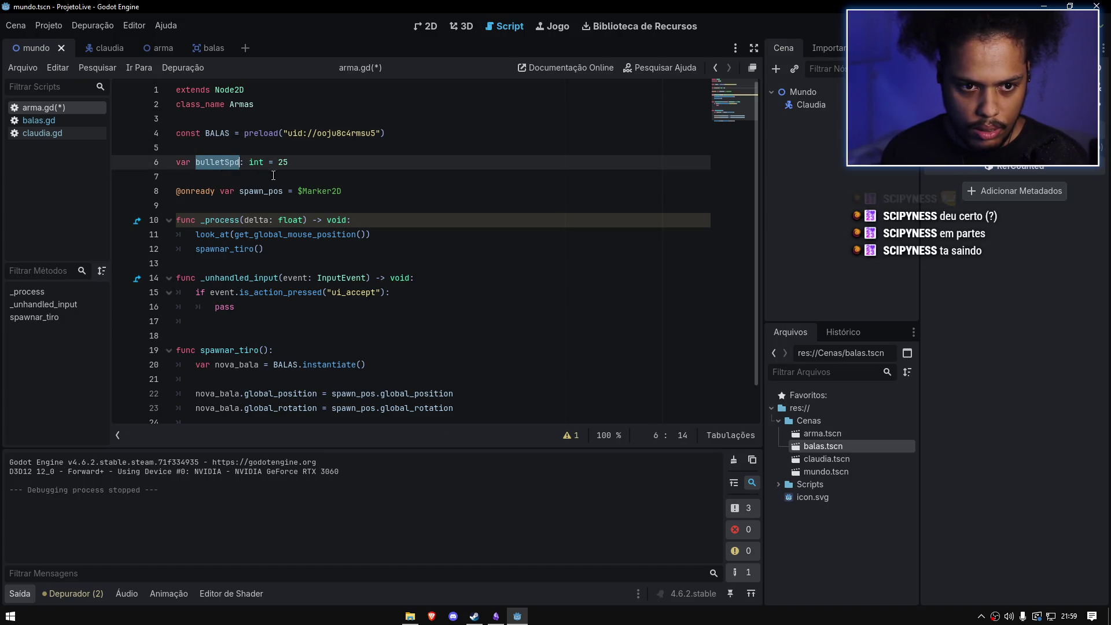
scroll(224, 167, "down", 1)
left_click(224, 226)
key("ctrl+s")
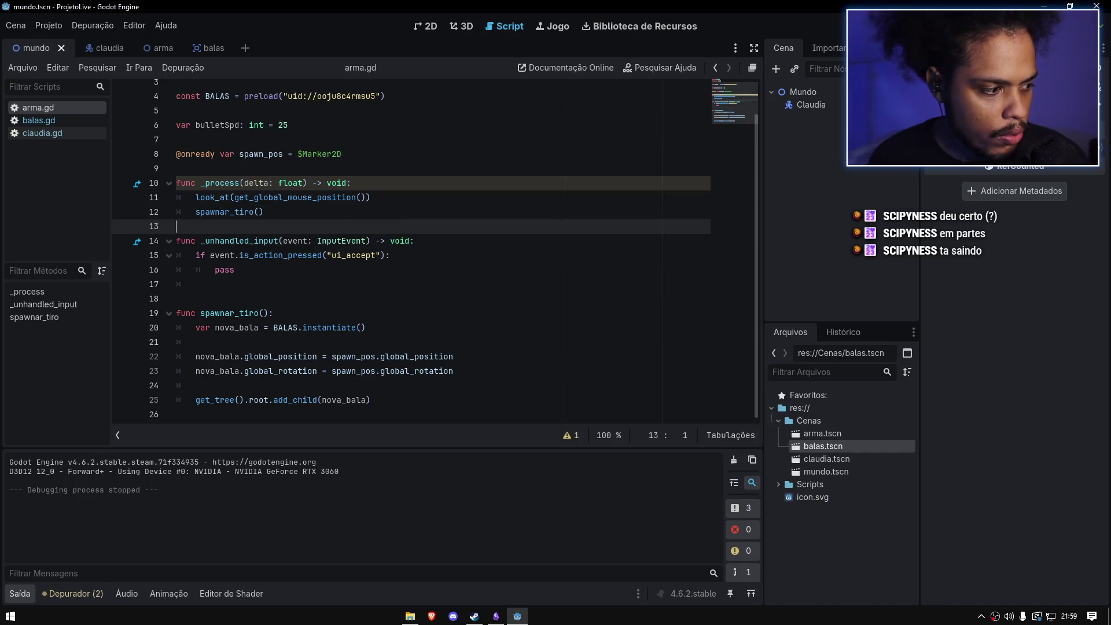
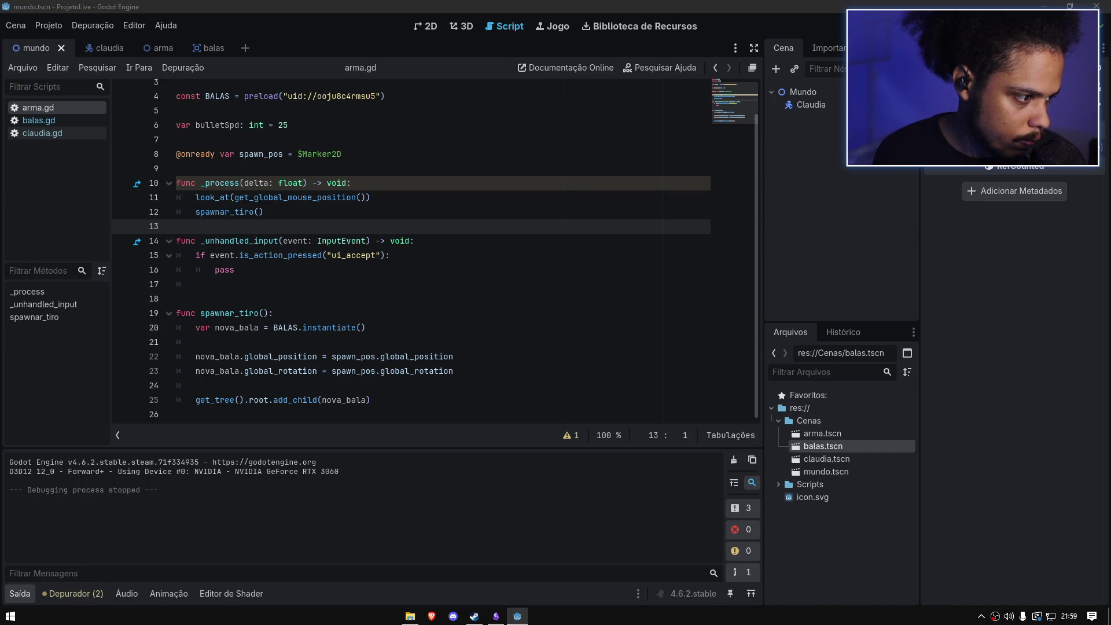
- Open the balas.gd bullet script from the arma scene
left_click(408, 211)
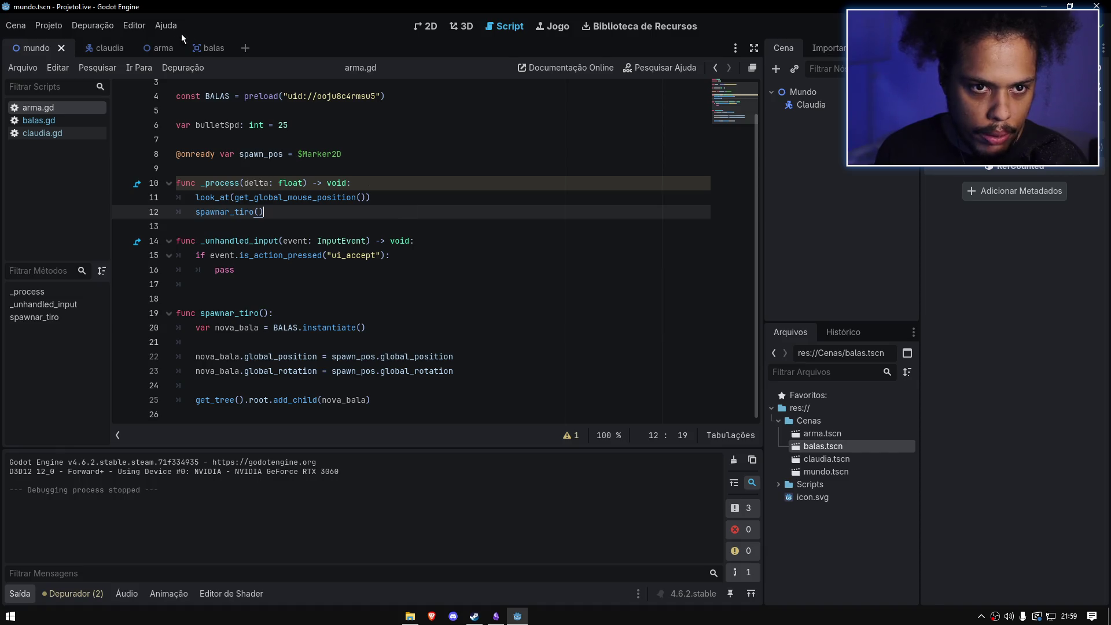
left_click(197, 47)
left_click(147, 48)
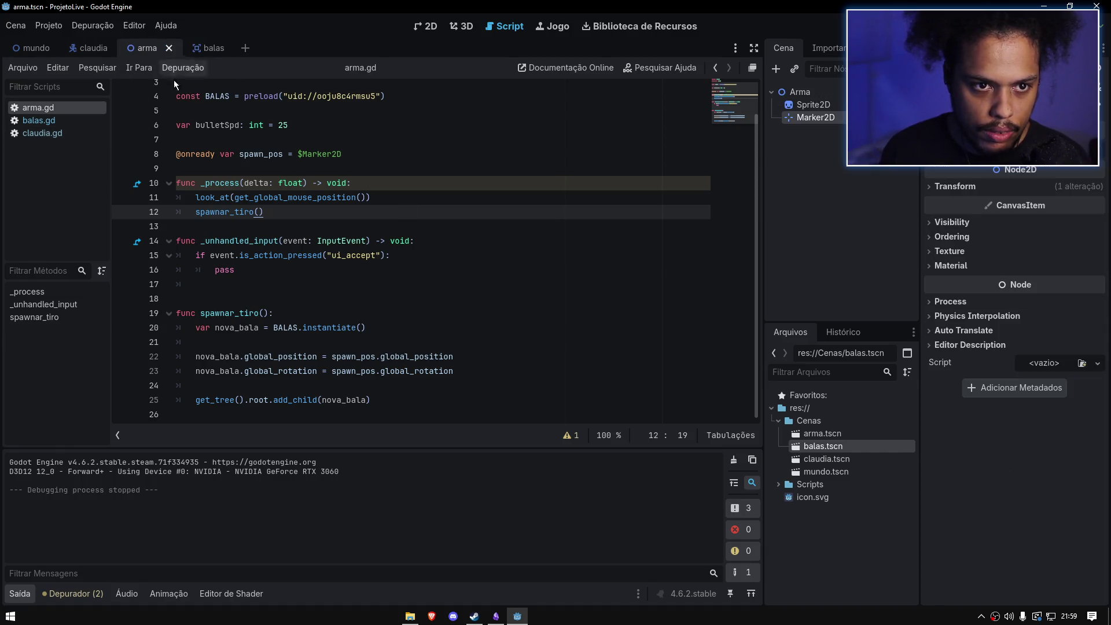
left_click(39, 120)
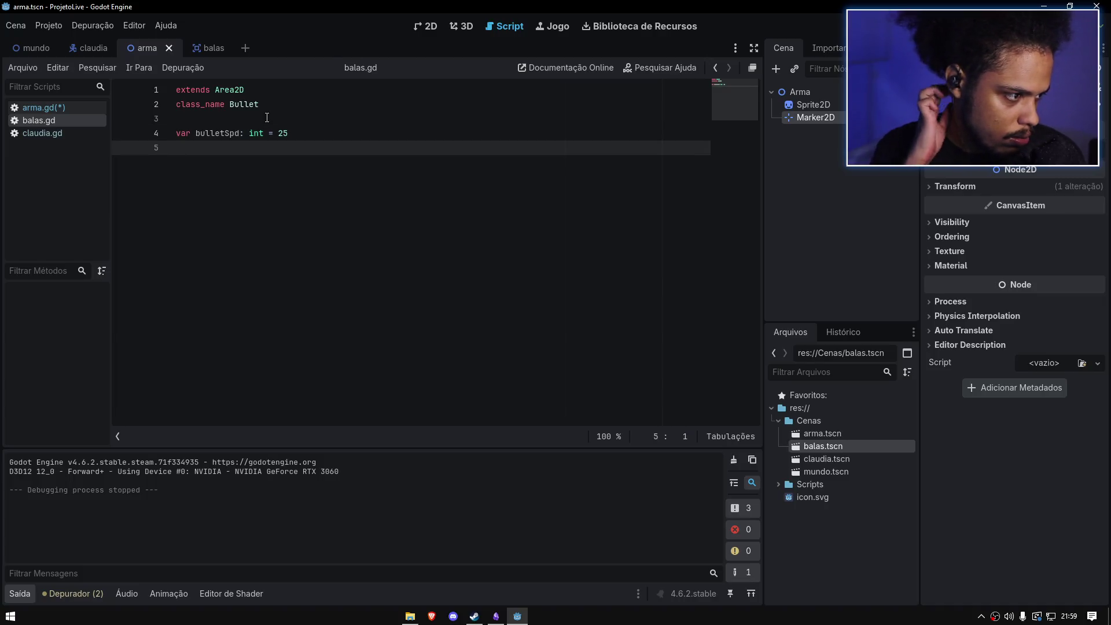
- Change bulletSpd to float = 25.0 and save the script
key("Return")
key("BackSpace")
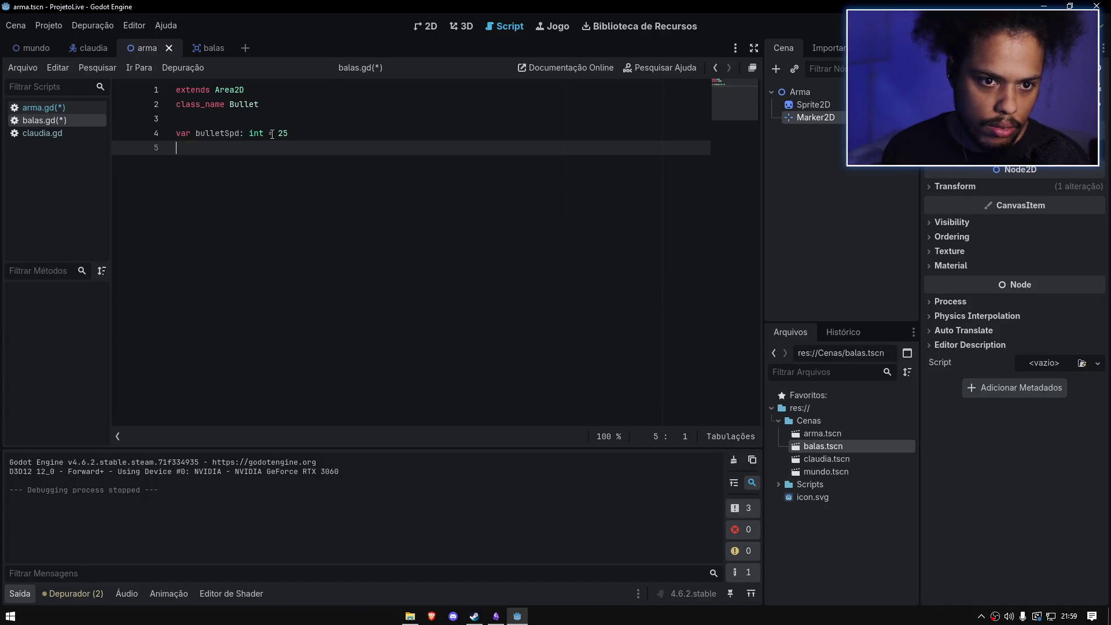
double_click(257, 133)
type("float")
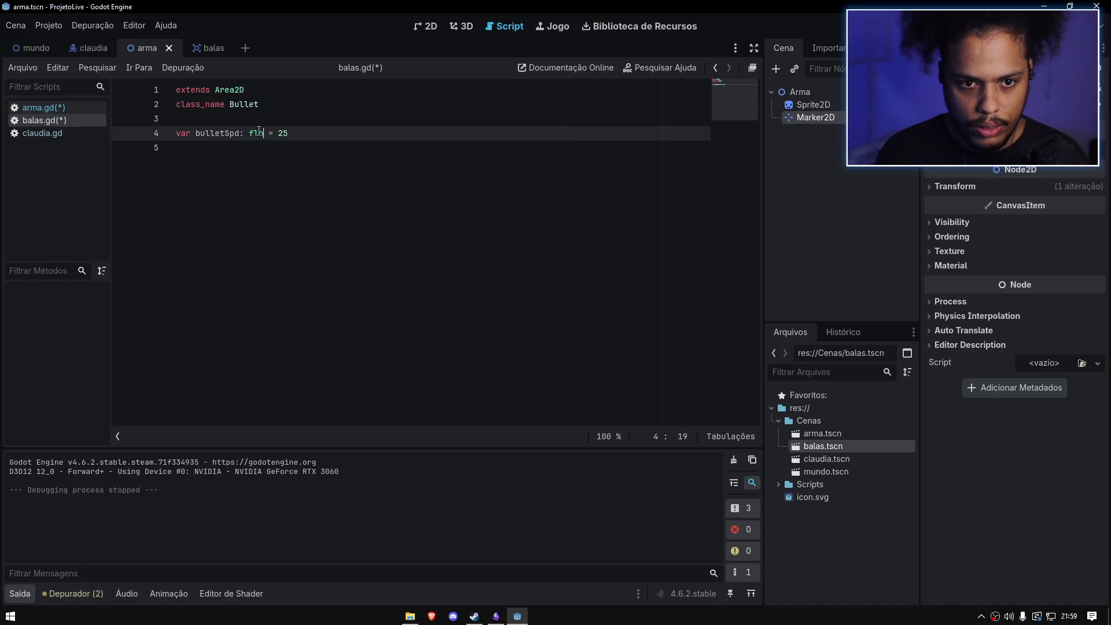
left_click(312, 131)
key("BackSpace")
type(".01")
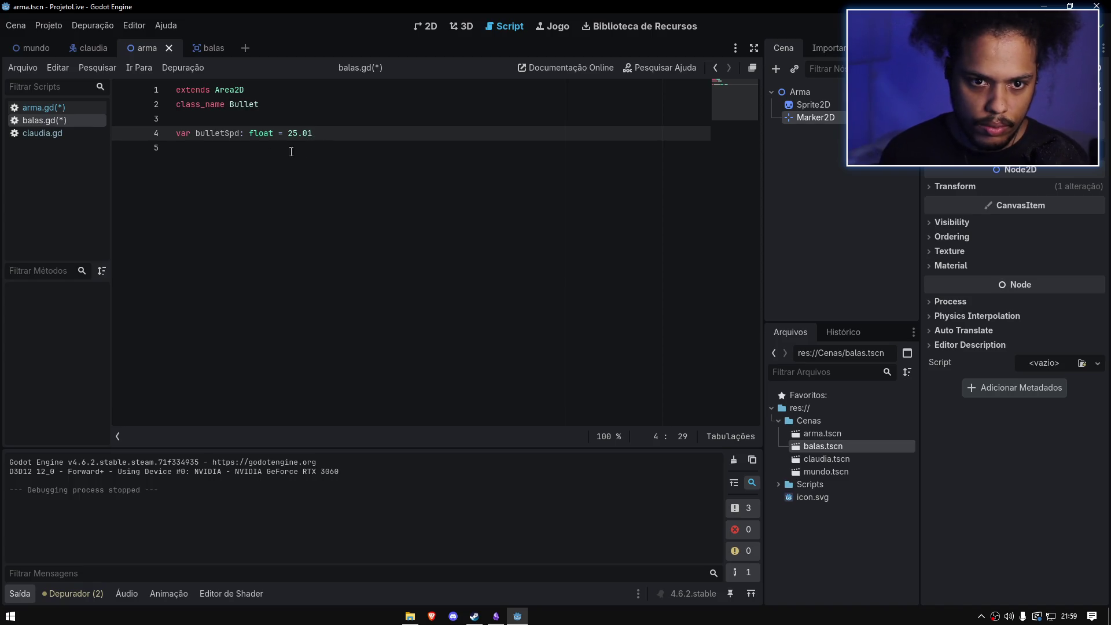
key("BackSpace")
left_click(186, 150)
key("ctrl+s")
- Add _physics_process with position += transform.x * bulletSpd * delta
key("Return")
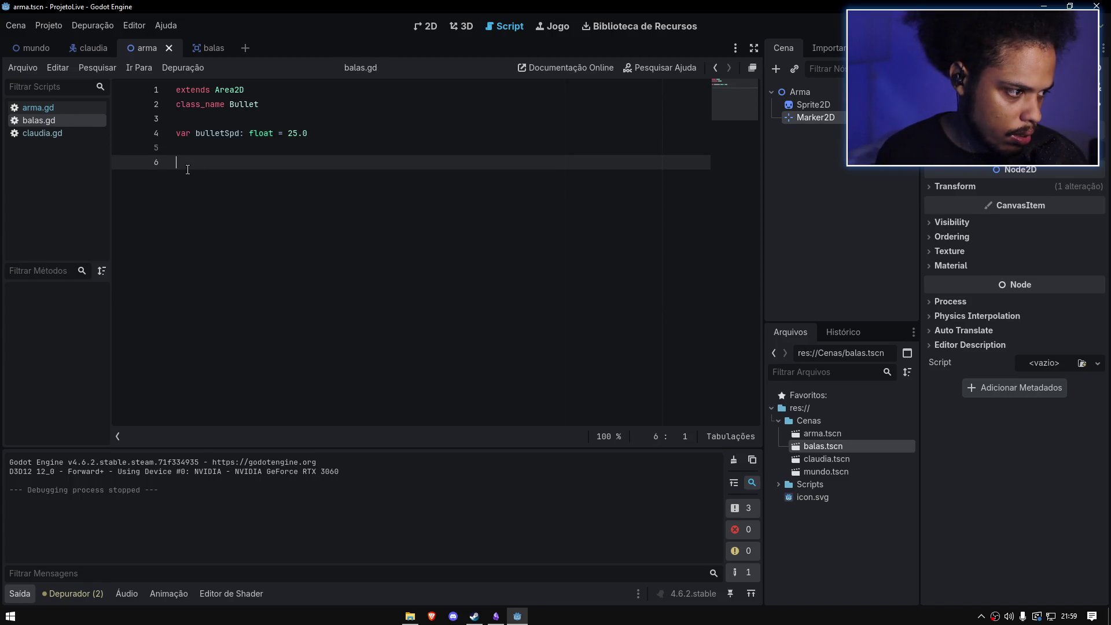
type("func")
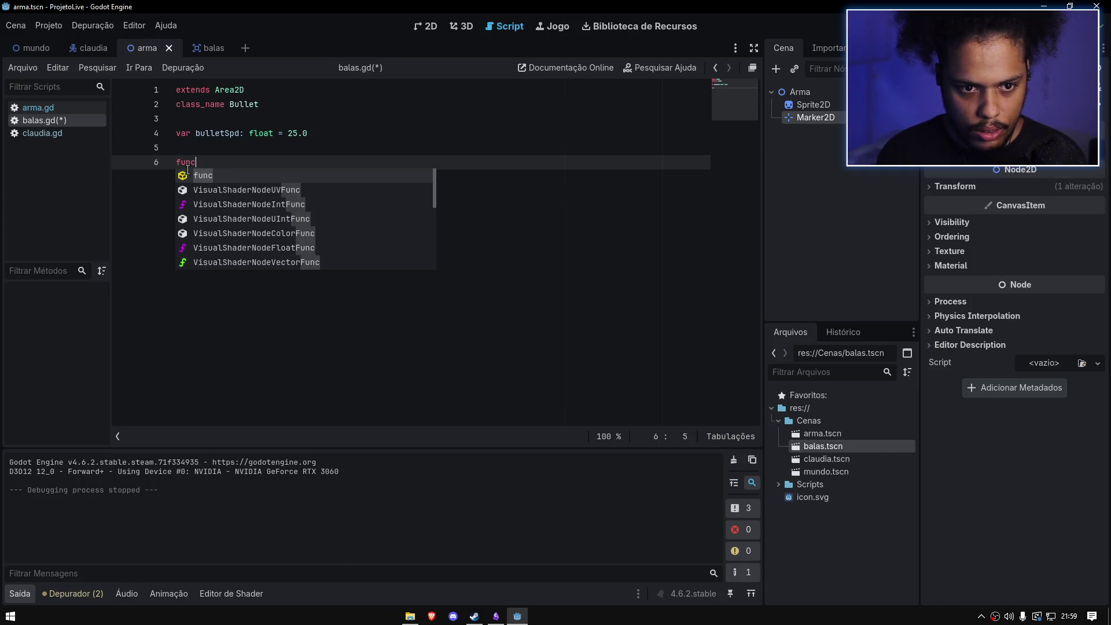
key("Tab")
type("_ph")
key("Return")
key("Return")
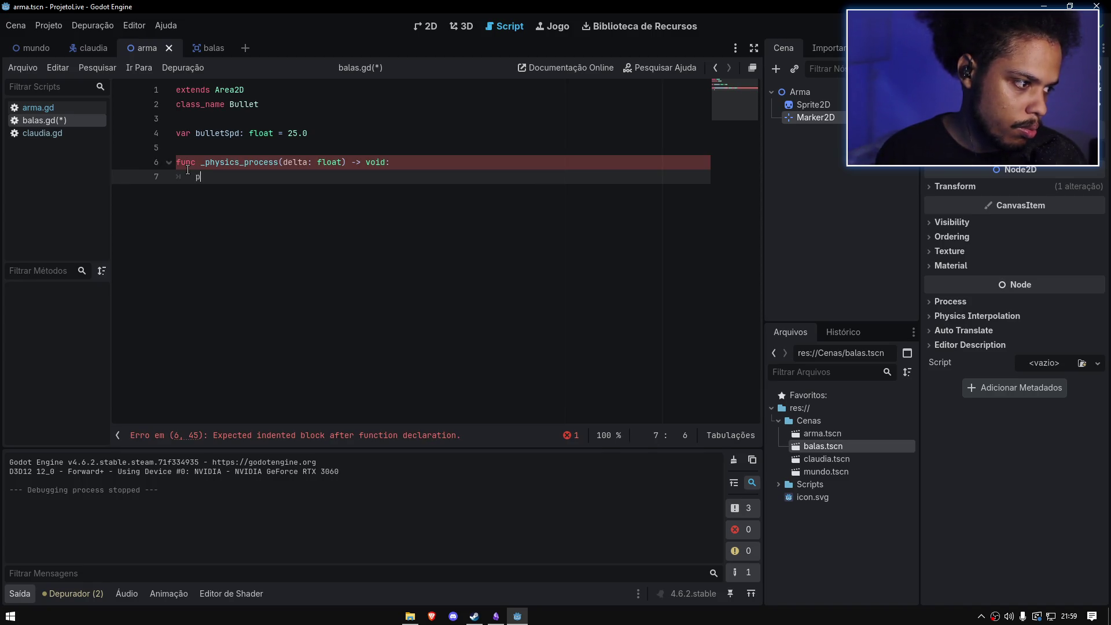
type("o")
key("Return")
type("+")
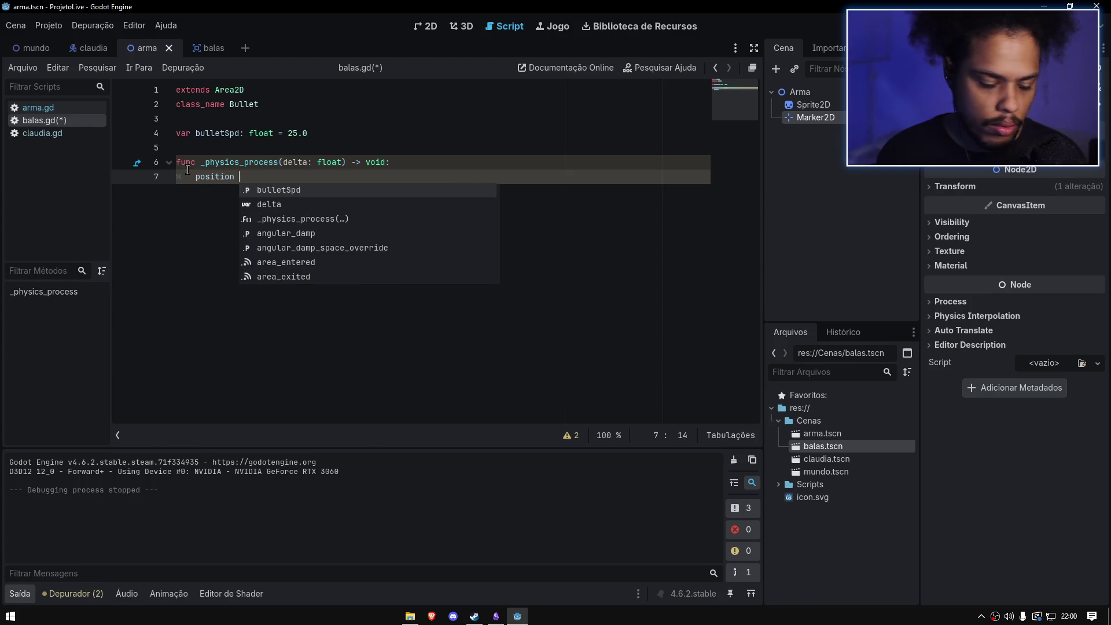
type(" transform")
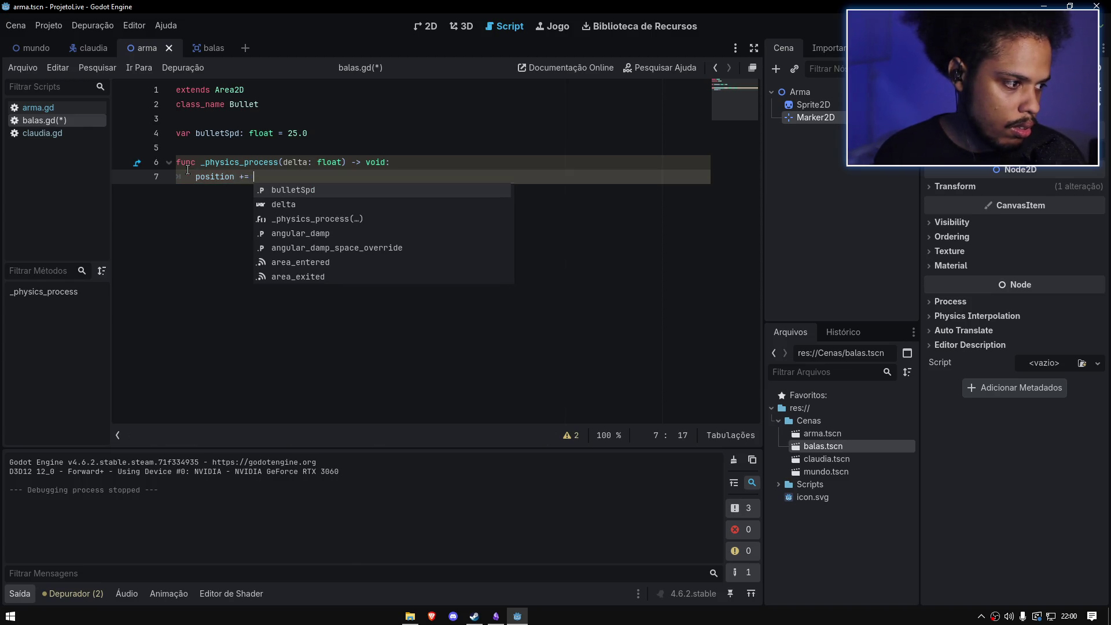
type(",")
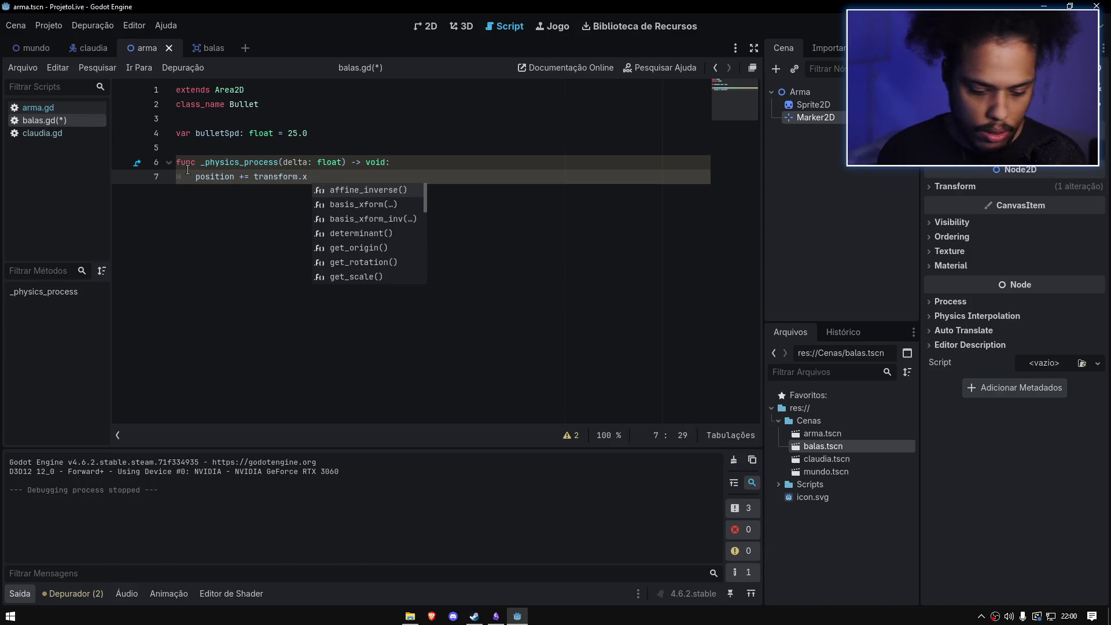
type(" *")
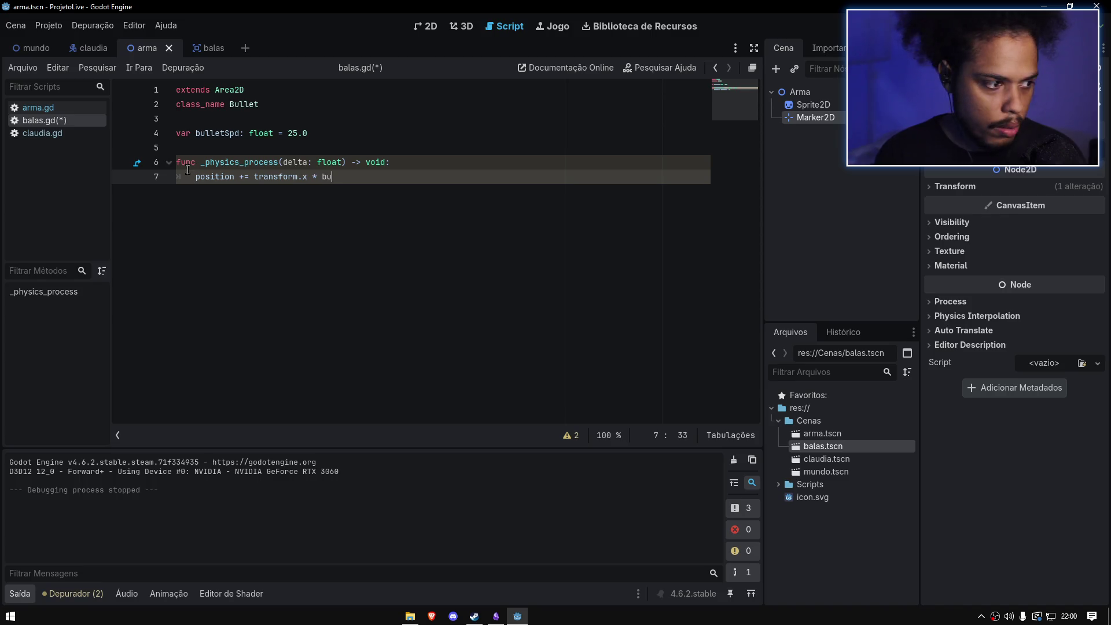
key("Return")
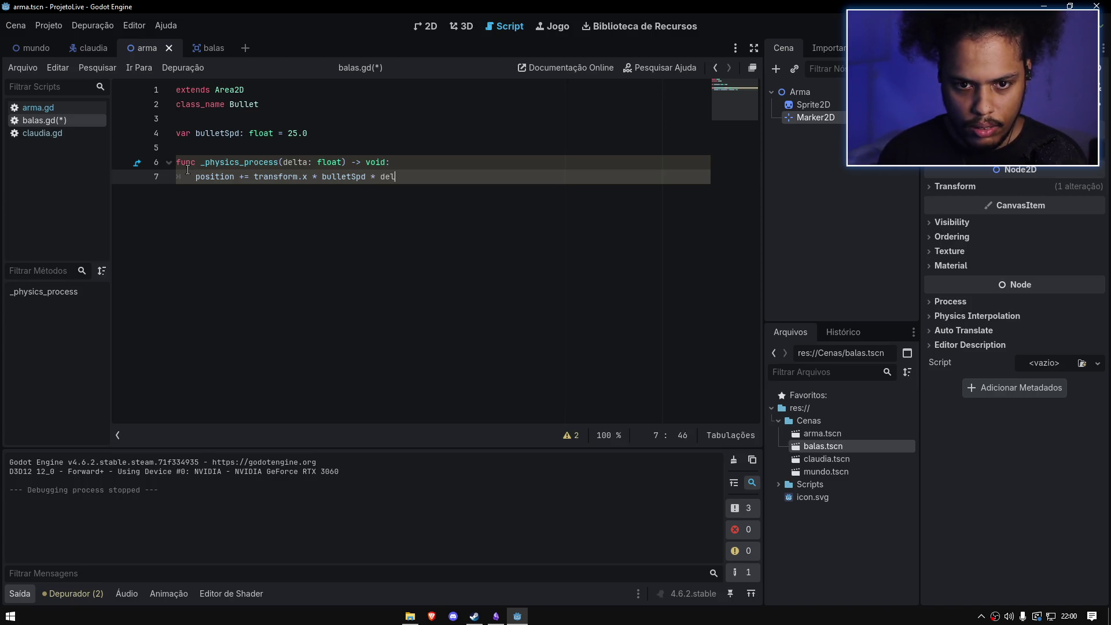
type("ta")
key("Return")
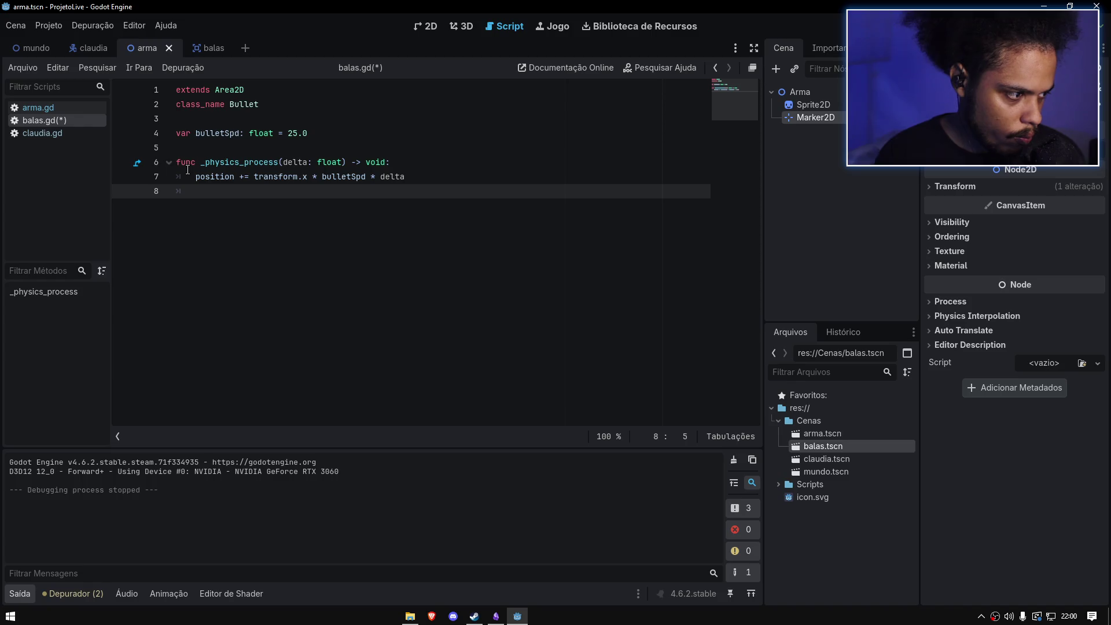
key("Return")
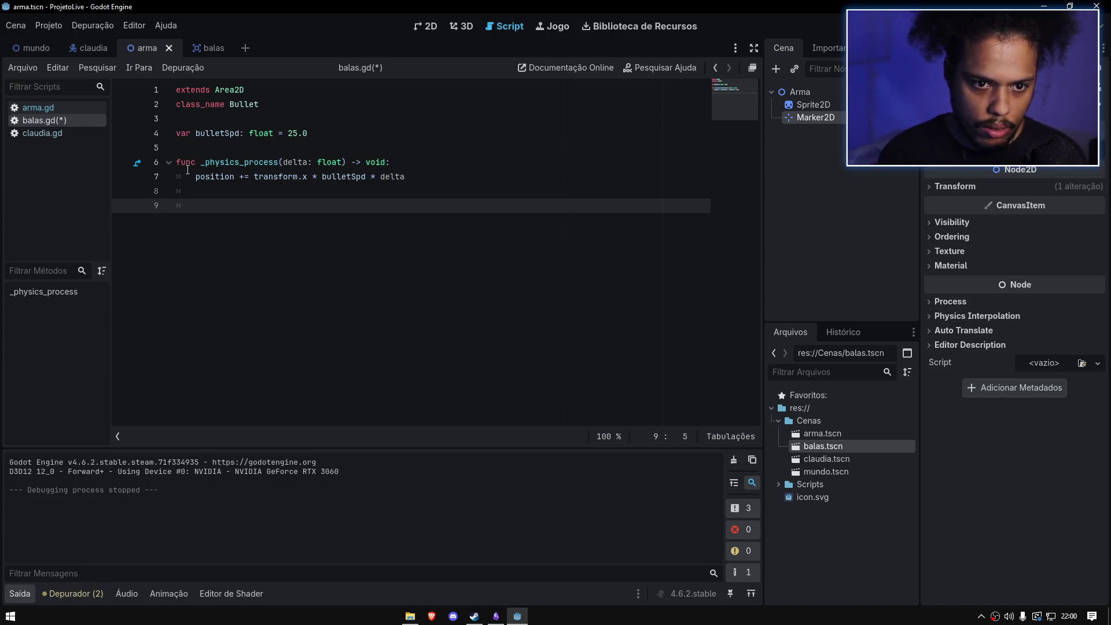
- Add an estanaTela function that calls queue_free(), then save
key("Return")
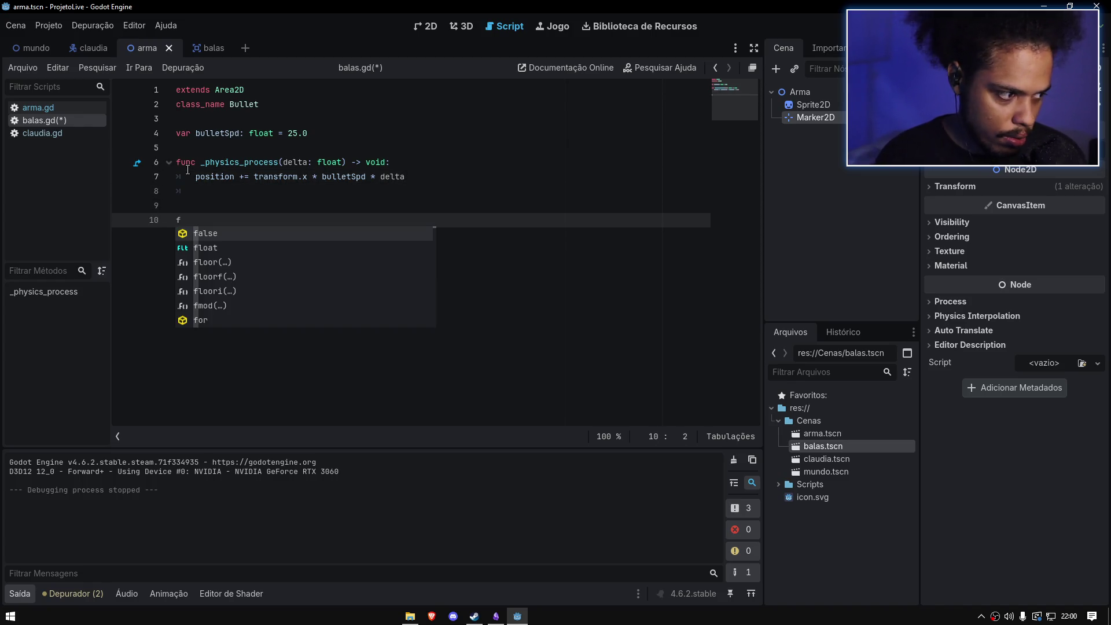
type("unc _on")
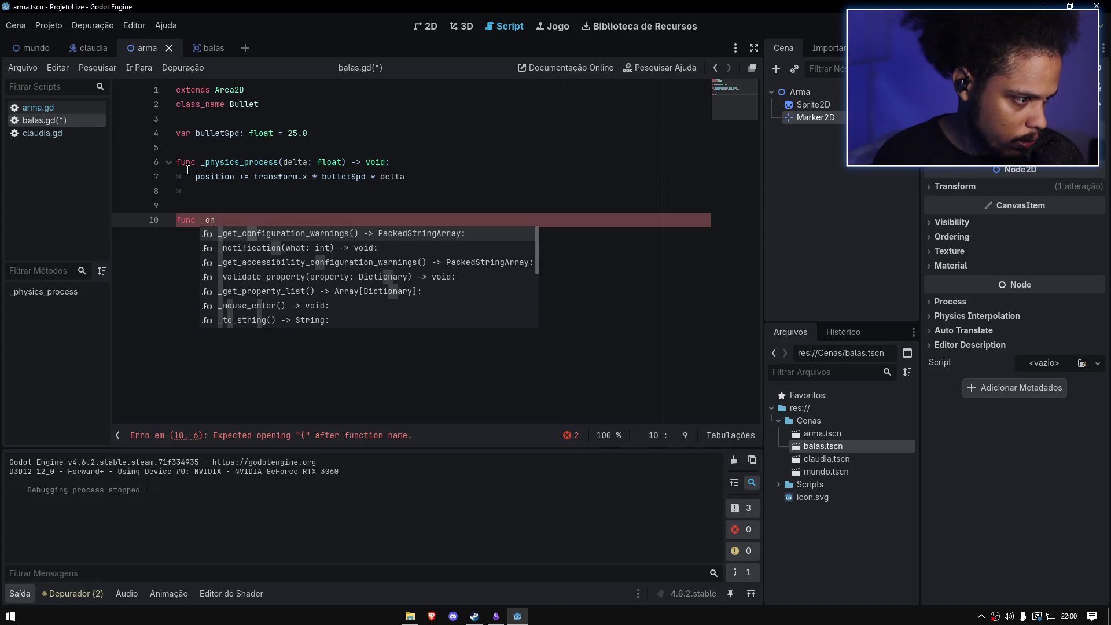
type("_v")
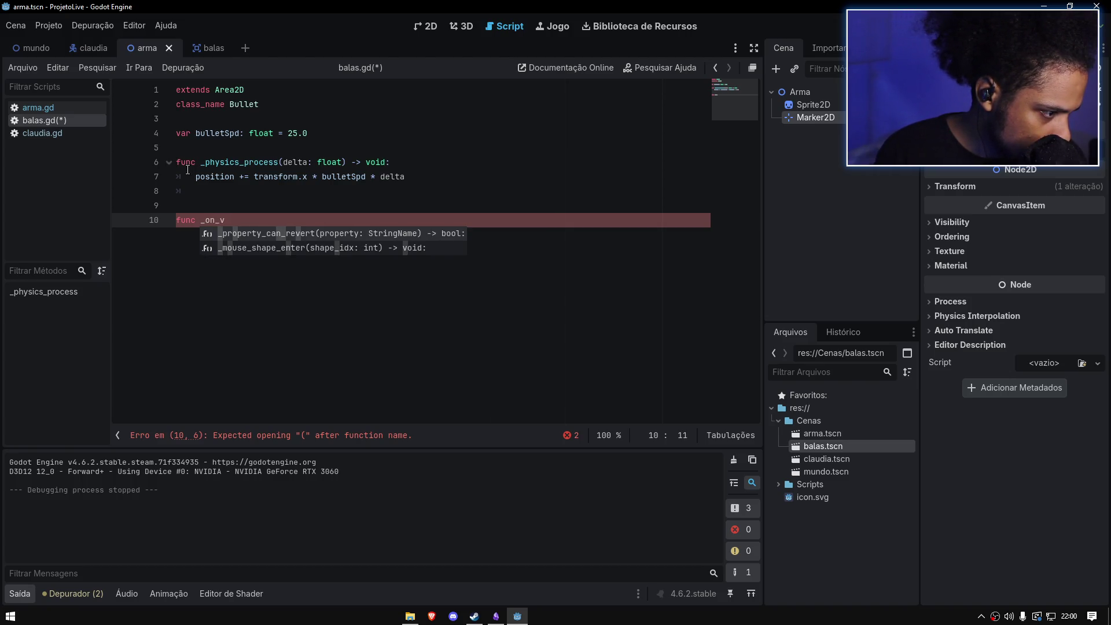
key("BackSpace")
key("BackSpace")
key("BackSpace")
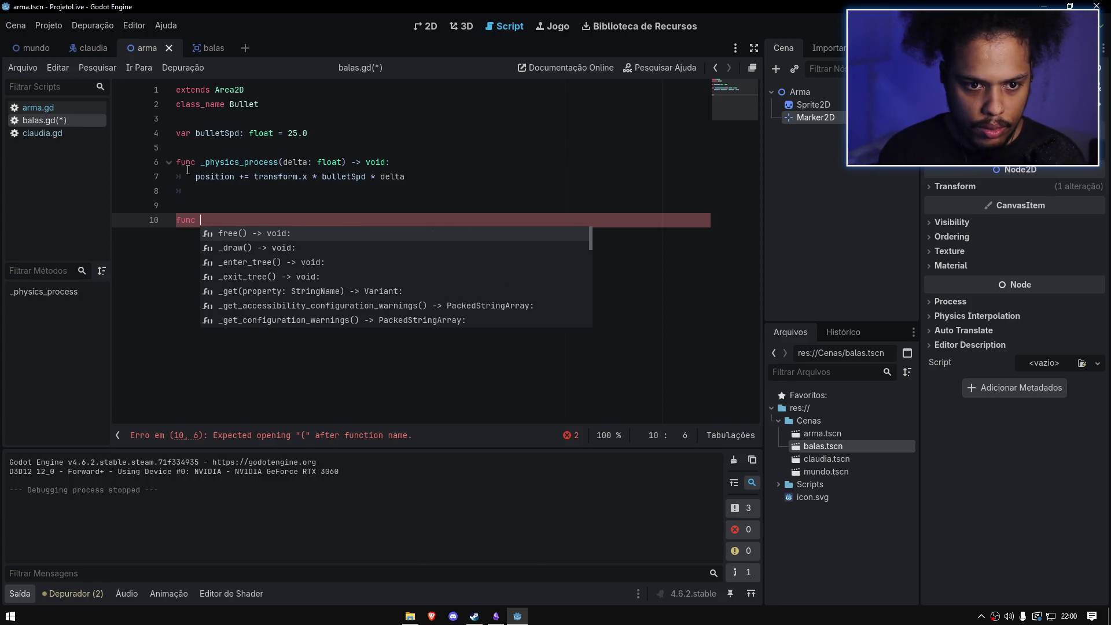
type("te")
key("BackSpace")
key("BackSpace")
type("Esta")
key("BackSpace")
key("BackSpace")
key("BackSpace")
type("estanaTela():")
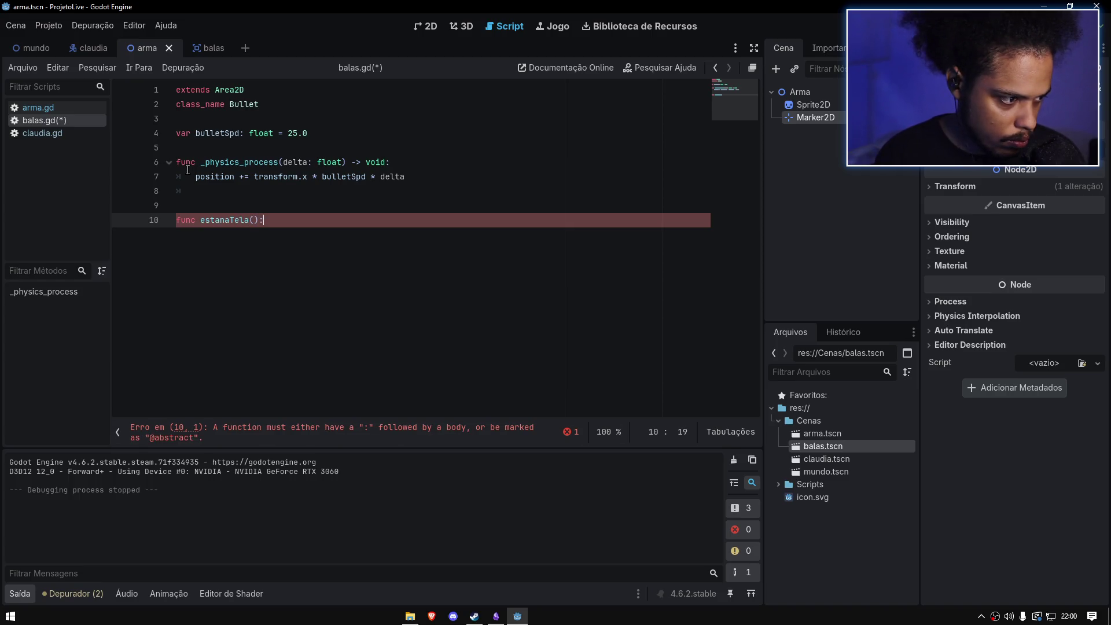
key("Return")
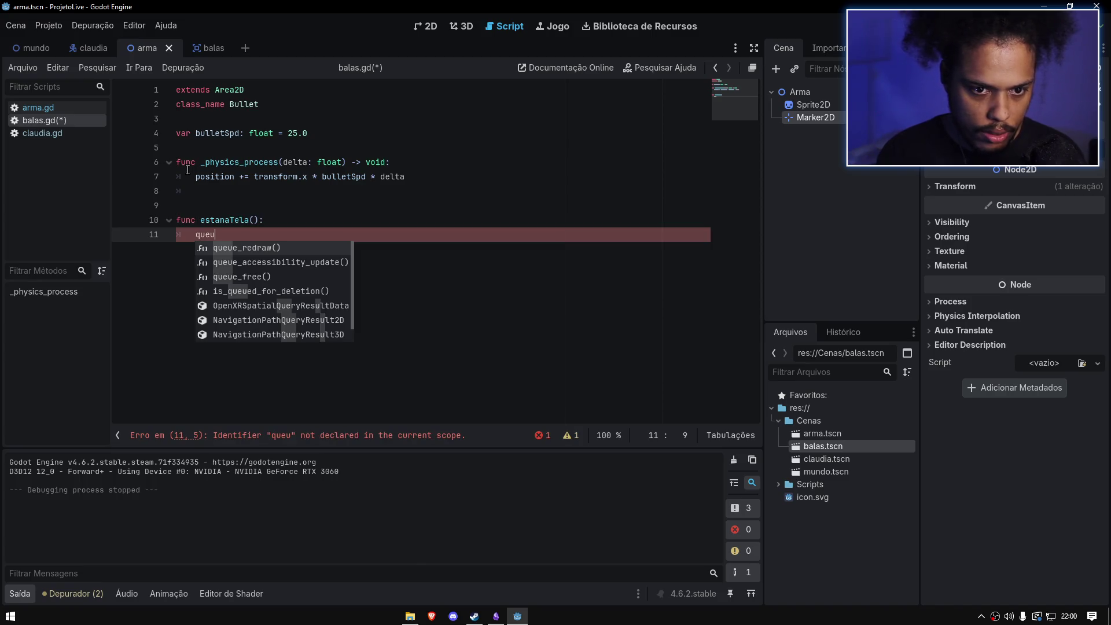
key("Down")
key("Down")
key("Return")
left_click(282, 178)
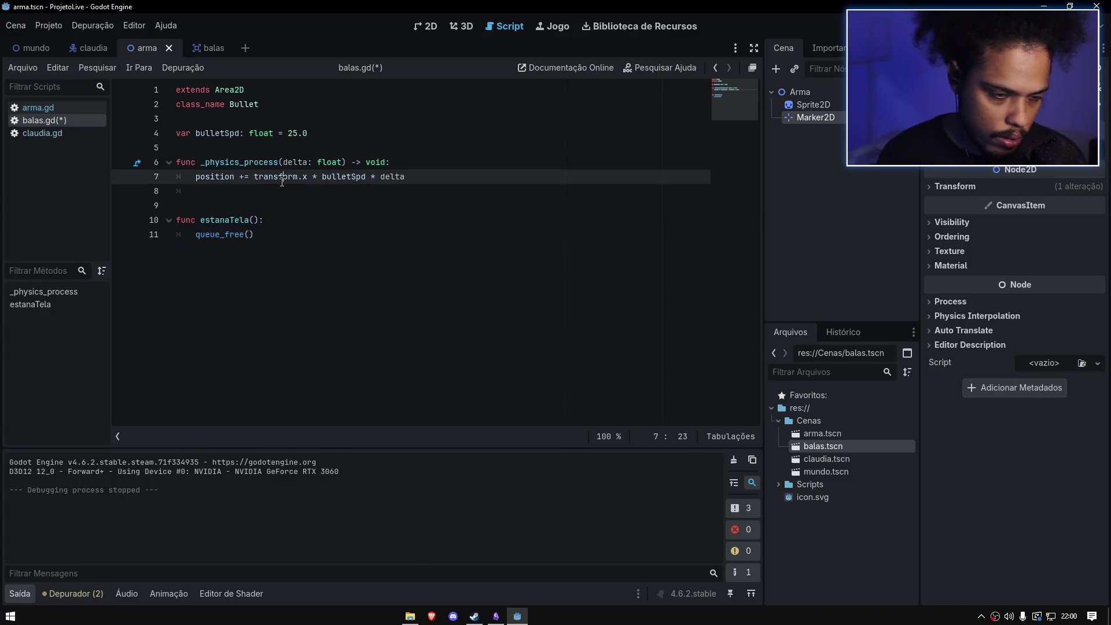
key("ctrl+s")
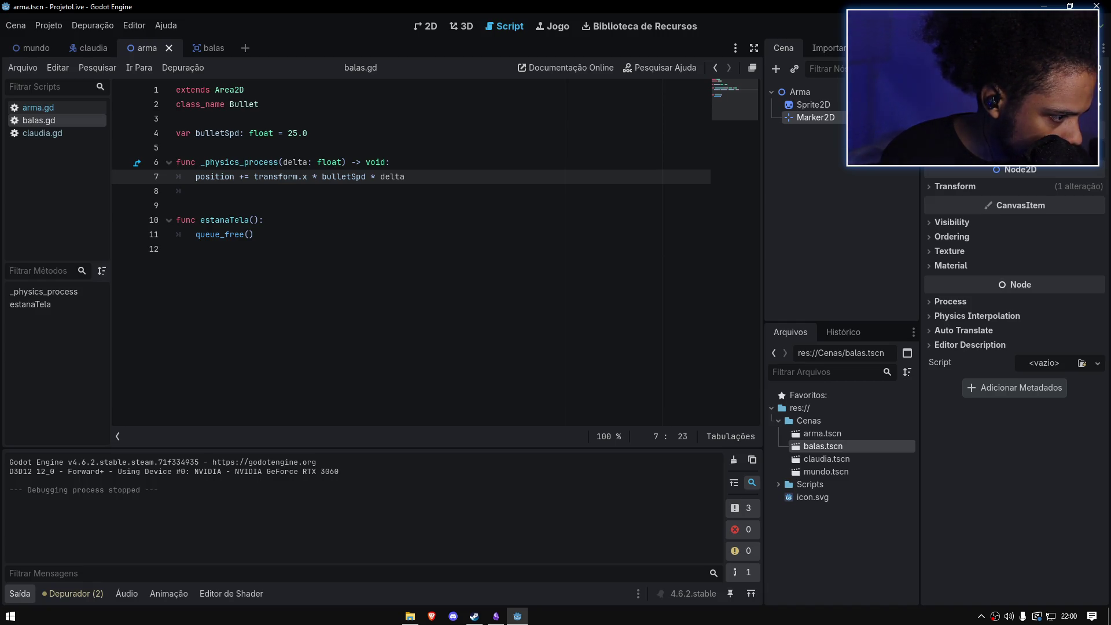
- Rename estanaTela to _on_visible_on_screen_notifier_2d_screen_exited and save
left_click_drag(260, 220, 198, 214)
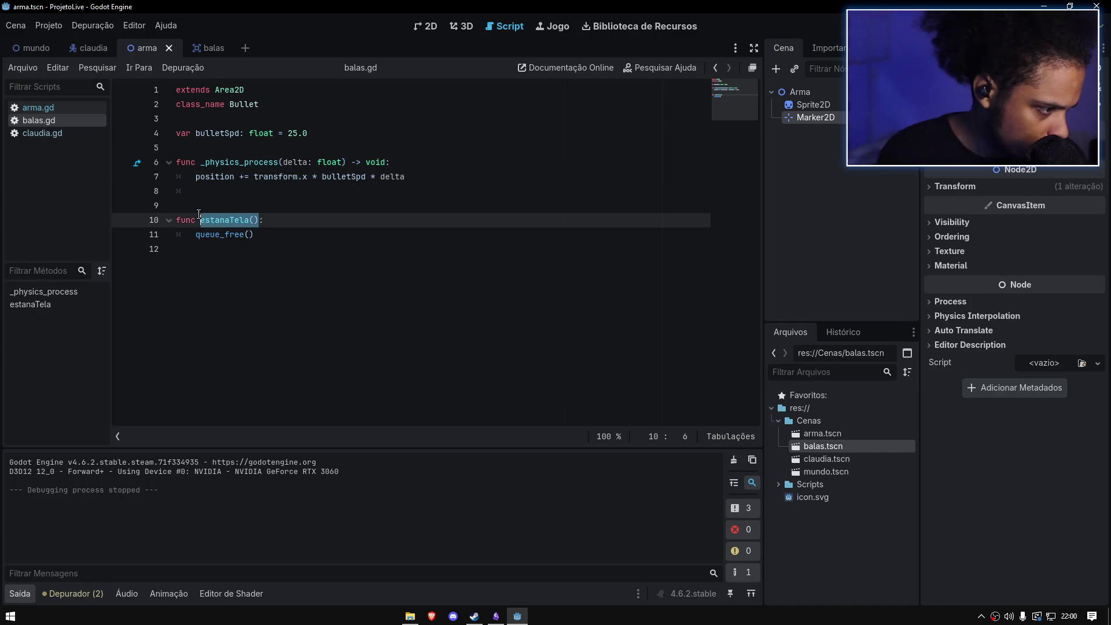
type("_on")
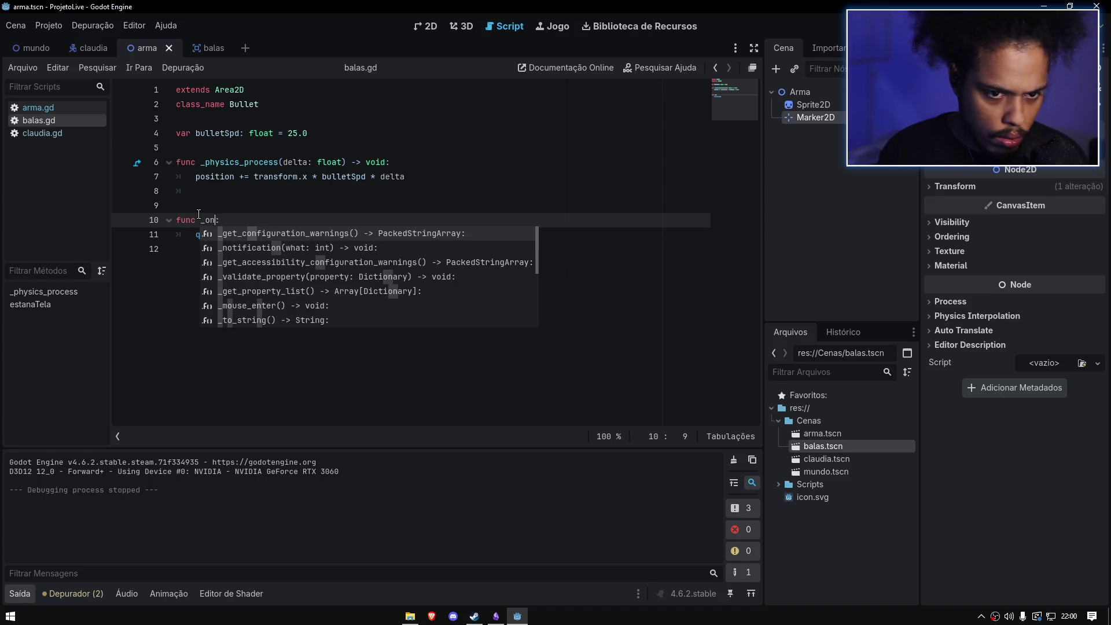
type("_visible_")
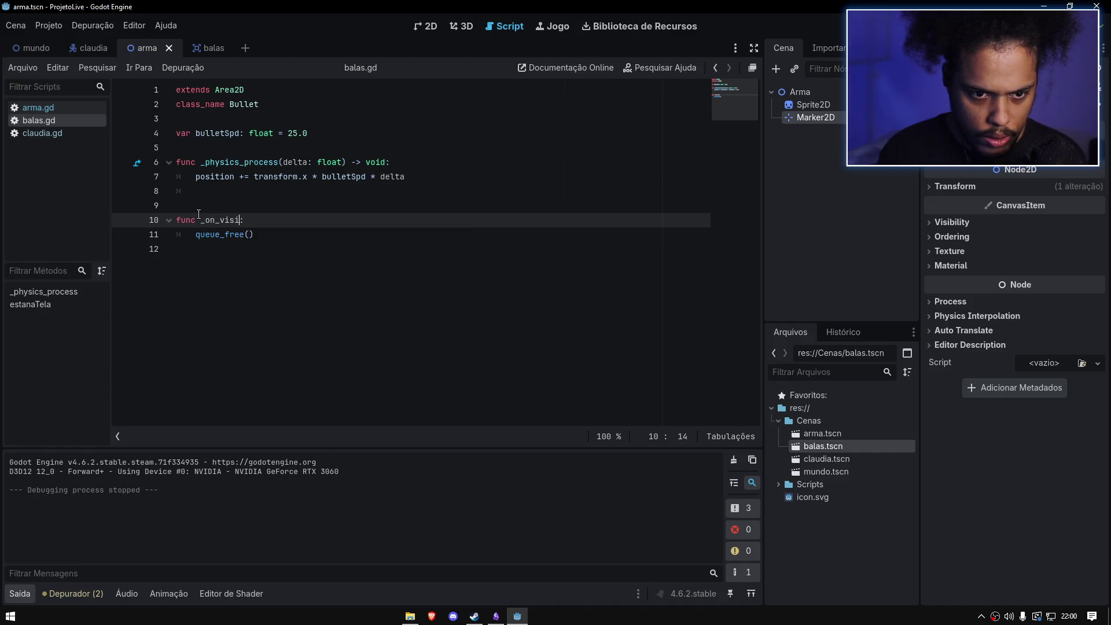
type("on_screen_no")
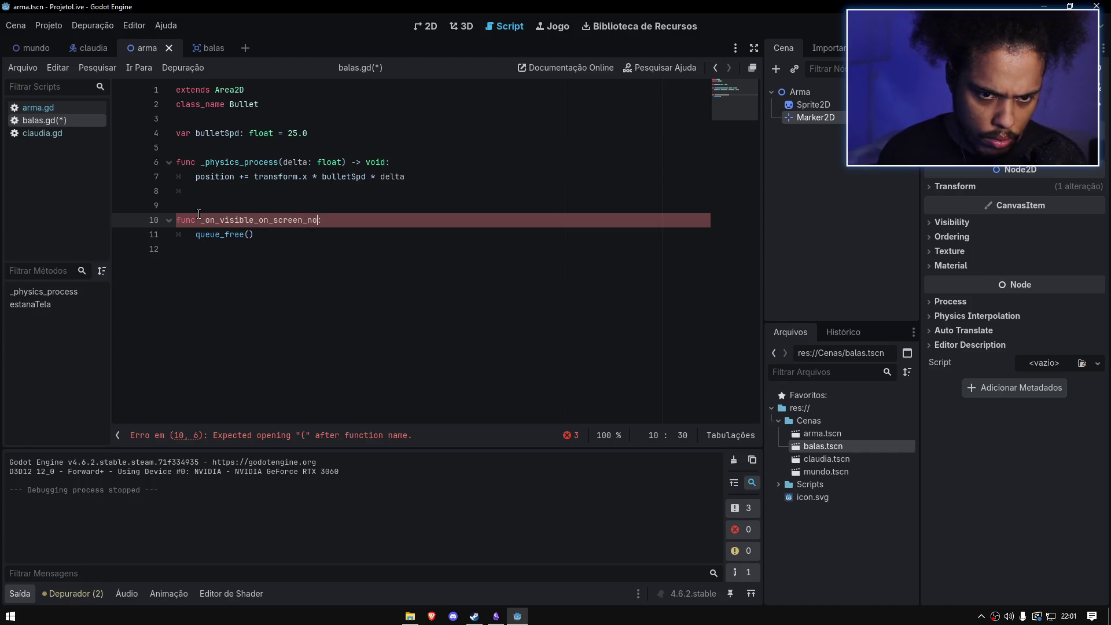
type("(")
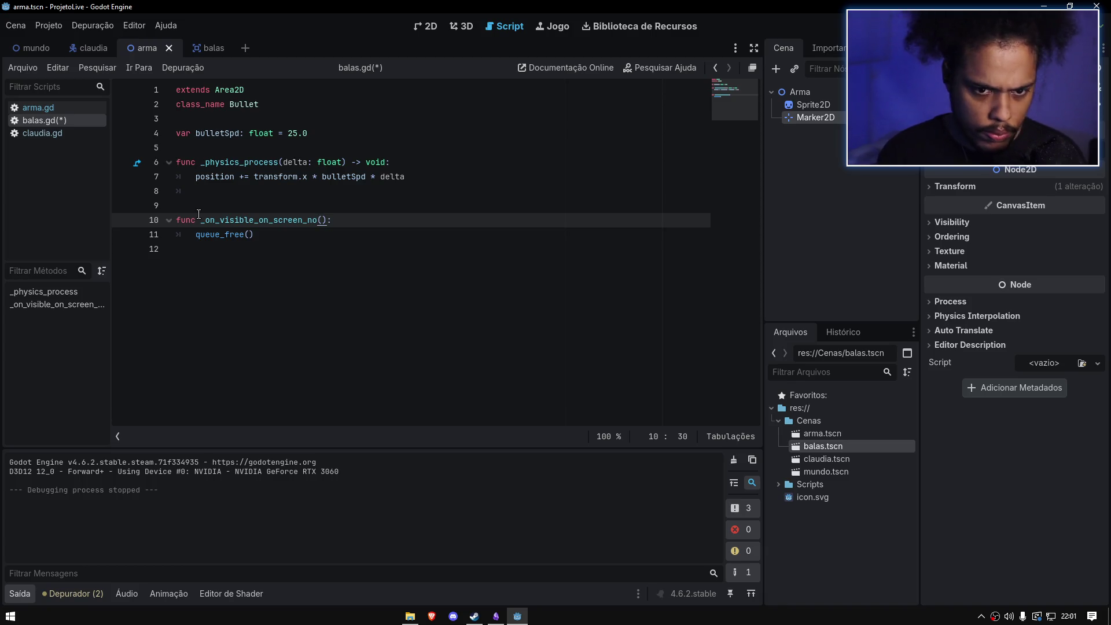
key("BackSpace")
key("BackSpace")
type("on")
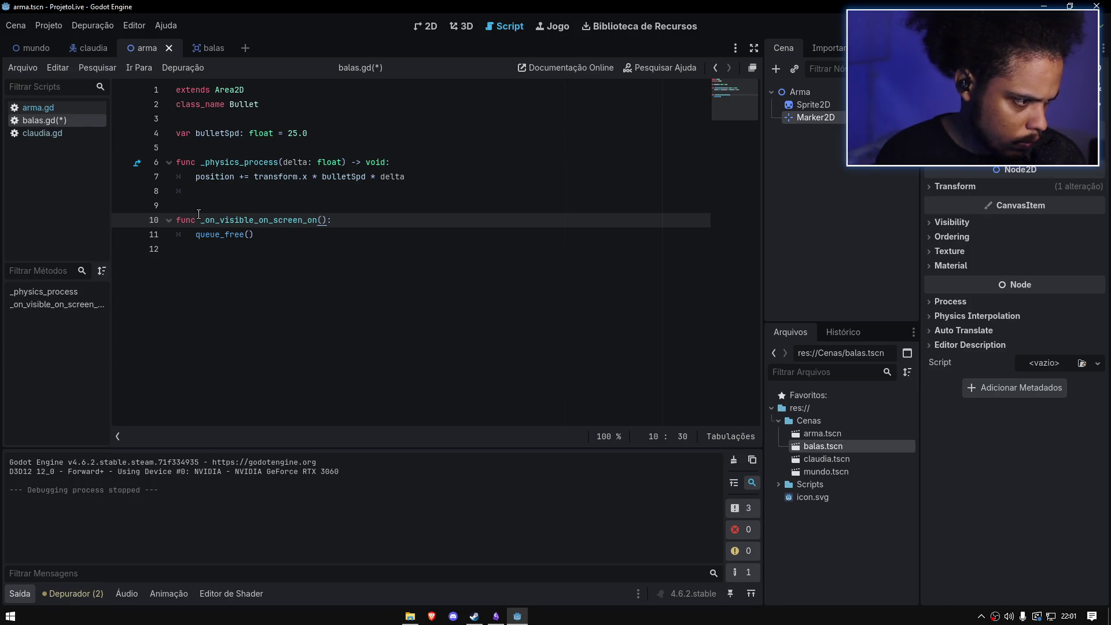
key("BackSpace")
key("BackSpace")
type("noti")
type("fi")
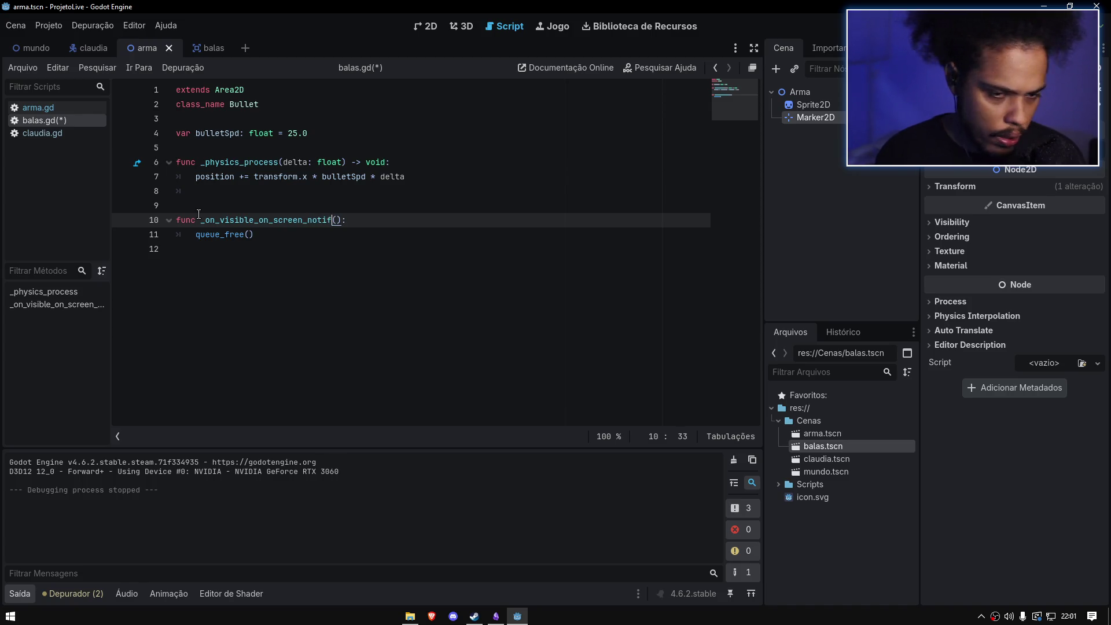
type("er_2d_s")
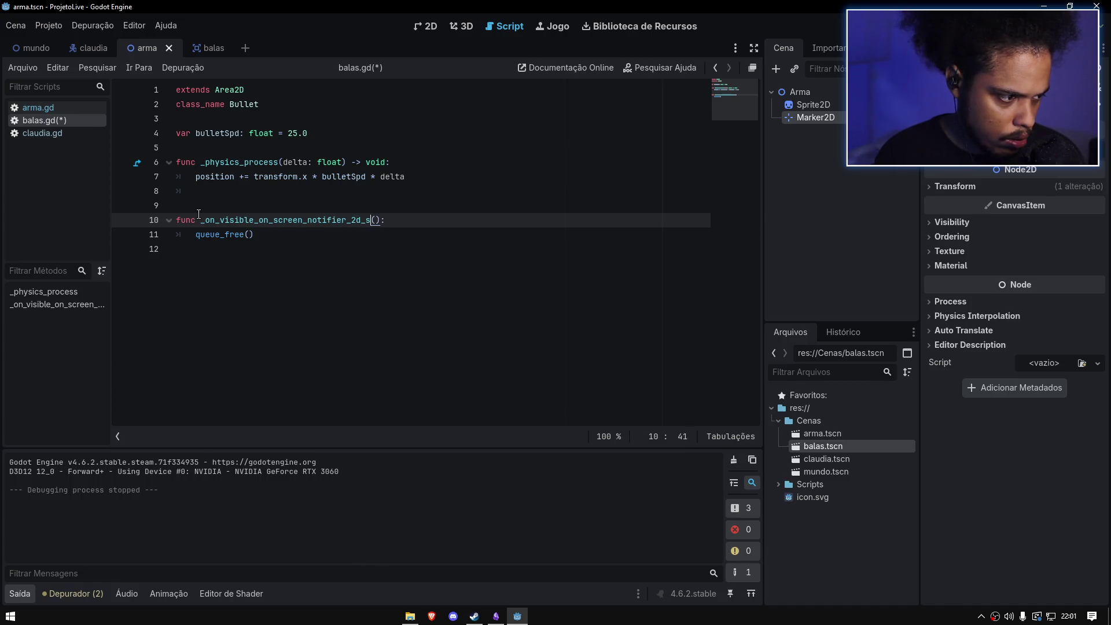
type("cren)ex")
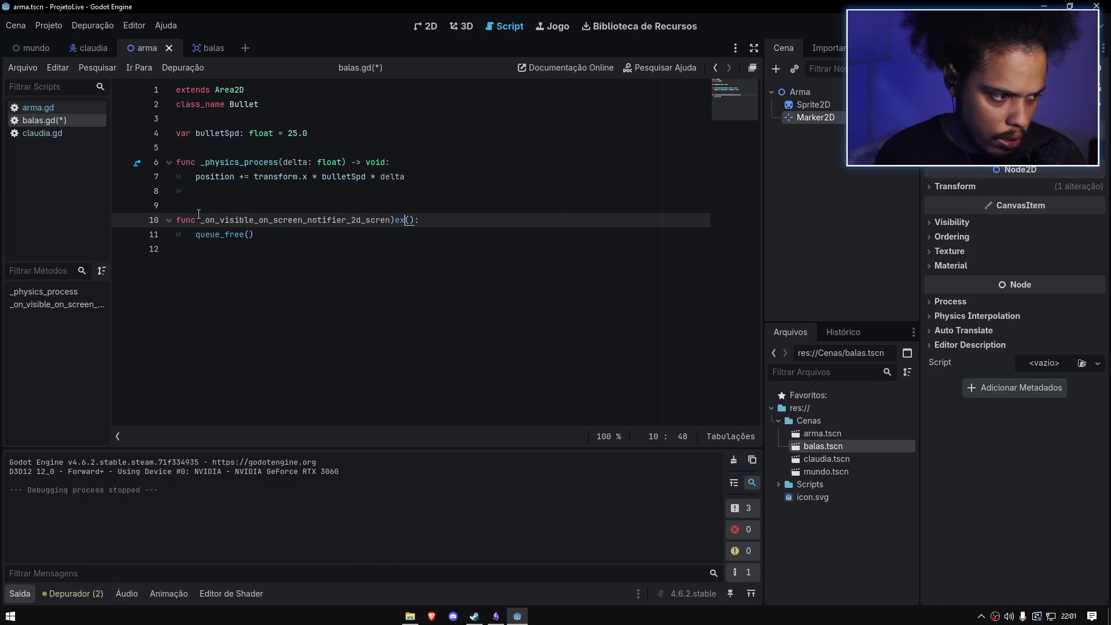
type("ited")
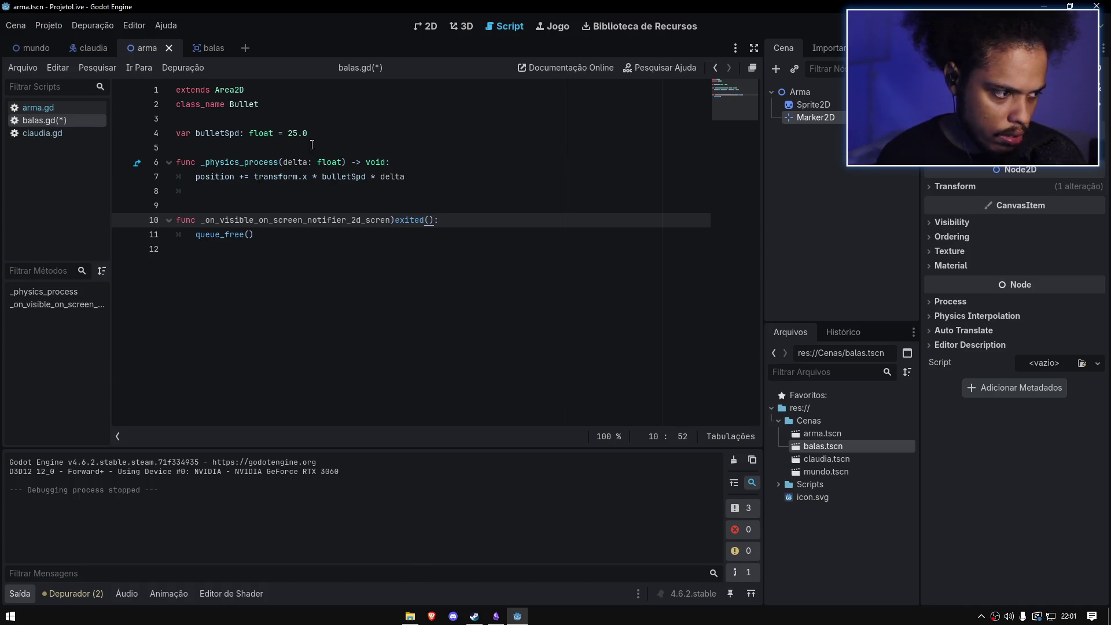
left_click(312, 145)
key("ctrl+s")
- Fix the stray characters in the handler name, save, and return to the mundo scene
left_click(377, 214)
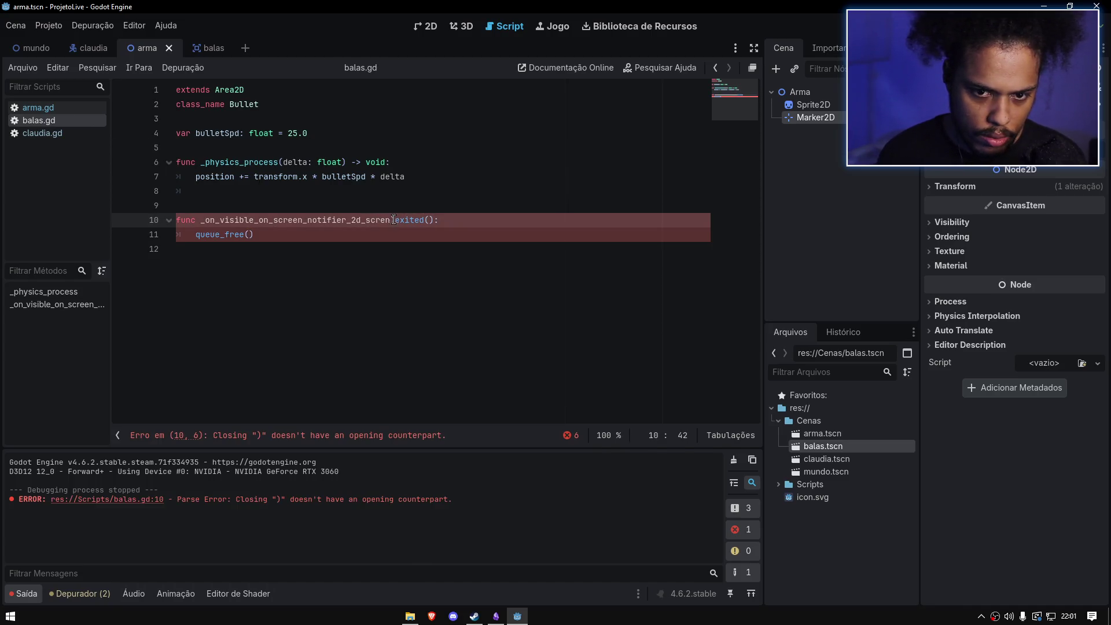
key("BackSpace")
type("e.")
key("BackSpace")
type("_")
left_click(364, 206)
key("ctrl+s")
left_click(324, 220)
double_click(324, 220)
left_click(298, 239)
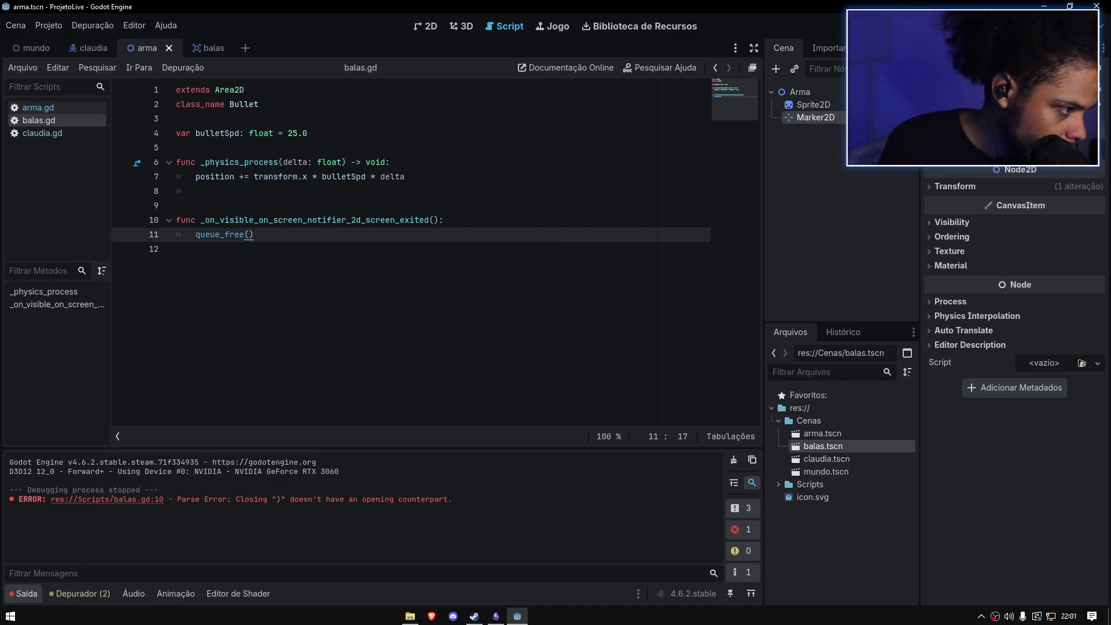
left_click(306, 220)
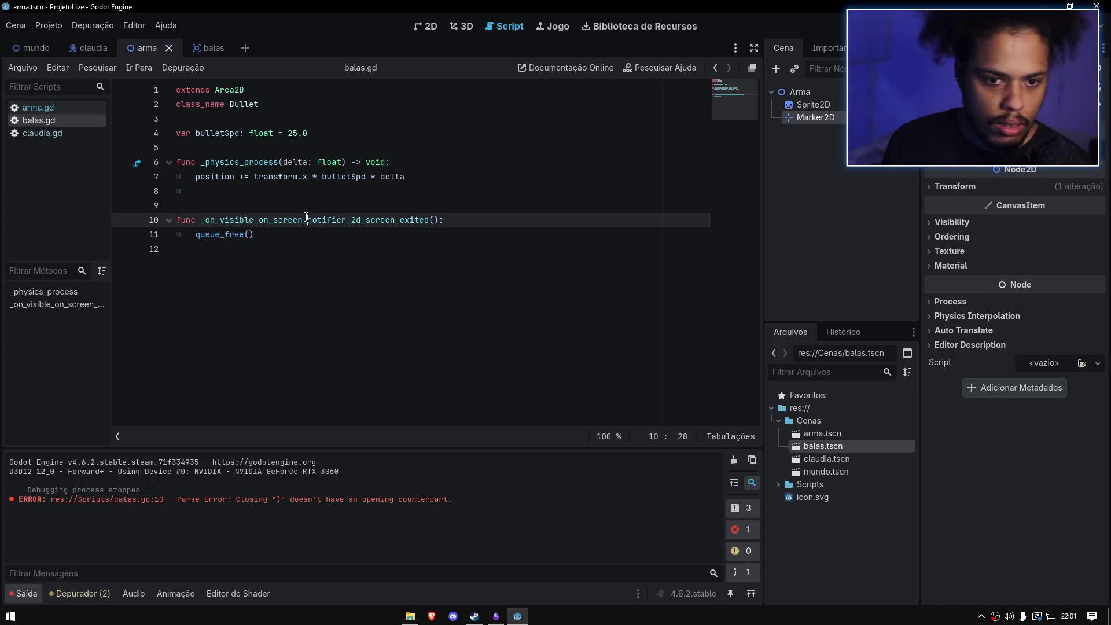
key("ctrl+s")
left_click(39, 48)
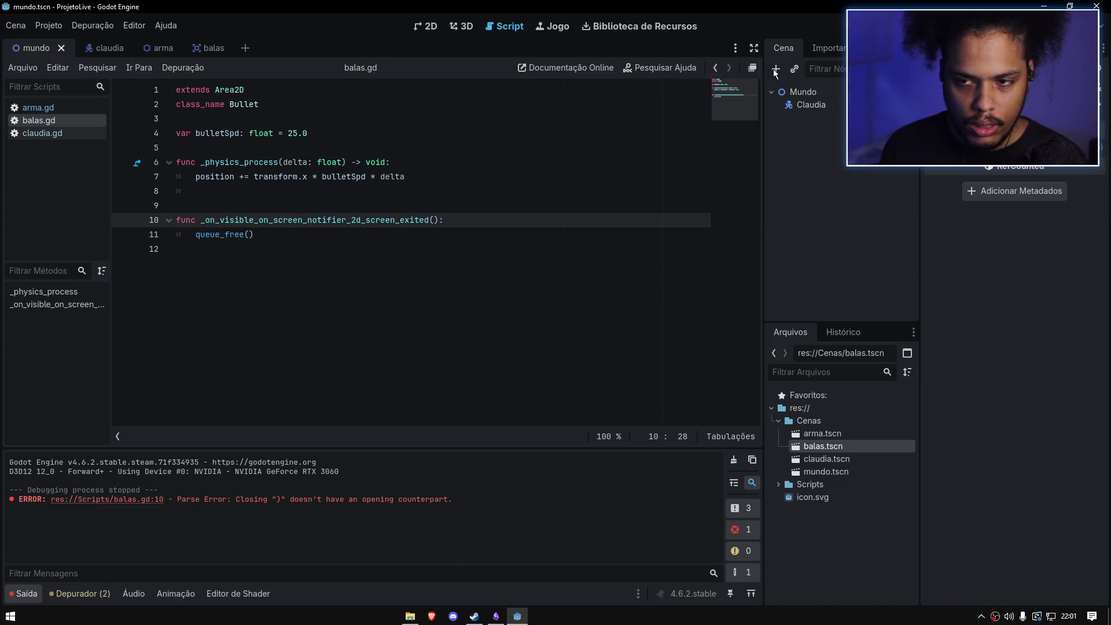
left_click(434, 28)
key("F5")
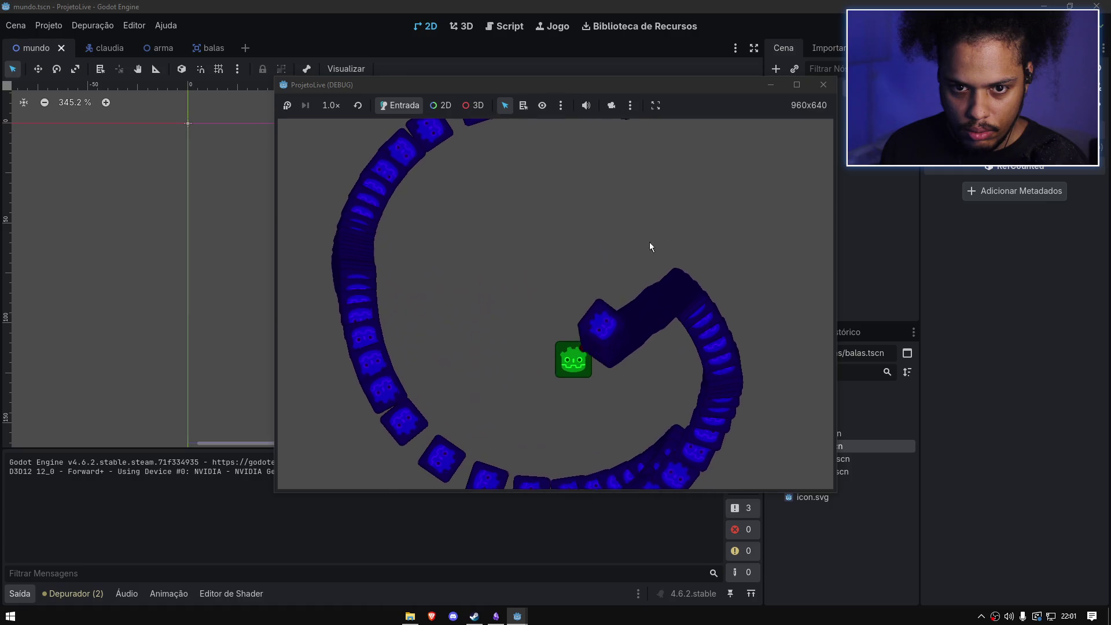
key("w")
key("a")
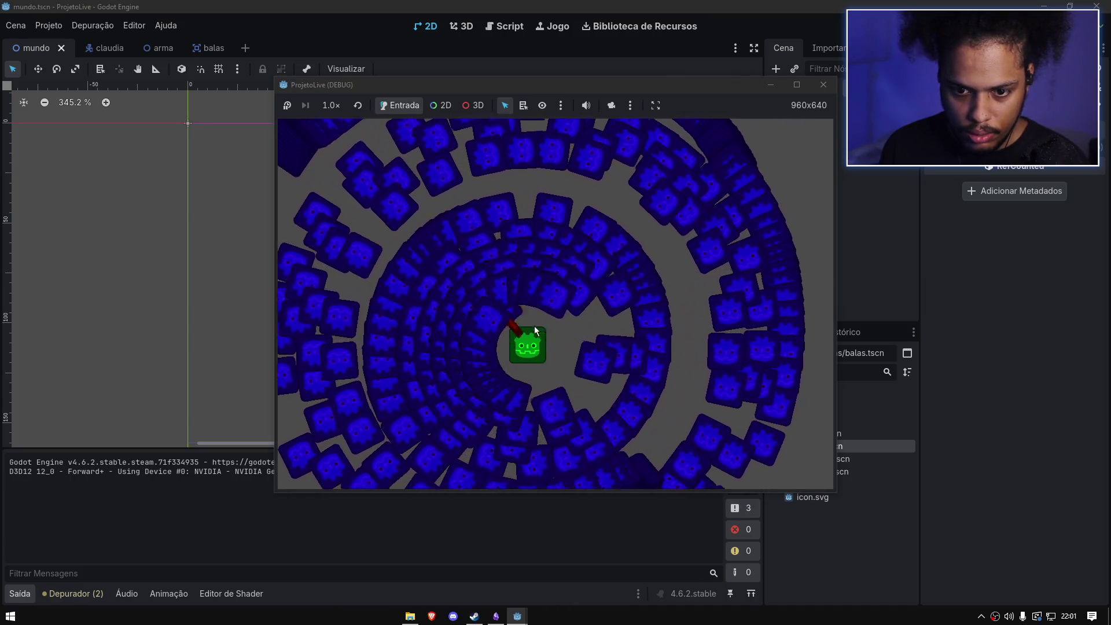
left_click(823, 85)
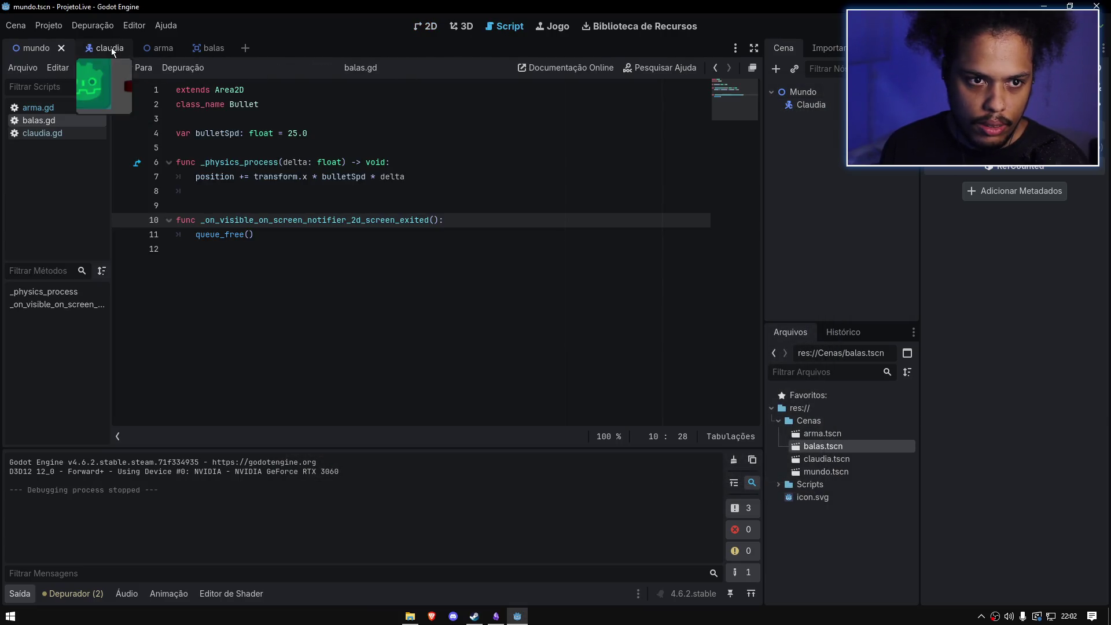
- Open arma.gd and delete the pass placeholder under the ui_accept check
left_click(110, 47)
left_click(151, 48)
left_click(38, 108)
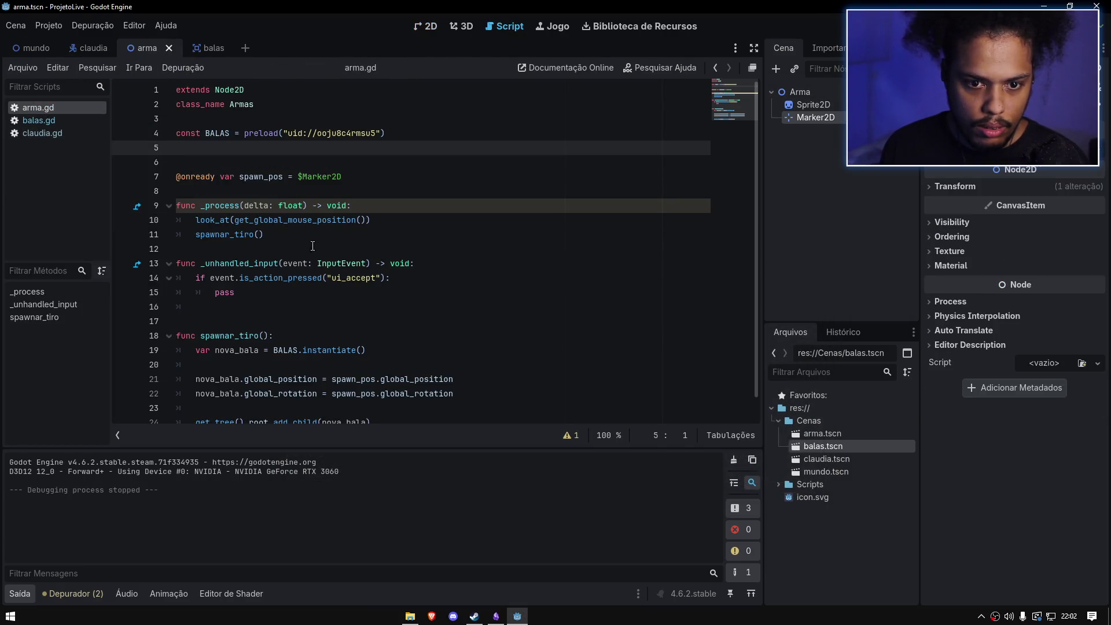
left_click(327, 292)
double_click(226, 292)
scroll(293, 284, "down", 1)
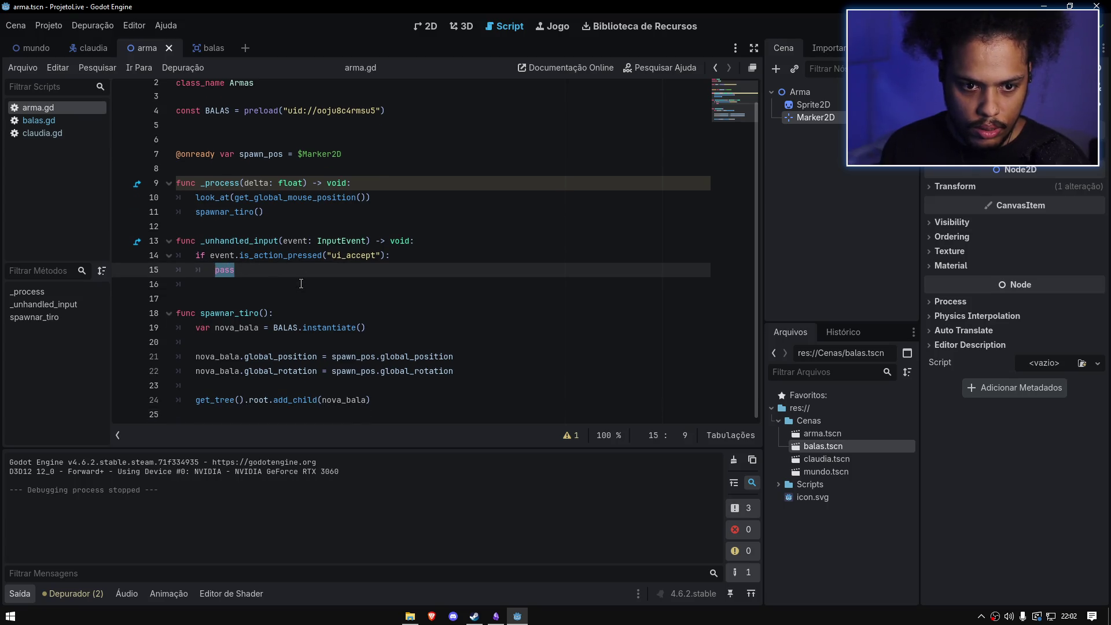
key("BackSpace")
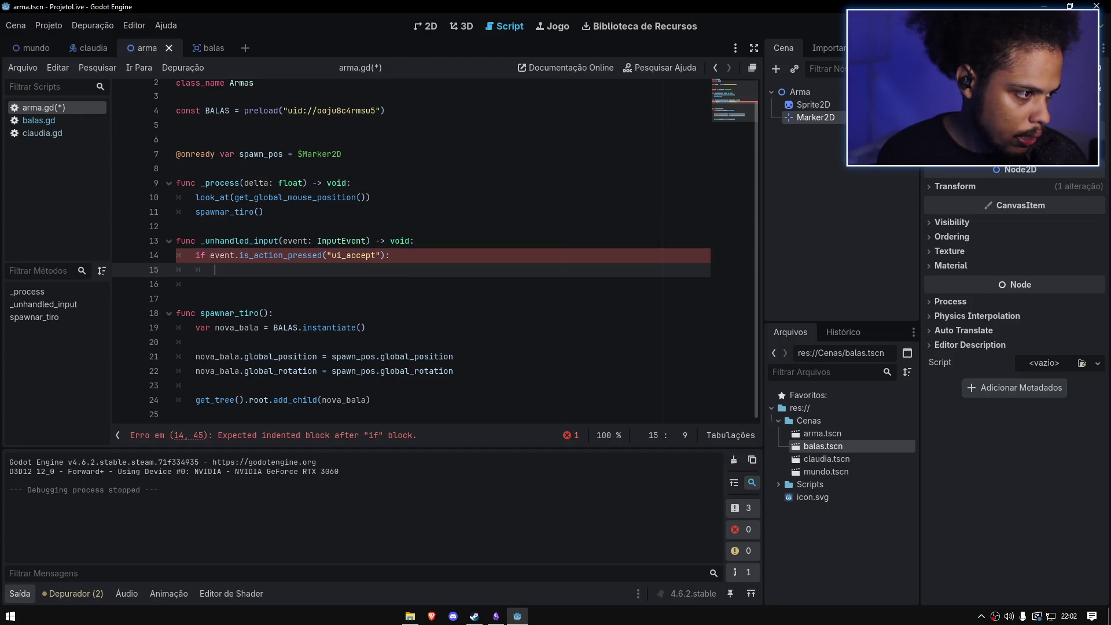
- Move the spawnar_tiro() call from _process into the ui_accept branch and run the game
left_click(273, 278)
left_click(275, 273)
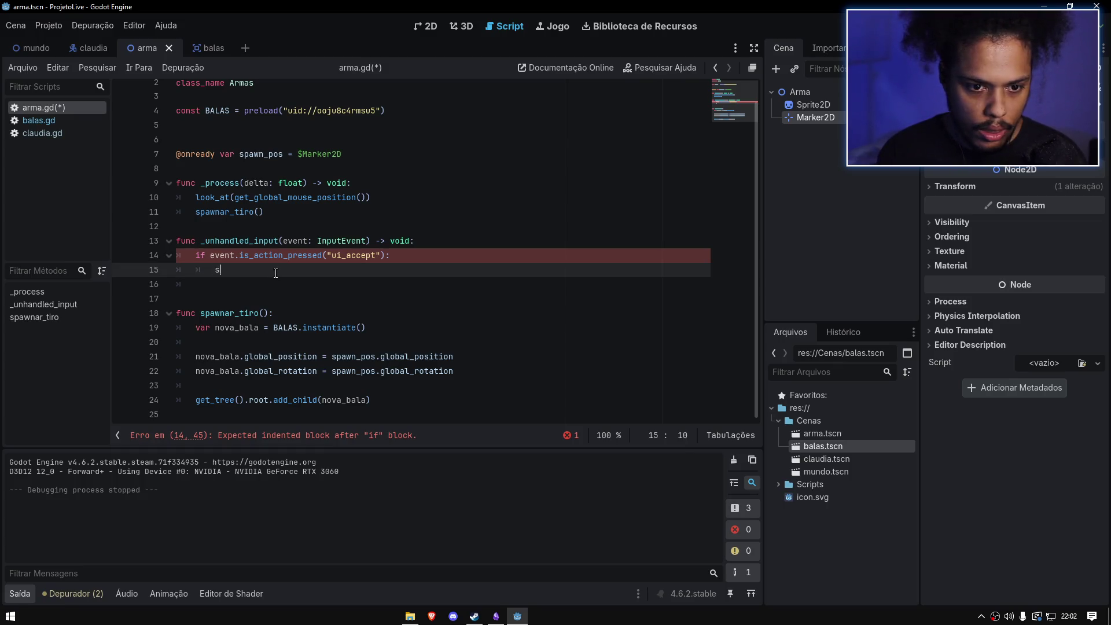
left_click(269, 213)
double_click(232, 212)
key("ctrl+c")
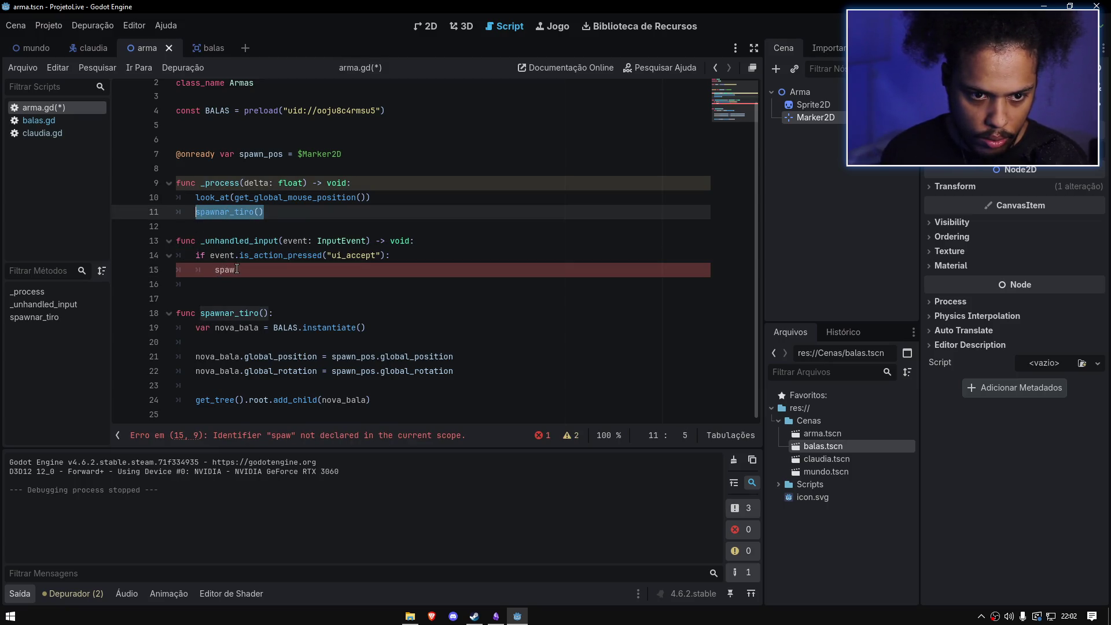
left_click_drag(235, 270, 216, 270)
key("ctrl+v")
left_click(227, 227)
key("BackSpace")
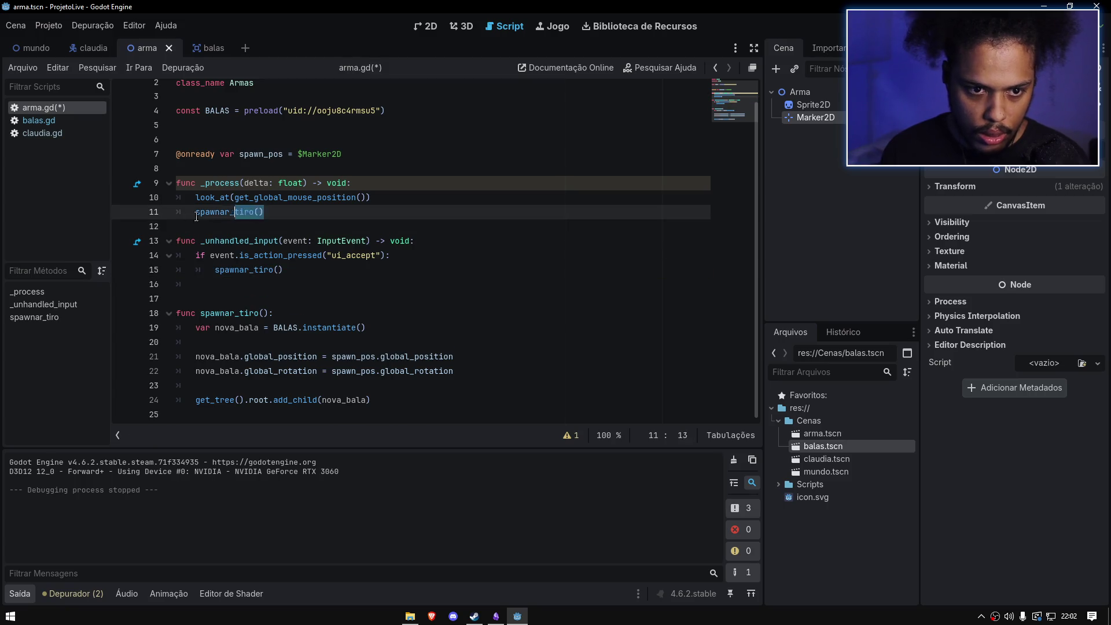
key("shift+Home")
key("shift+Home")
key("BackSpace")
key("Return")
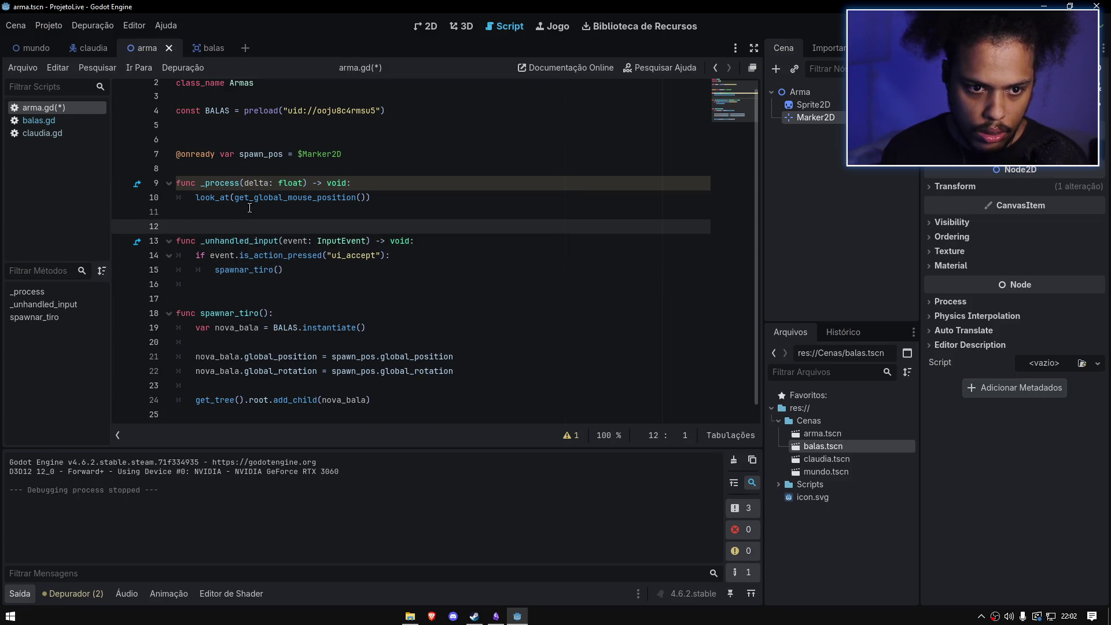
key("Up")
key("F5")
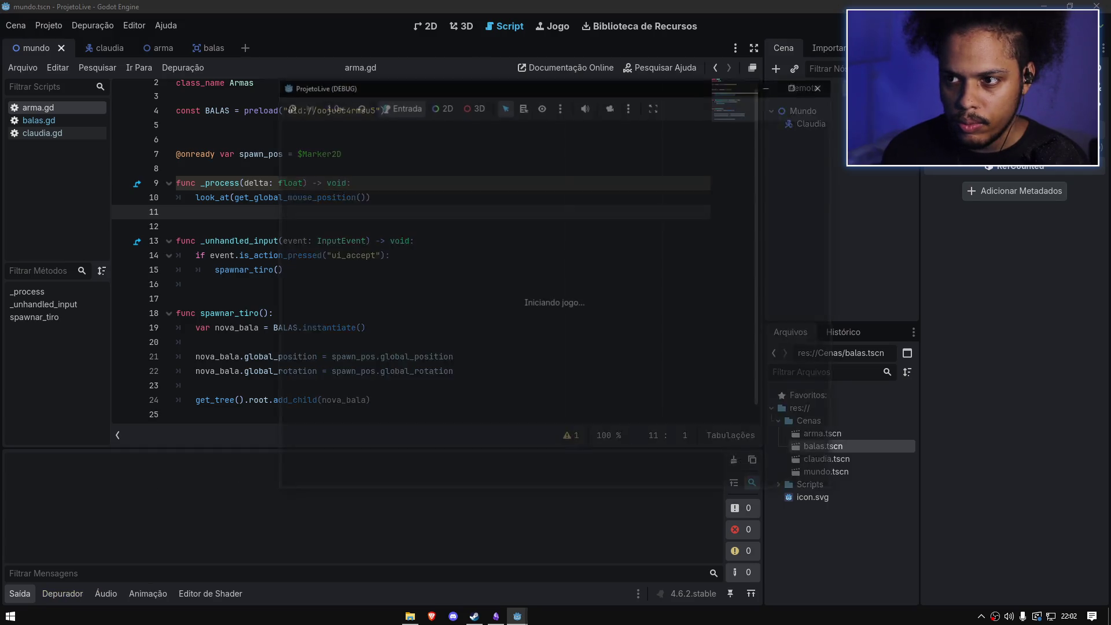
- Move the player and fire bullets on demand in the running game, then close the ProjetoLive window
key("Down")
key("Up")
key("Right")
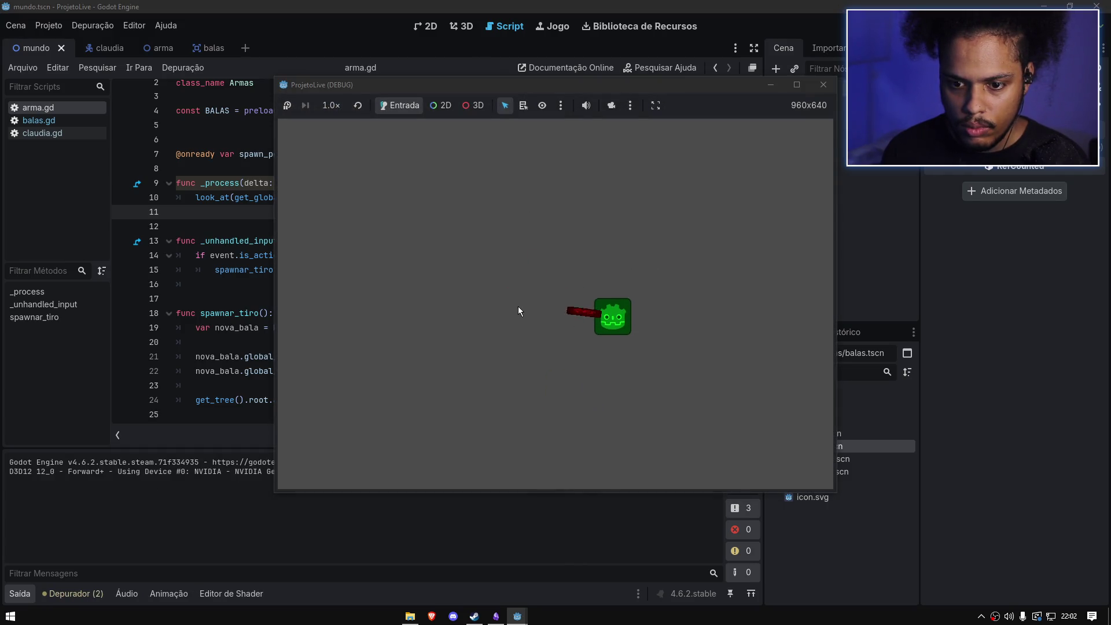
left_click(516, 311)
key("Up")
left_click(516, 311)
key("Right")
left_click(517, 311)
left_click(516, 311)
left_click(517, 312)
key("Down")
left_click(516, 311)
left_click(516, 311)
key("Right")
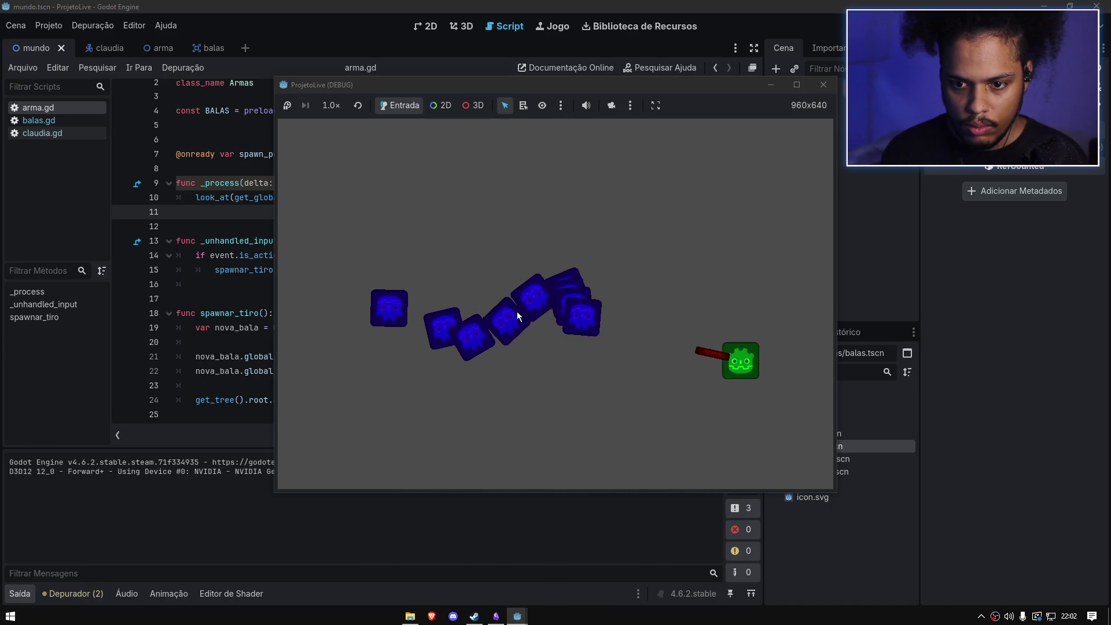
key("Up")
left_click(516, 312)
left_click(516, 311)
left_click(516, 312)
key("Up")
left_click(516, 311)
key("Left")
key("Down")
left_click(516, 311)
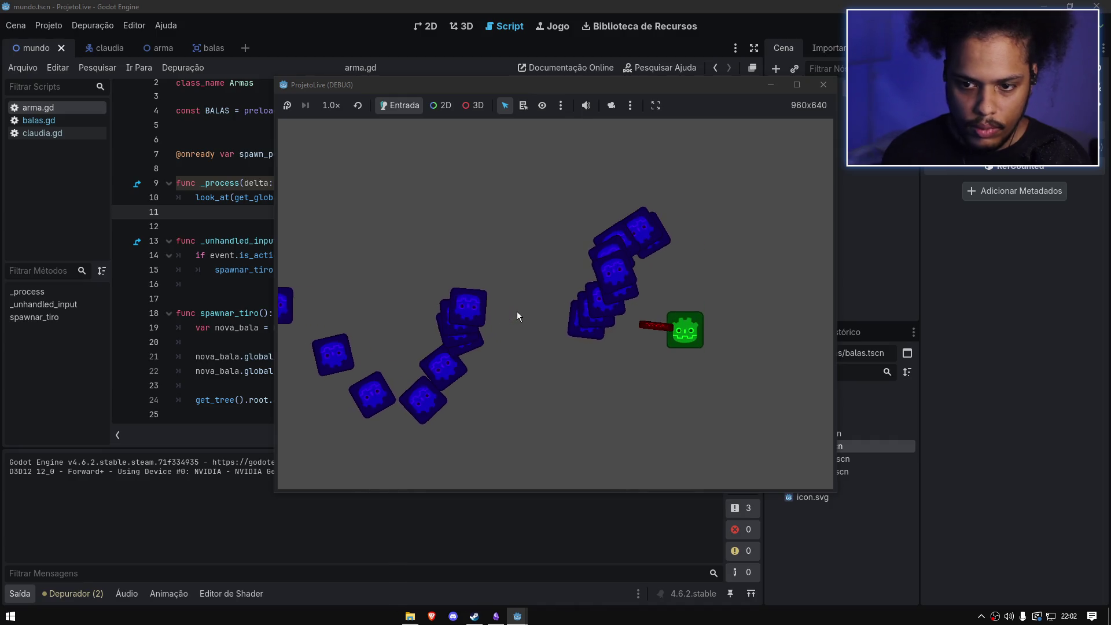
left_click(824, 84)
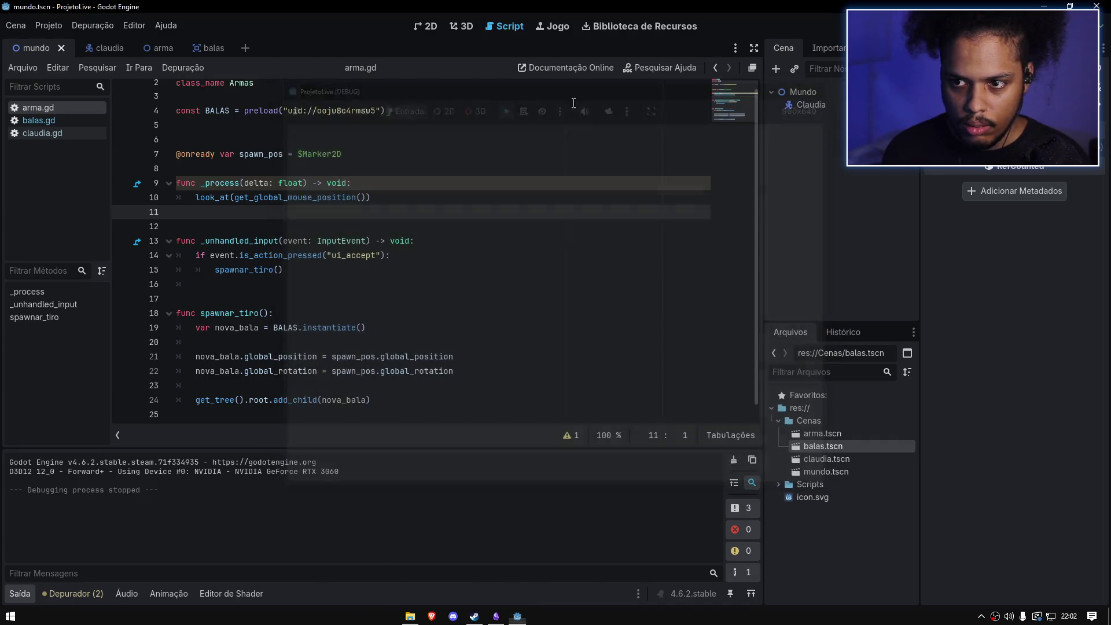
- Add a Tiro input action bound to the left mouse button in Project Settings' Input Map
left_click(49, 25)
left_click(67, 43)
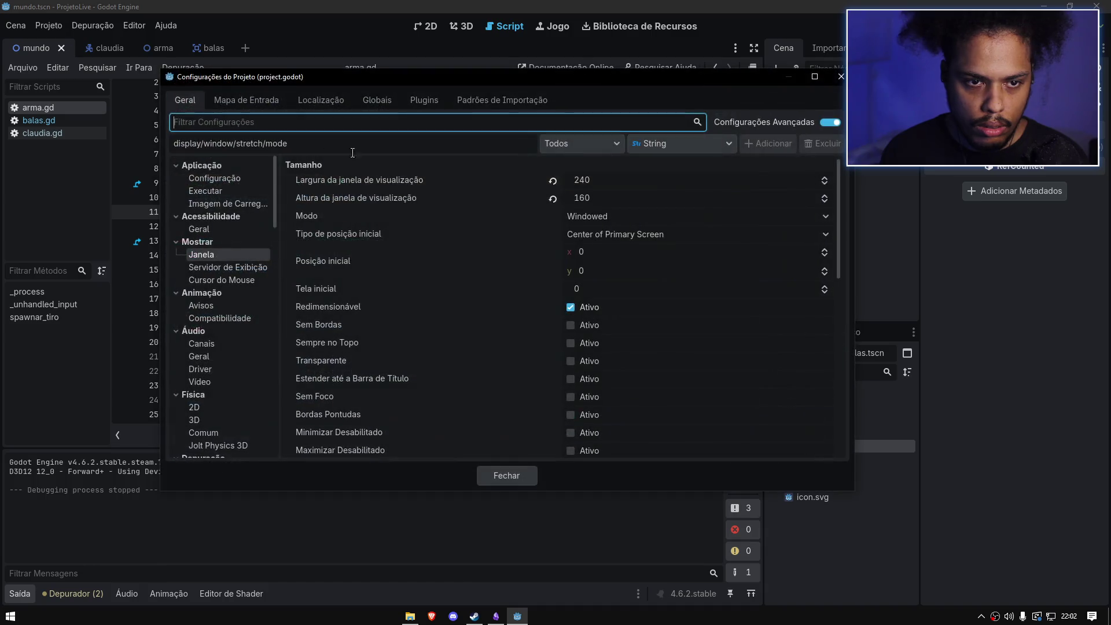
left_click(257, 102)
left_click(482, 145)
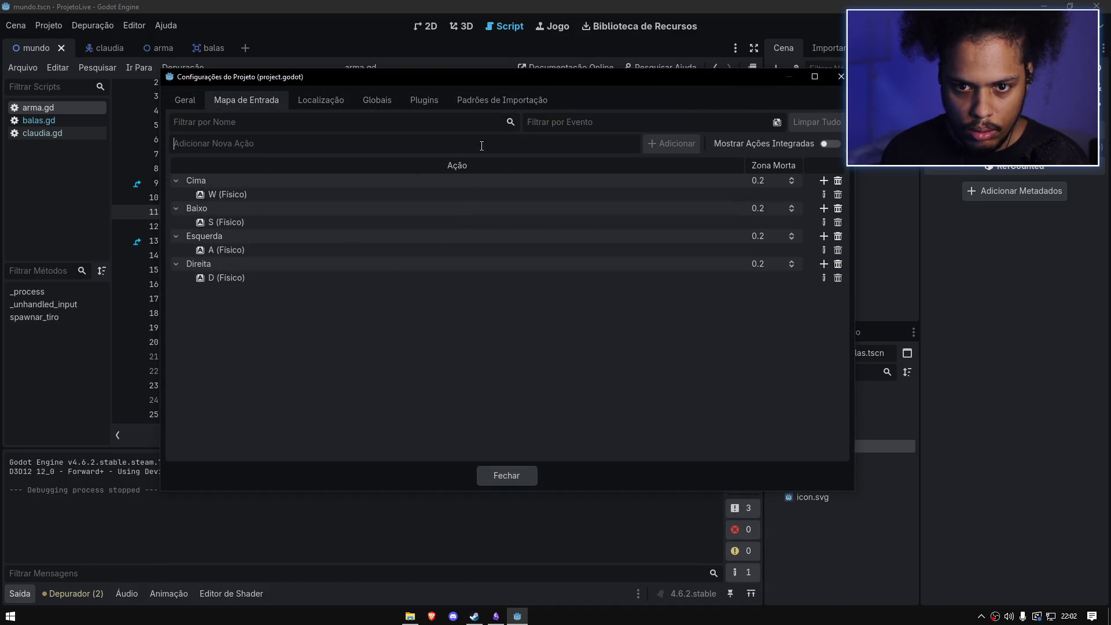
type("Tiro")
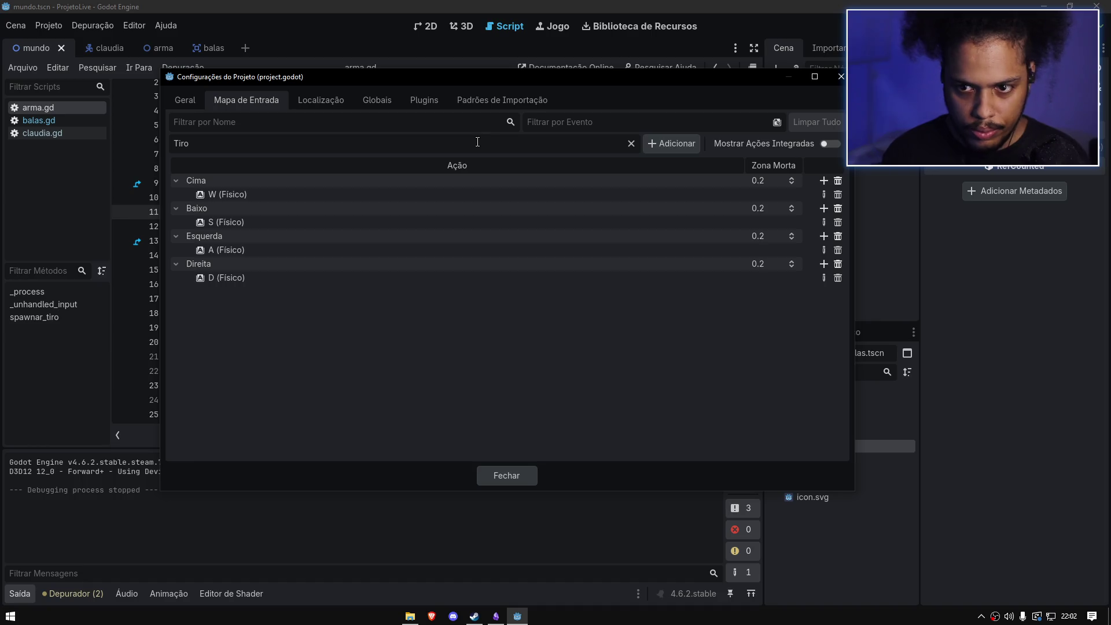
left_click(646, 144)
left_click(822, 292)
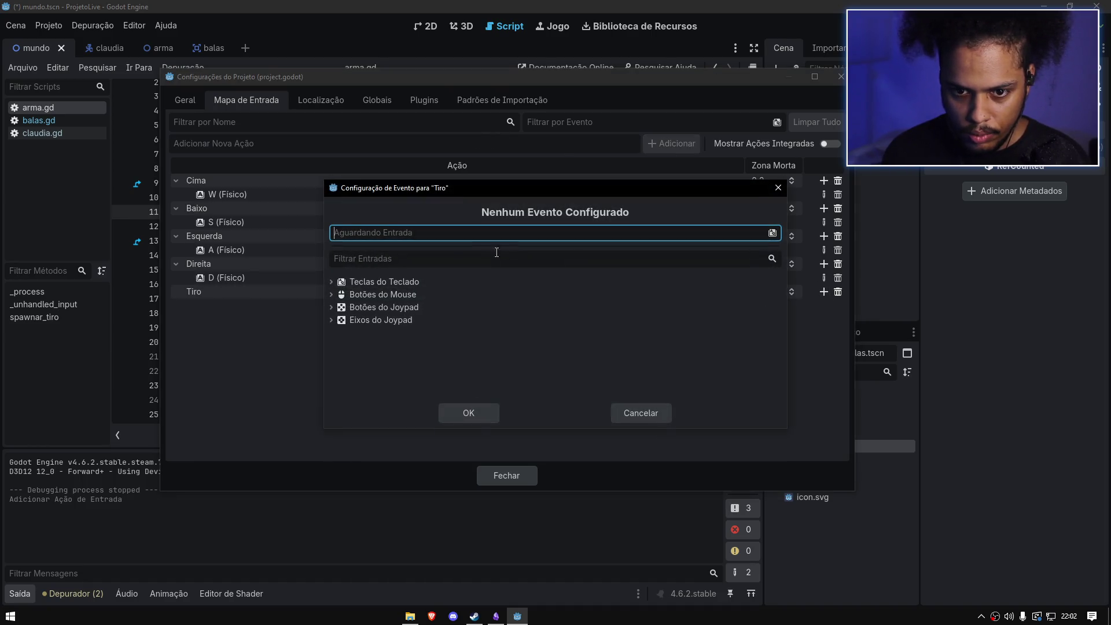
left_click(404, 295)
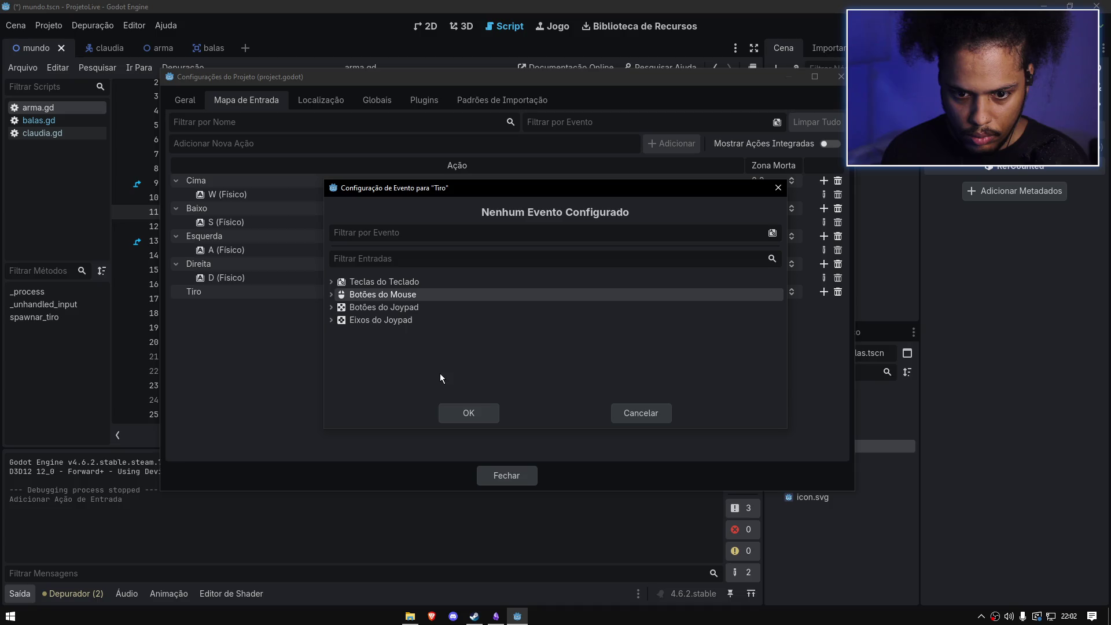
left_click(330, 294)
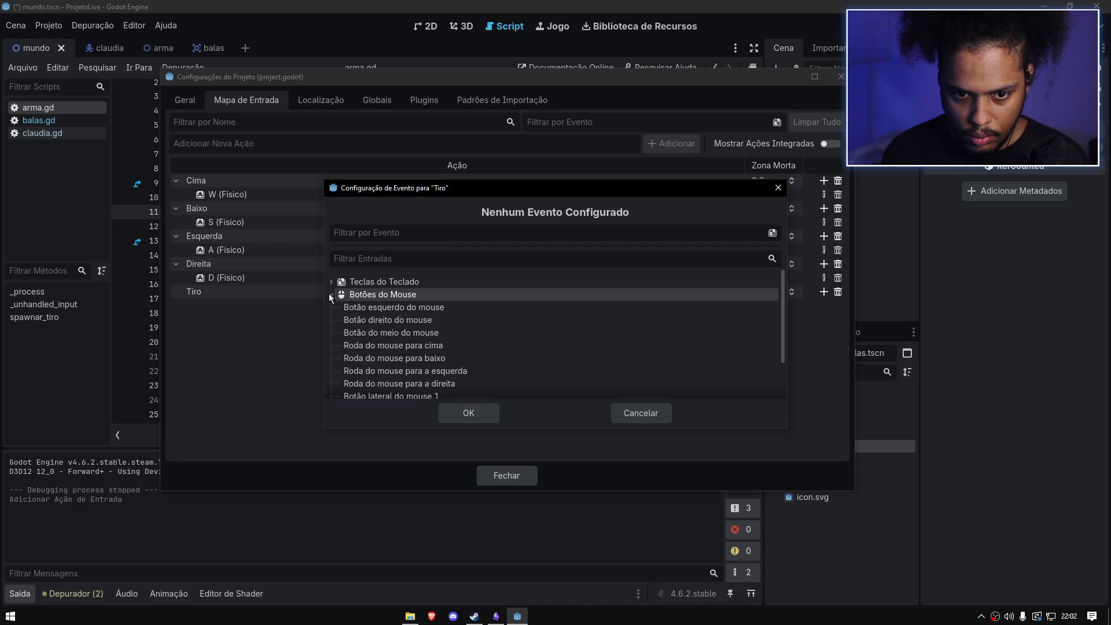
left_click(431, 308)
left_click(469, 413)
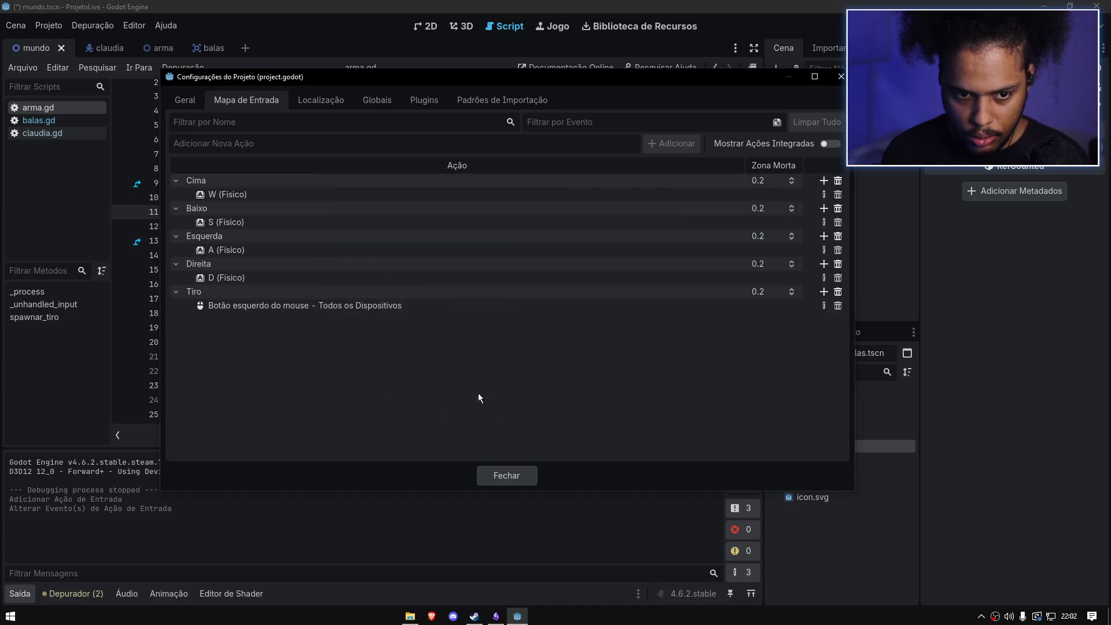
left_click(503, 476)
- Replace ui_accept with Tiro on line 14 of arma.gd, save, and run the game
left_click(349, 254)
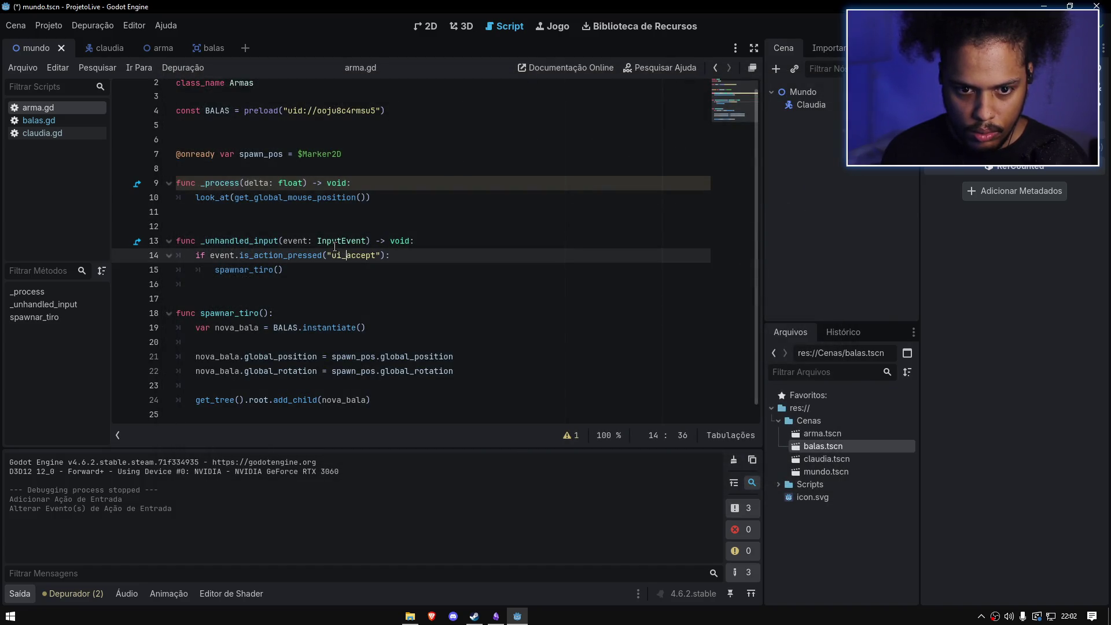
double_click(349, 255)
type("Tiro")
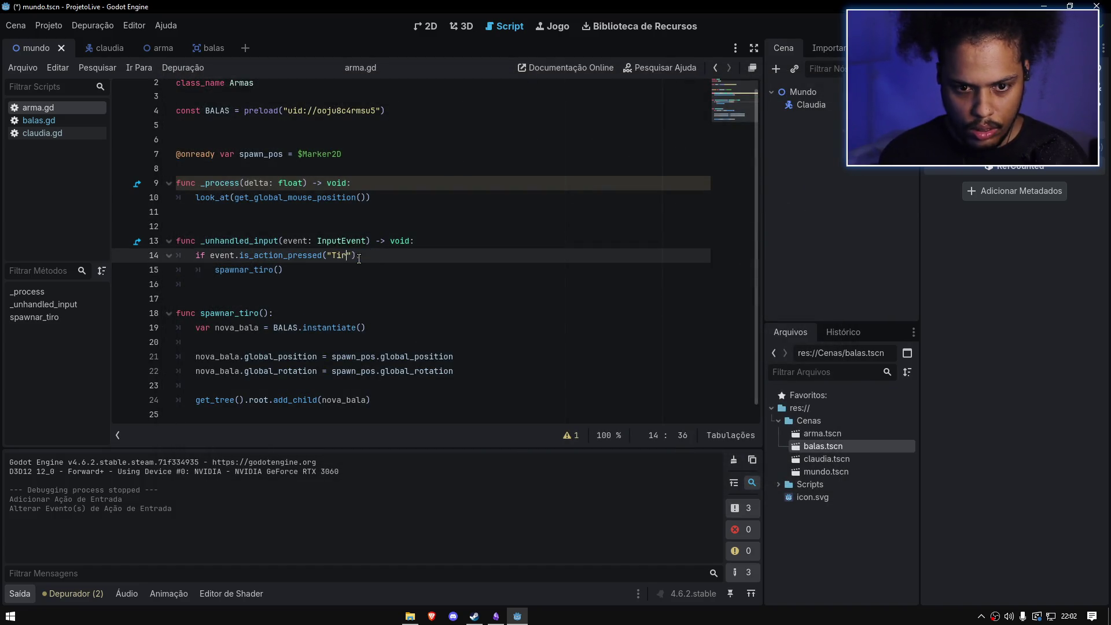
key("ctrl+s")
left_click(518, 187)
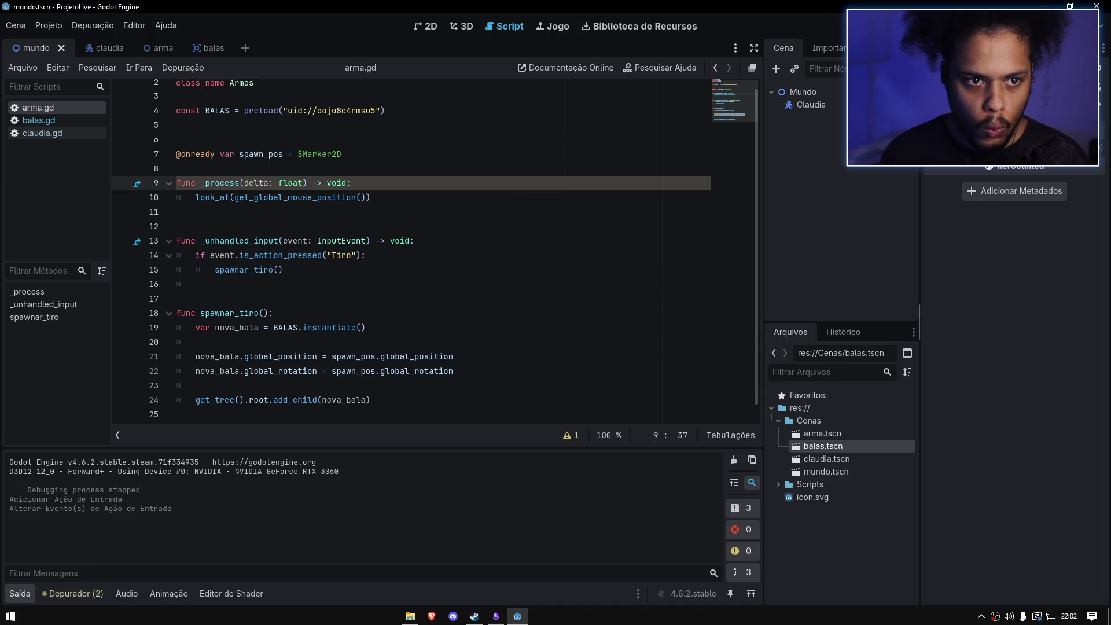
key("F5")
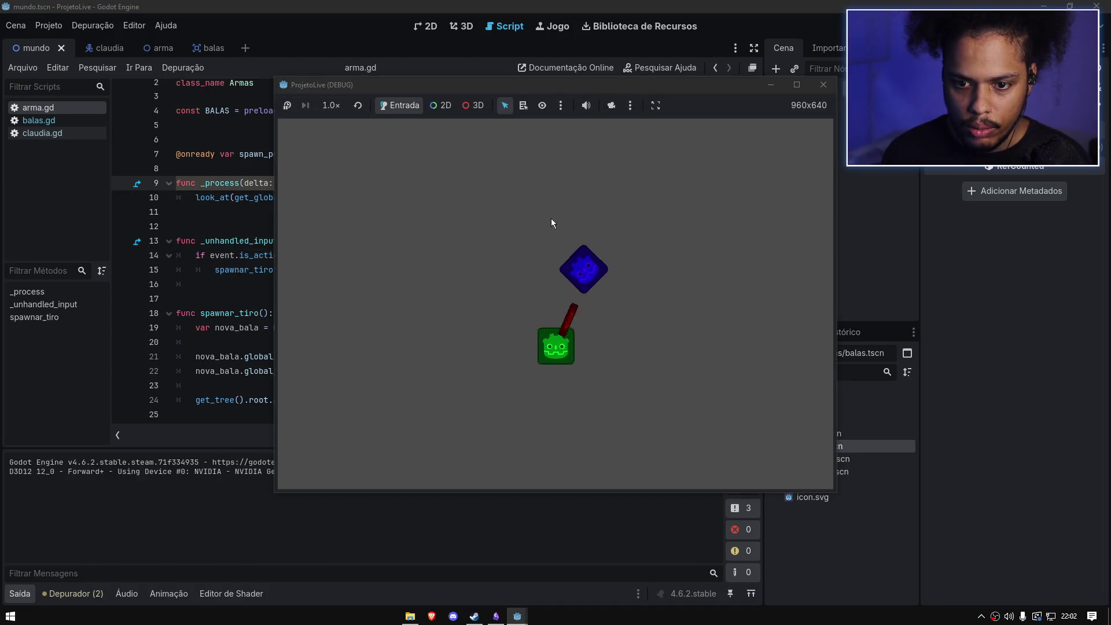
- Fire a series of bullets toward different points across the running game scene
left_click(538, 382)
left_click(706, 360)
left_click(587, 352)
left_click(439, 364)
left_click(405, 375)
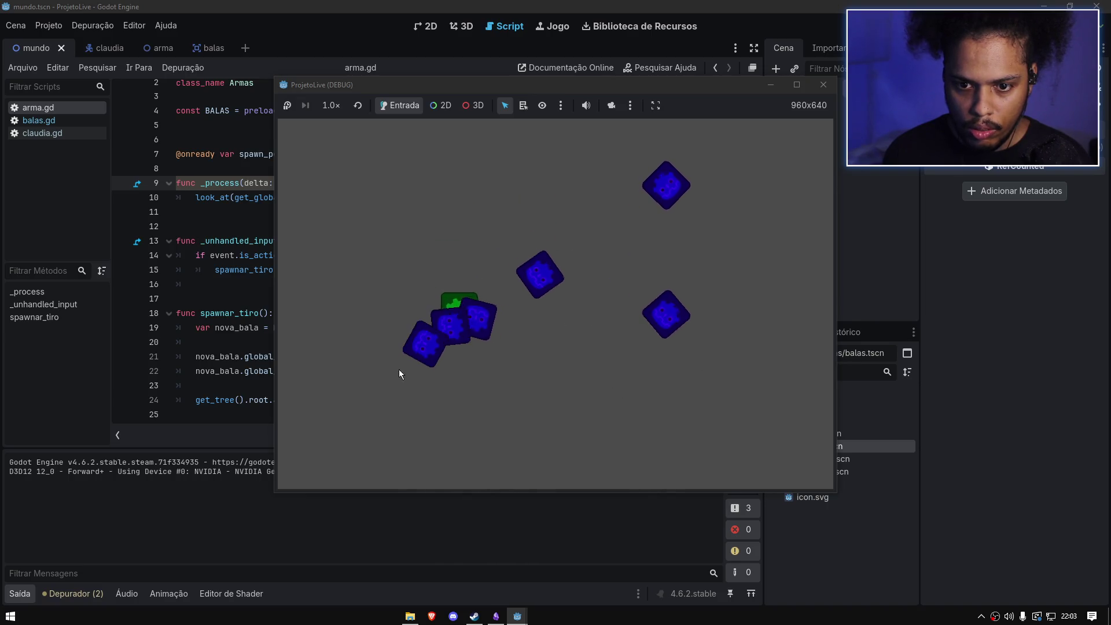
left_click(401, 248)
left_click(455, 243)
left_click(694, 249)
left_click(700, 300)
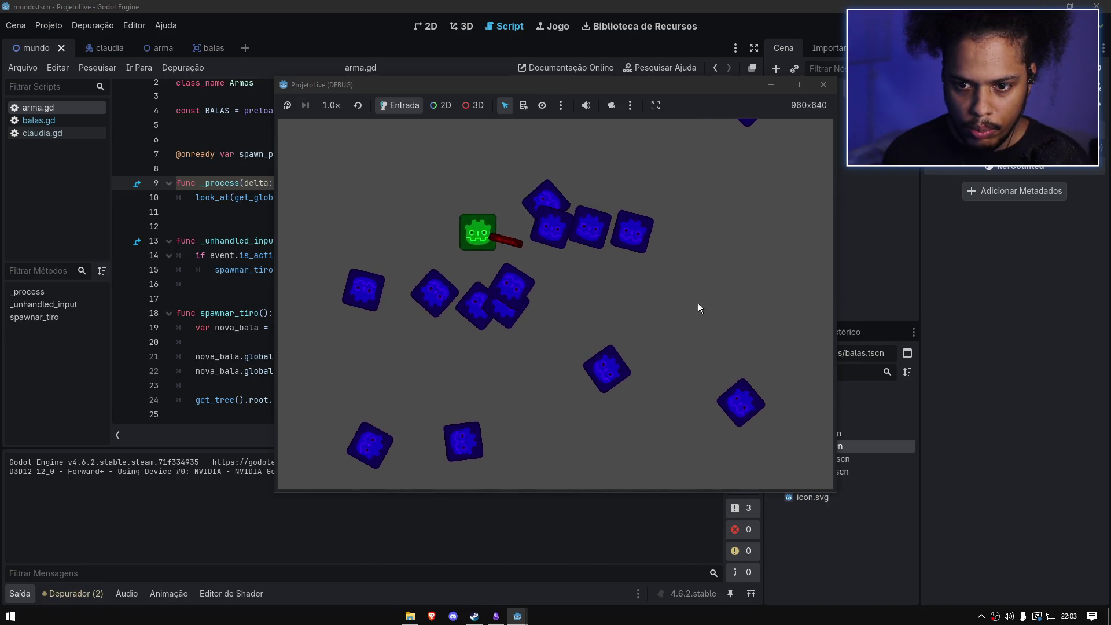
- Move the green character around with WASD, then inspect the Remote scene tree in the editor
key("s")
key("d")
key("w")
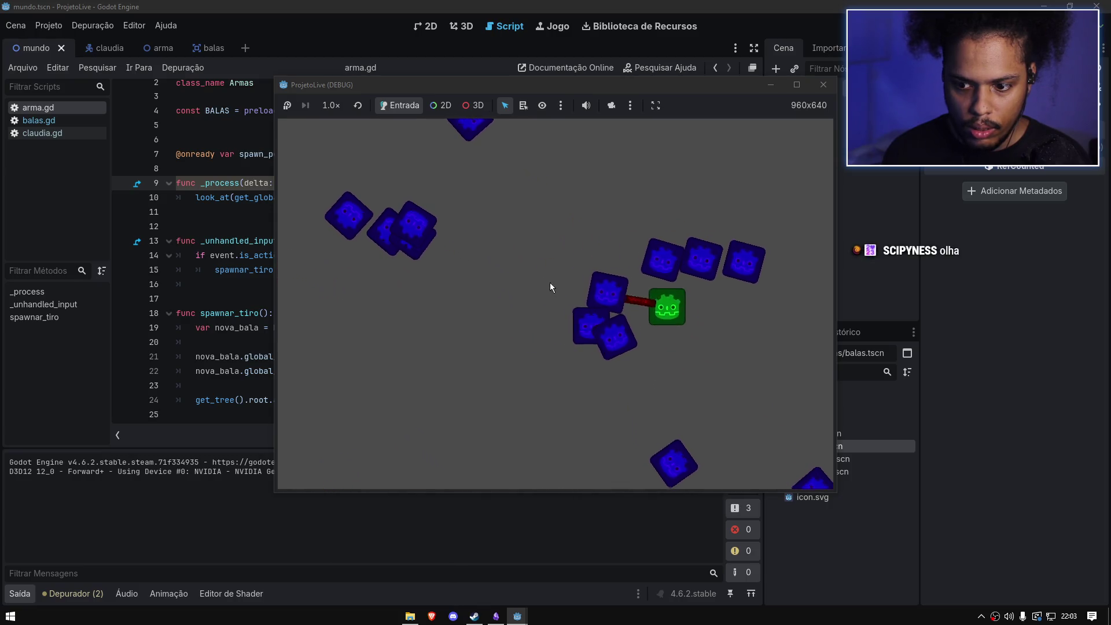
key("w")
key("a")
key("s")
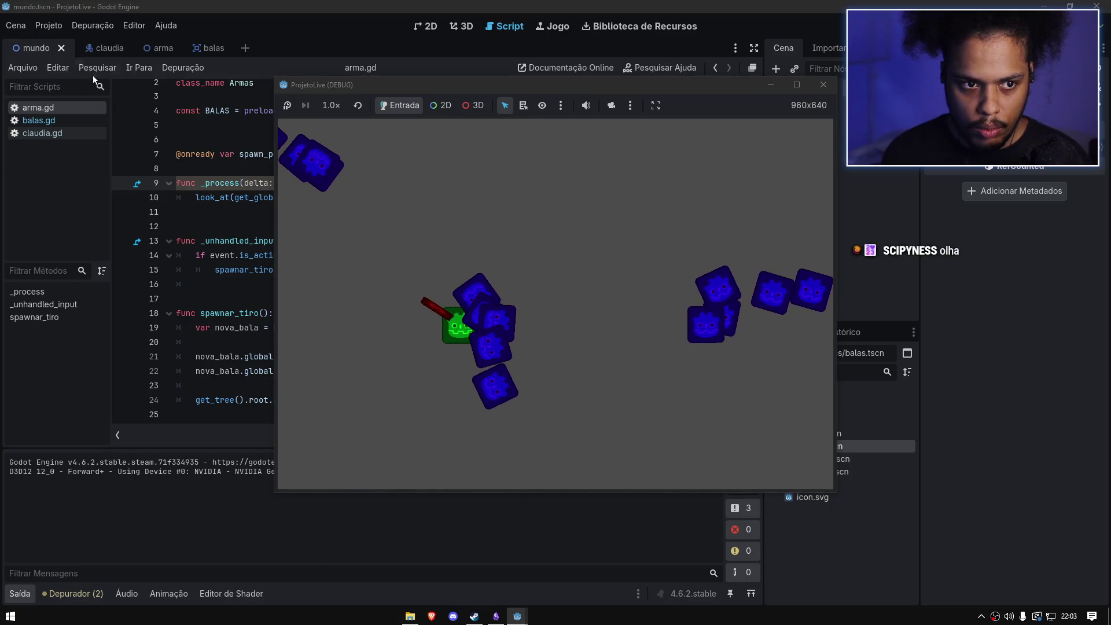
left_click(797, 88)
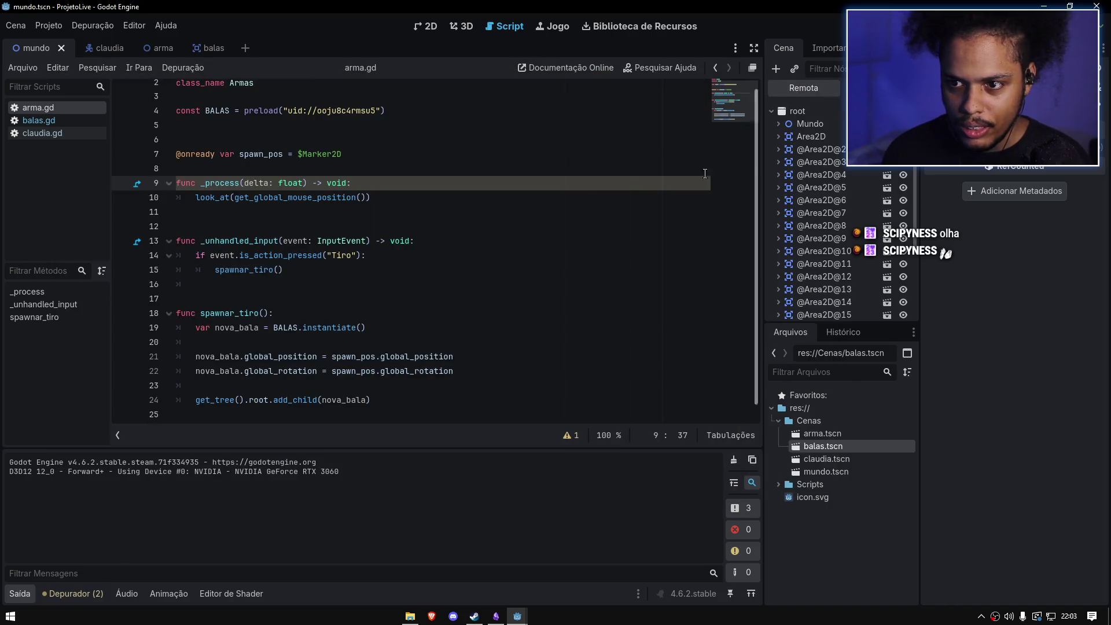
scroll(835, 206, "down", 3)
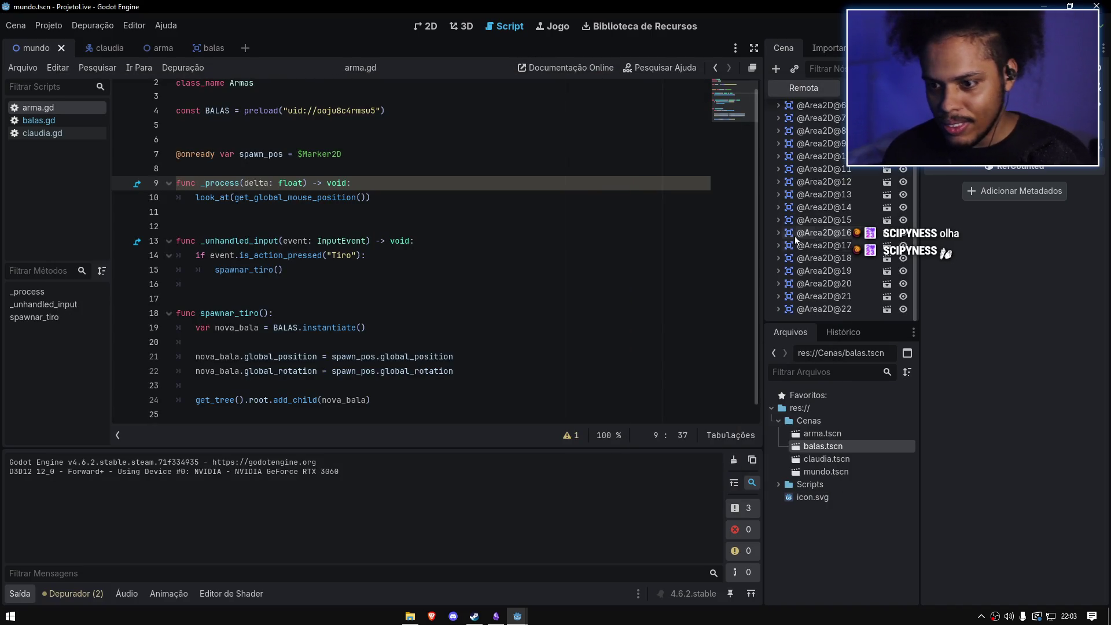
scroll(818, 237, "up", 4)
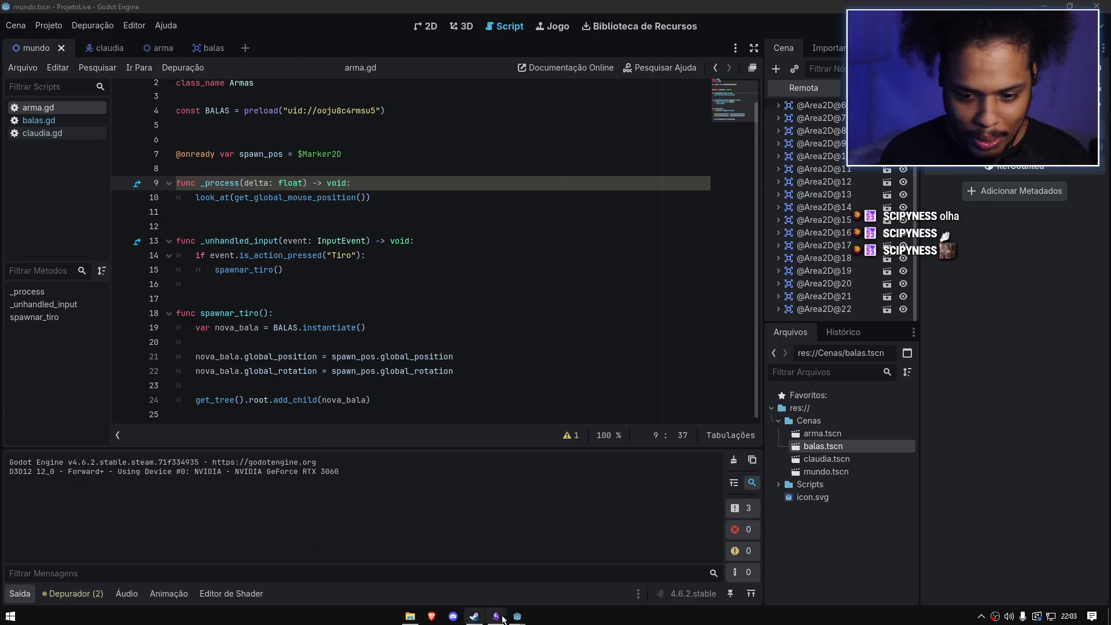
- Fire more bullets in several directions while moving, then close the game window
mouse_move(517, 616)
left_click(538, 272)
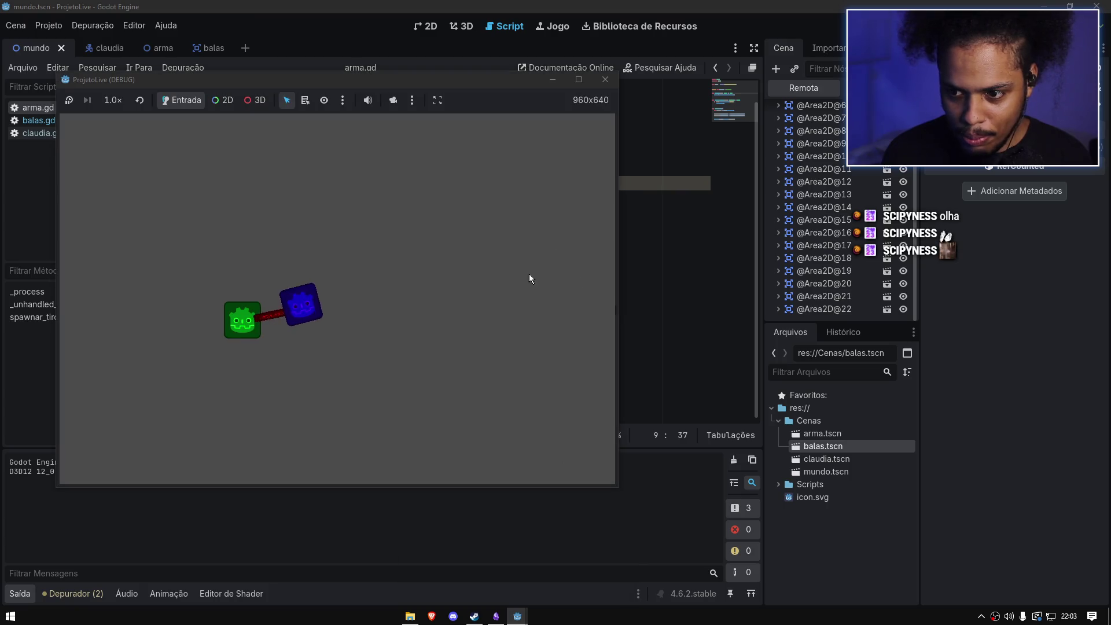
left_click(449, 343)
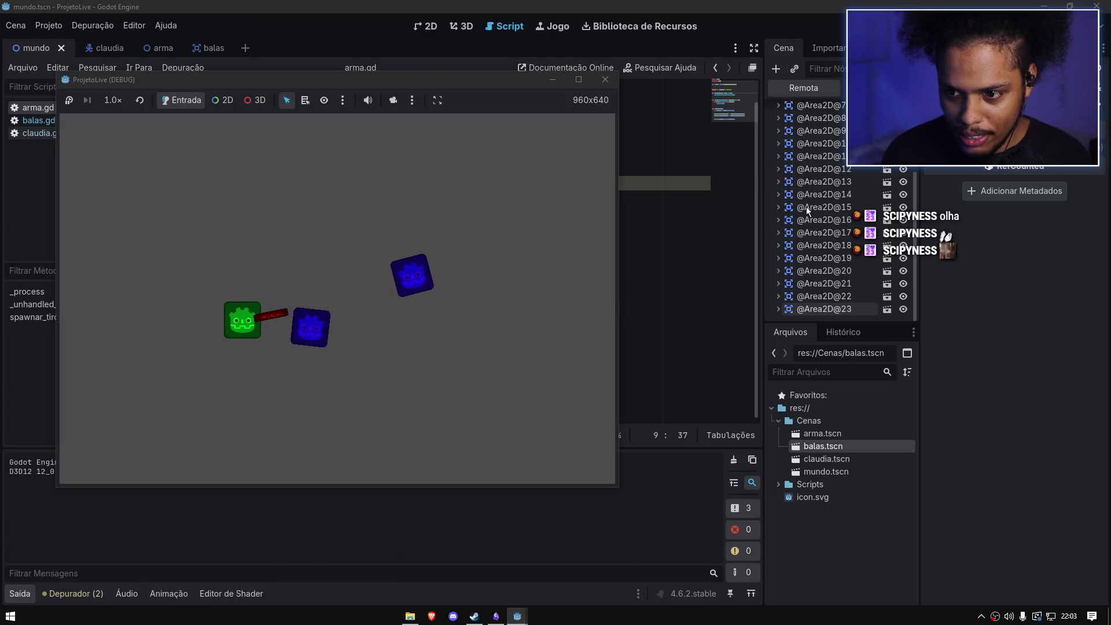
left_click(238, 223)
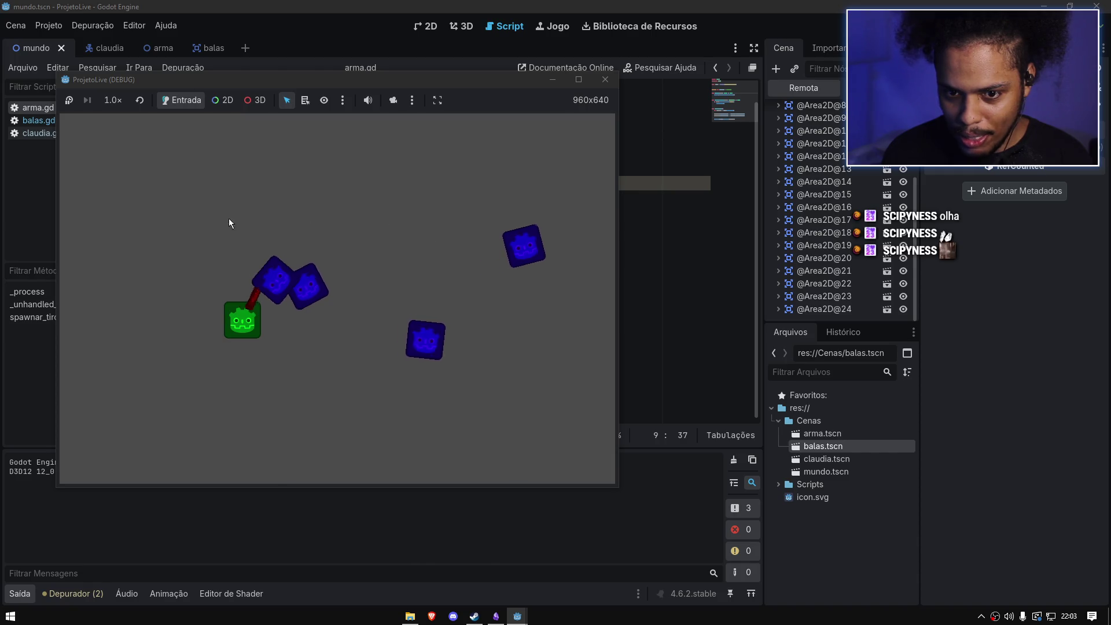
left_click(199, 392)
left_click(376, 390)
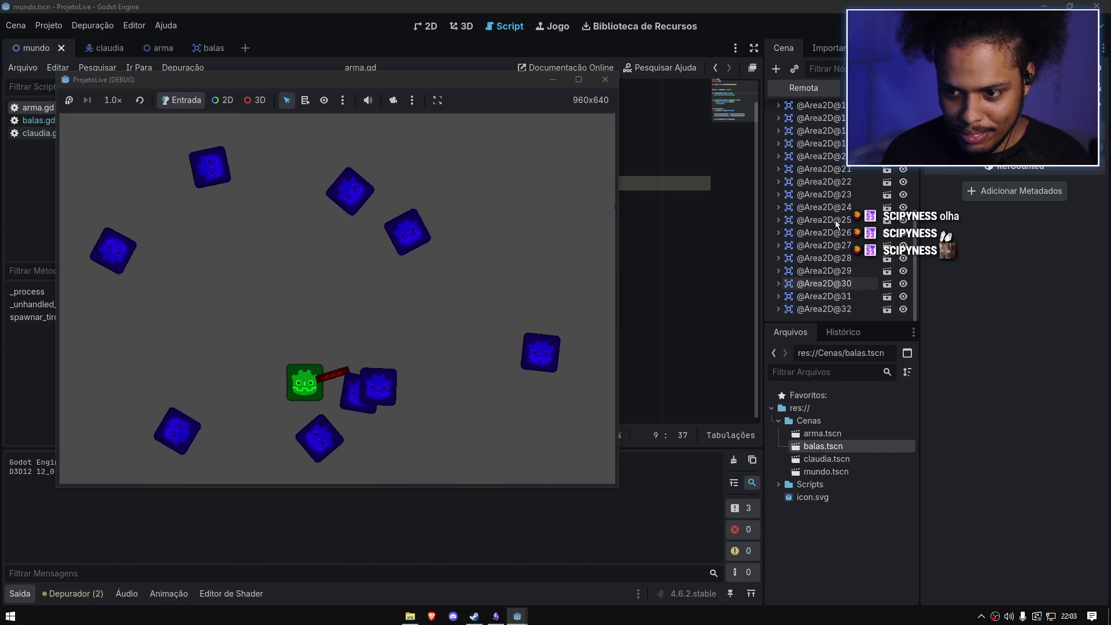
left_click(504, 260)
left_click(185, 343)
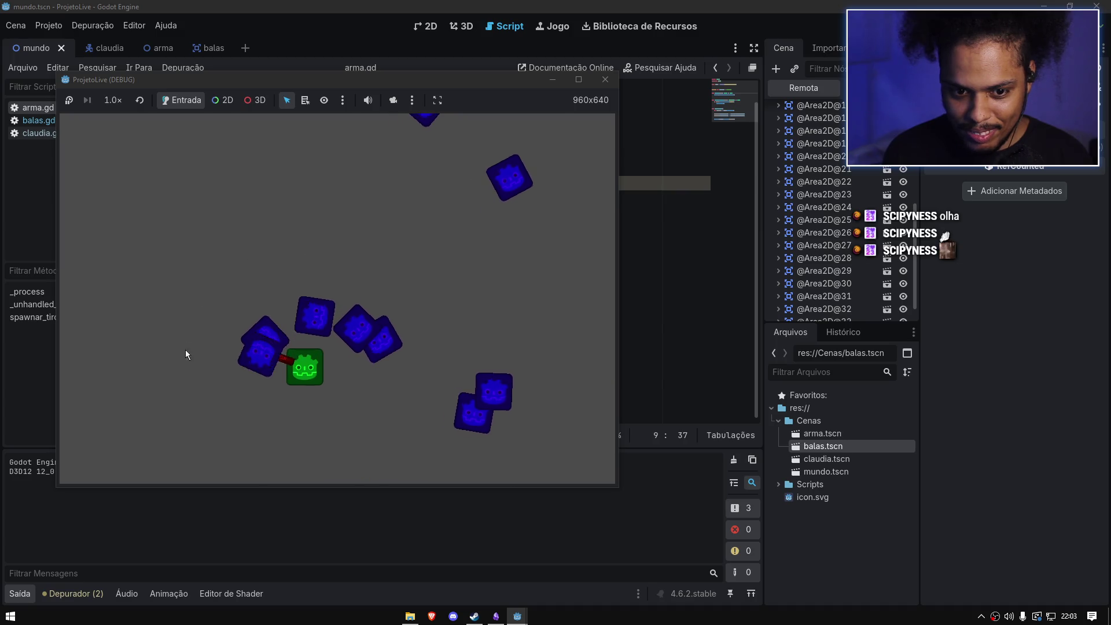
left_click(380, 406)
left_click(467, 330)
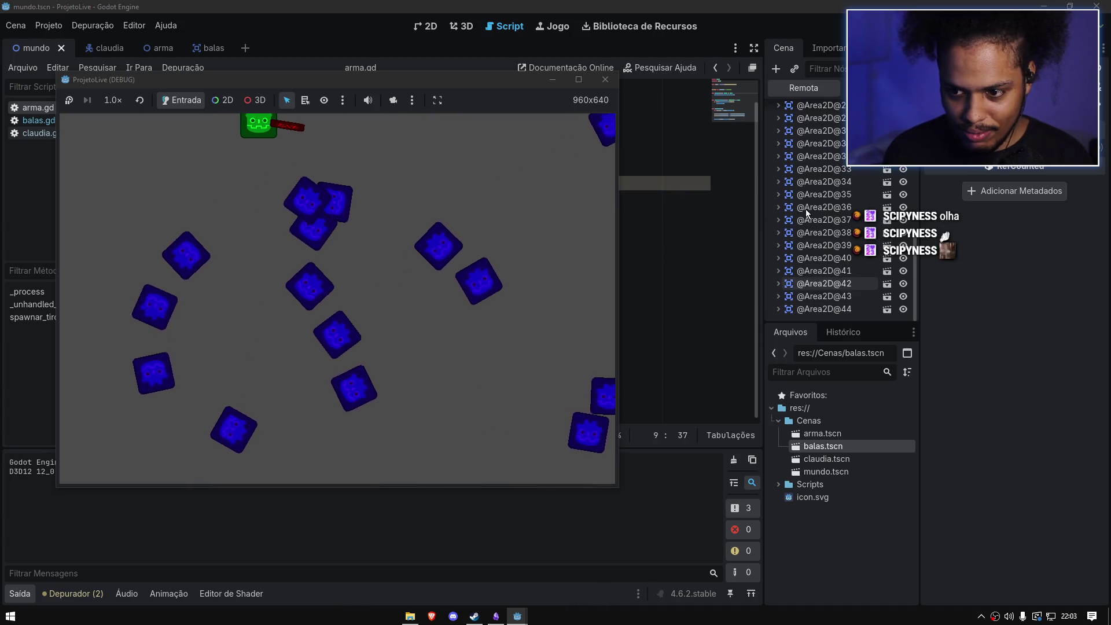
left_click(605, 79)
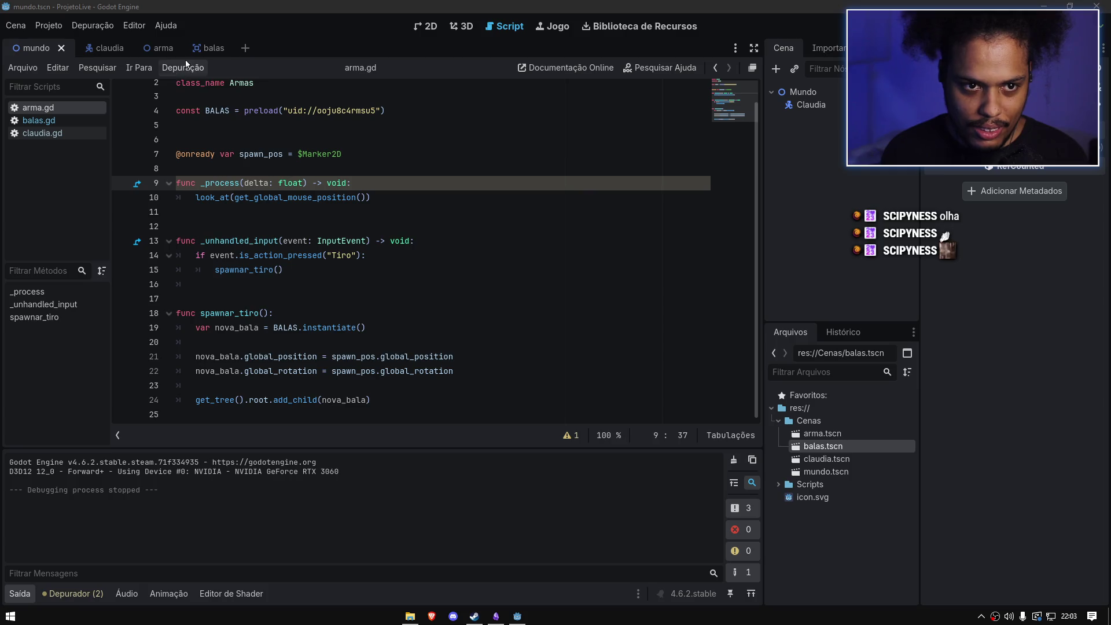
- Switch between the balas and arma scenes, view balas.gd, and save with Ctrl+S
left_click(206, 47)
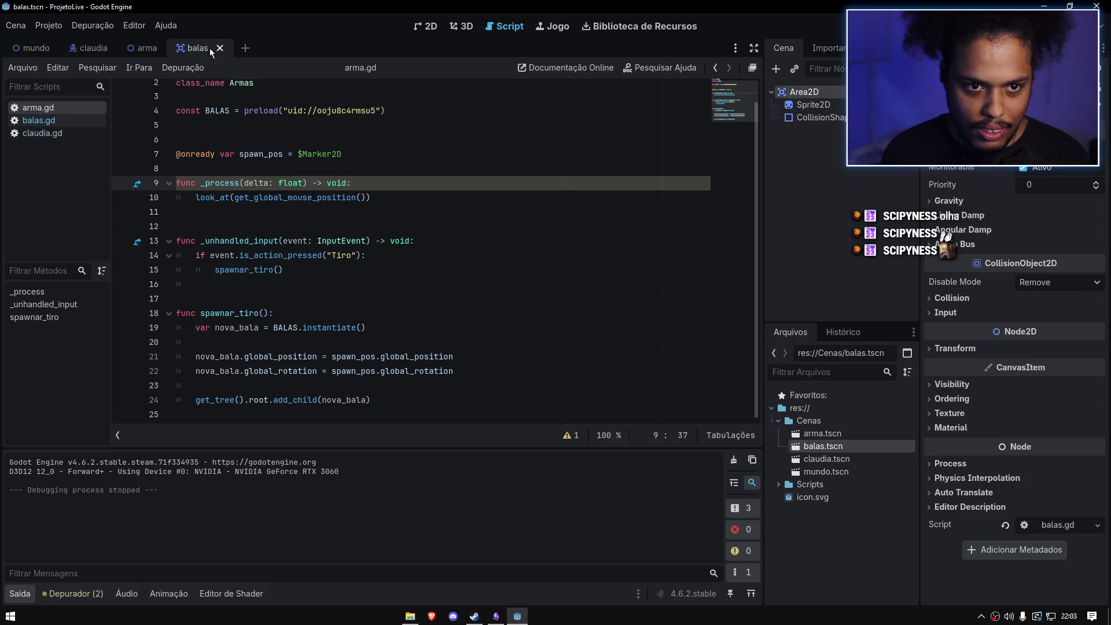
left_click(141, 47)
left_click(50, 123)
left_click(265, 225)
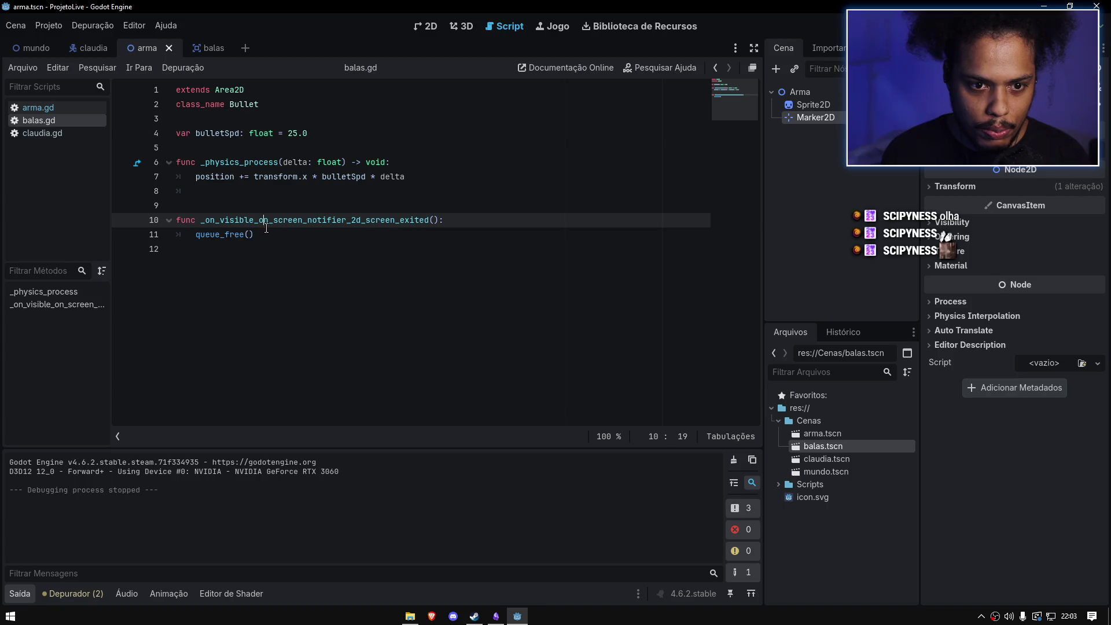
left_click(341, 233)
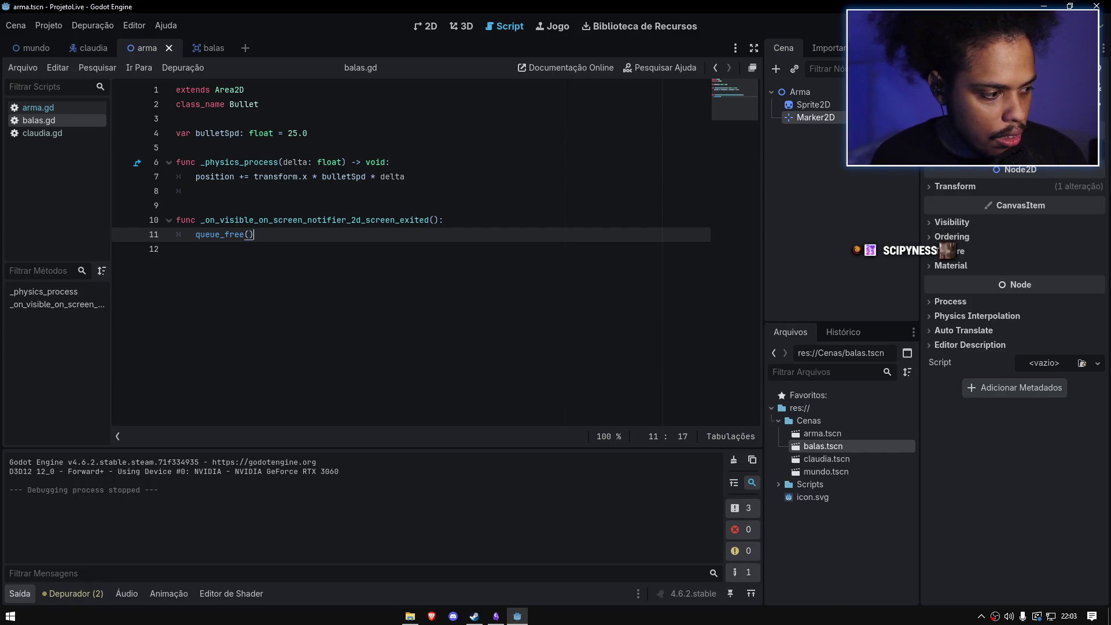
key("ctrl+s")
- Quit the ProjetoLive editor to the project list with Ctrl+Shift+Q
left_click(49, 26)
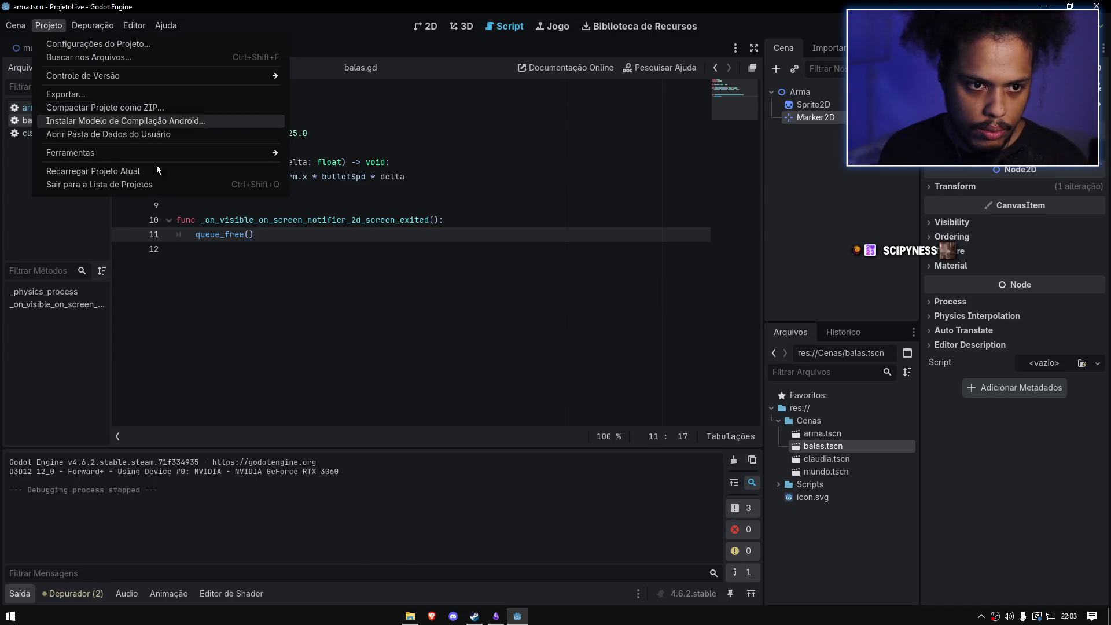
left_click(464, 196)
key("ctrl+shift+q")
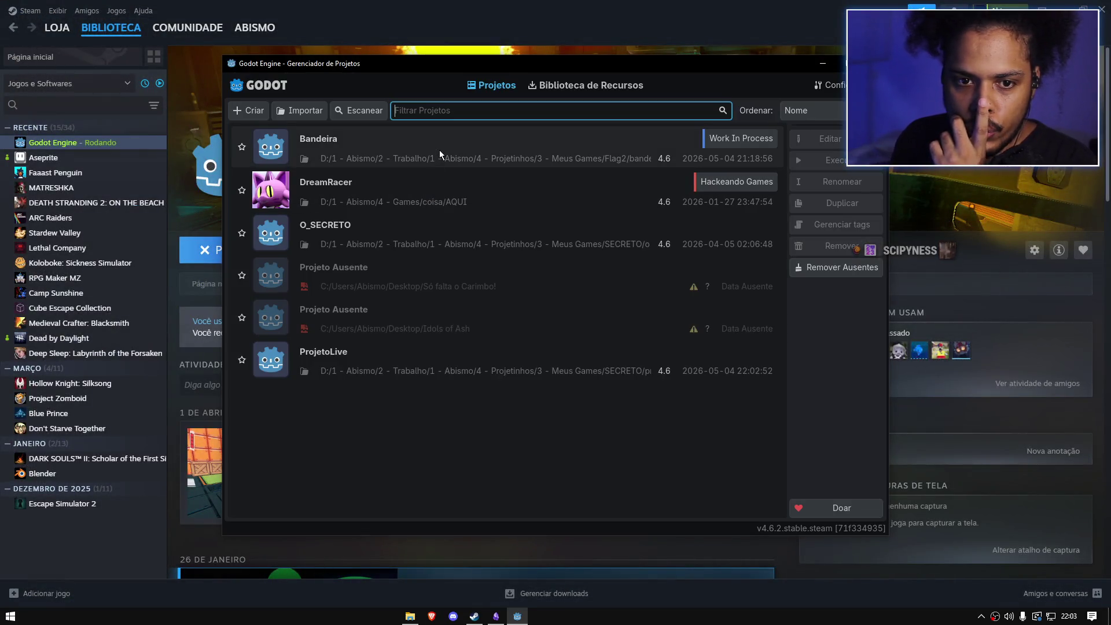
- Open the Bandeira project and review flog.gd, unfolding the atravecarTela function
double_click(439, 151)
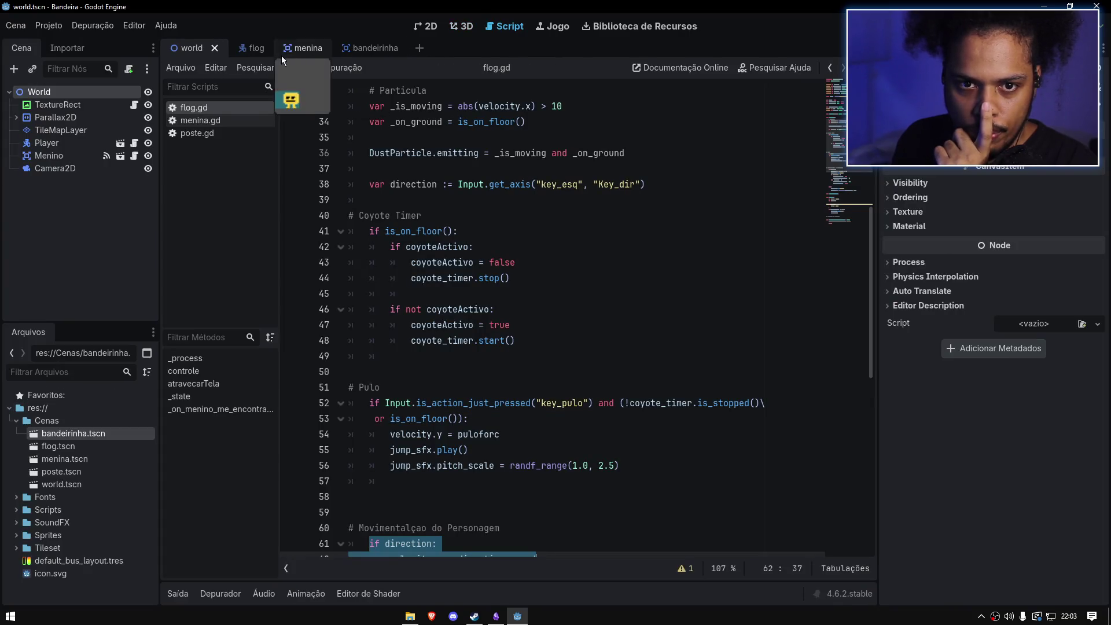
left_click(252, 48)
scroll(463, 200, "down", 9)
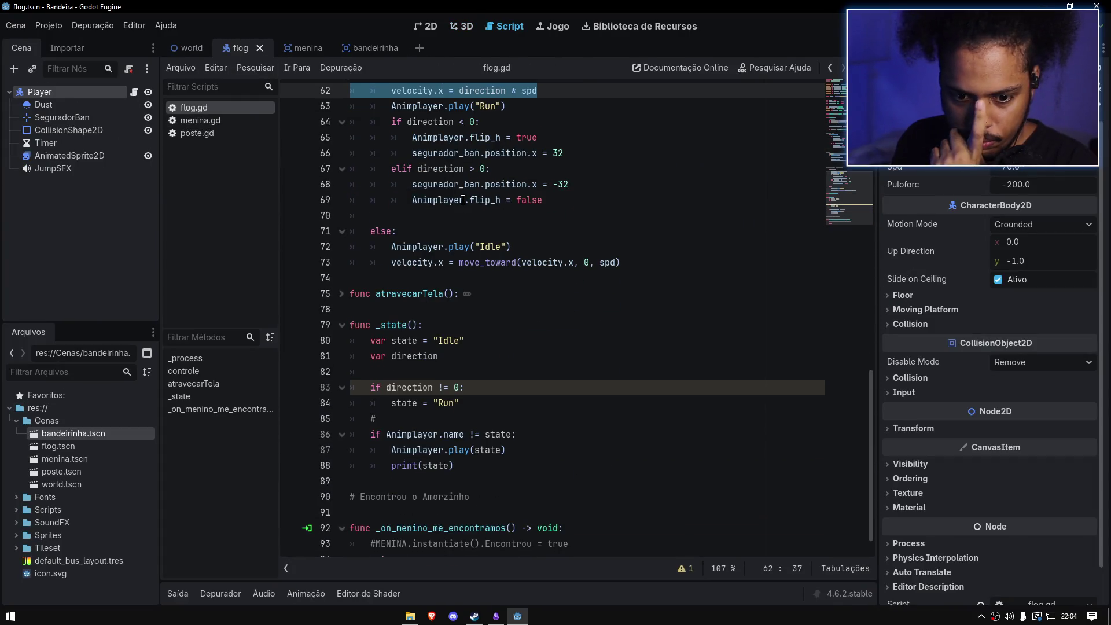
scroll(468, 238, "down", 1)
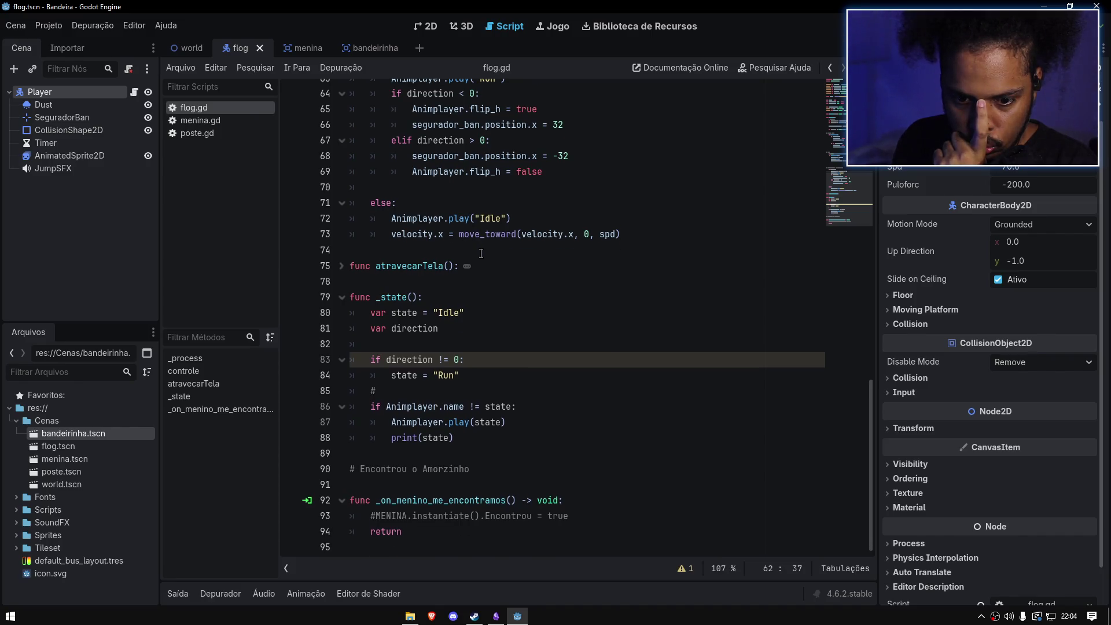
scroll(482, 254, "up", 2)
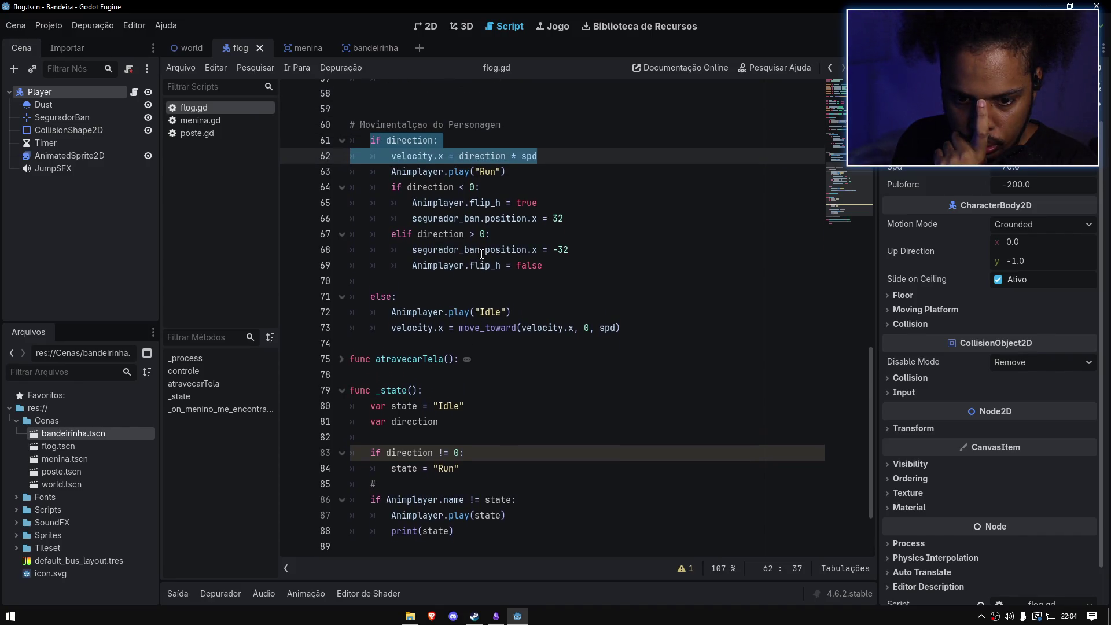
scroll(481, 254, "up", 2)
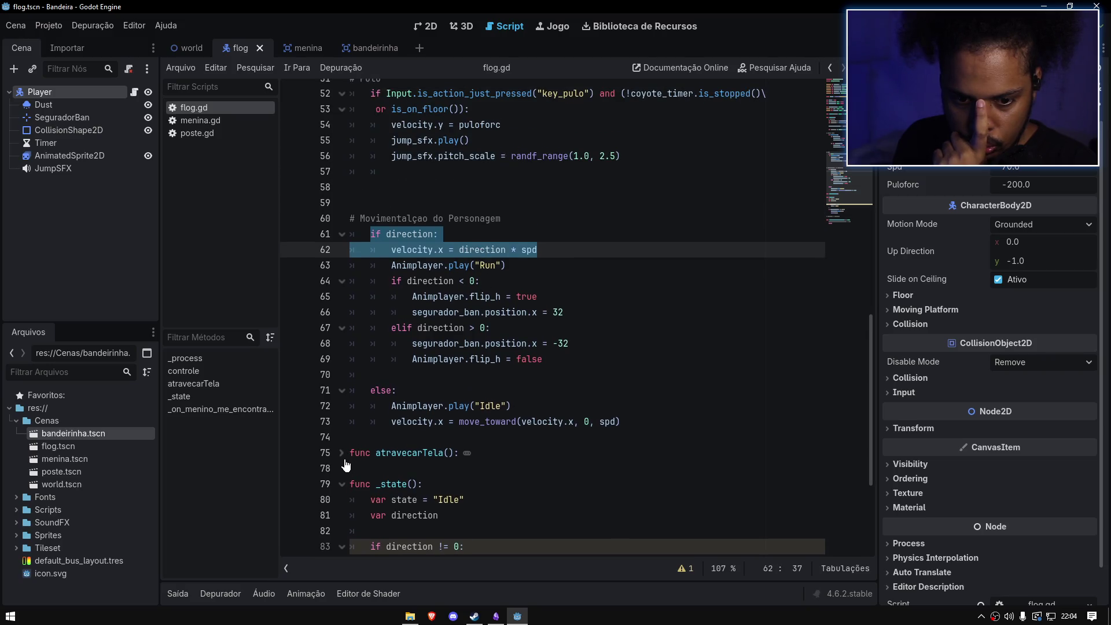
left_click(343, 453)
scroll(484, 389, "down", 3)
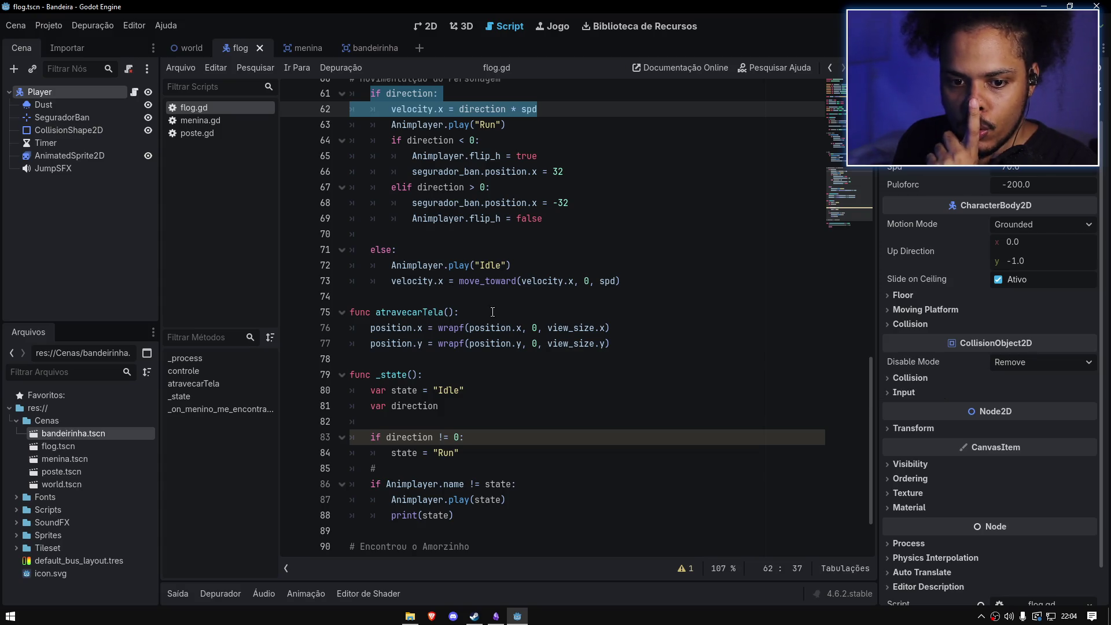
left_click(620, 260)
scroll(620, 260, "up", 10)
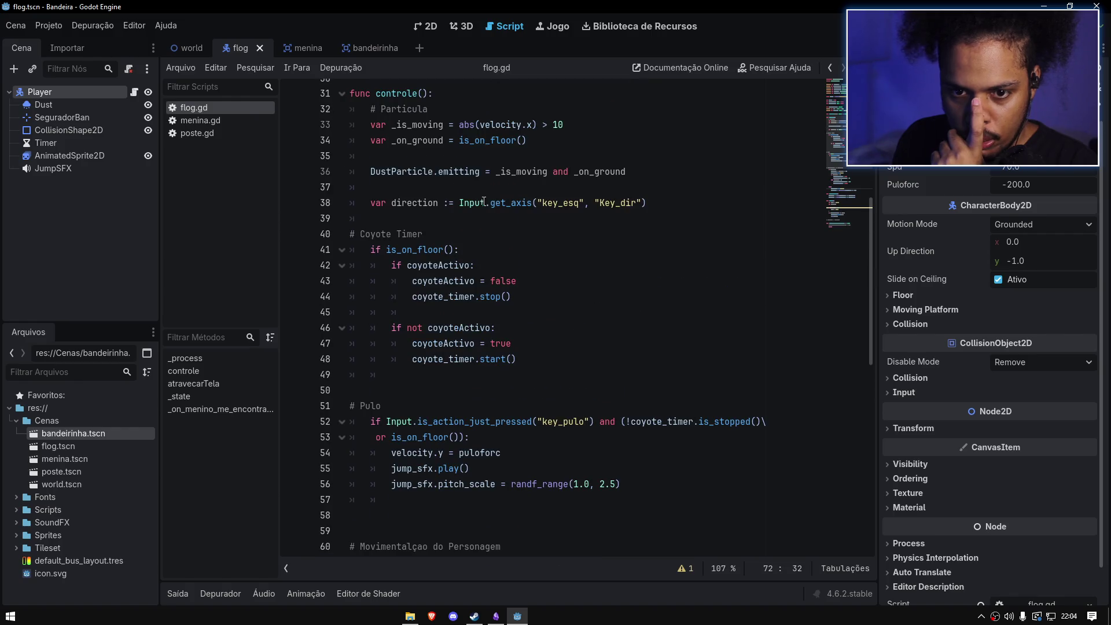
- Return to the project list and open the ProjetoLive project
left_click(49, 25)
left_click(147, 182)
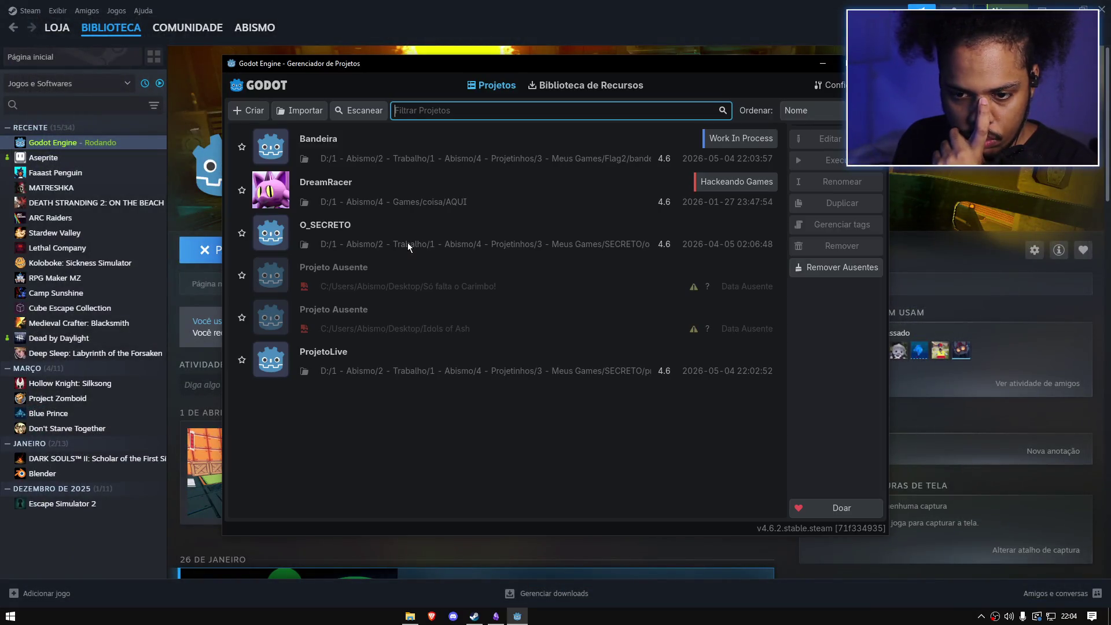
double_click(390, 372)
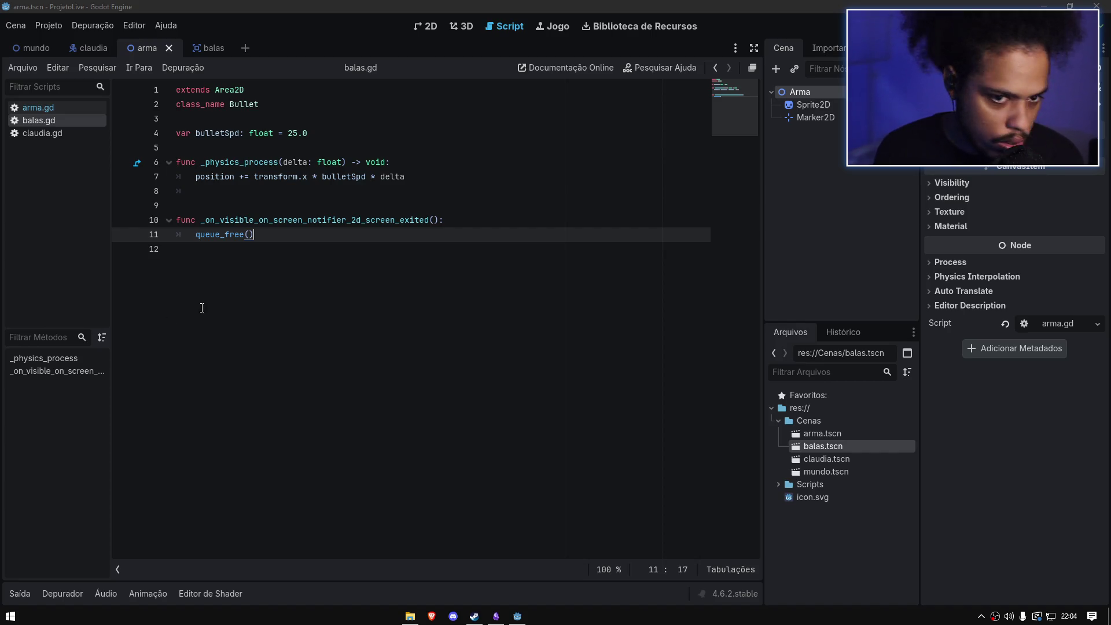
- Paste over the handler name on line 10 and remove the duplicated func keyword
left_click(340, 250)
left_click(439, 223)
left_click_drag(456, 221, 177, 220)
type("func _on_visible_on_screen_notifier_2d_screen_exited()")
left_click(328, 254)
key("BackSpace")
left_click(284, 249)
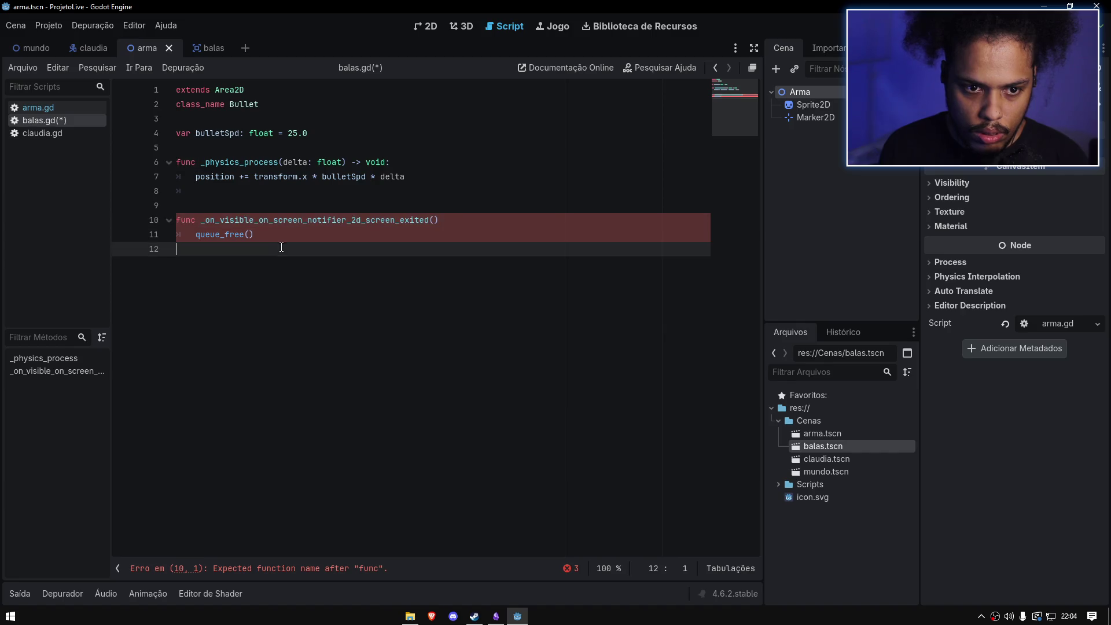
left_click(301, 236)
left_click(322, 220)
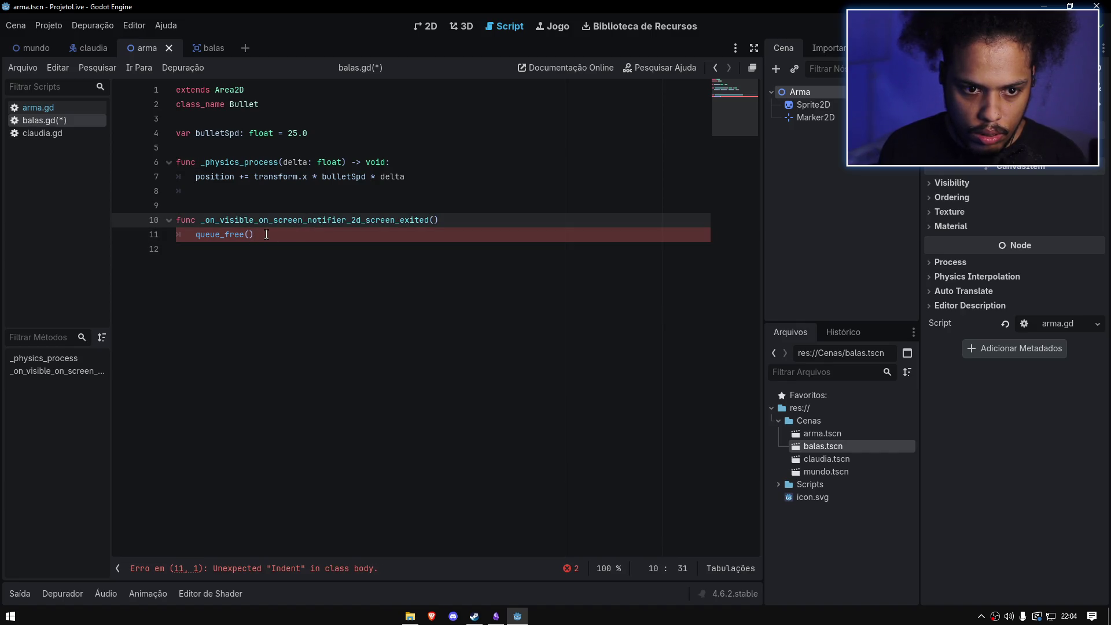
- Replace queue_free() on line 11 with 'queue' and add the colon to the handler header
left_click_drag(266, 234, 170, 235)
key("BackSpace")
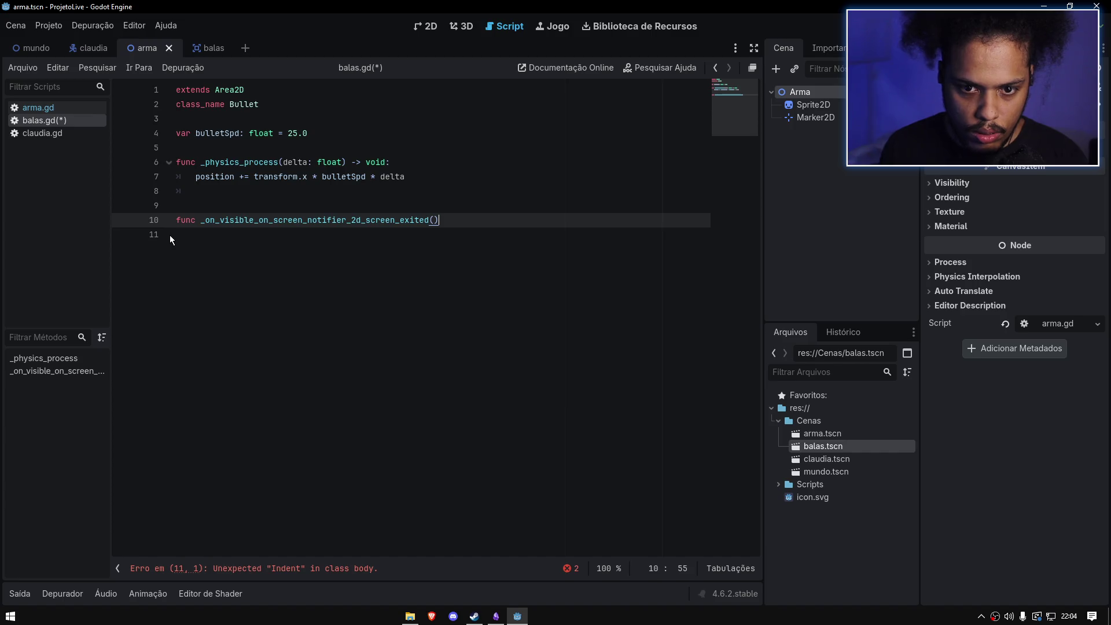
type("ue")
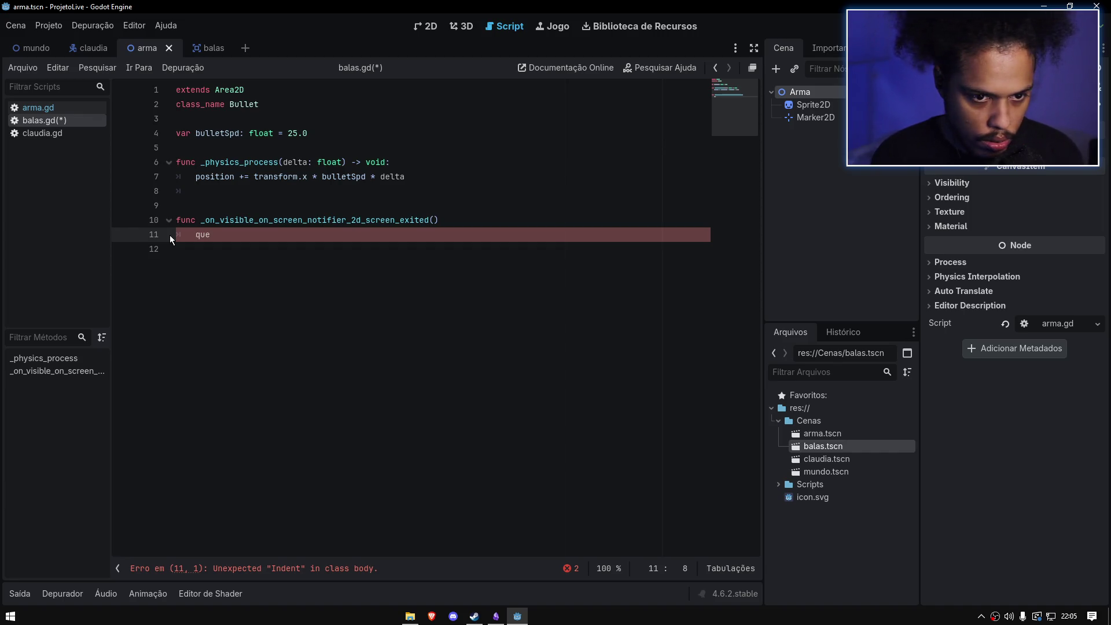
type("ue")
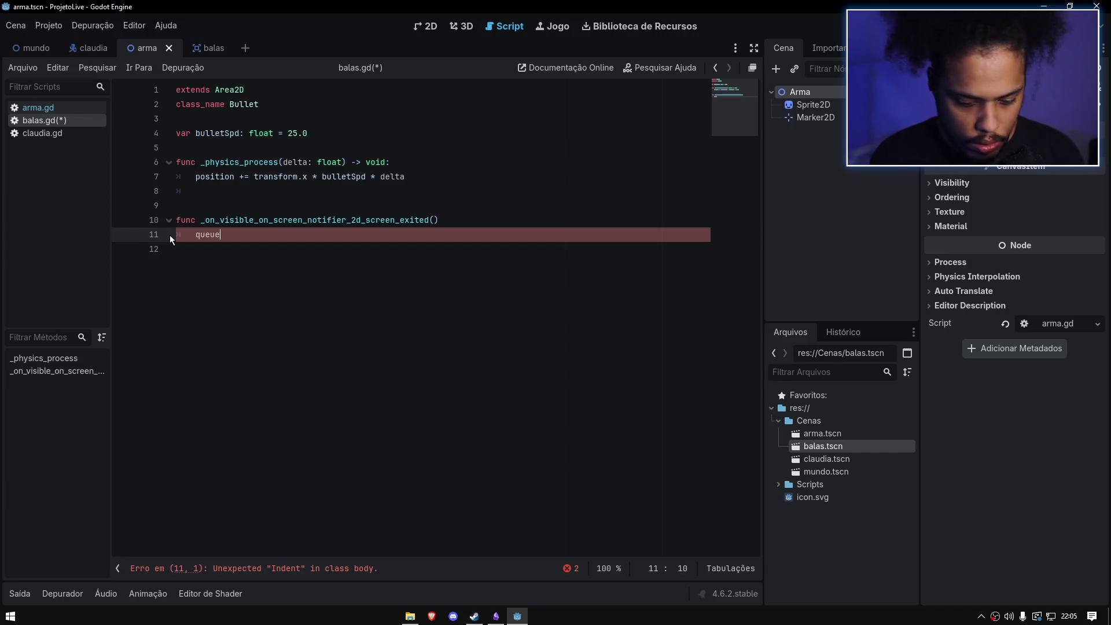
left_click(551, 210)
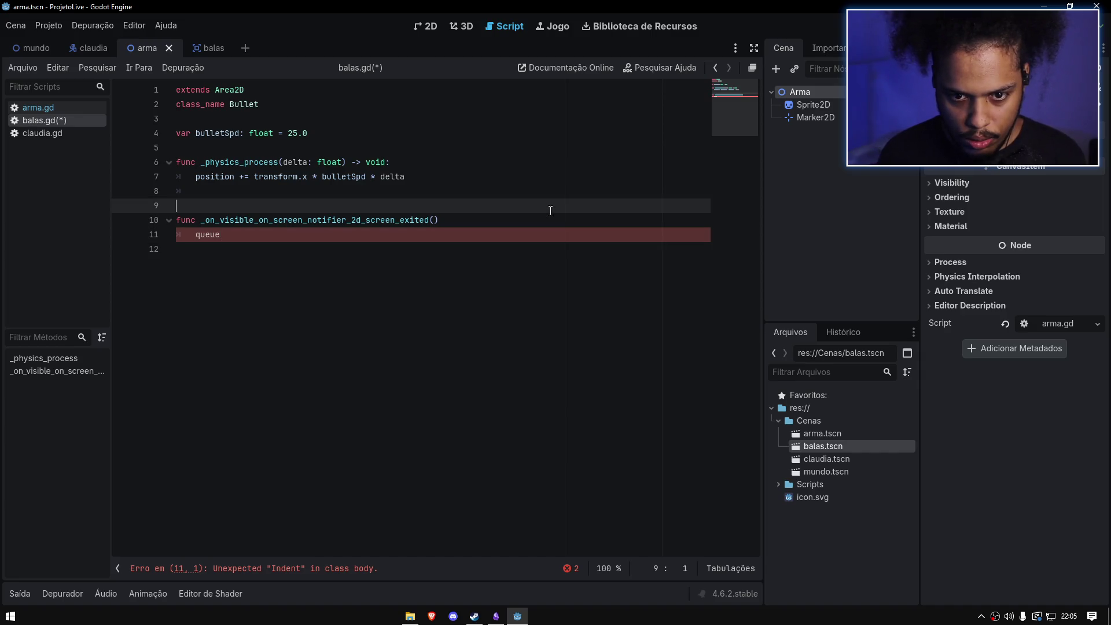
left_click(512, 222)
type(":")
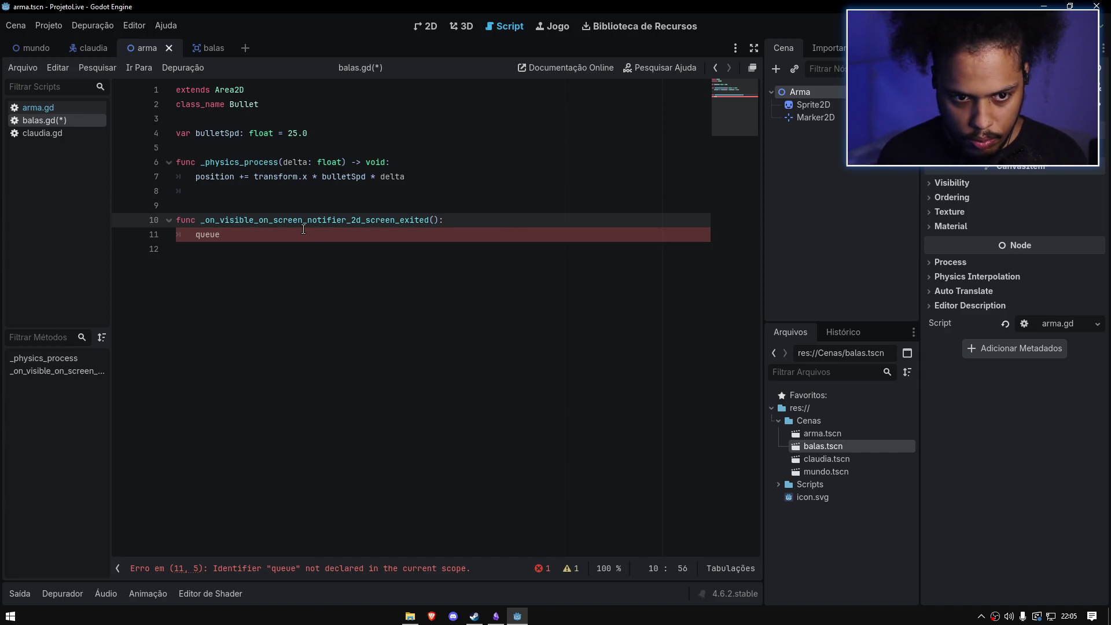
- Autocomplete queue_free() on line 11, save balas.gd, and view the mundo scene in 2D
left_click(303, 230)
key("ctrl+space")
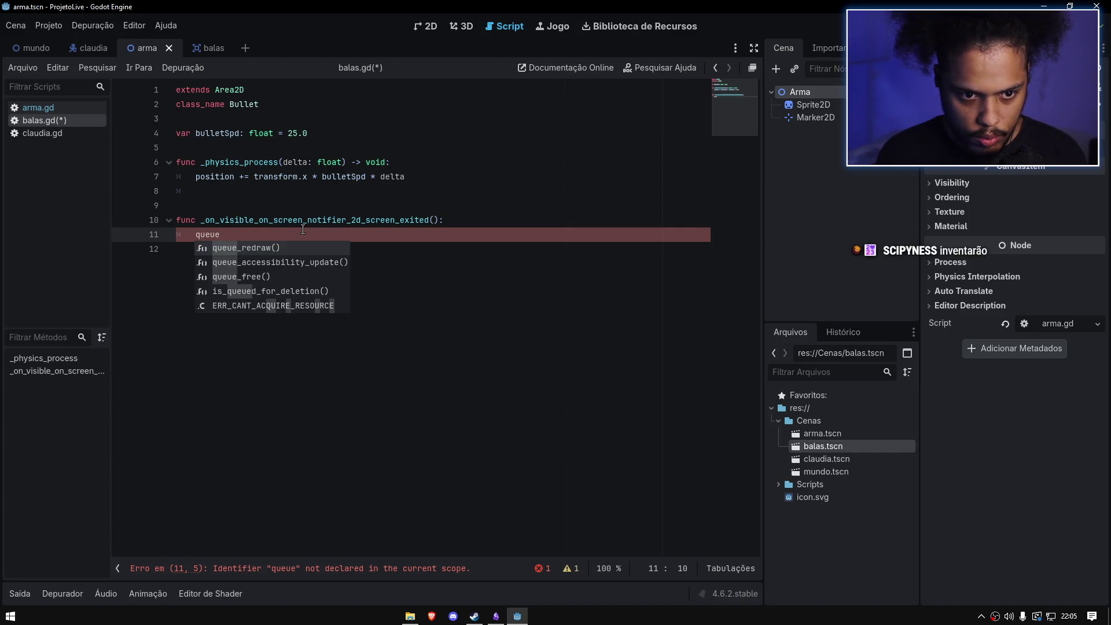
key("Down")
key("Down")
key("Return")
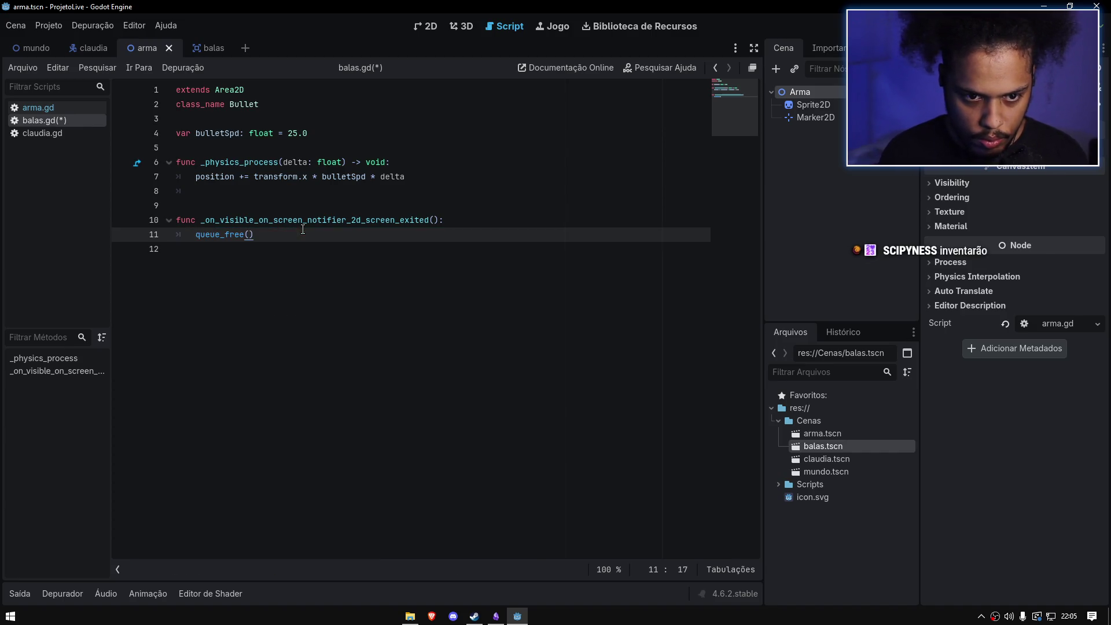
left_click(348, 199)
key("ctrl+s")
key("ctrl+shift+Tab")
key("ctrl+shift+Tab")
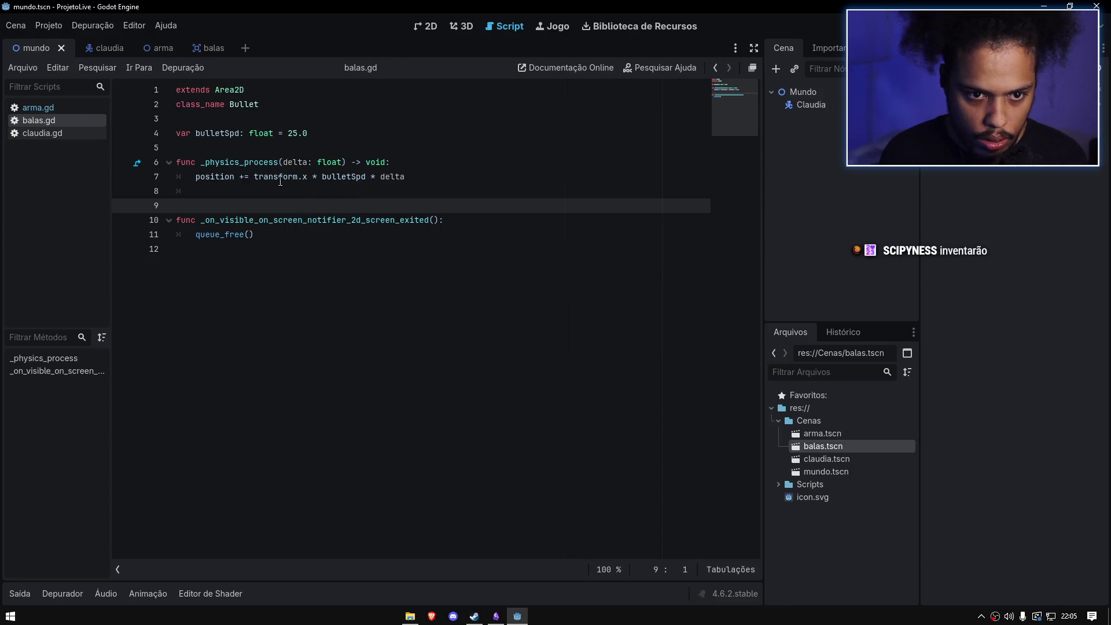
left_click(283, 226)
- Run the project with F5, reposition the game window to watch the blue bullets, then close it
left_click(426, 26)
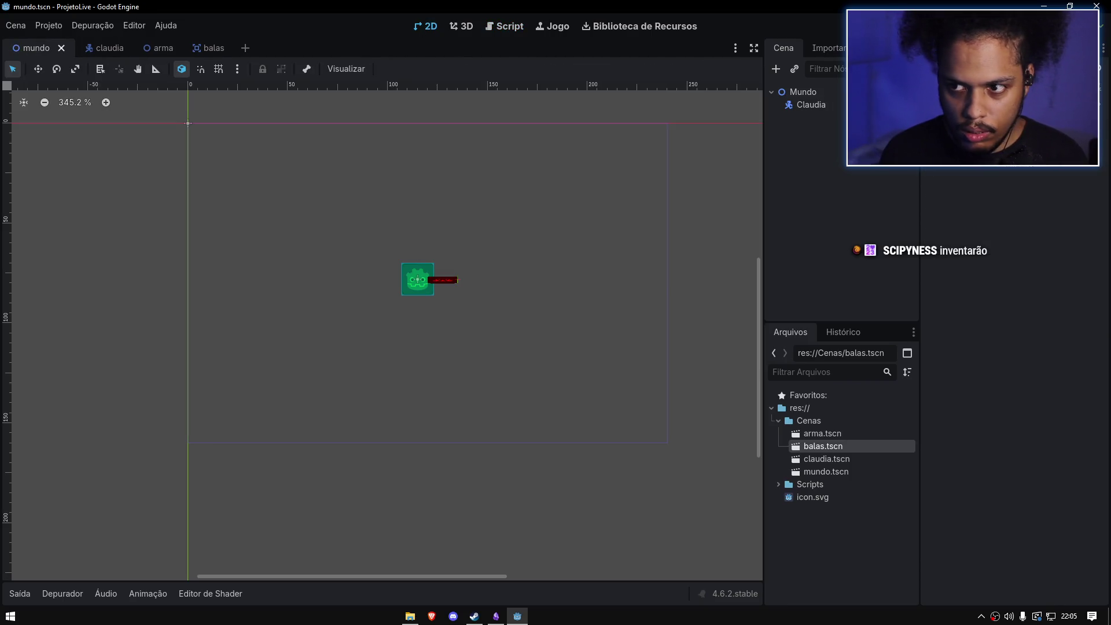
key("F5")
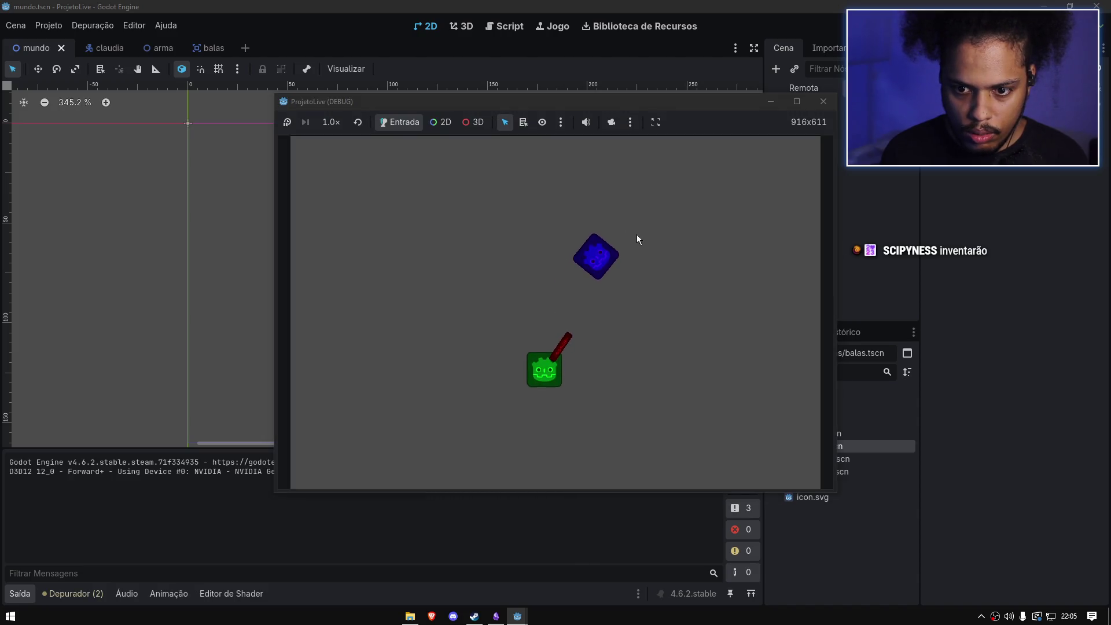
left_click(765, 102)
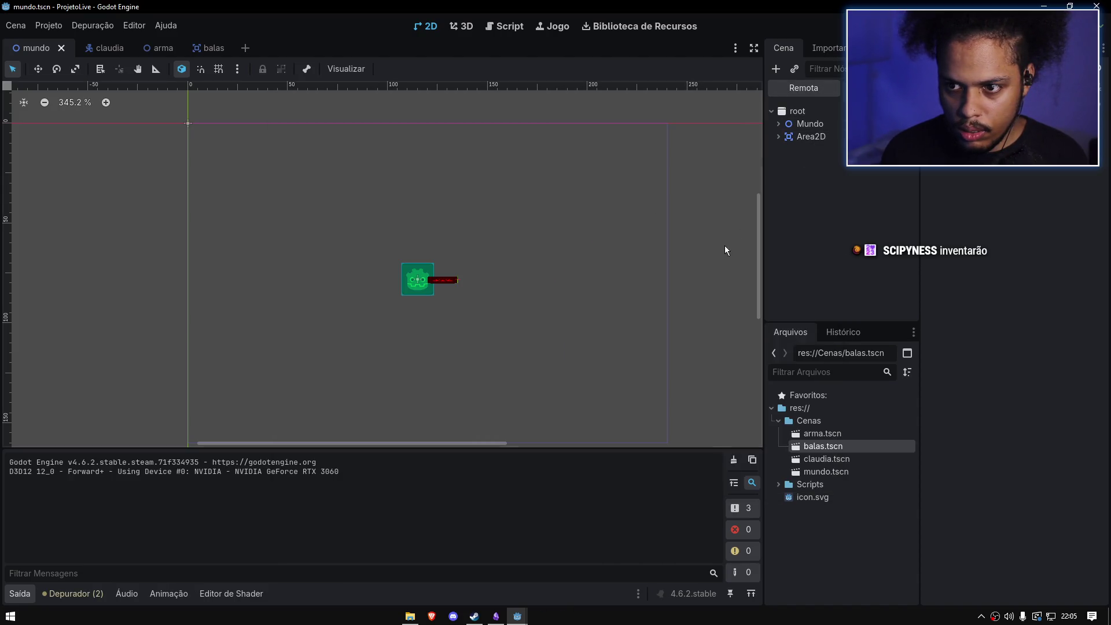
mouse_move(514, 613)
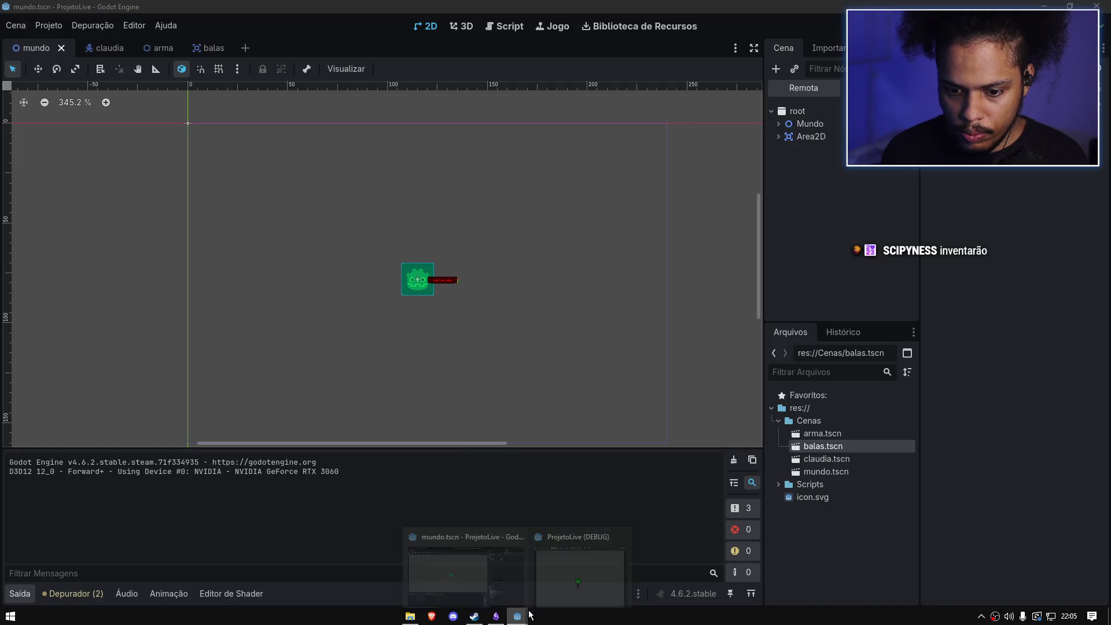
left_click(564, 570)
left_click_drag(642, 103, 502, 95)
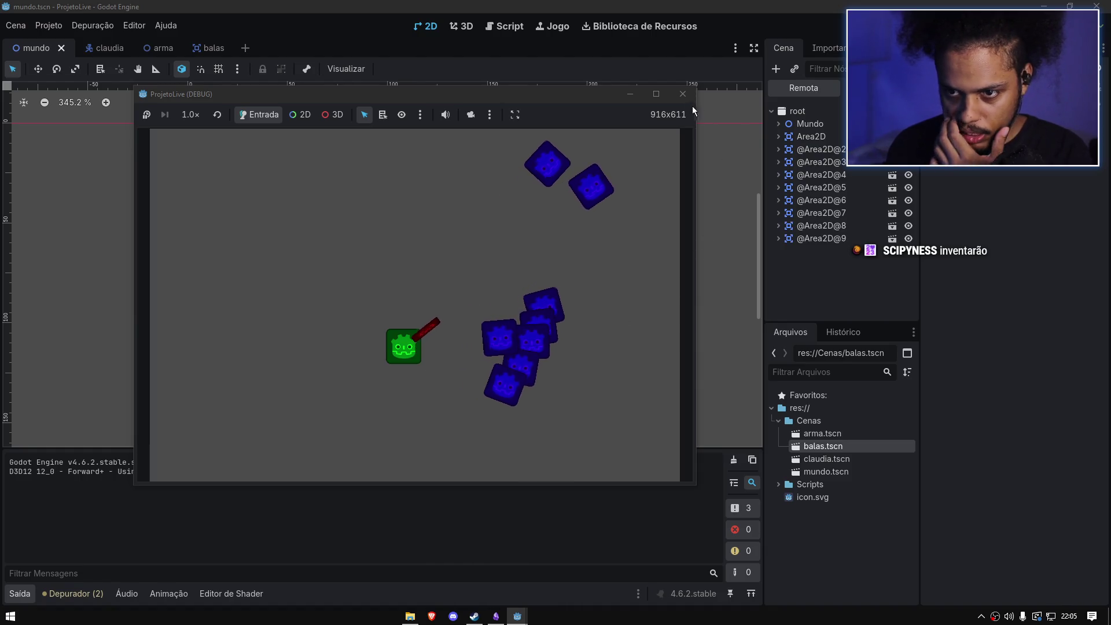
left_click(683, 94)
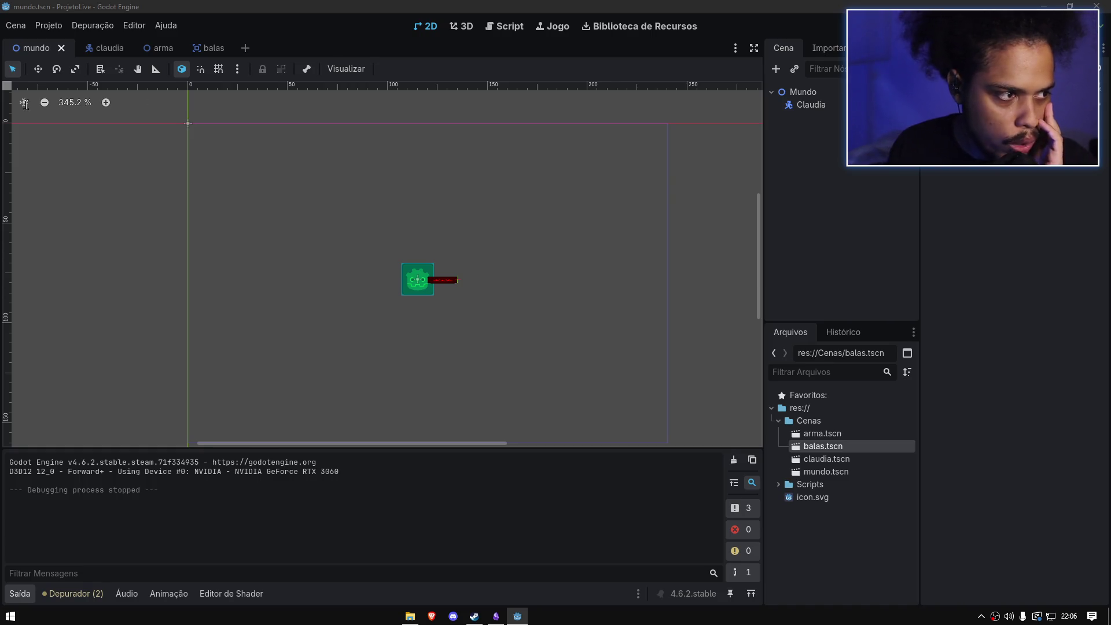
key("alt+Tab")
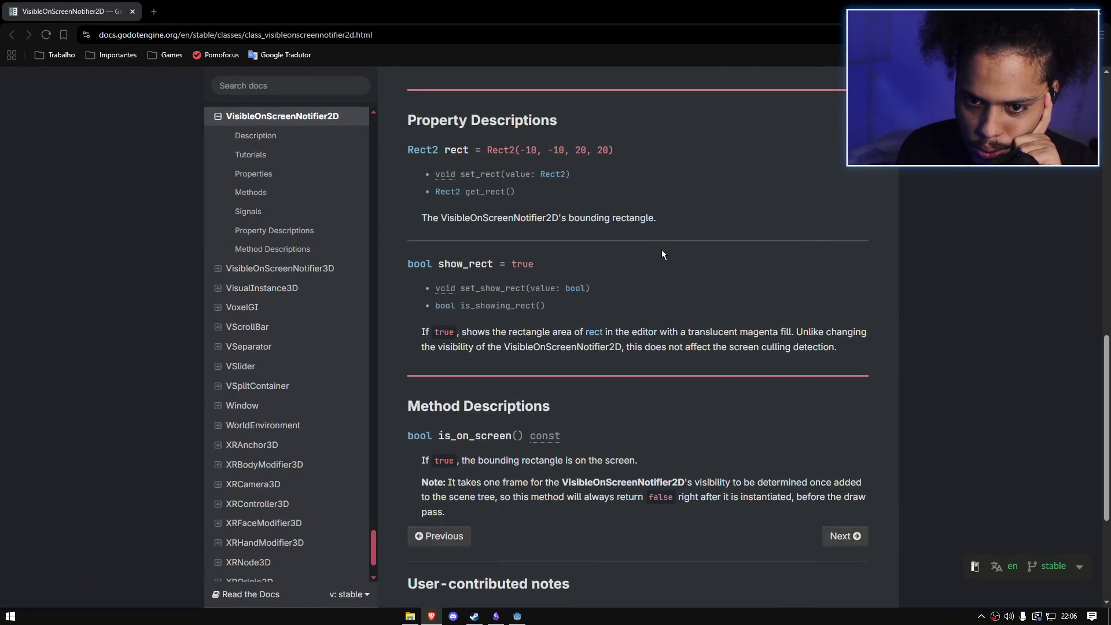
- Browse the docs and open the VisibleOnScreenNotifier2D class page
scroll(662, 254, "down", 8)
scroll(663, 253, "up", 8)
scroll(661, 249, "up", 10)
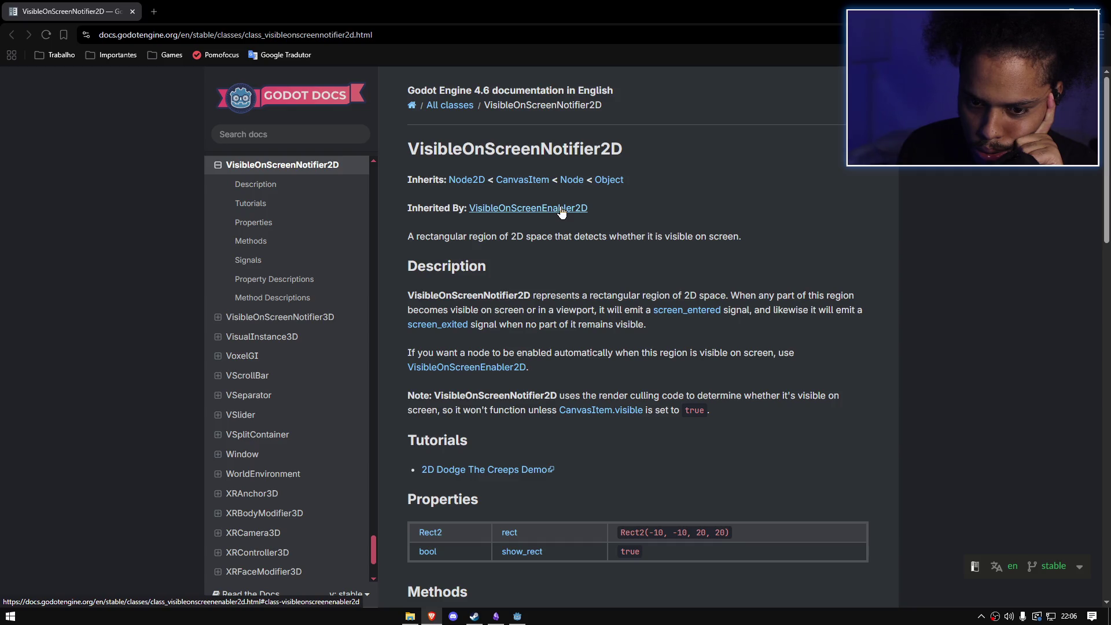
scroll(538, 347, "down", 2)
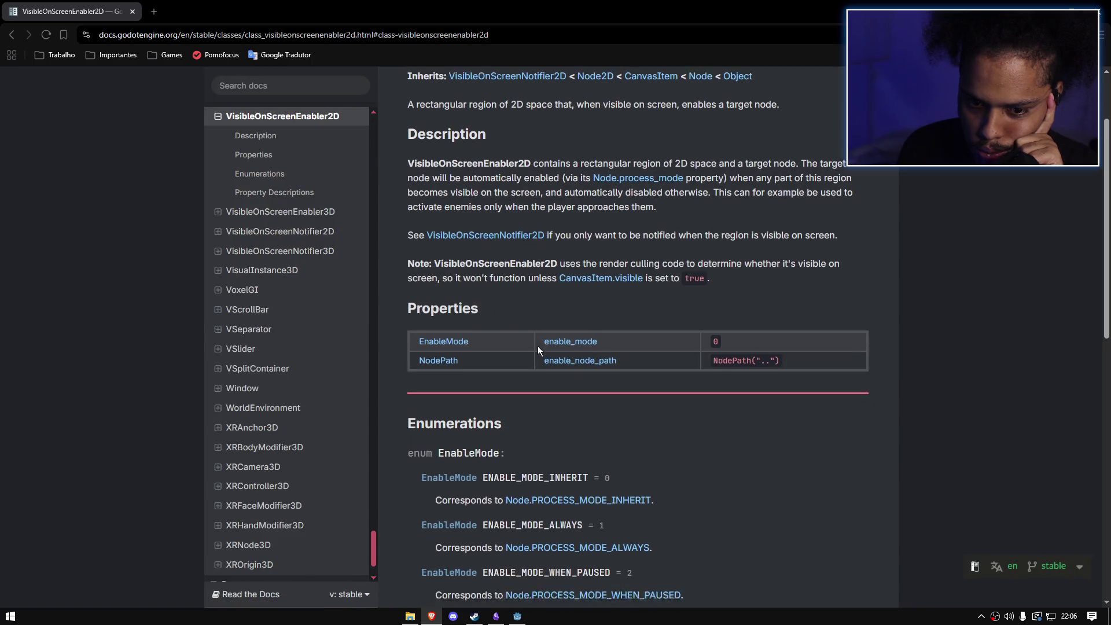
scroll(536, 346, "down", 2)
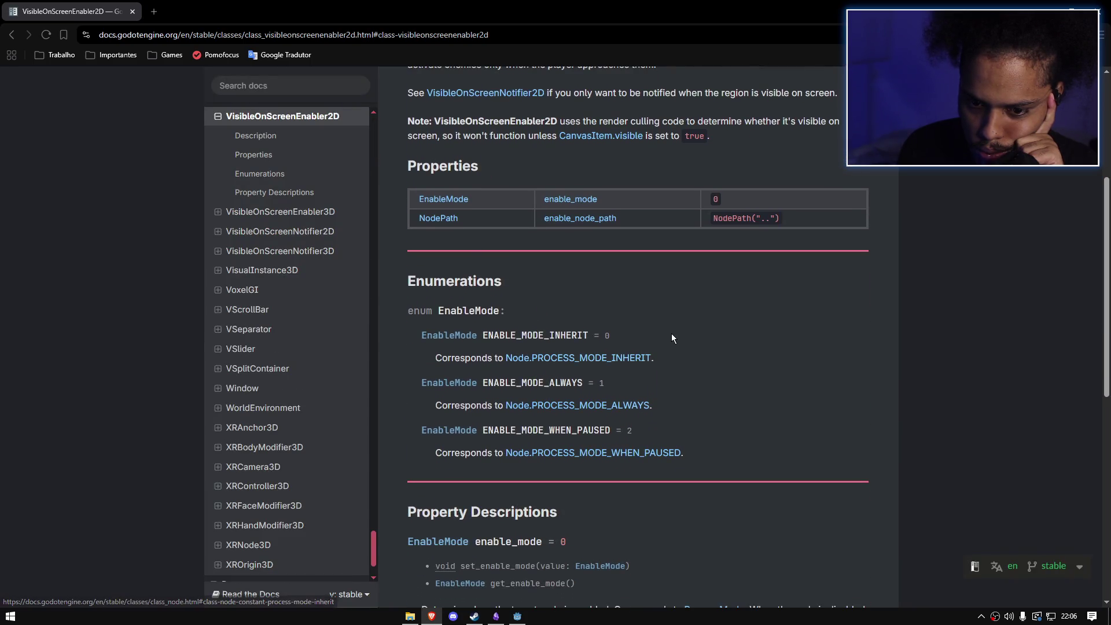
scroll(672, 334, "down", 3)
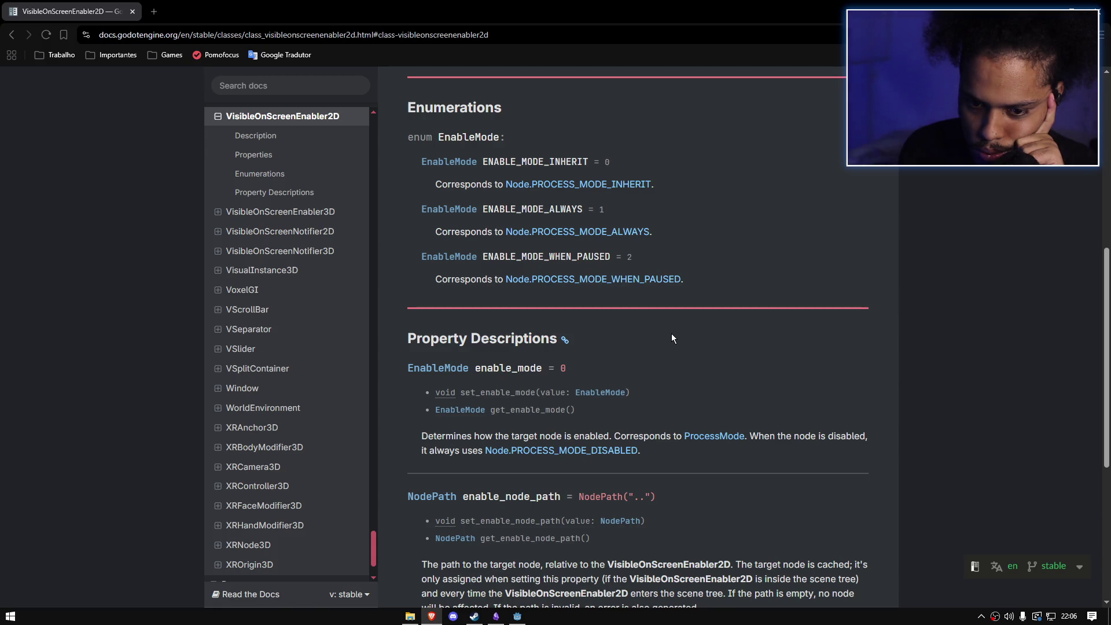
scroll(671, 333, "down", 4)
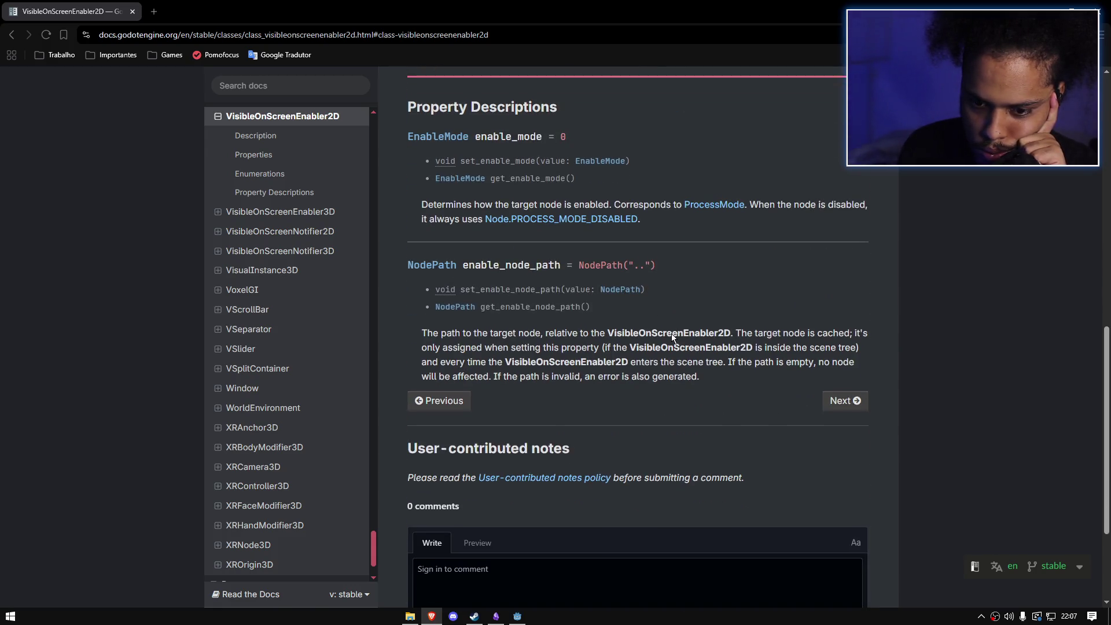
scroll(671, 333, "down", 3)
scroll(671, 334, "up", 7)
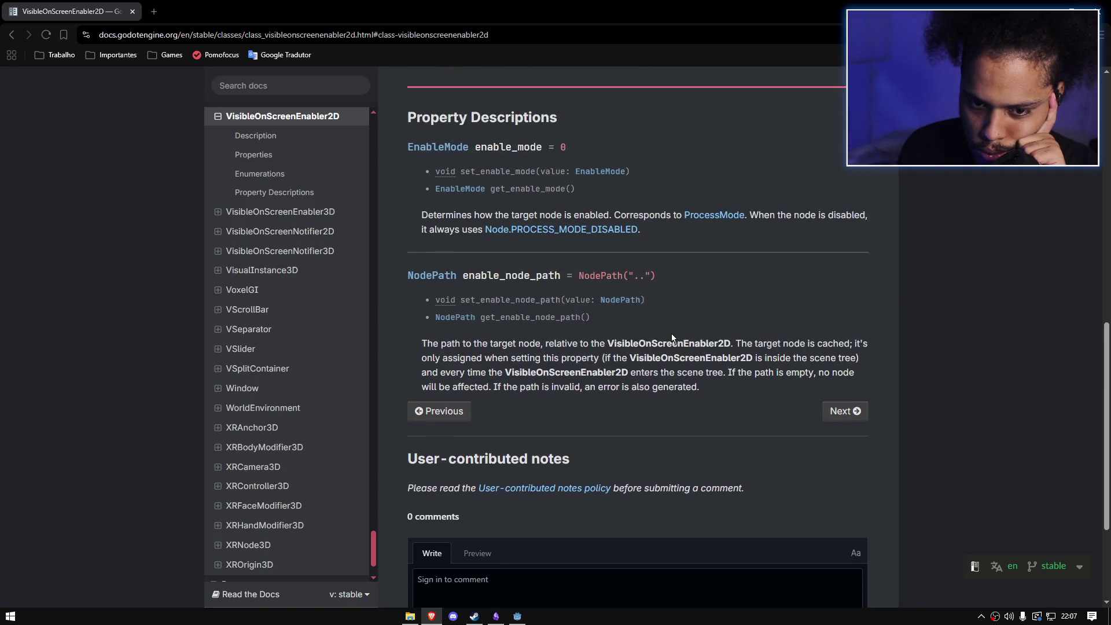
scroll(671, 338, "up", 4)
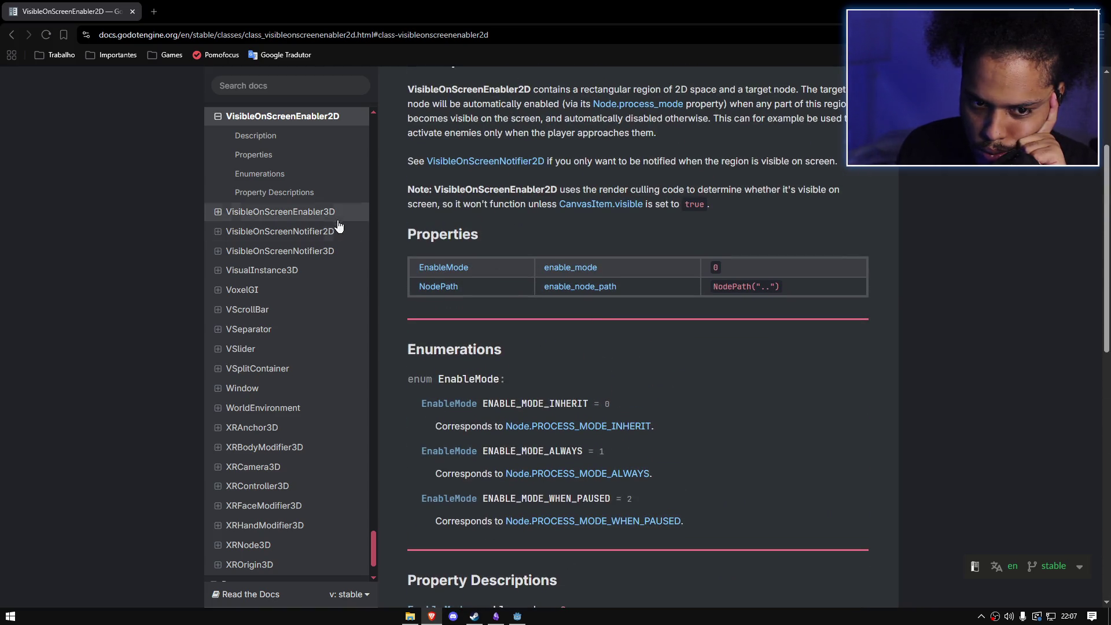
left_click(336, 231)
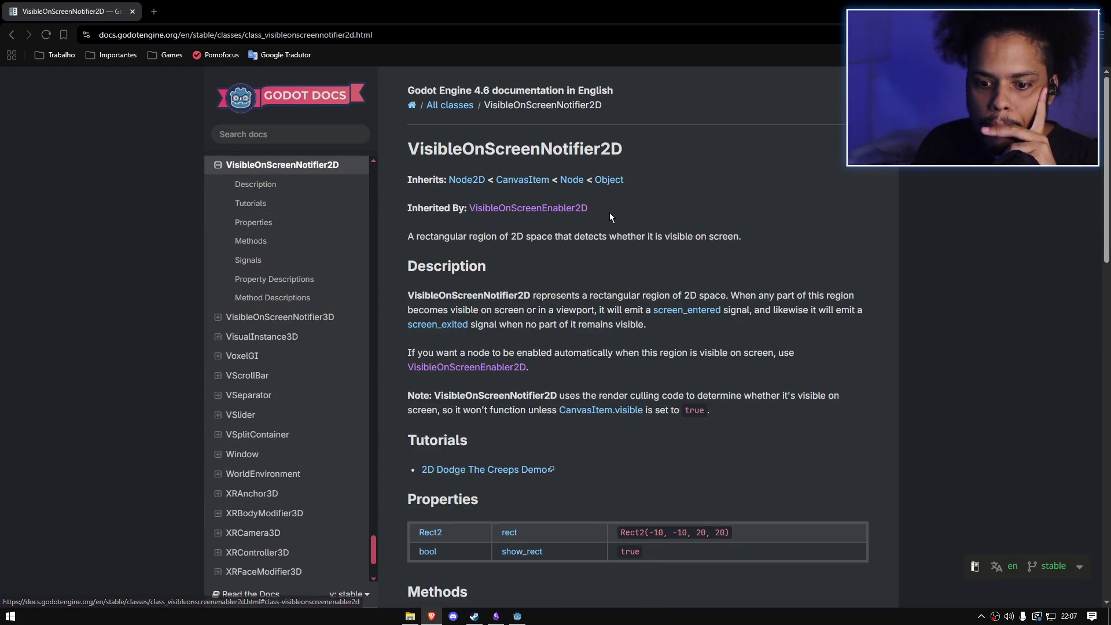
- Open the screen_entered and screen_exited signal docs in new tabs, read them, and return to Godot
middle_click(671, 311)
middle_click(467, 324)
left_click(347, 11)
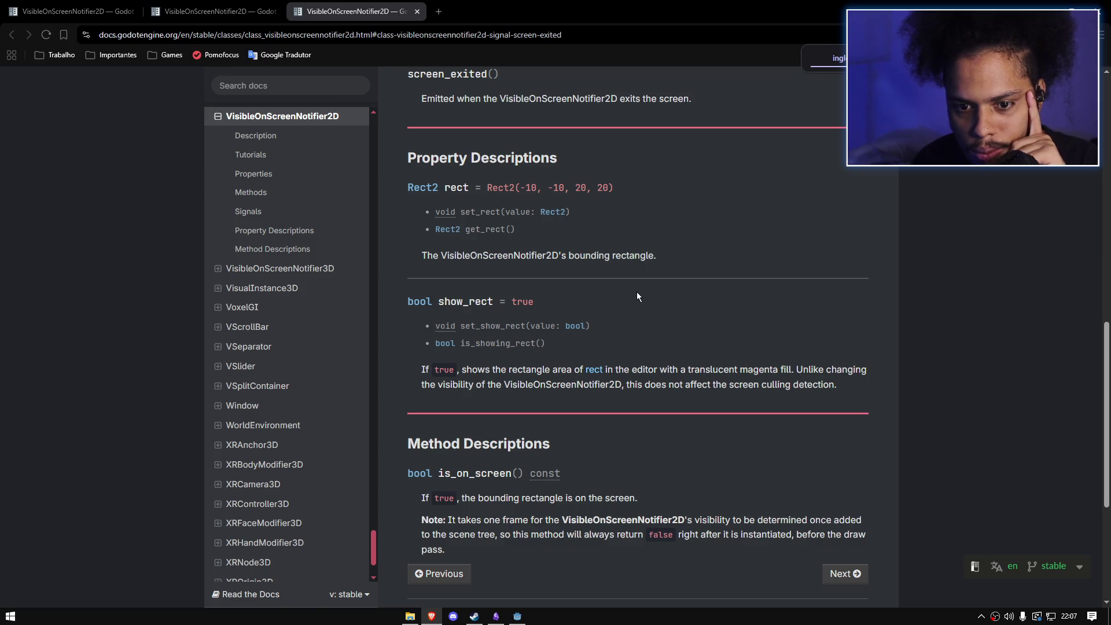
scroll(637, 289, "up", 3)
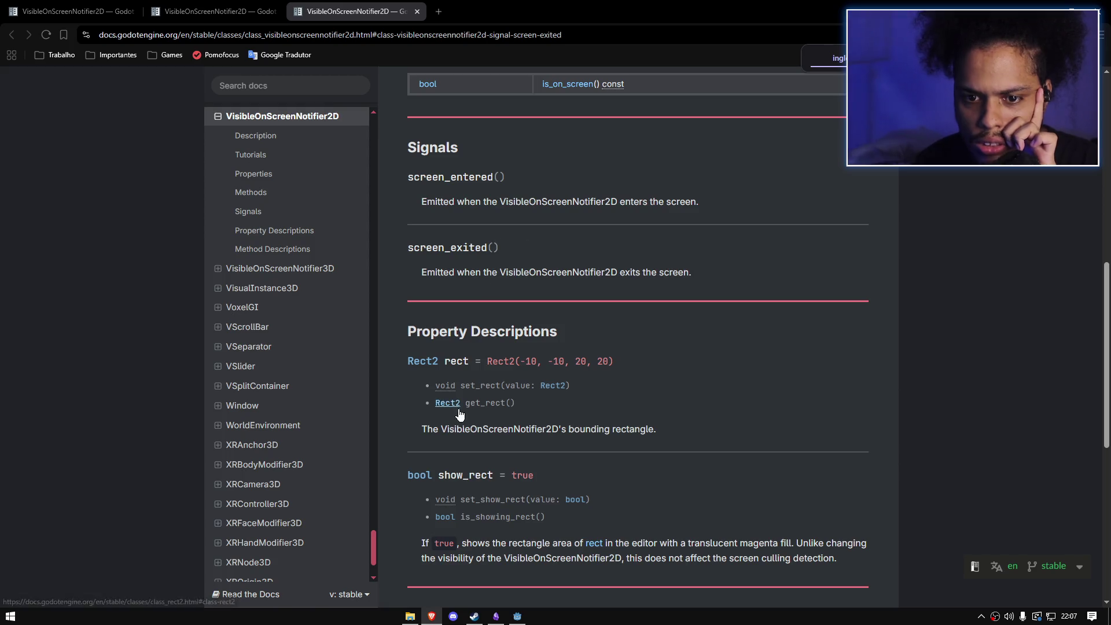
left_click(517, 617)
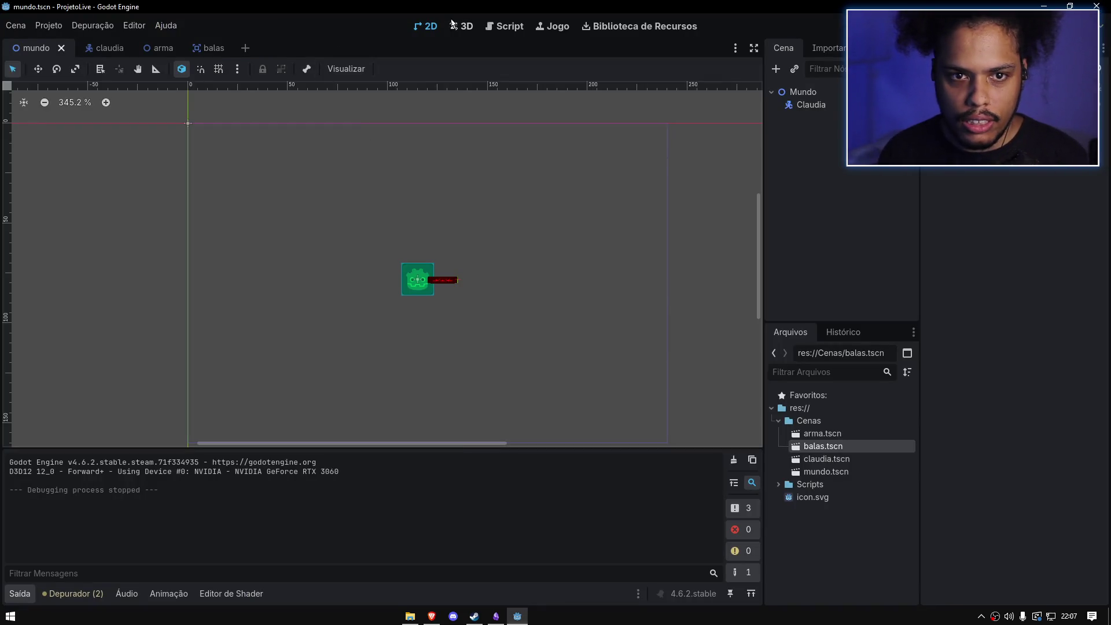
- In balas.gd, overwrite the line-10 function name by typing 'se_ree', then return to the docs
left_click(499, 27)
left_click_drag(464, 223, 200, 219)
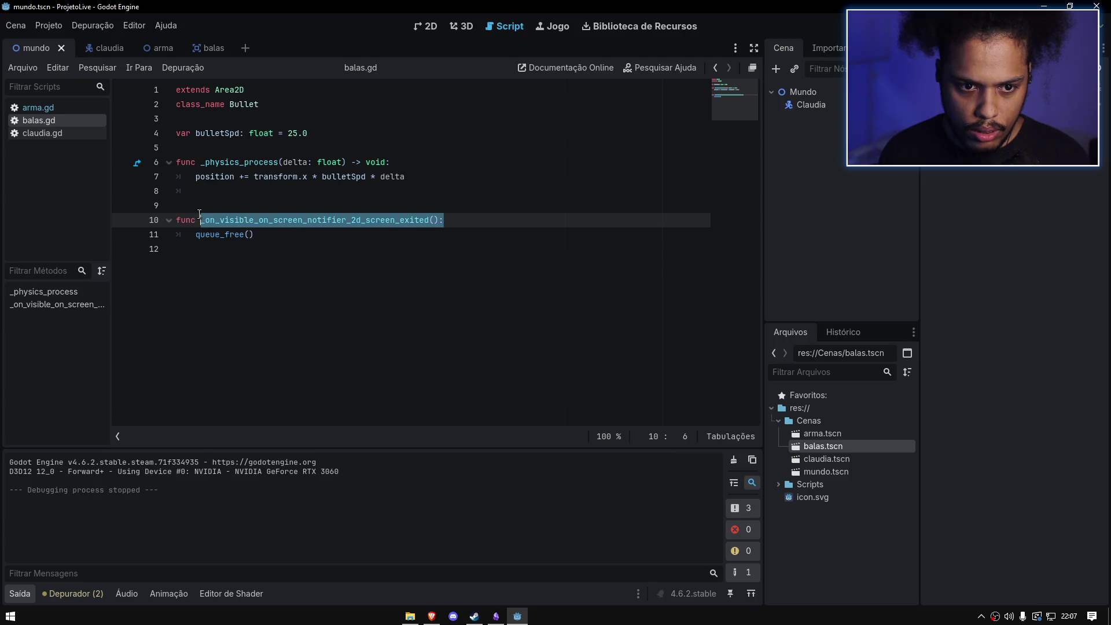
type("s")
type("e")
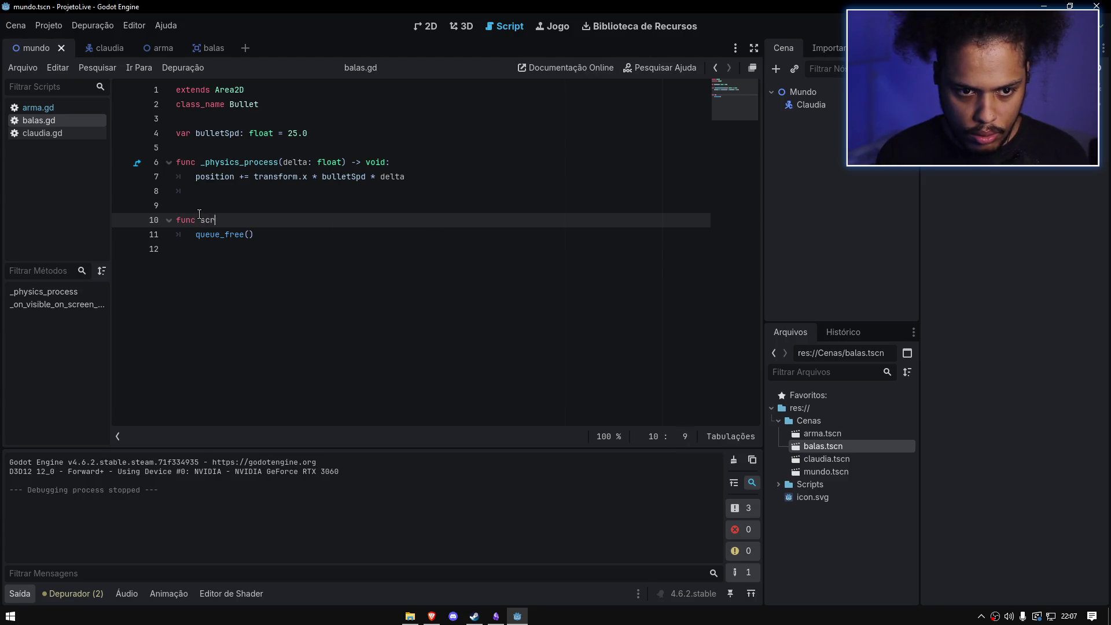
type("_")
type("ree")
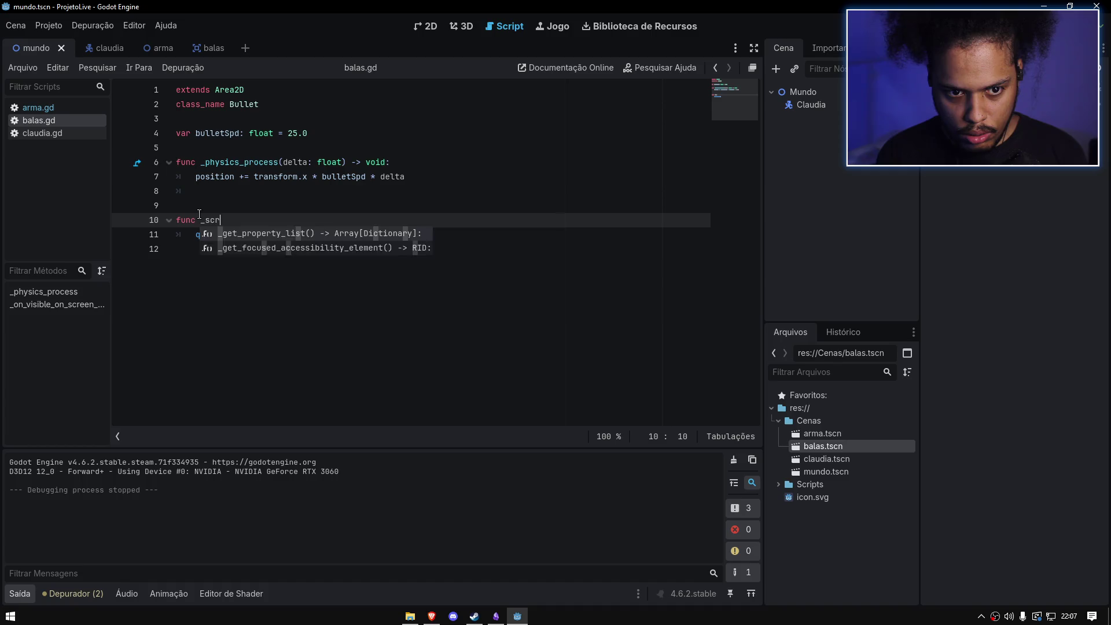
key("alt+Tab")
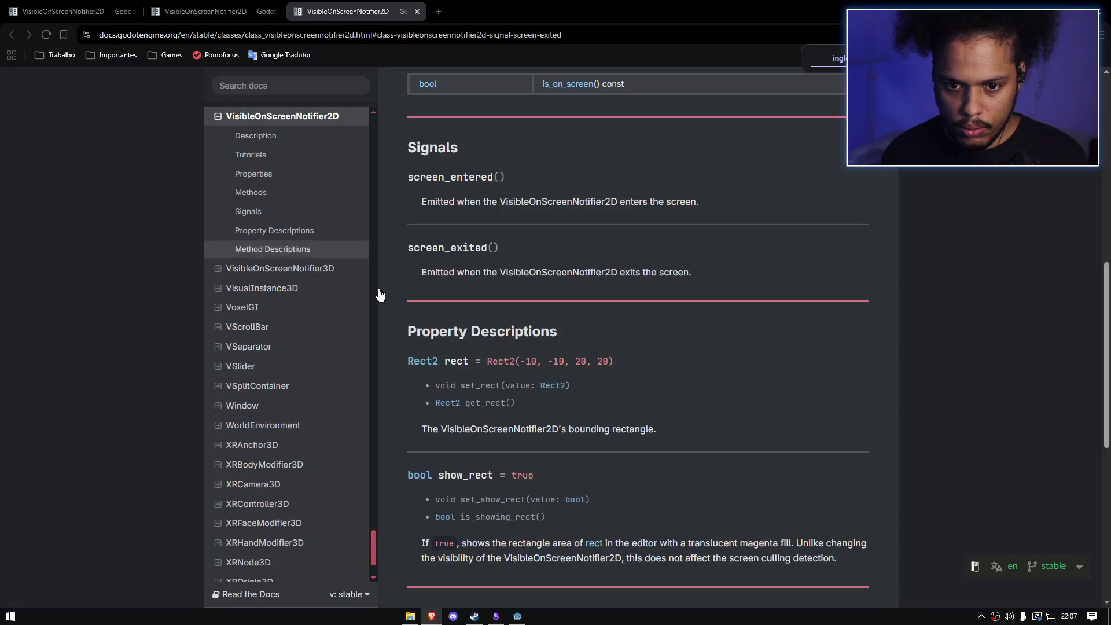
- Select is_on_screen() in the Method Descriptions, then select the leftover partial name on line 10
scroll(509, 247, "down", 3)
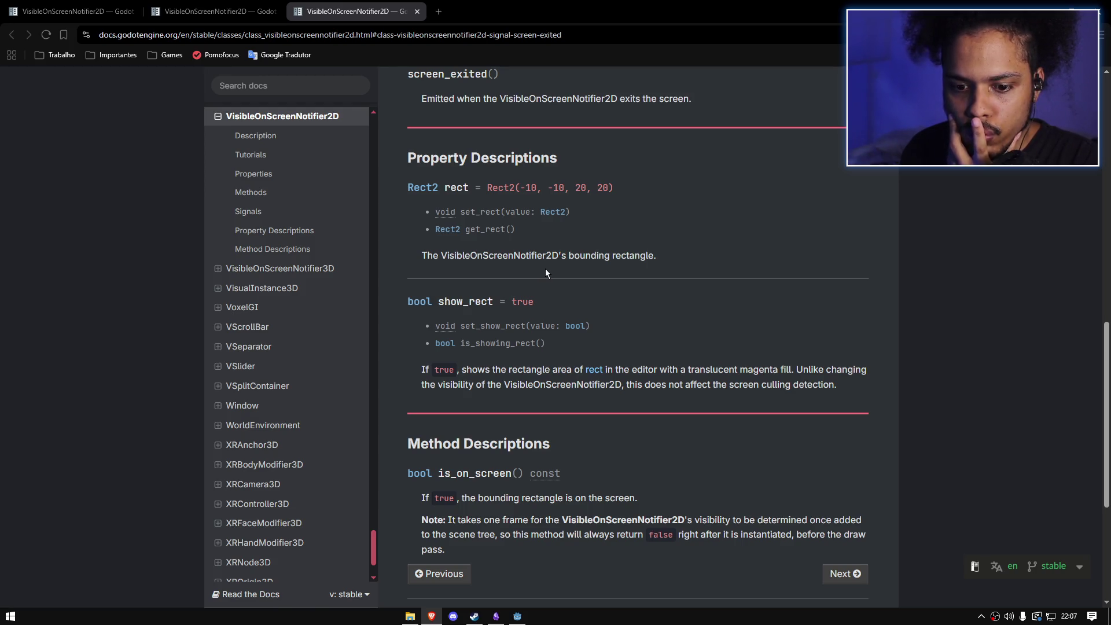
scroll(545, 274, "down", 2)
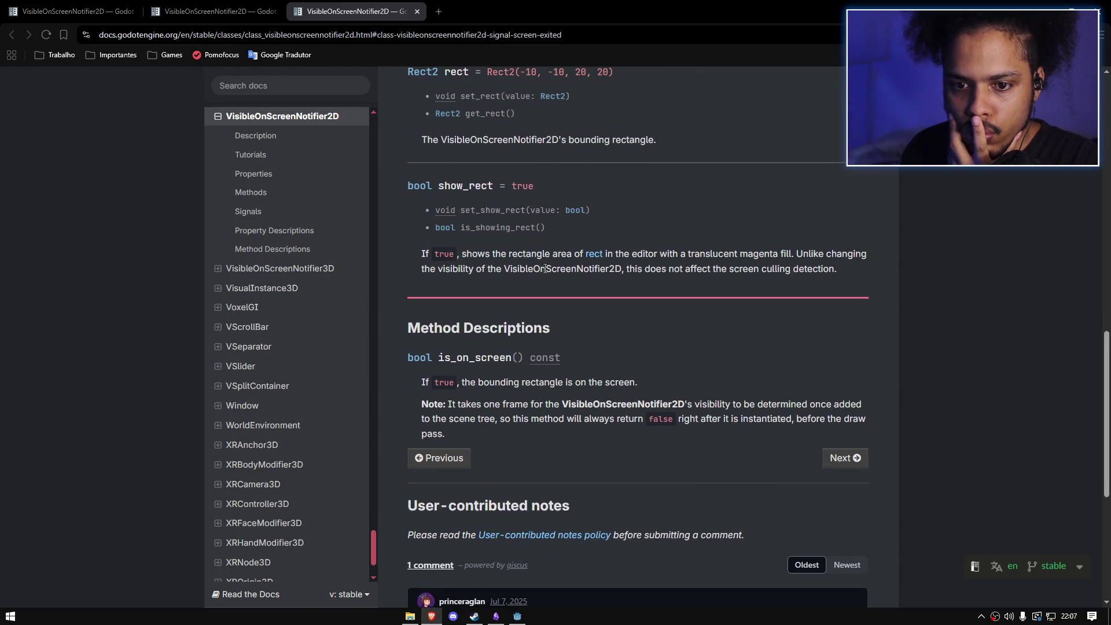
scroll(545, 268, "up", 2)
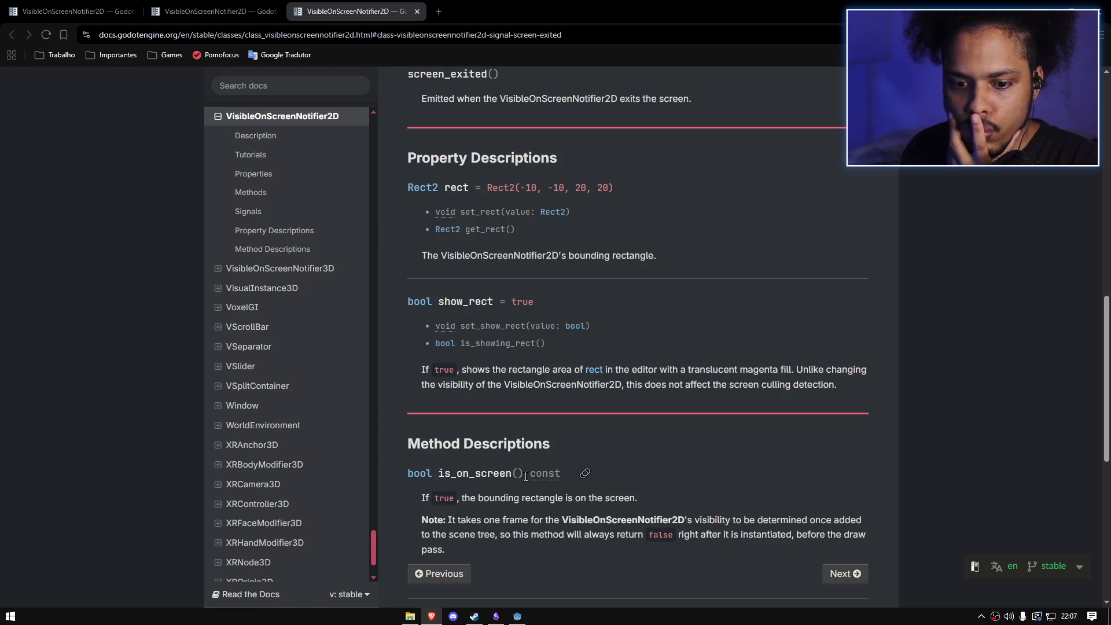
mouse_move(524, 473)
left_mouse_down()
mouse_move(423, 474)
mouse_move(438, 473)
left_mouse_up()
key("alt+Tab")
left_click_drag(260, 224, 203, 220)
- Rename the function to foradaTela() and add an 'if is_on_screen()' line beneath it
type("foradaT")
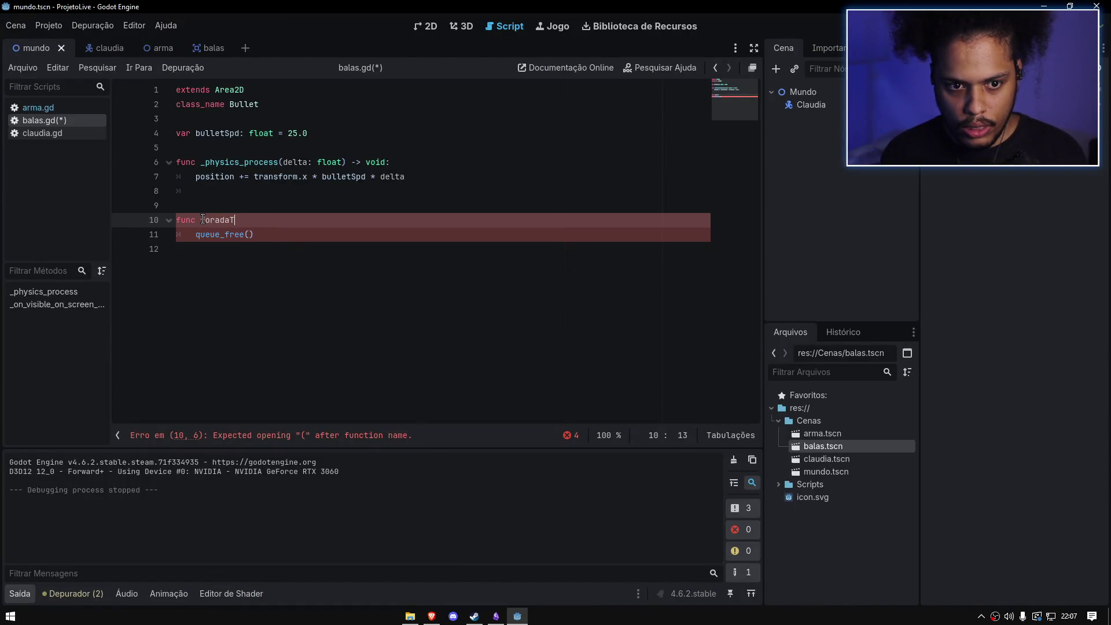
type(")")
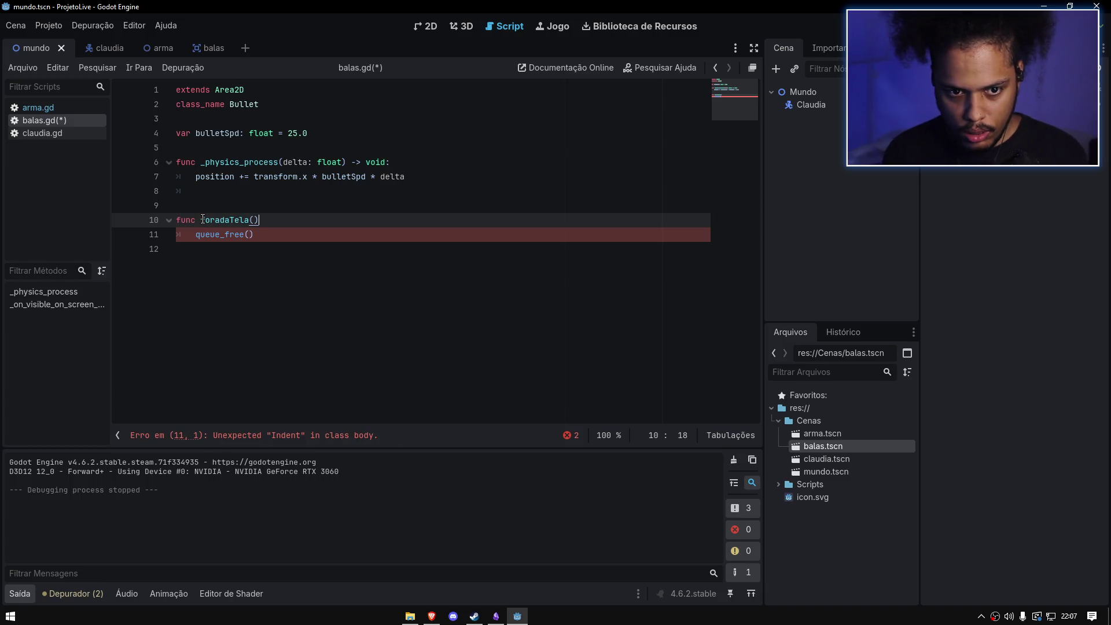
key("Return")
type("if is_on_screen()")
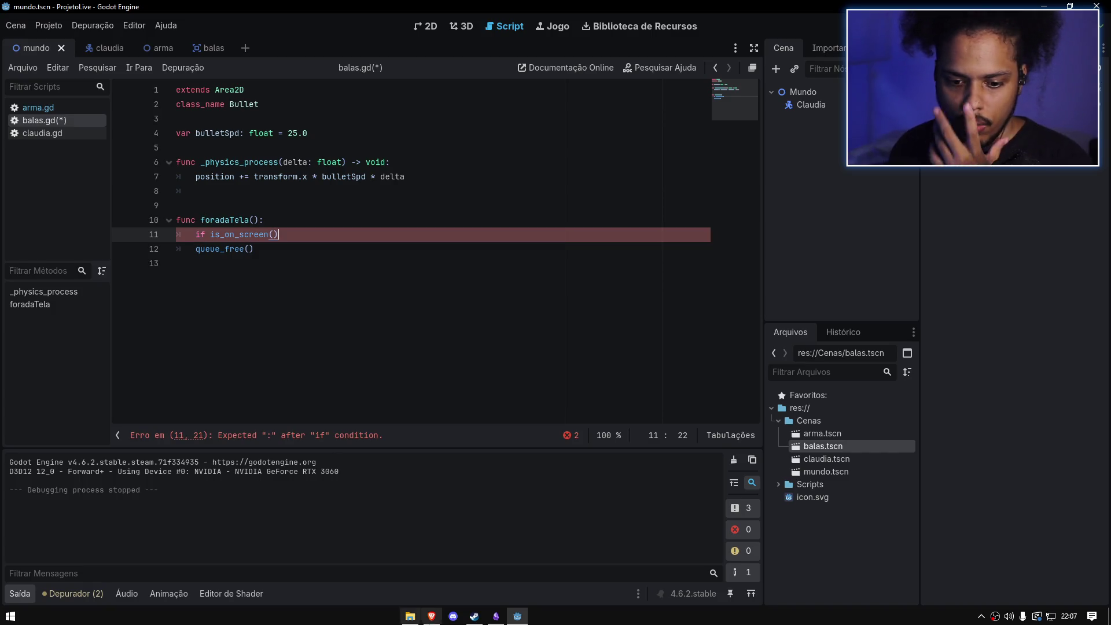
left_click(431, 616)
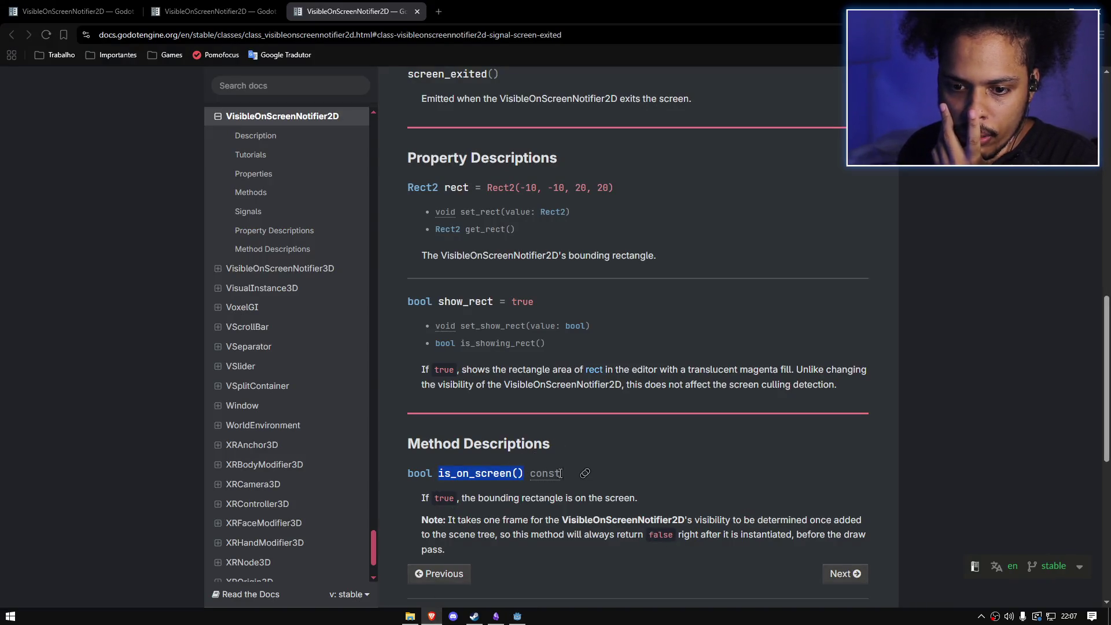
- Read the VisibleOnScreenNotifier2D Description section, then switch tabs and reopen the off-screen objects forum thread
scroll(566, 409, "down", 7)
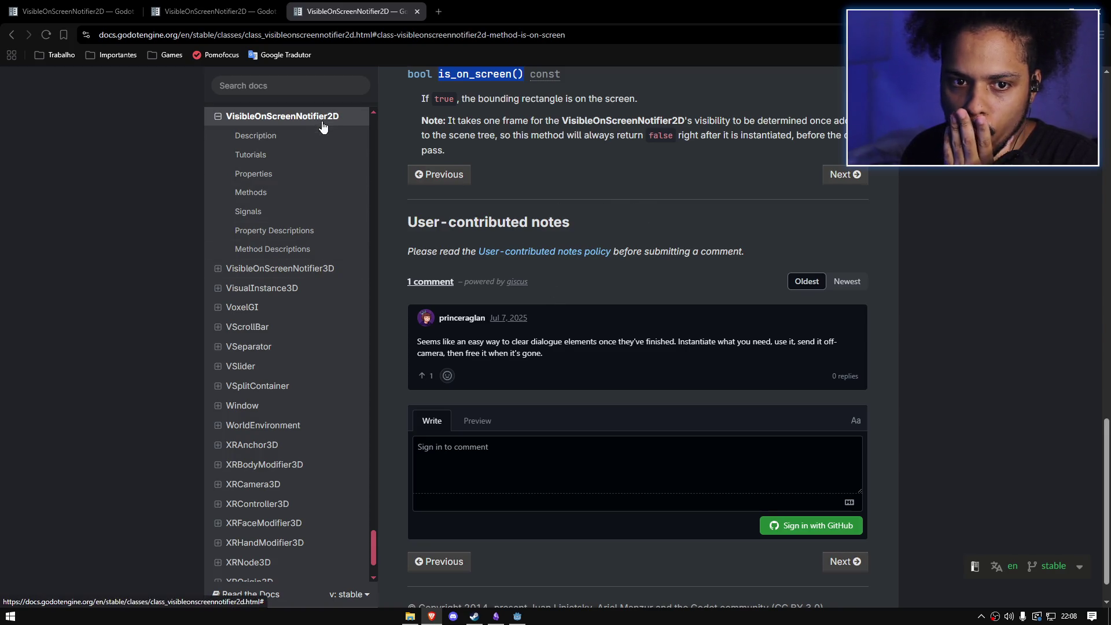
left_click(305, 136)
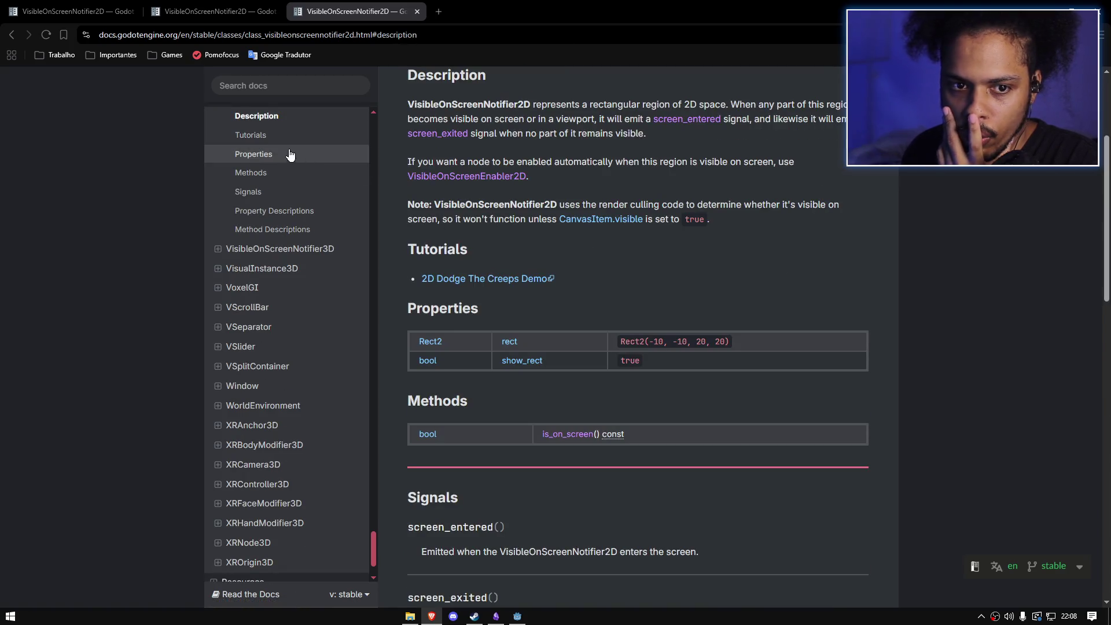
scroll(294, 156, "down", 3)
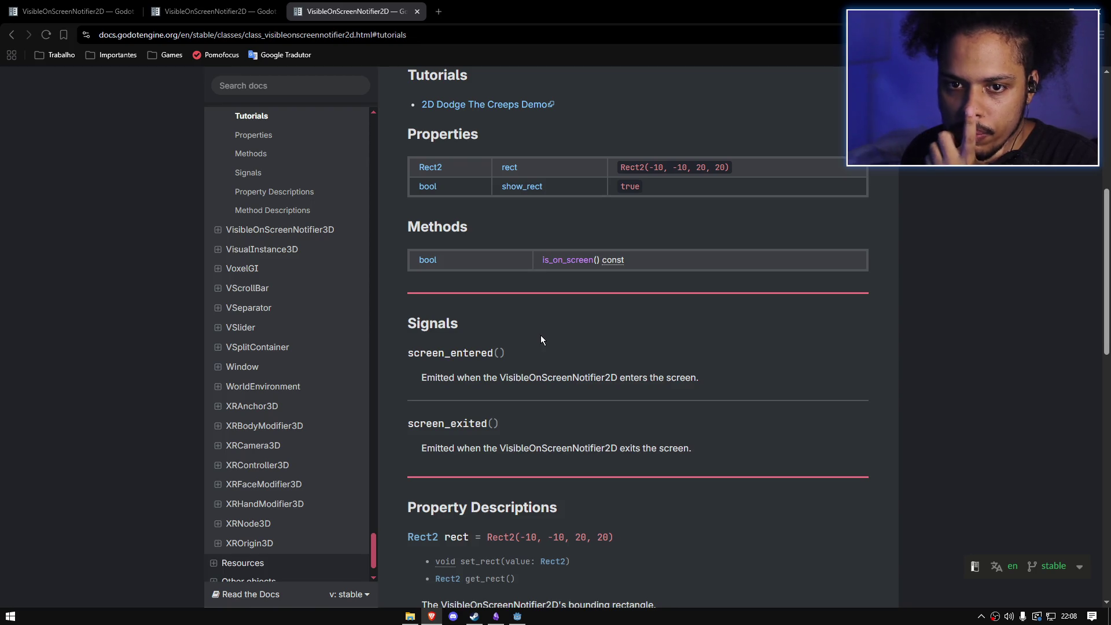
scroll(540, 337, "down", 1)
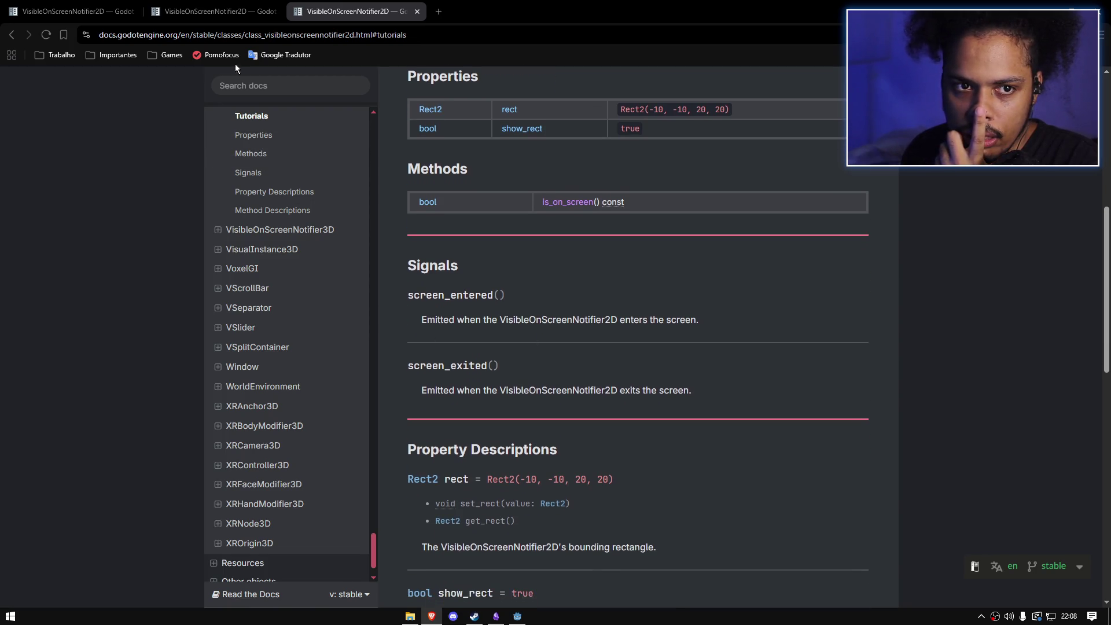
key("ctrl+Tab")
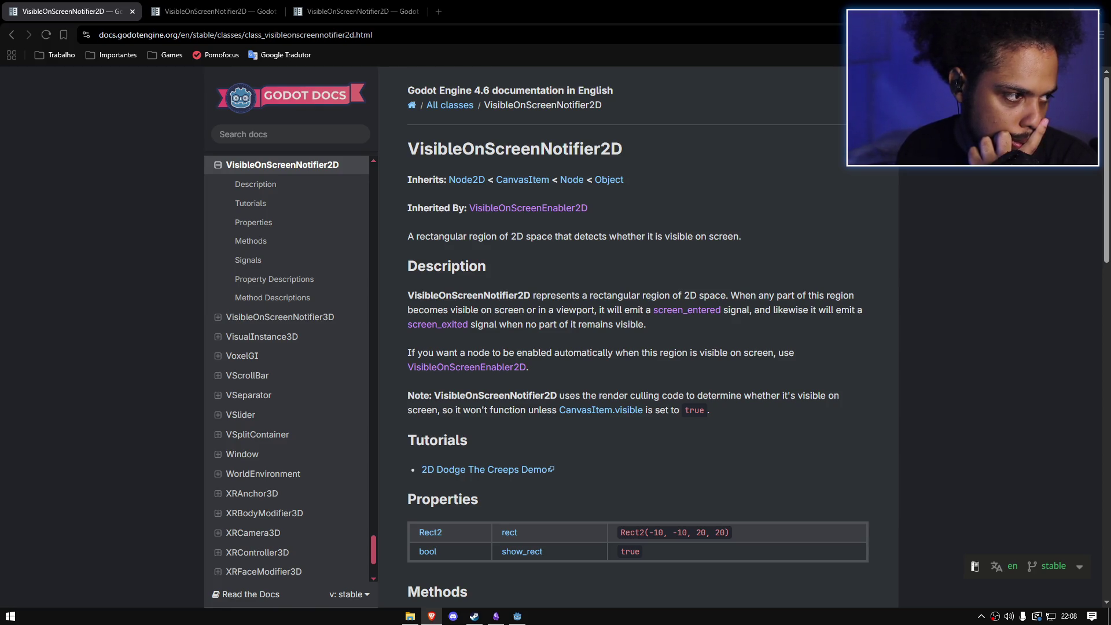
key("ctrl+shift+t")
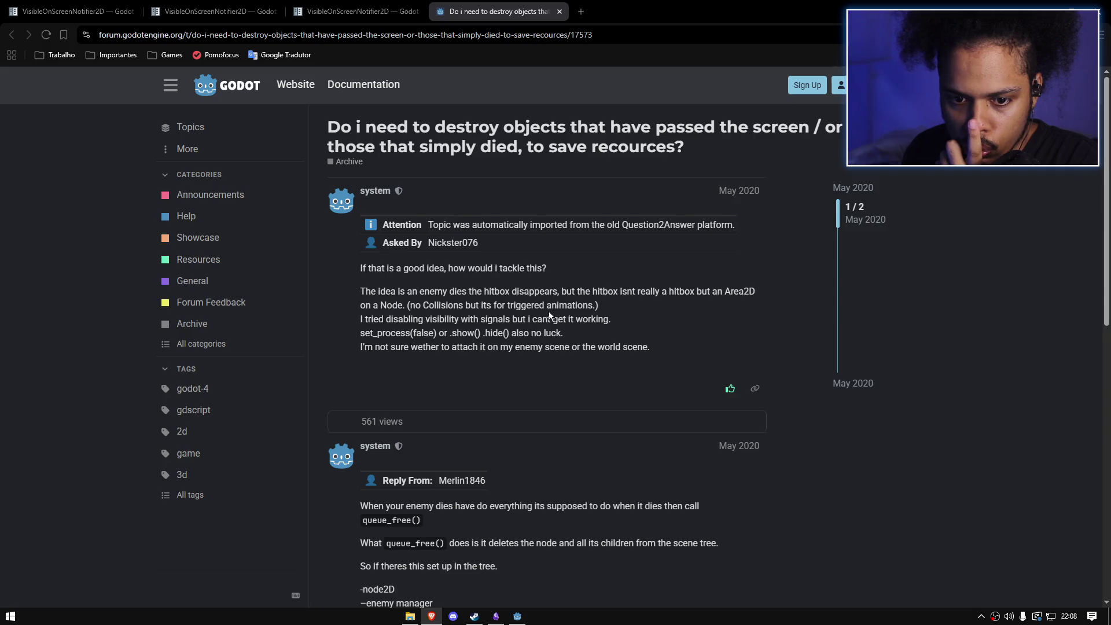
- Read down the forum replies on freeing objects that leave the screen, then return to the Godot editor
scroll(550, 316, "down", 2)
scroll(577, 399, "down", 1)
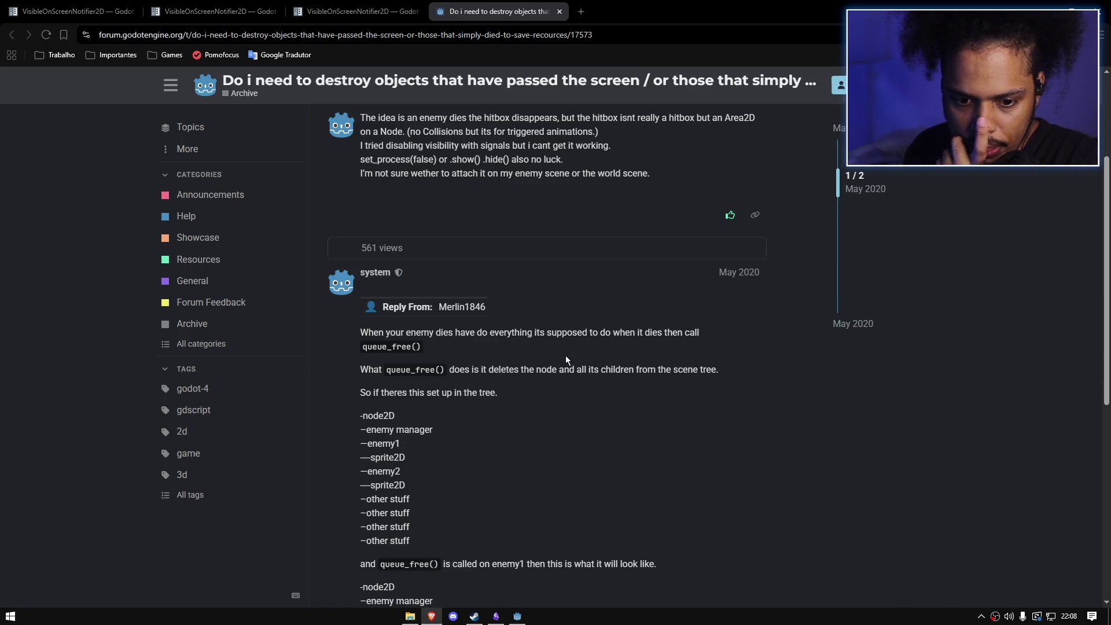
scroll(565, 355, "down", 1)
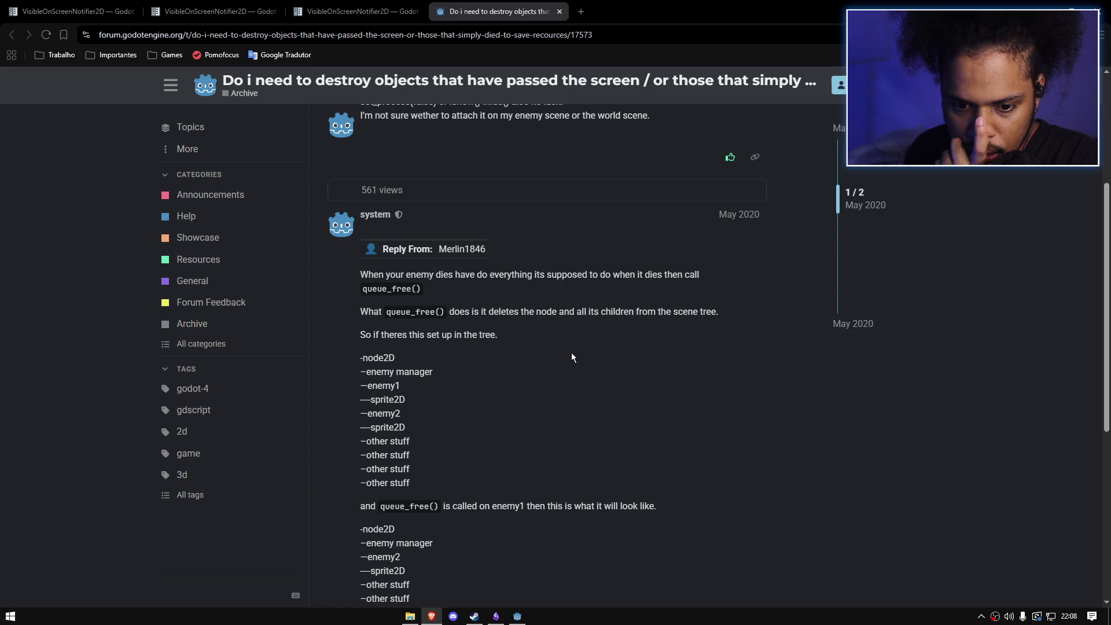
scroll(572, 357, "down", 4)
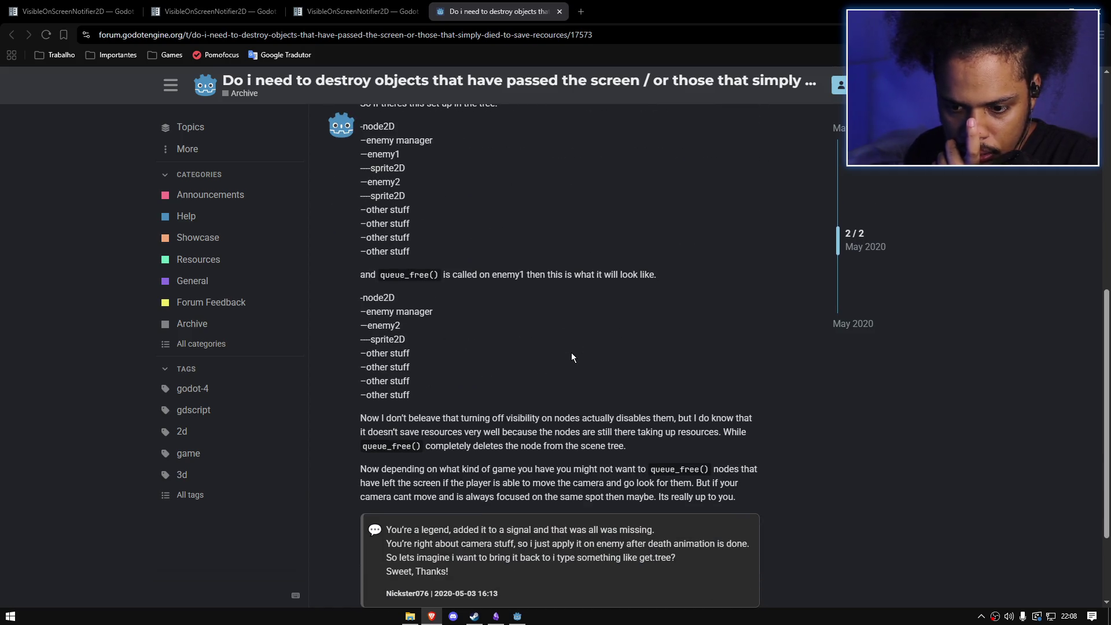
scroll(571, 357, "down", 2)
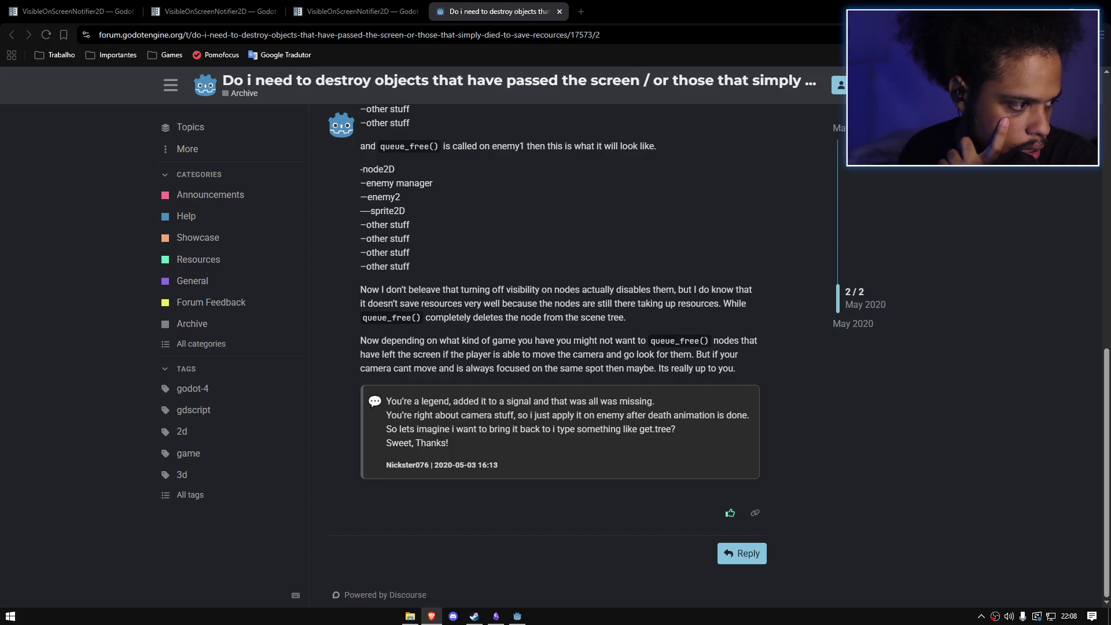
left_click(517, 616)
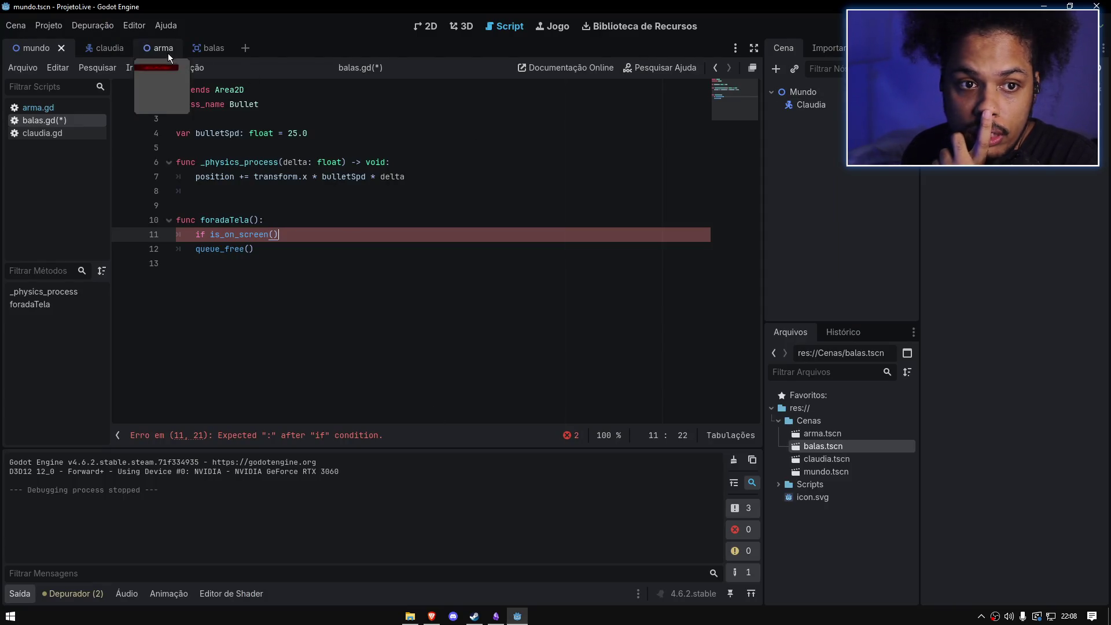
- In the balas bullet scene, list the Area2D node's signals in the Node dock
left_click(198, 48)
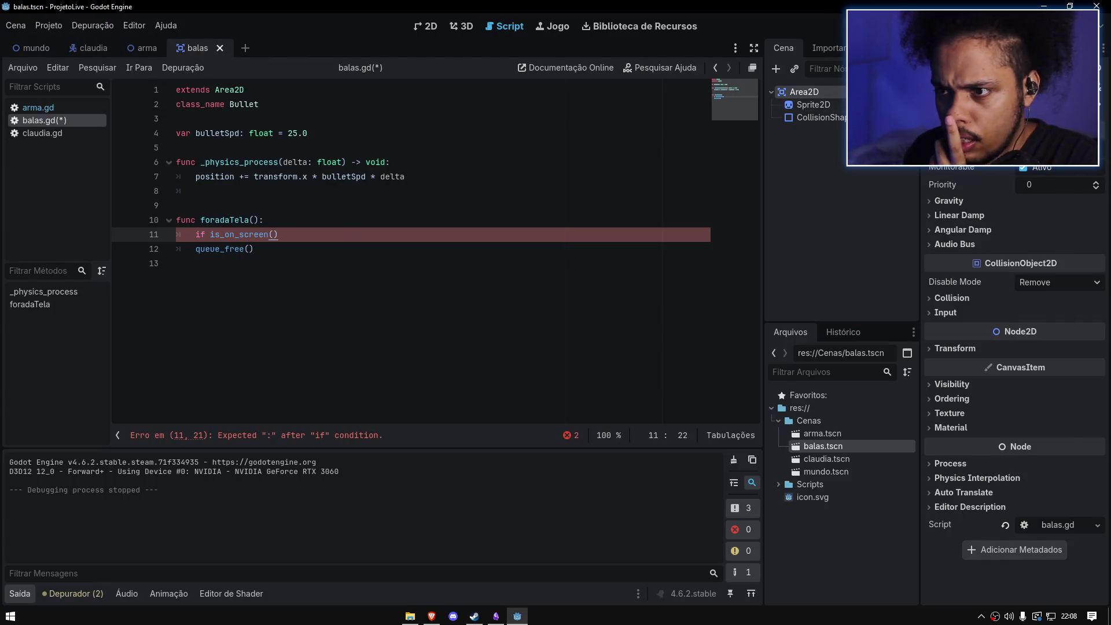
left_click(984, 47)
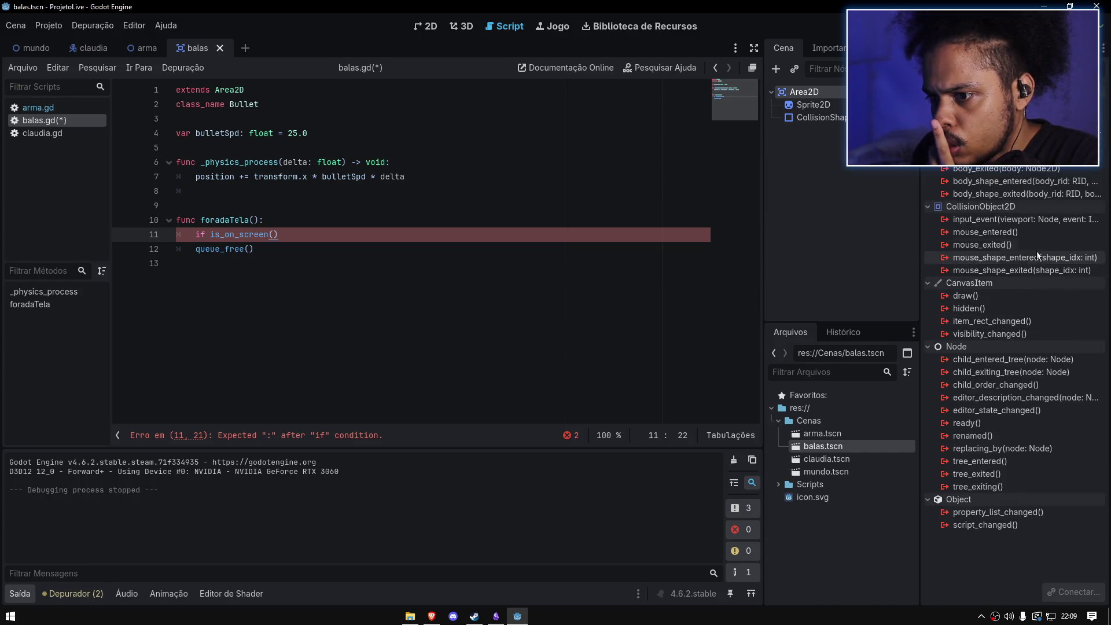
mouse_move(1033, 246)
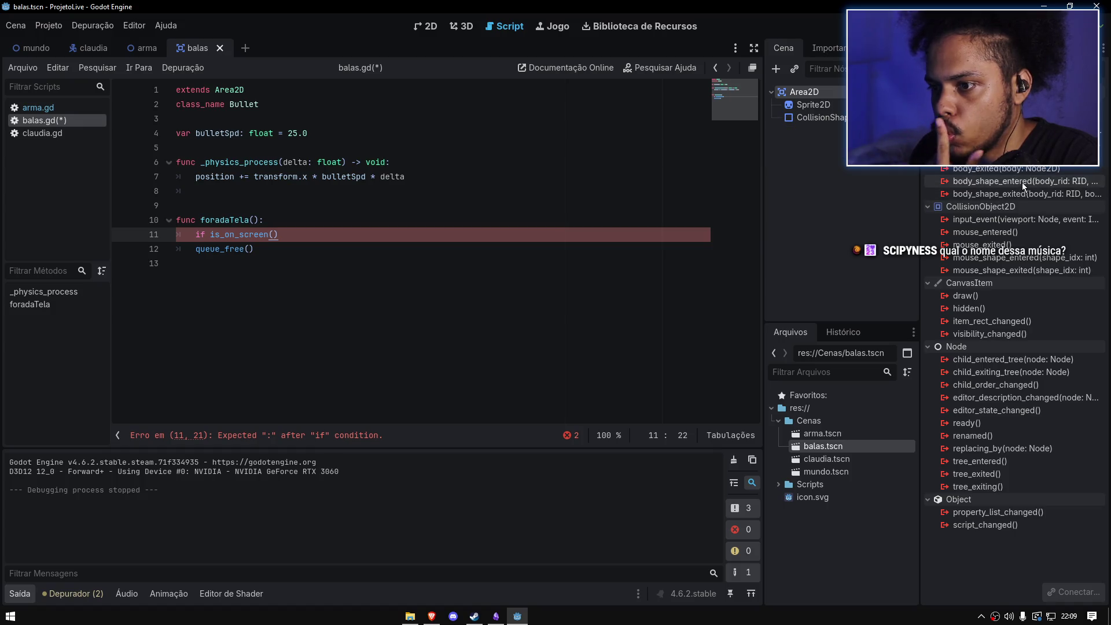
mouse_move(1041, 191)
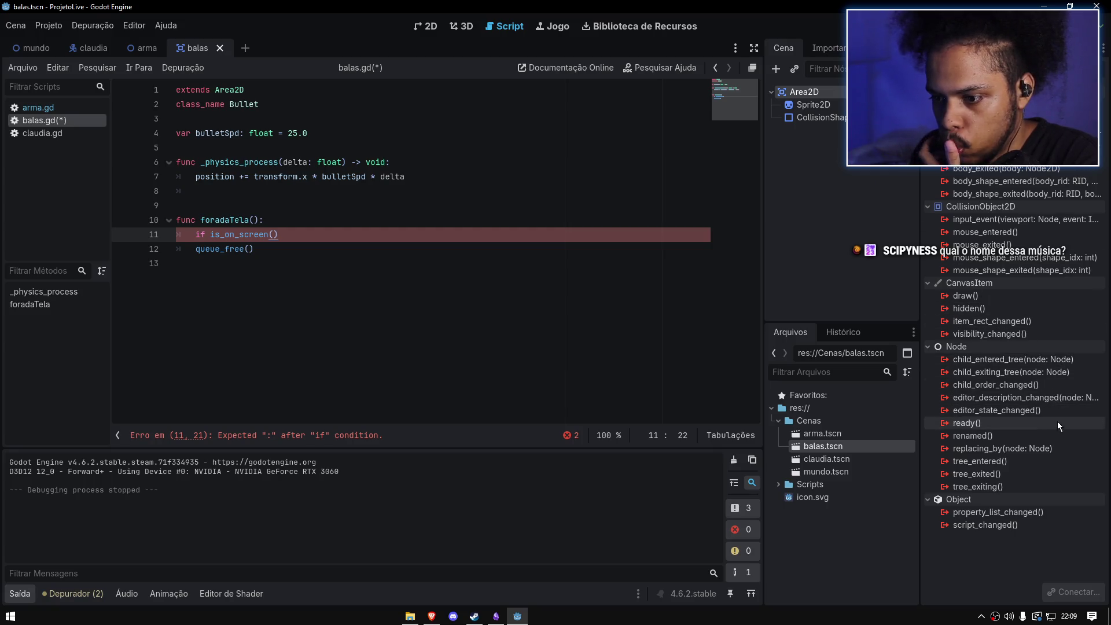
left_click(818, 100)
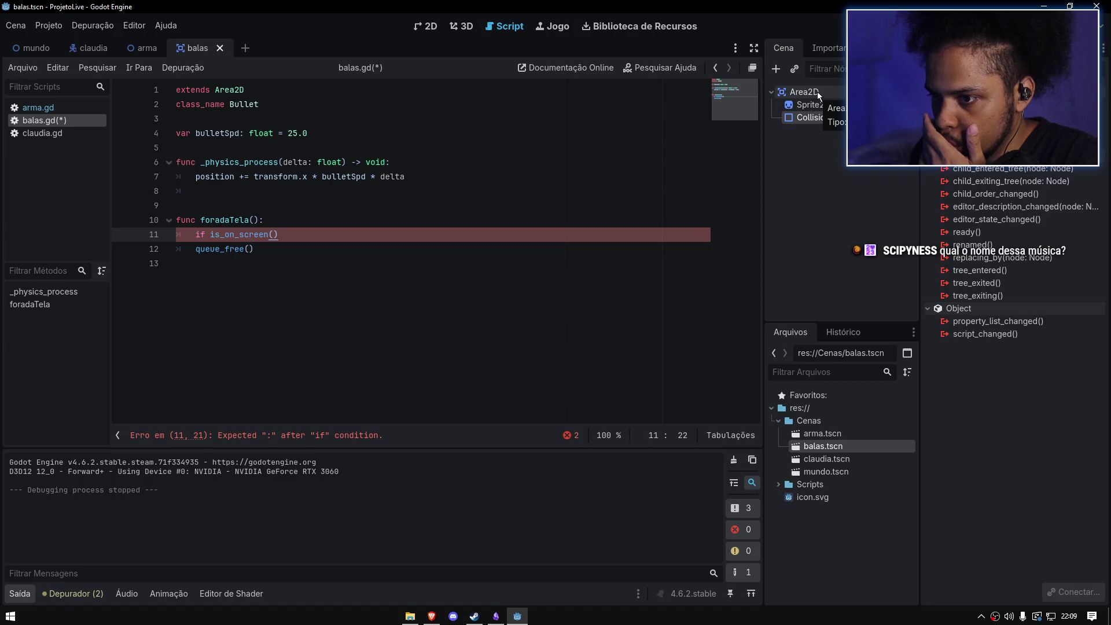
left_click(818, 92)
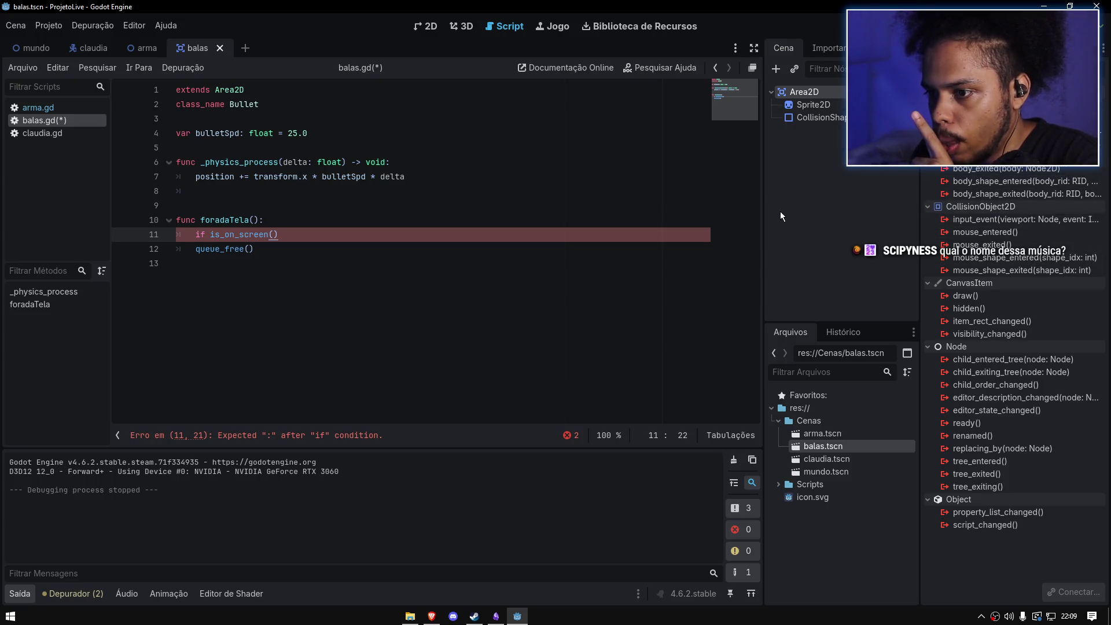
- Widen the panels and open the Area2D documentation for the body_shape_entered signal
mouse_move(920, 182)
left_mouse_down()
mouse_move(632, 182)
mouse_move(903, 177)
left_mouse_up()
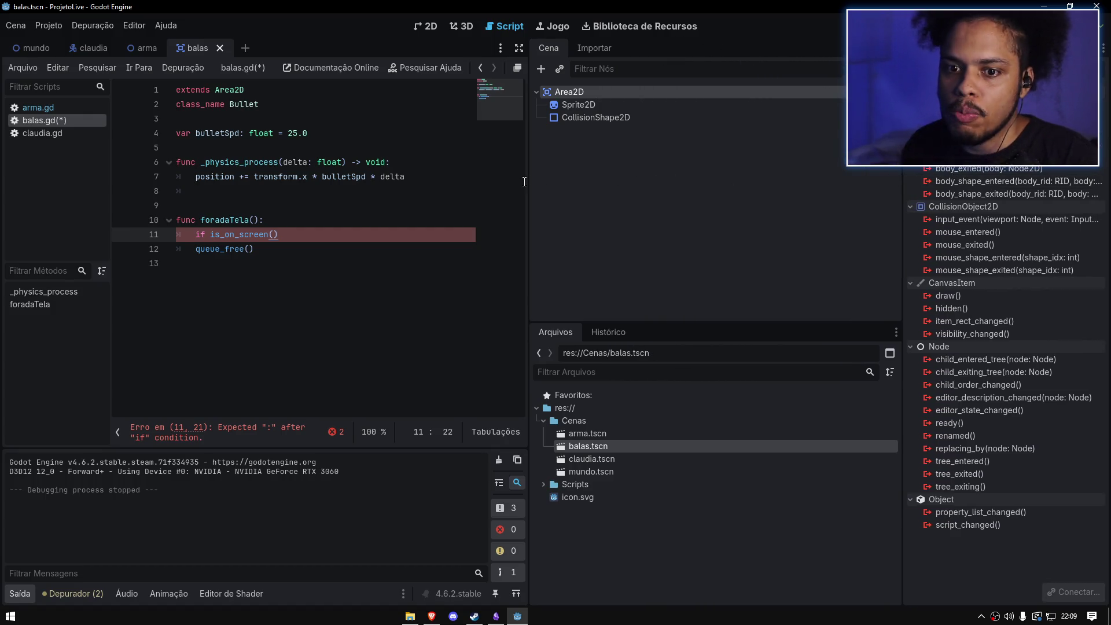
left_click_drag(528, 179, 672, 179)
left_click(958, 182)
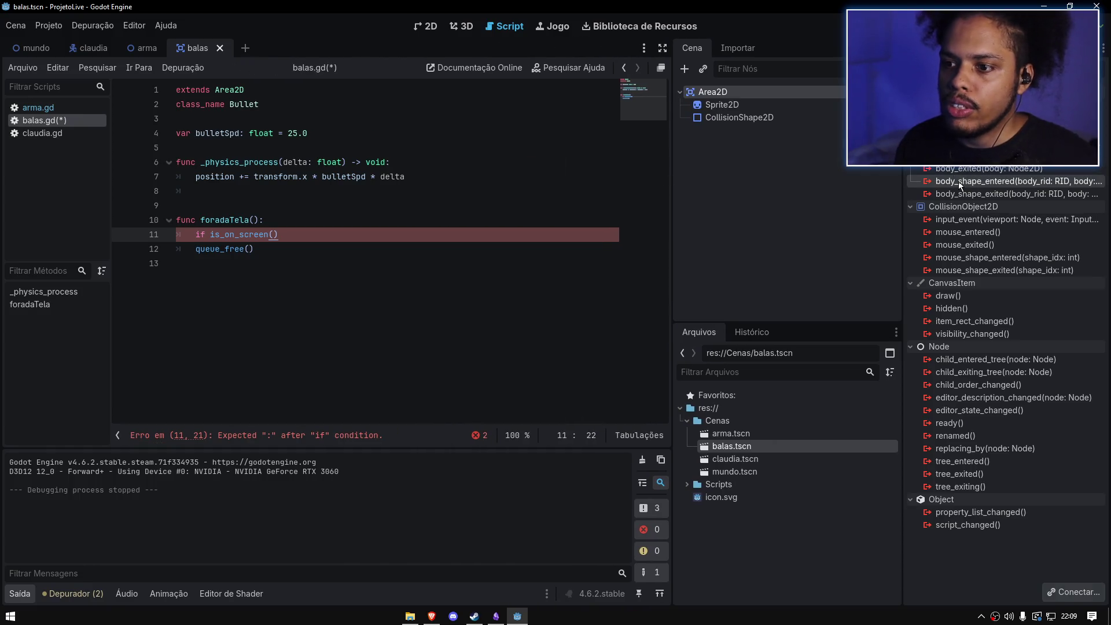
right_click(959, 182)
left_click(985, 238)
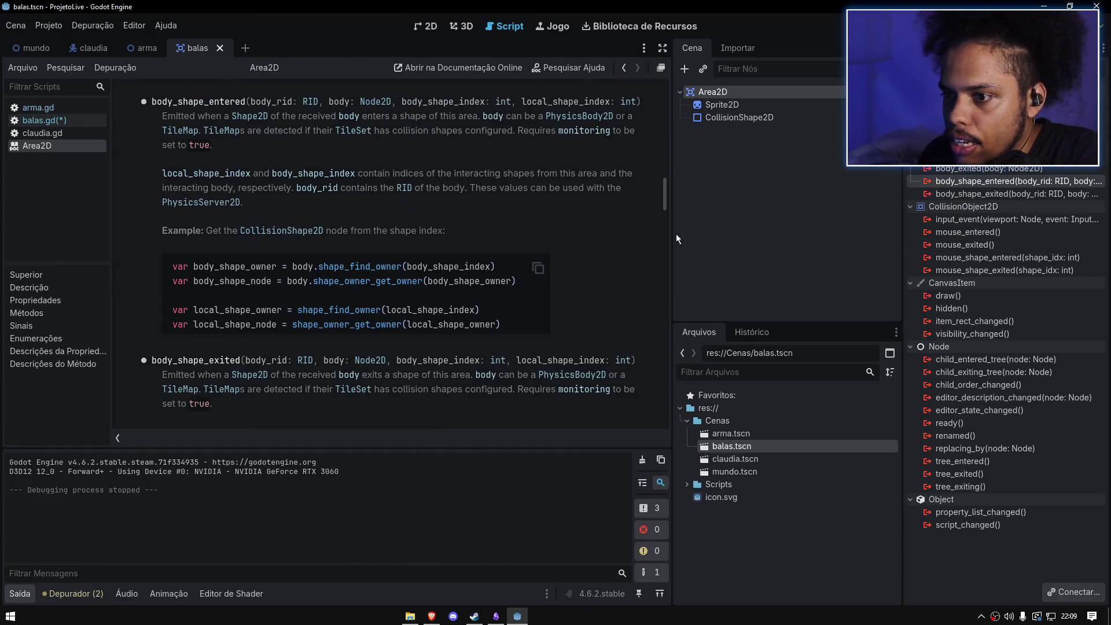
scroll(420, 226, "down", 8)
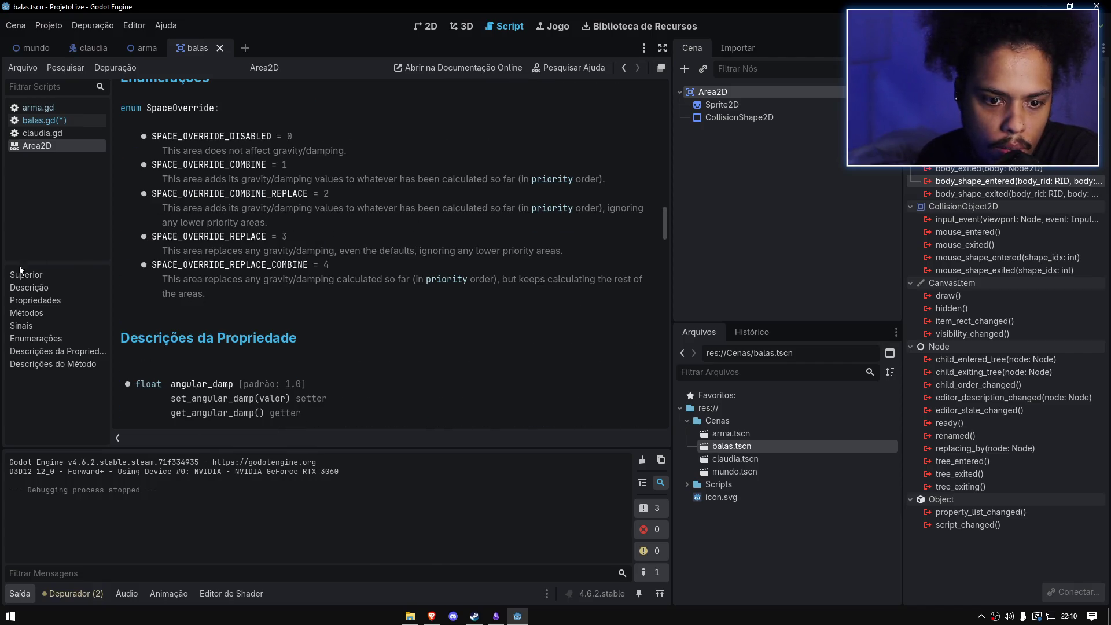
scroll(391, 254, "down", 2)
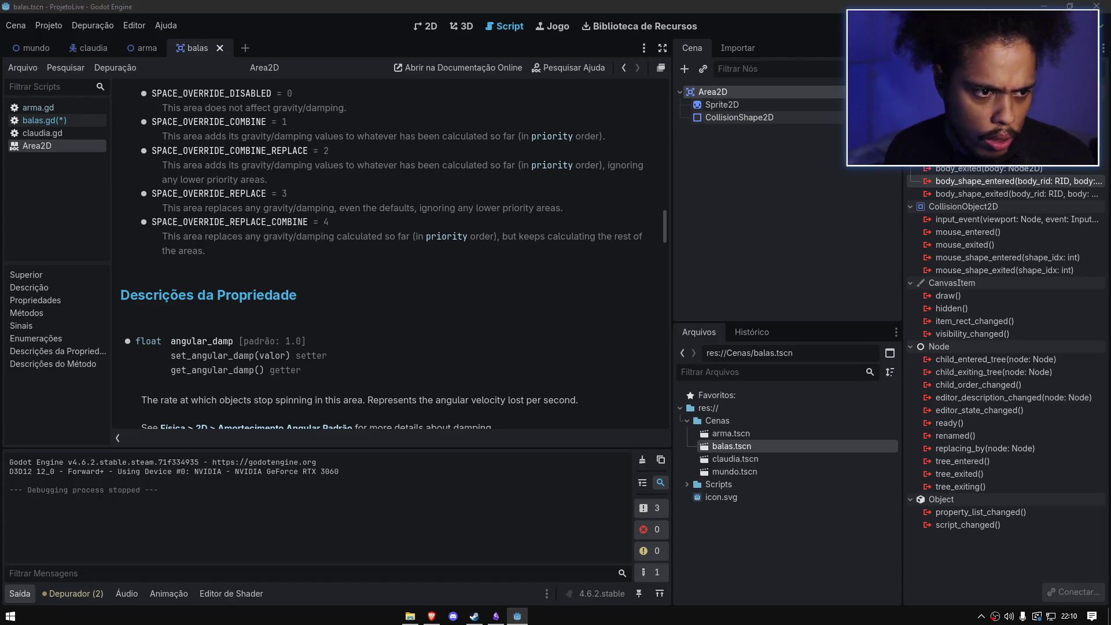
left_click(792, 127)
key("ctrl+a")
- Add a VisibleOnScreenNotifier2D, found by searching 'Visi', under the bullet's Area2D, then save the balas scene
type("Visi")
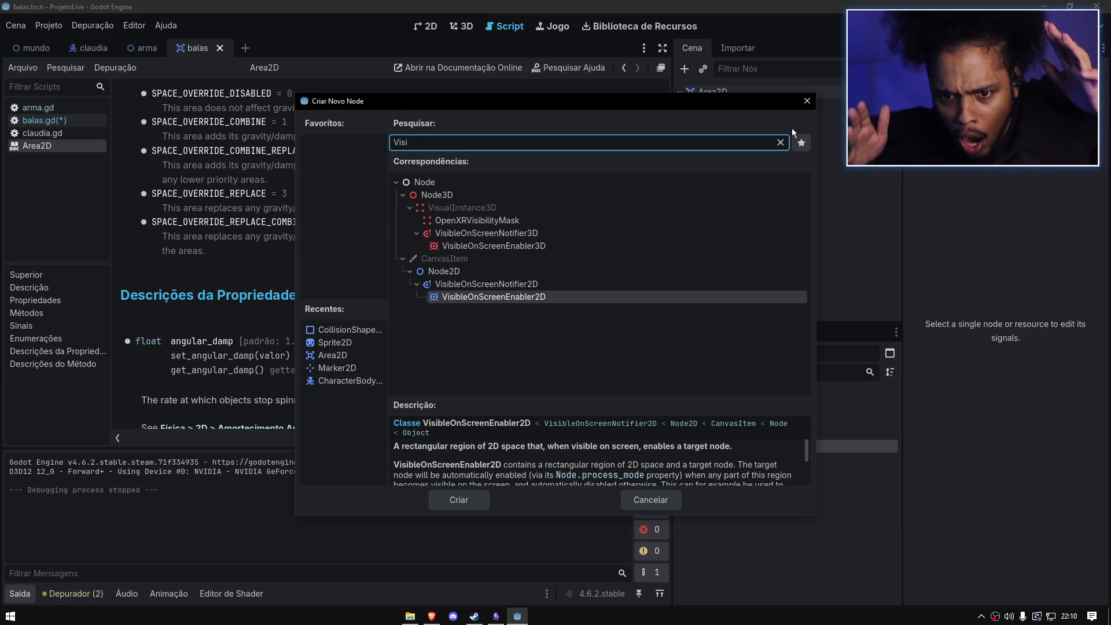
left_click(539, 284)
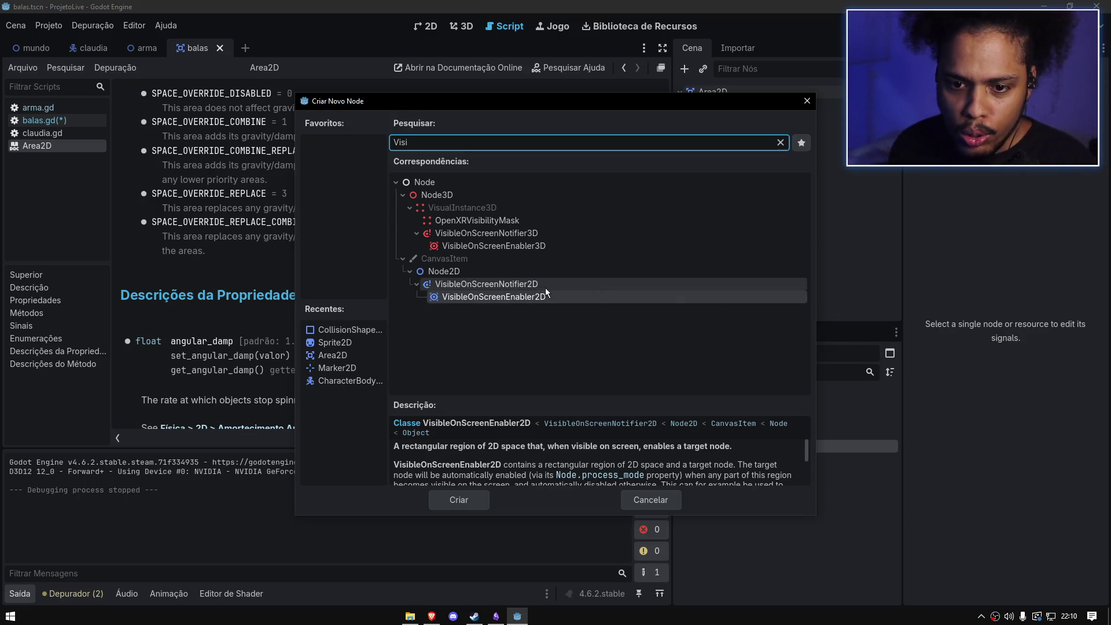
left_click(463, 502)
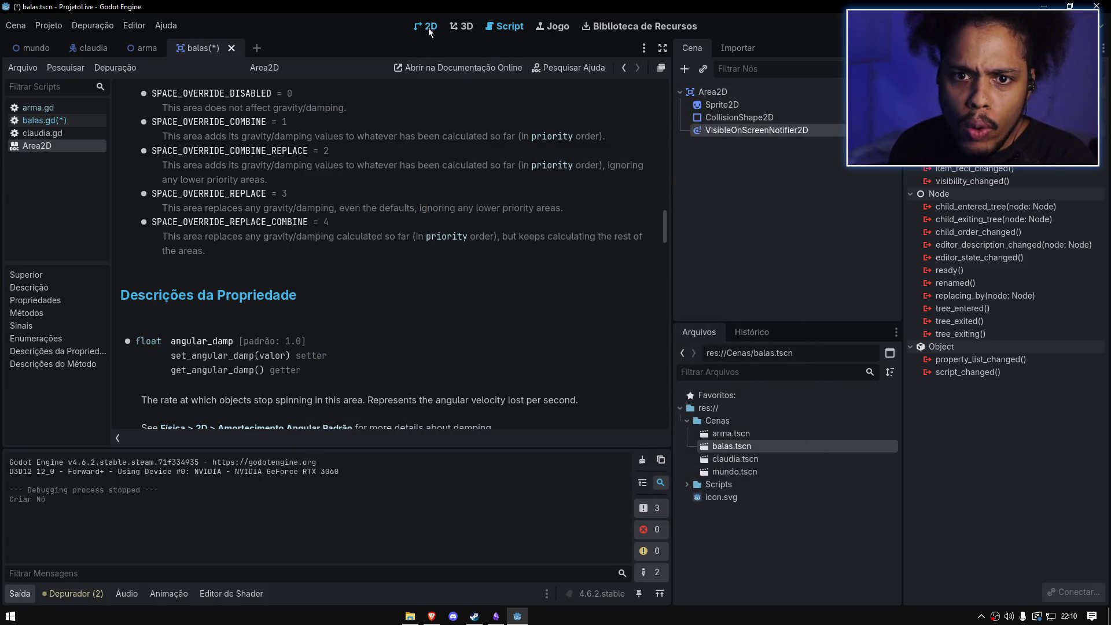
left_click(429, 26)
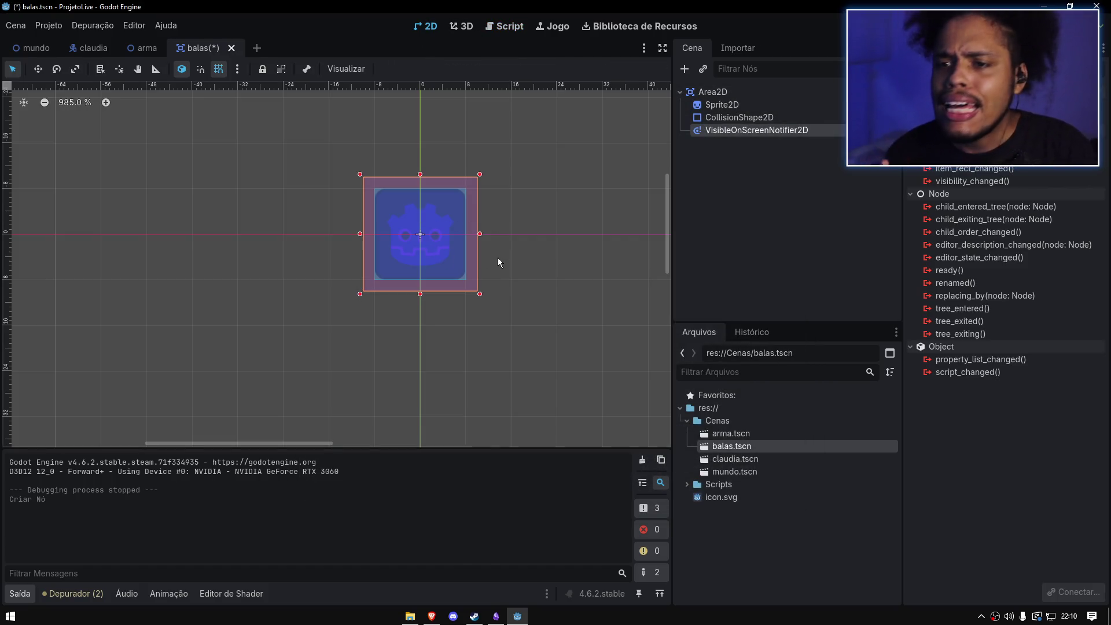
left_click(736, 146)
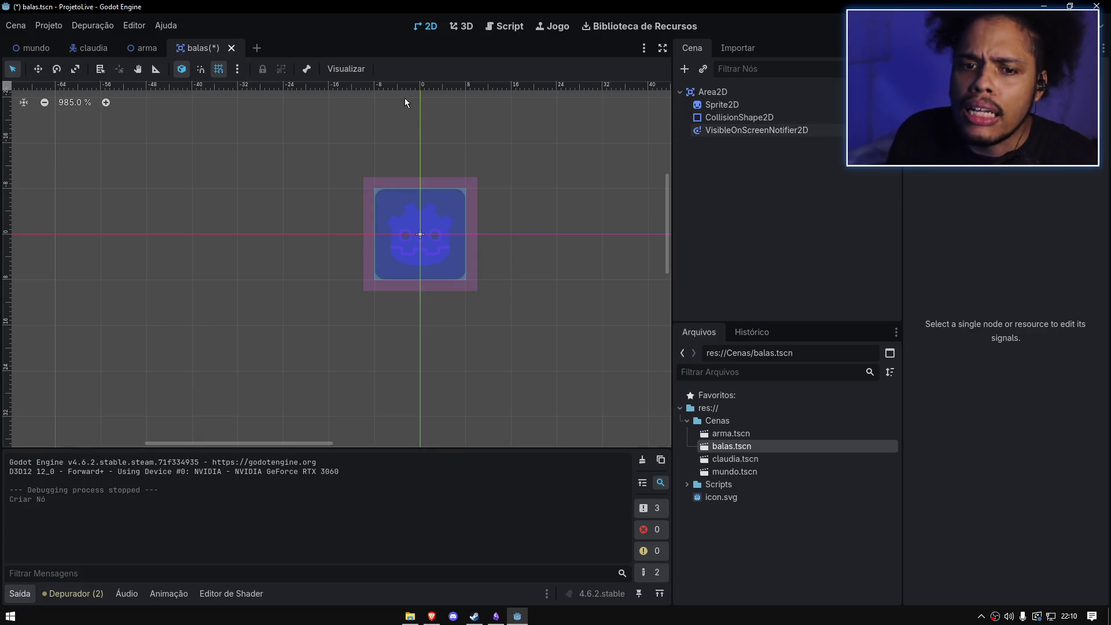
key("ctrl+s")
left_click(503, 26)
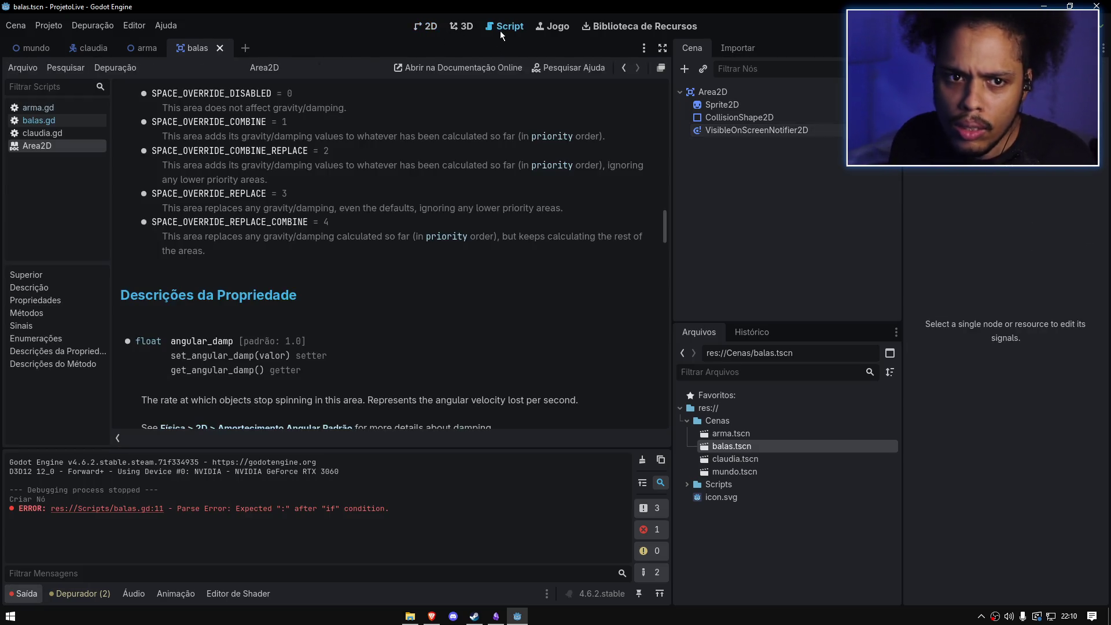
- Delete the foradaTela function from balas.gd and save the script
left_click(72, 107)
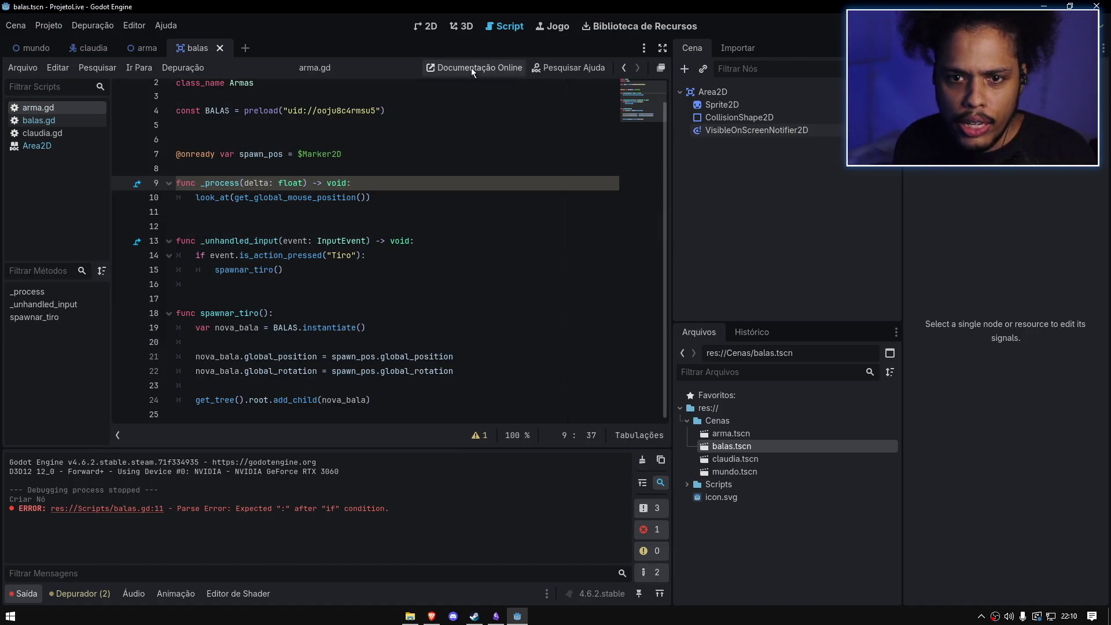
left_click(61, 119)
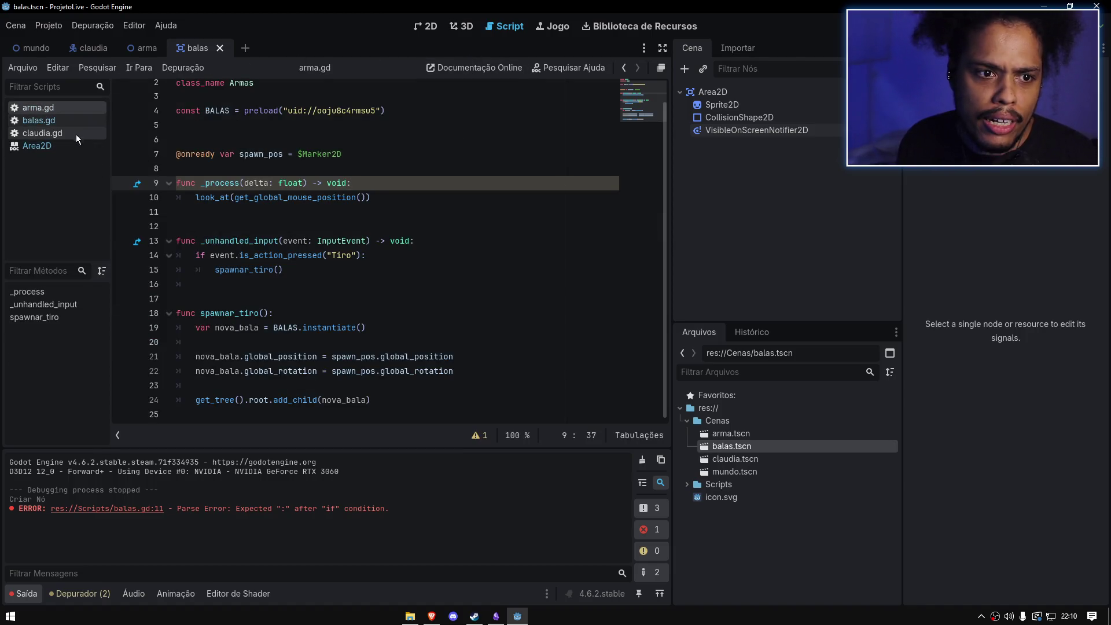
left_click_drag(301, 249, 174, 220)
key("BackSpace")
left_click(738, 130)
key("ctrl+s")
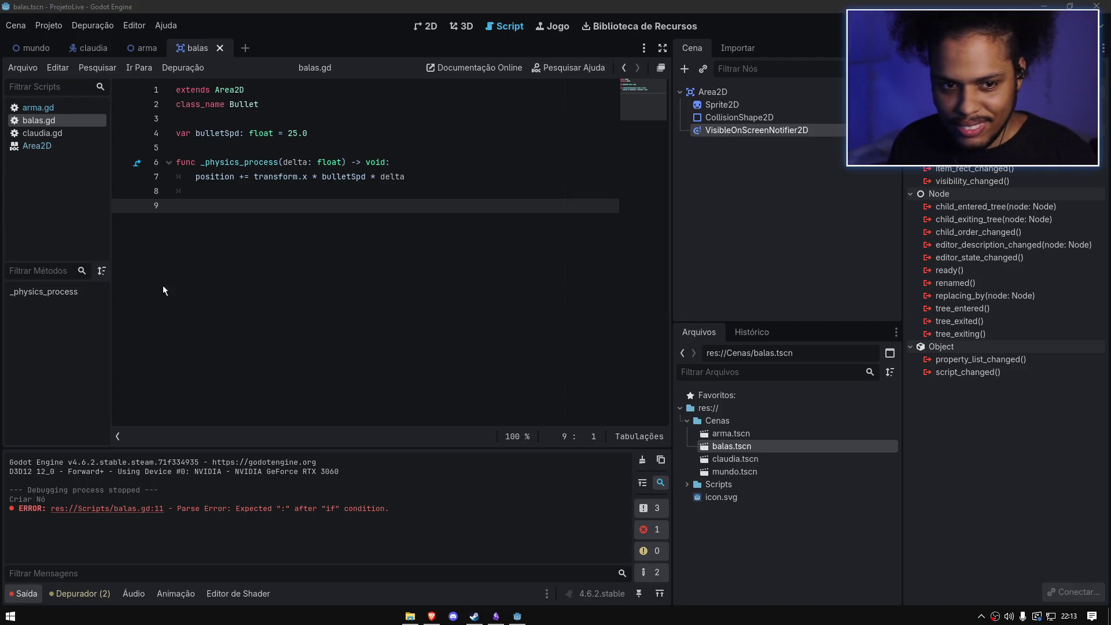
- Connect the VisibleOnScreenNotifier2D's screen_exited signal to a new handler in balas.gd
left_click(802, 256)
left_click(774, 130)
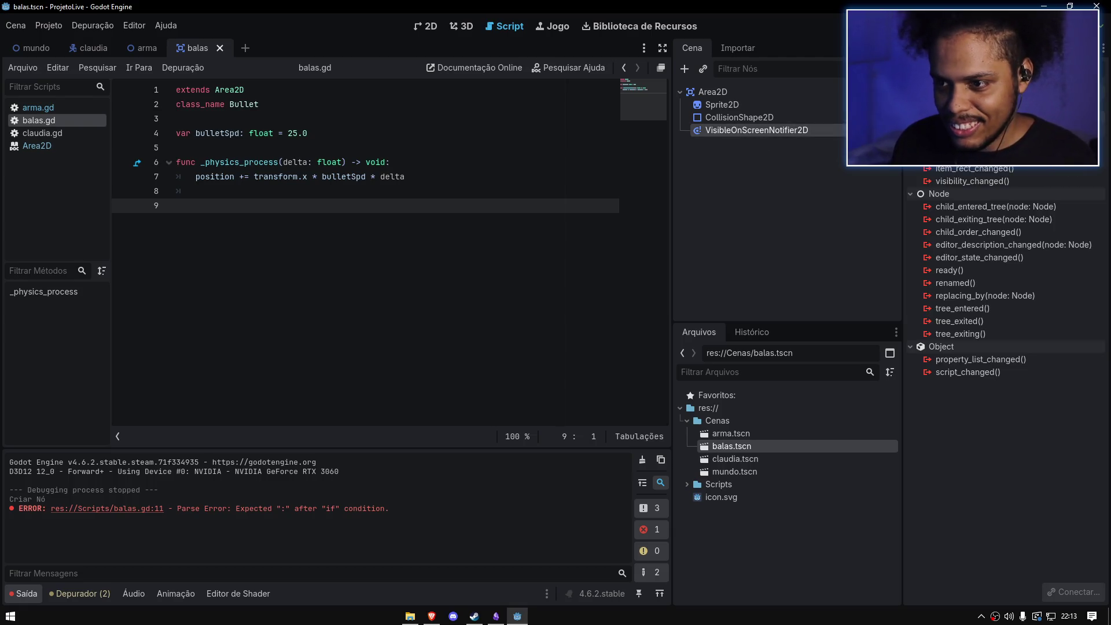
left_click(1074, 591)
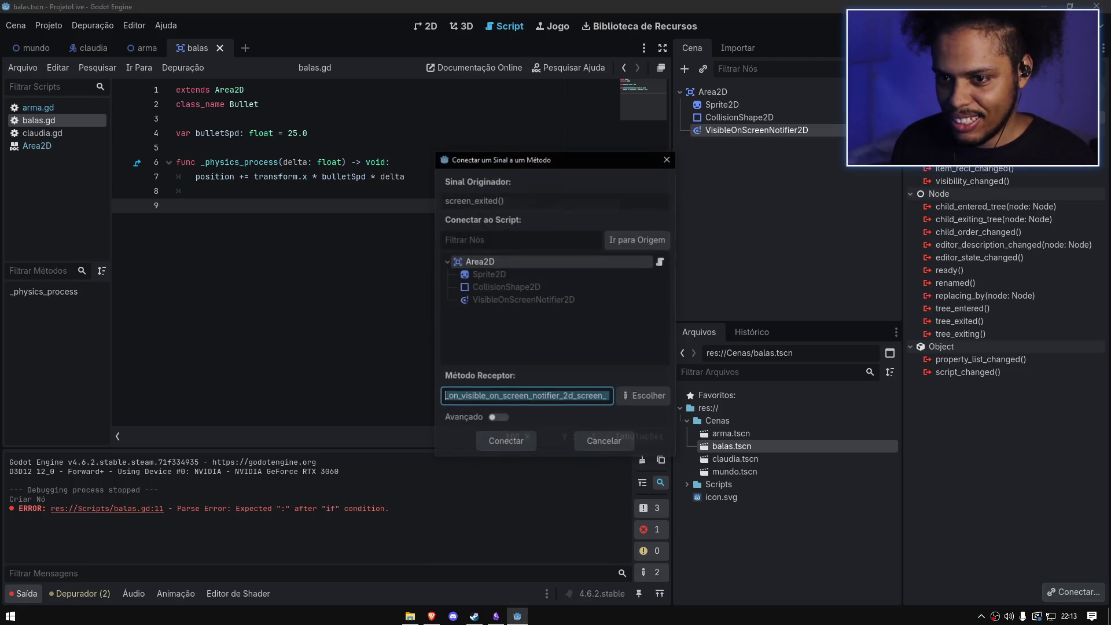
left_click(525, 444)
- Replace the handler's pass with queue_free(), save balas.gd, and run the game from the mundo scene
mouse_move(384, 254)
left_mouse_down()
mouse_move(223, 235)
mouse_move(190, 249)
left_mouse_up()
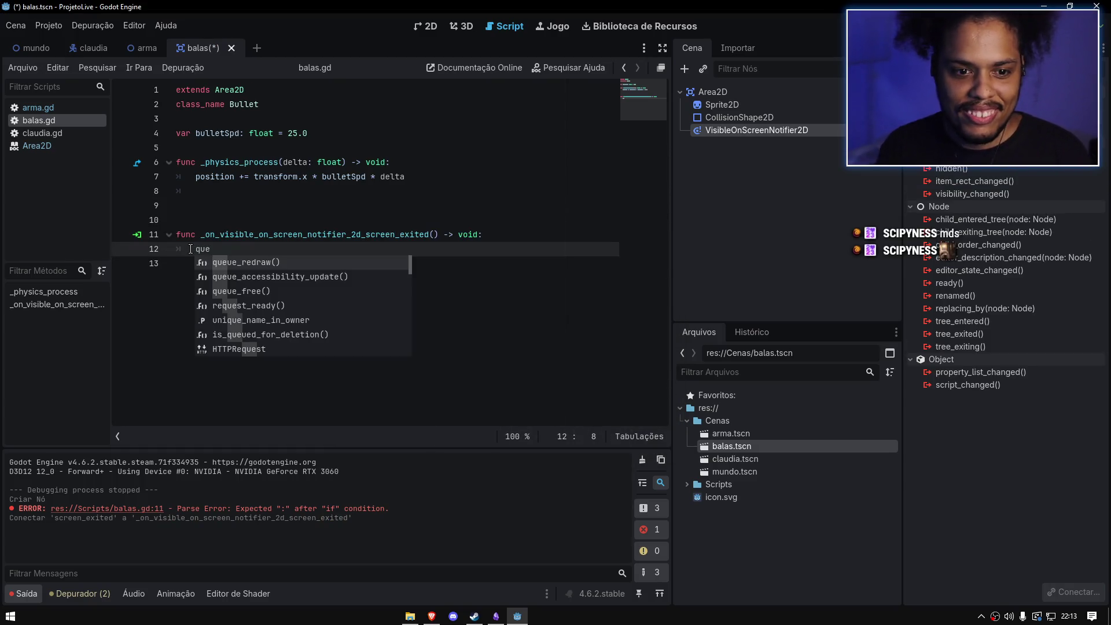
key("Down")
key("Down")
key("Return")
left_click(329, 191)
key("ctrl+s")
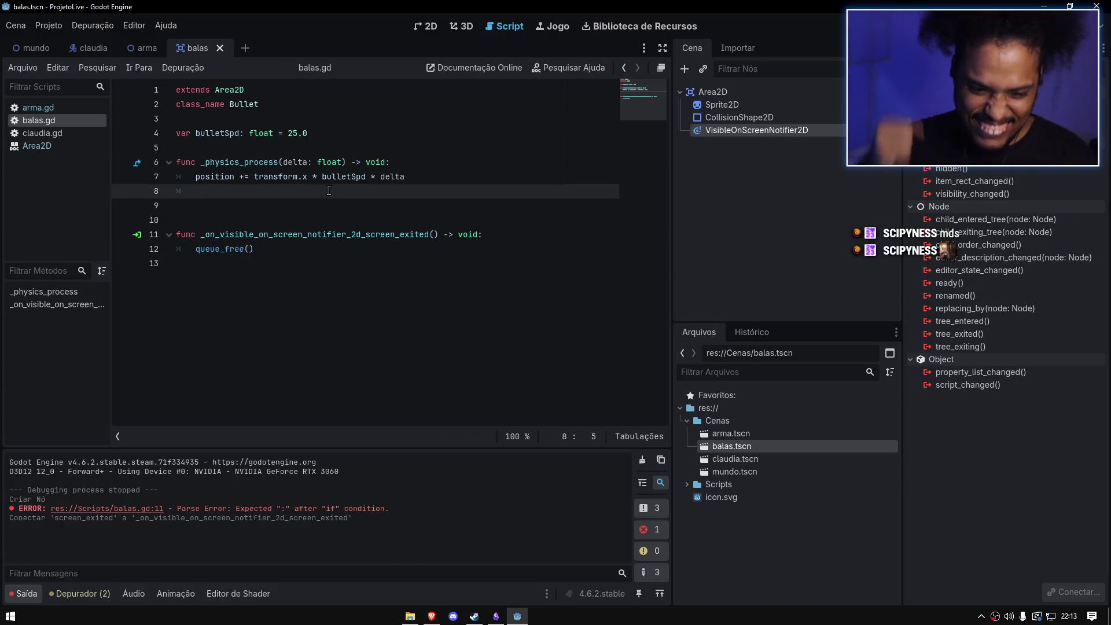
left_click(36, 57)
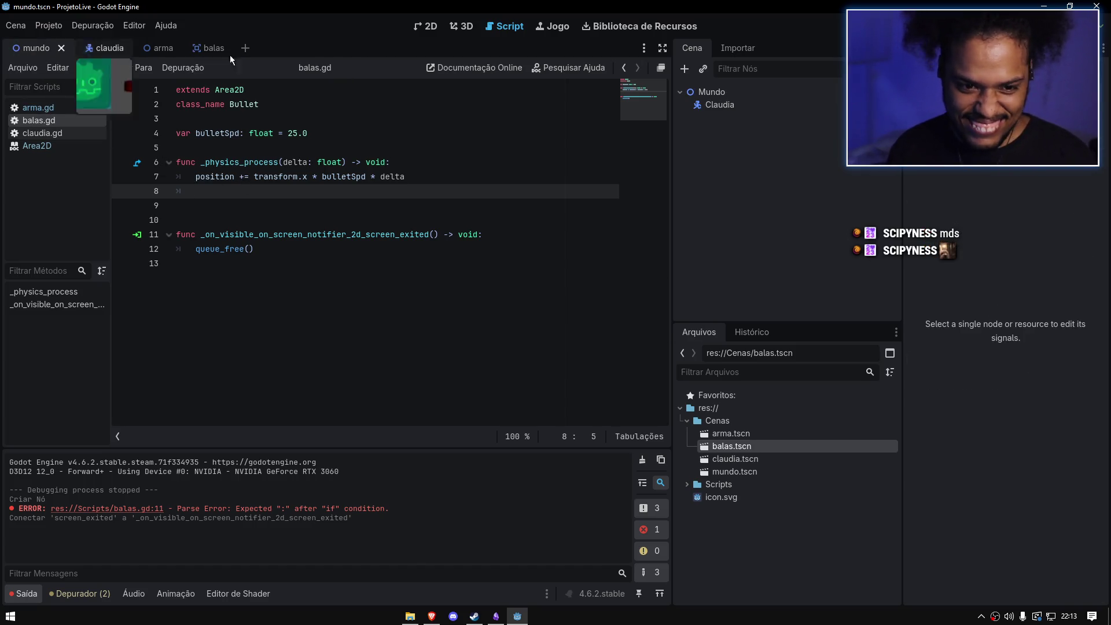
key("F5")
- Fire bullets in every direction around the player, then check the Remote live scene tree
left_click(629, 225)
left_click_drag(709, 94, 682, 88)
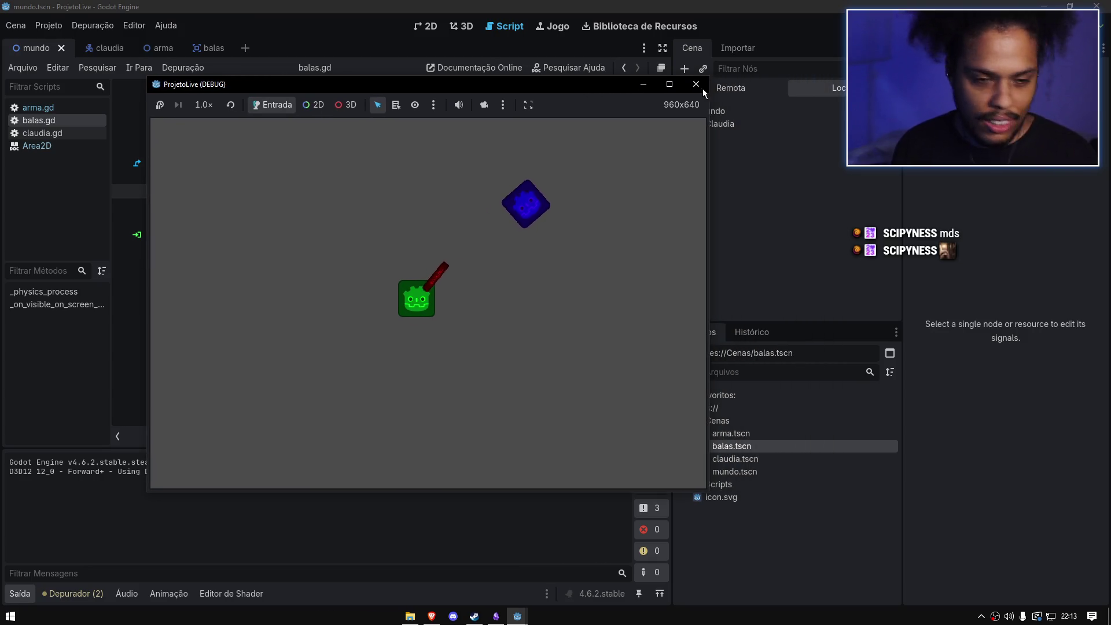
left_click_drag(604, 87, 585, 91)
left_click(429, 184)
left_click(313, 275)
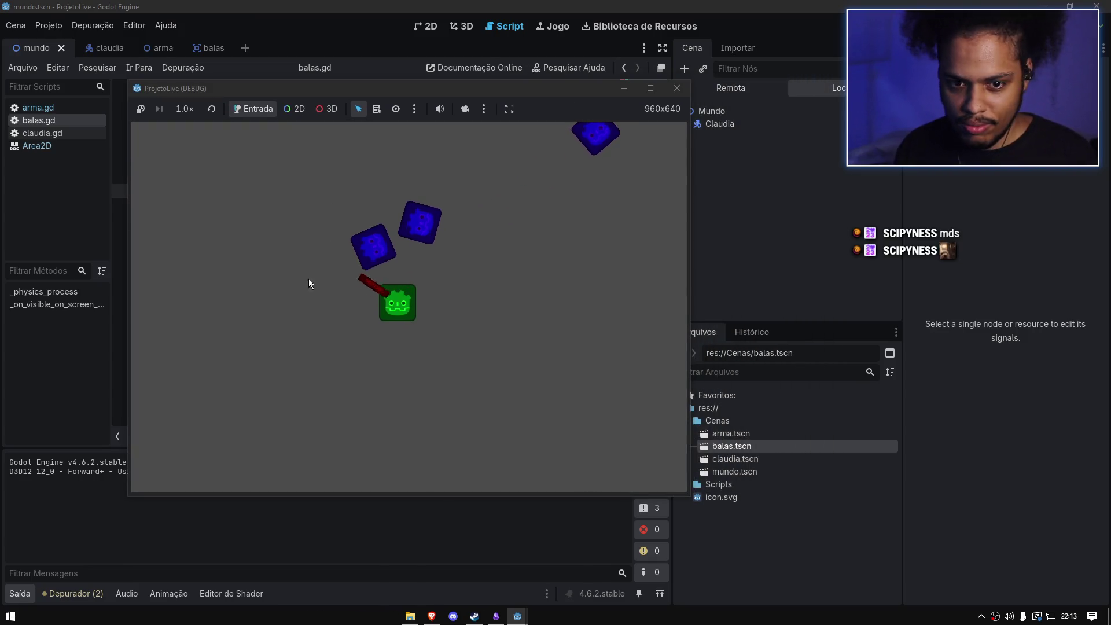
left_click(370, 330)
left_click(521, 258)
left_click(394, 218)
left_click(315, 317)
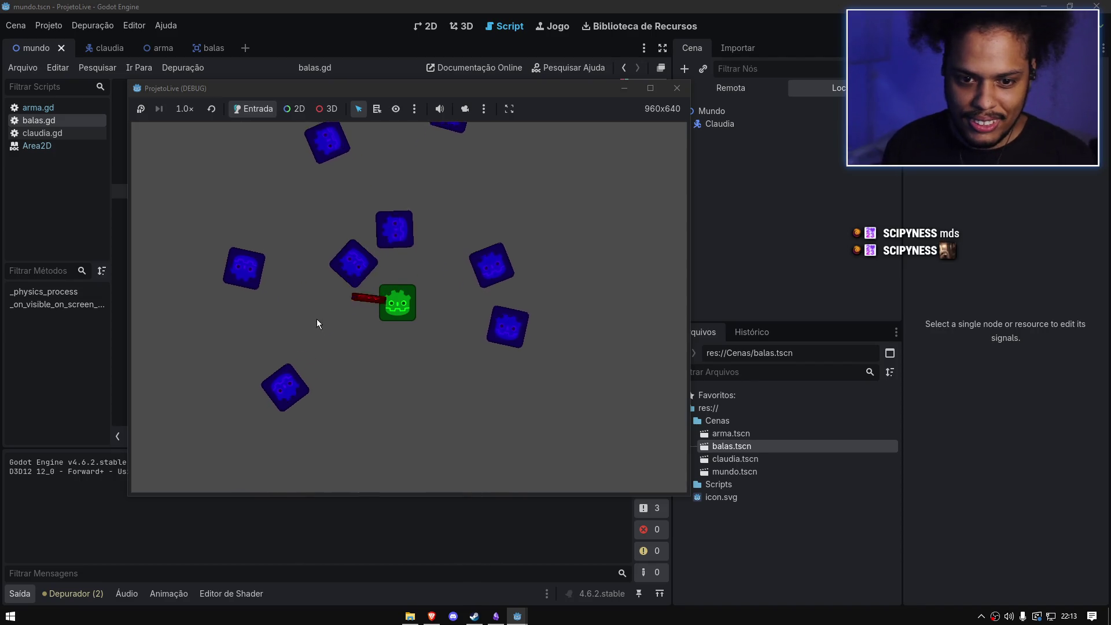
left_click(457, 375)
left_click(492, 335)
left_click(480, 249)
left_click(347, 225)
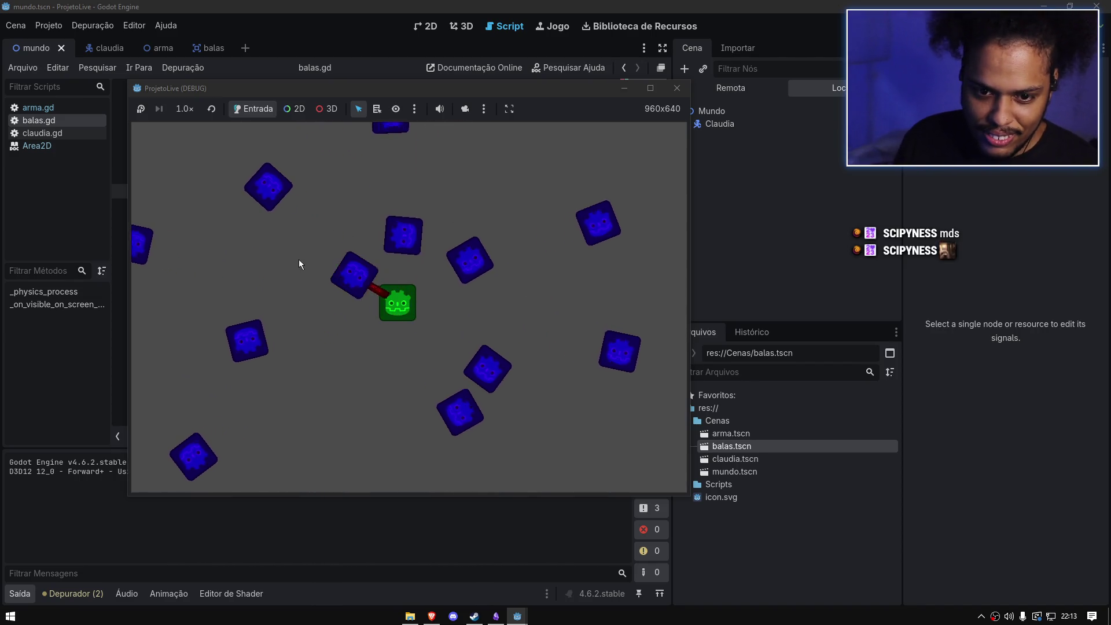
left_click(325, 324)
left_click(538, 290)
left_click(359, 229)
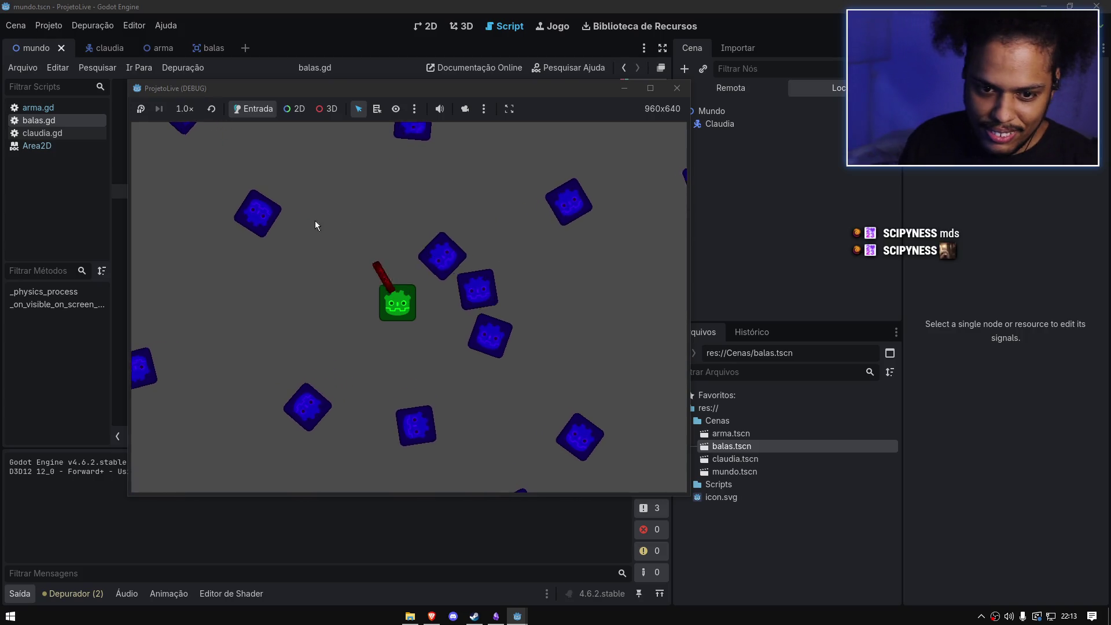
left_click(284, 344)
left_click(393, 406)
left_click(498, 388)
left_click(539, 358)
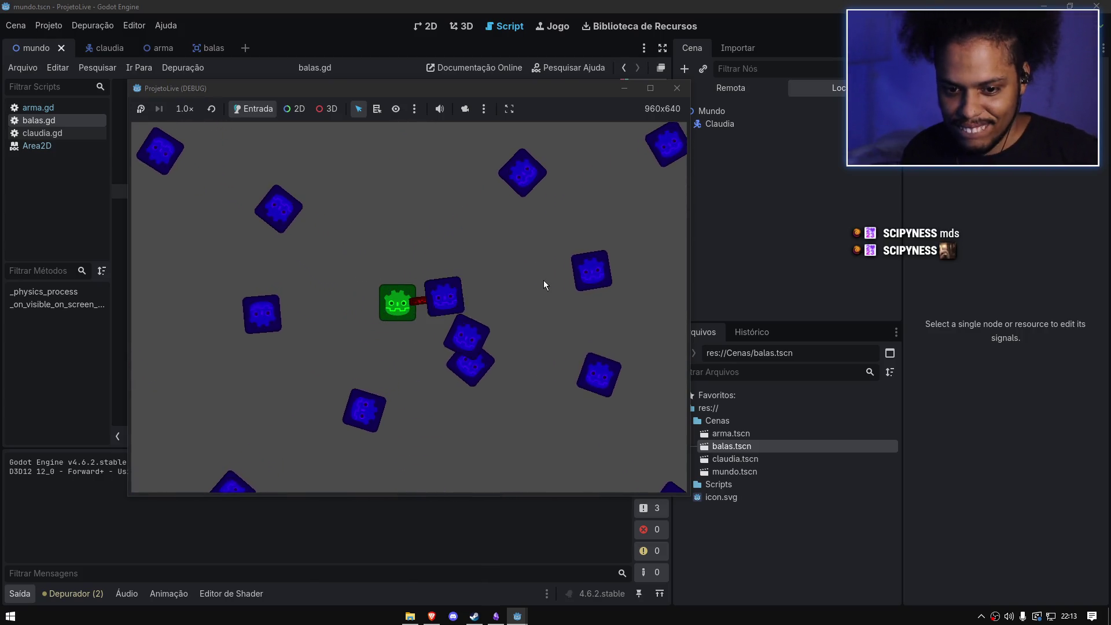
left_click(544, 284)
left_click(457, 219)
left_click(347, 214)
left_click(298, 318)
left_click(405, 440)
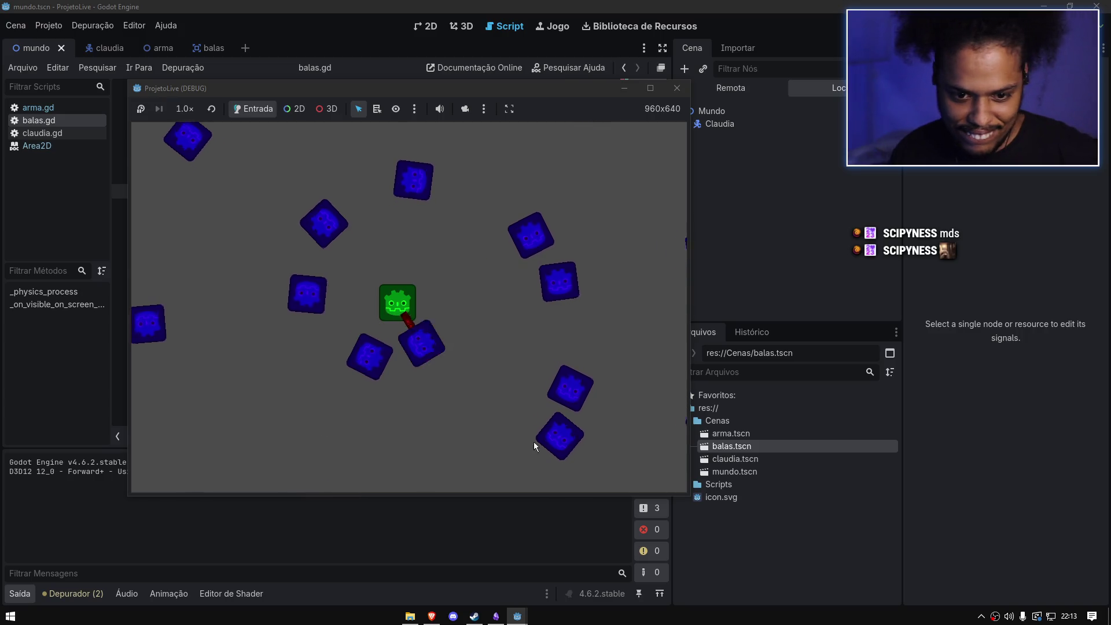
left_click(550, 405)
left_click(584, 342)
left_click(415, 210)
left_click(339, 274)
left_click(347, 347)
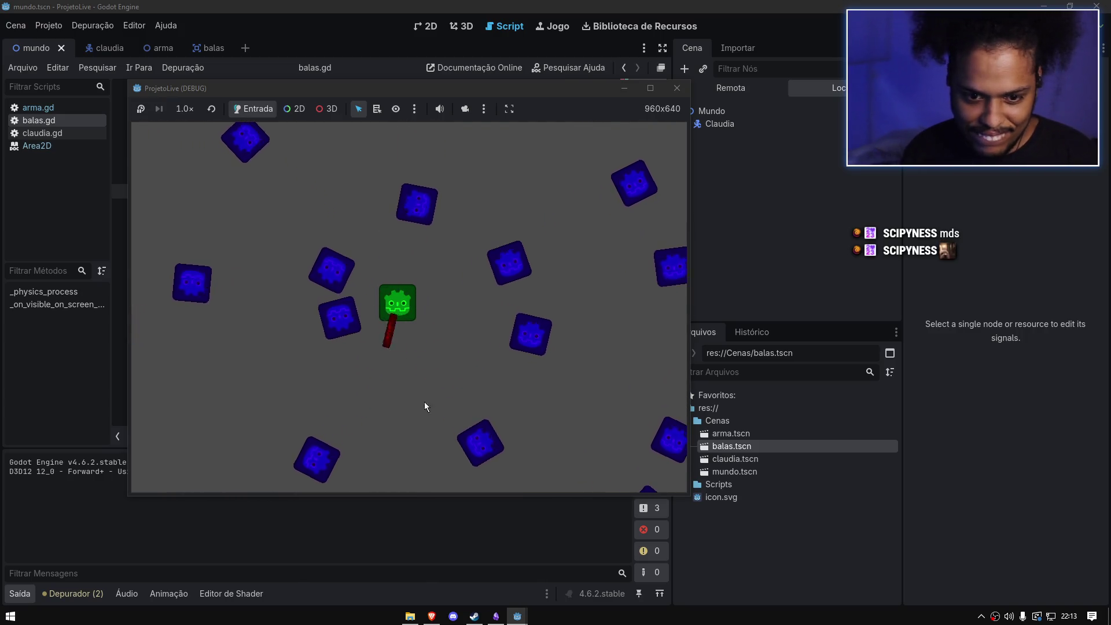
left_click(440, 393)
left_click(498, 298)
left_click(445, 255)
left_click(400, 232)
left_click(295, 325)
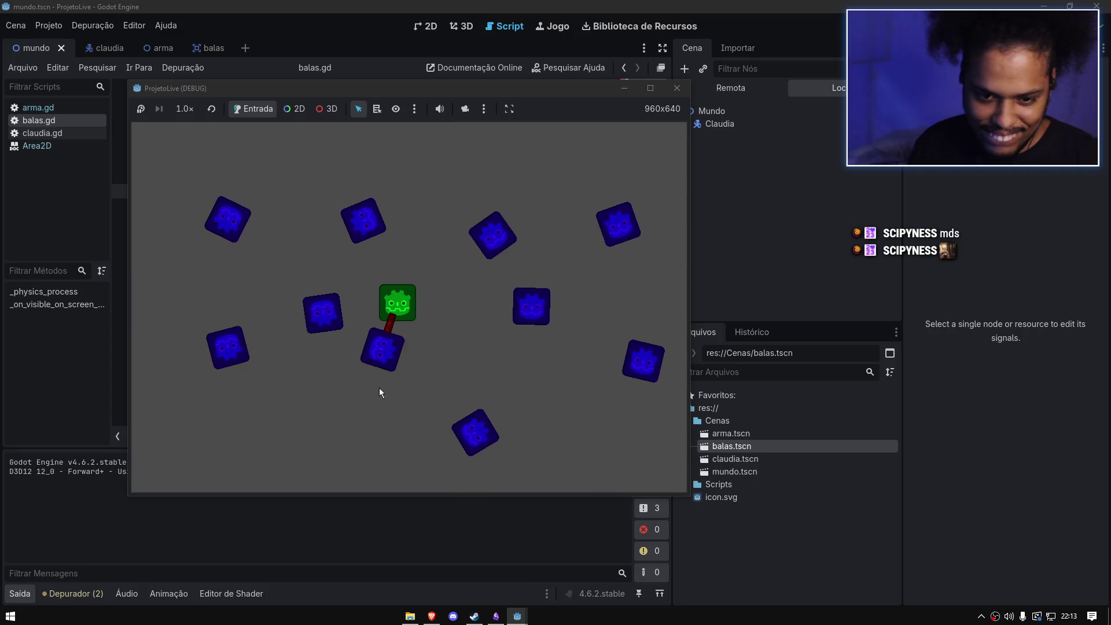
left_click(371, 382)
left_click(440, 370)
left_click(497, 275)
left_click(405, 228)
left_click(324, 281)
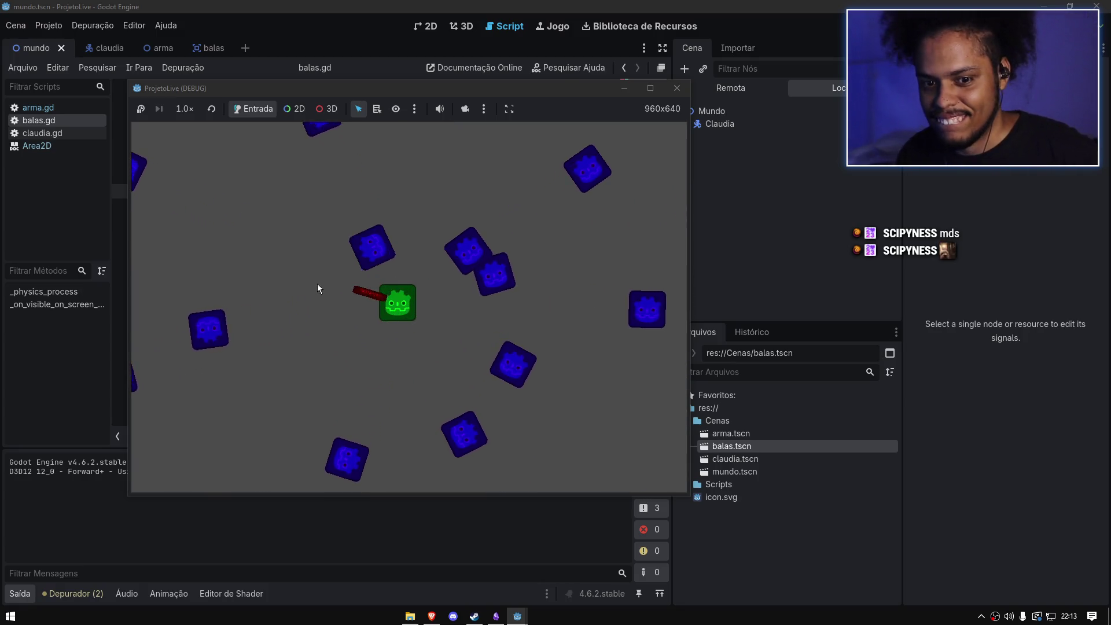
left_click(347, 341)
left_click(429, 373)
left_click(294, 416)
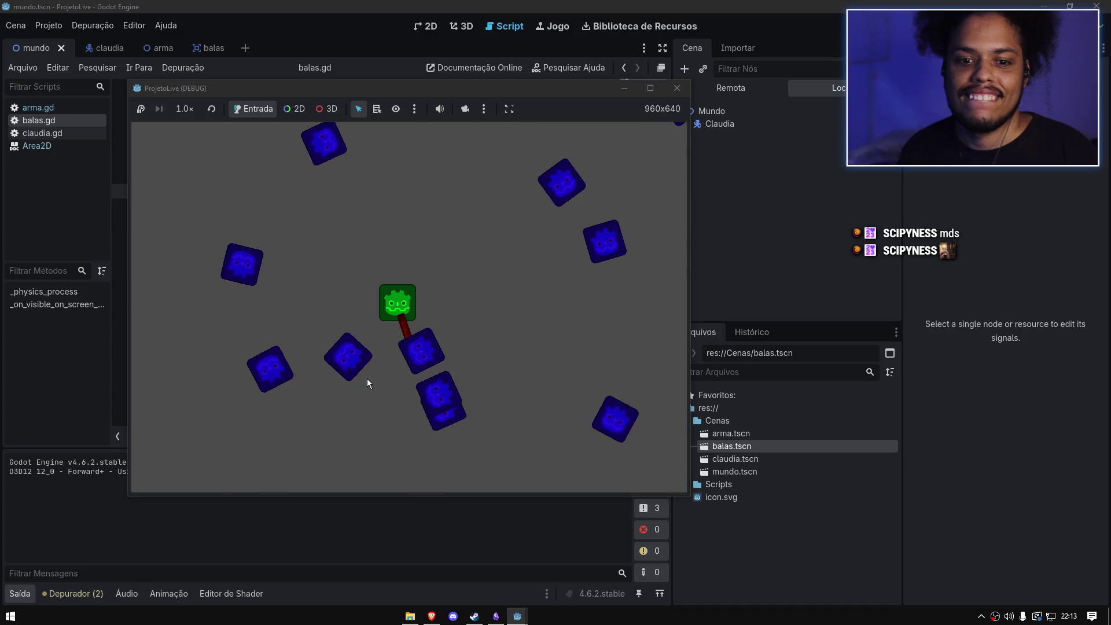
left_click(549, 350)
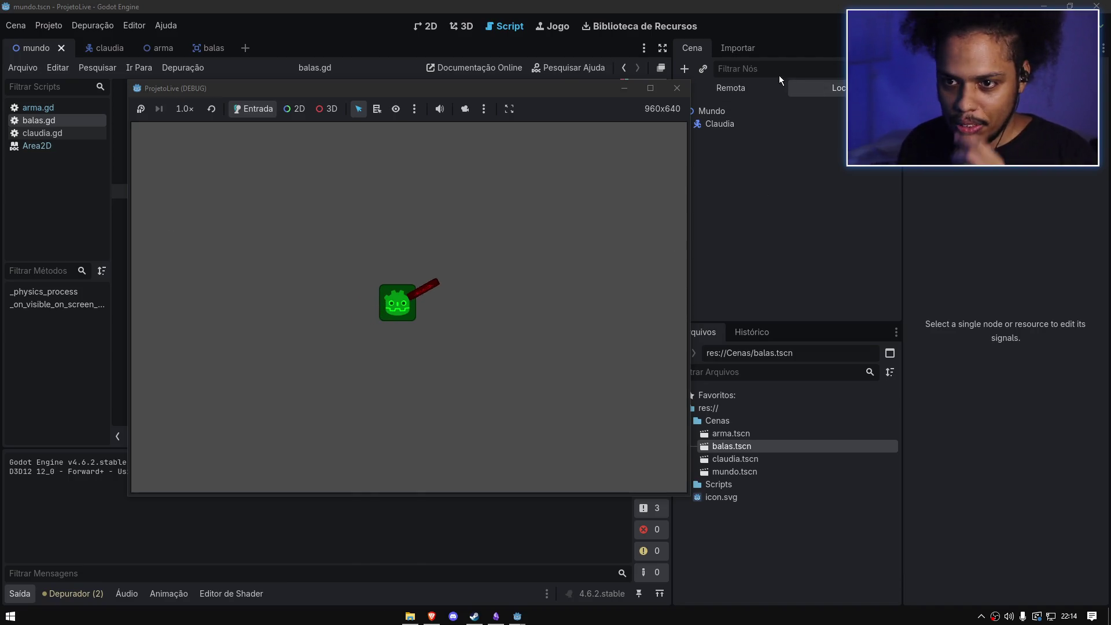
left_click(755, 88)
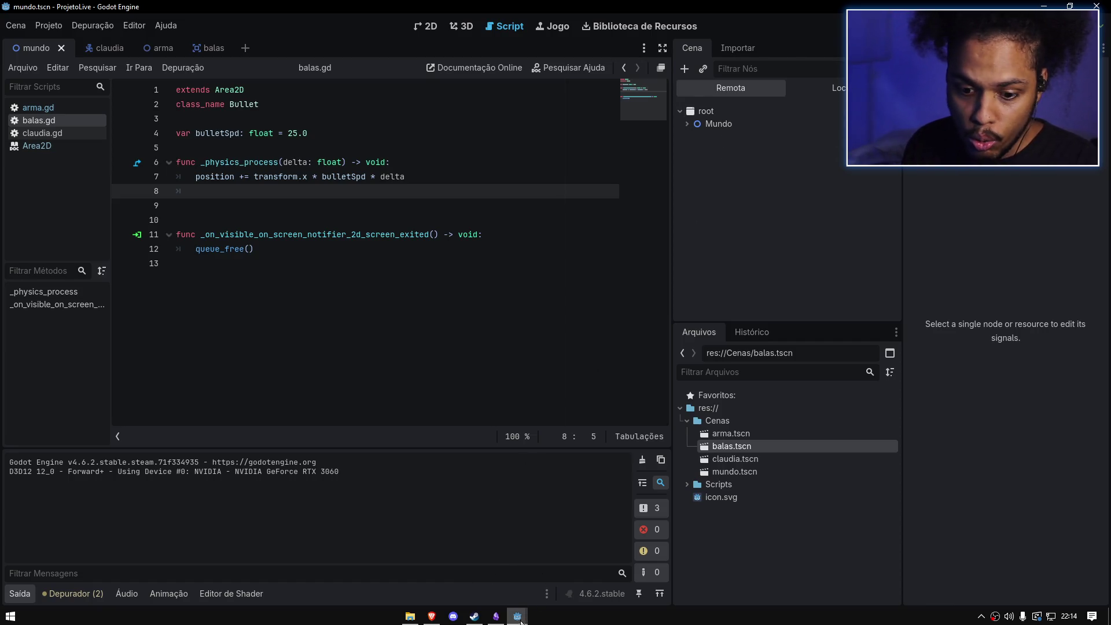
- Bring the running DEBUG game window to the front and move it left
mouse_move(521, 618)
left_click(579, 570)
left_click_drag(487, 90, 387, 105)
- Fire a long burst of bullets in many directions, then close the game to stop debugging
left_click(391, 235)
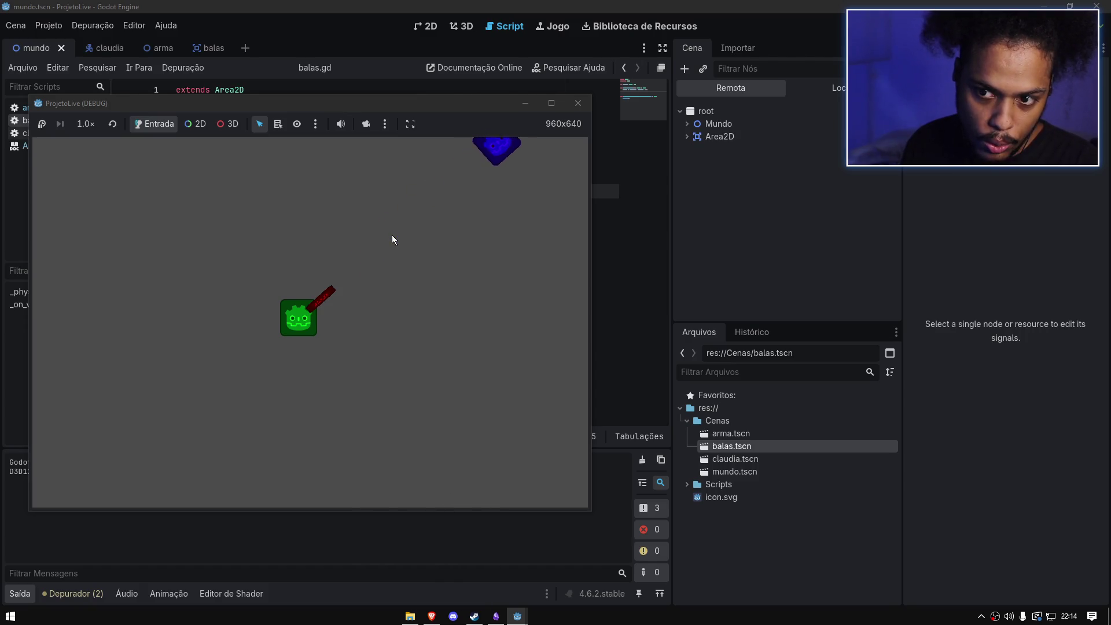
left_click(392, 235)
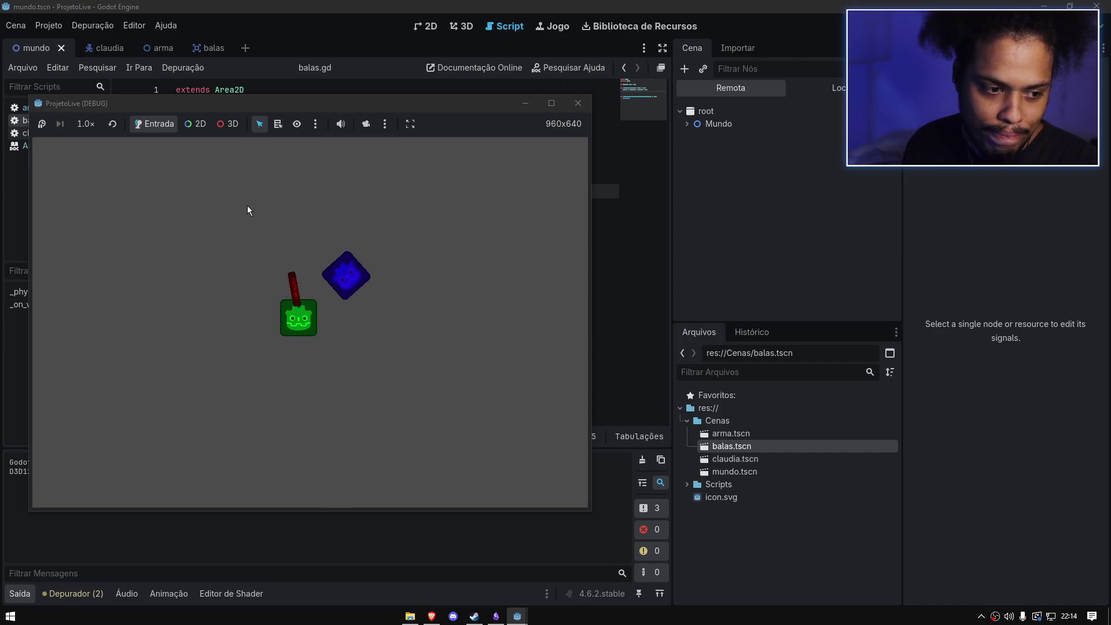
left_click(248, 208)
left_click(242, 240)
left_click(232, 295)
left_click(217, 370)
left_click(442, 349)
left_click(345, 259)
left_click(254, 299)
left_click(246, 310)
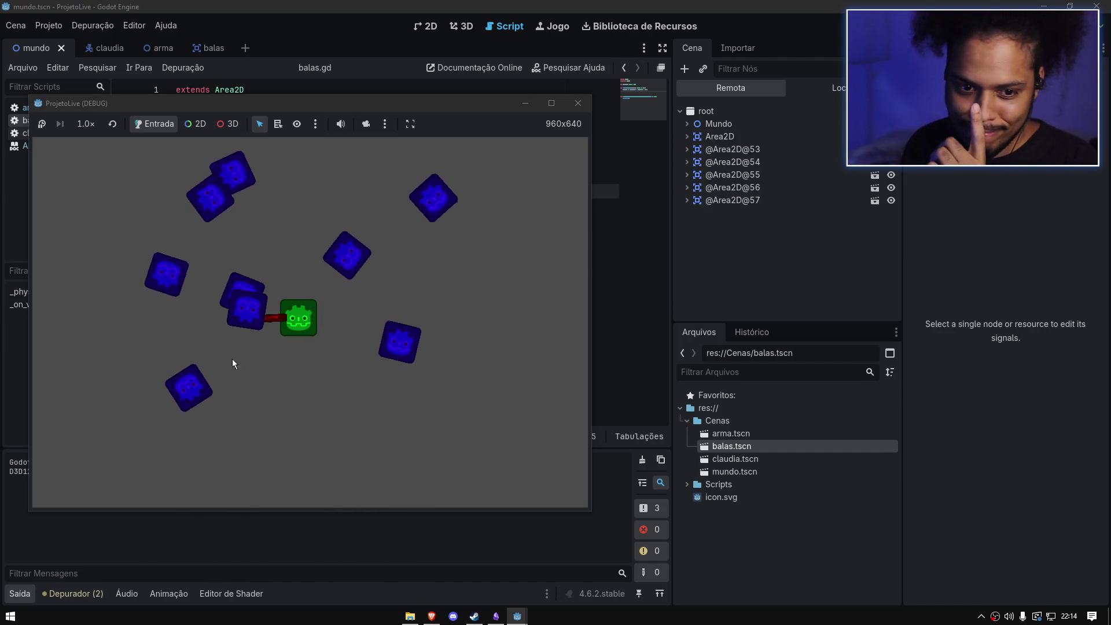
left_click(342, 387)
left_click(395, 313)
left_click(209, 356)
left_click(313, 370)
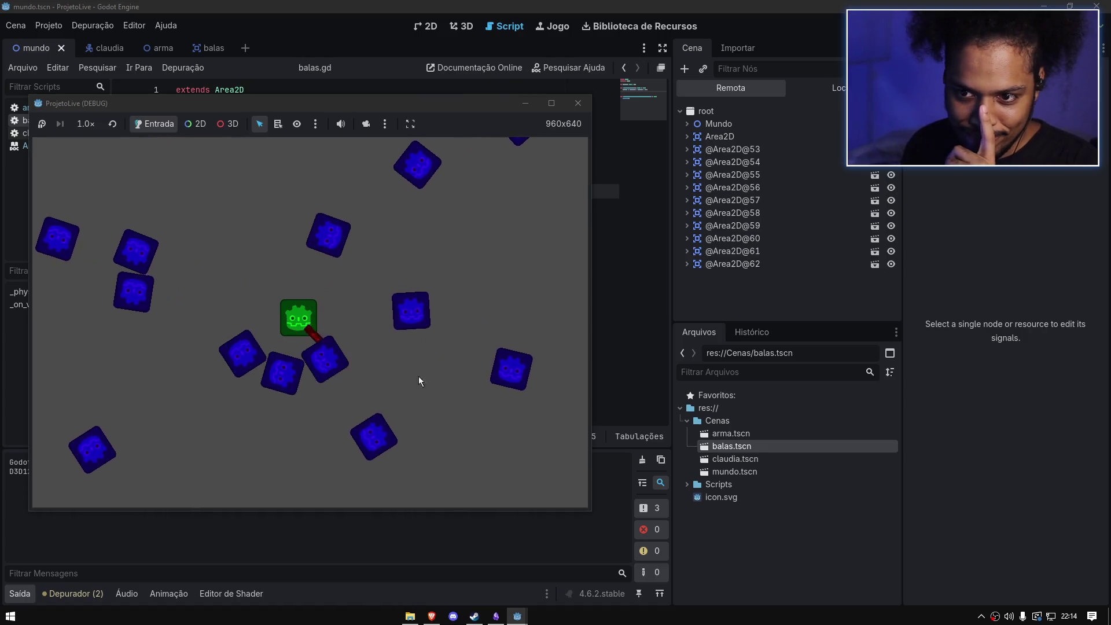
left_click(414, 379)
left_click(394, 307)
left_click(363, 234)
left_click(204, 315)
left_click(328, 403)
left_click(405, 324)
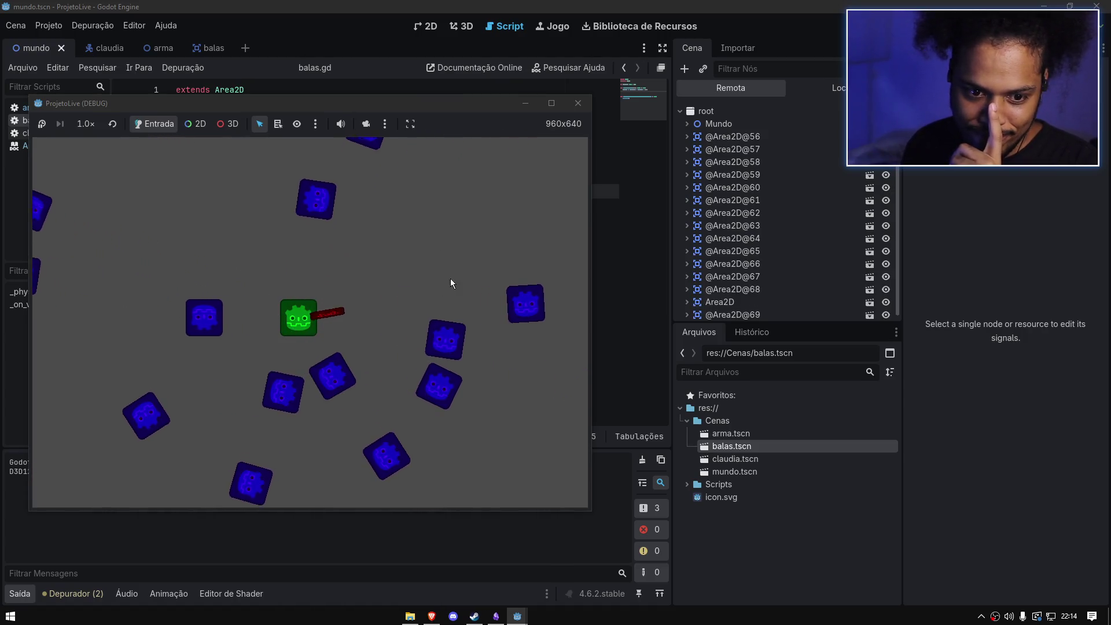
left_click(371, 263)
left_click(257, 348)
left_click(347, 358)
left_click(407, 345)
left_click(347, 289)
left_click(281, 238)
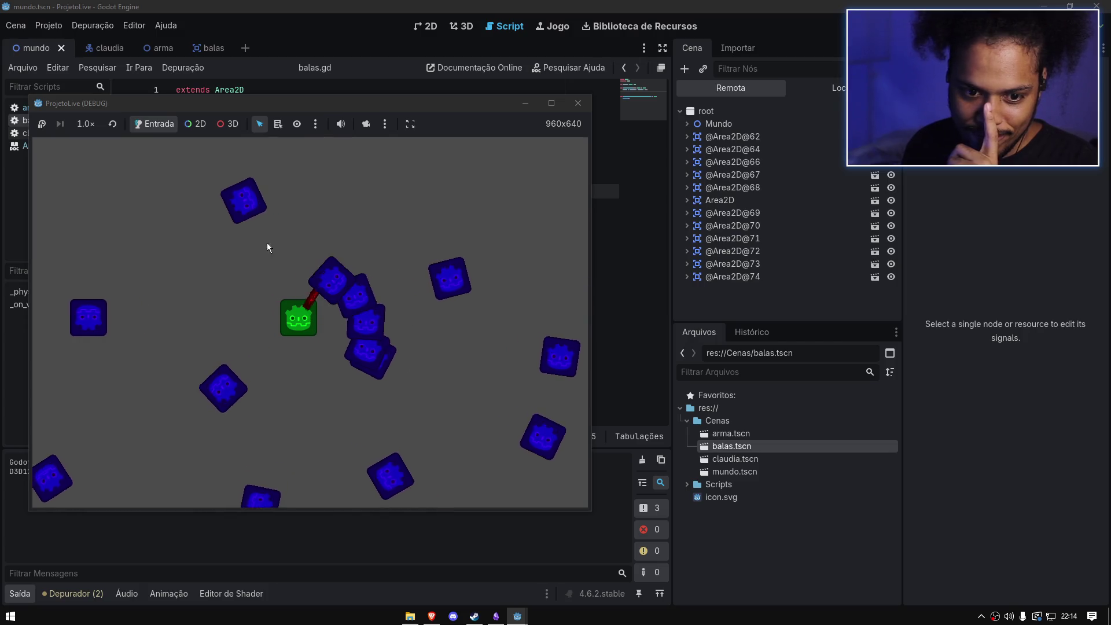
left_click(260, 318)
left_click(244, 397)
left_click(313, 408)
left_click(385, 417)
left_click(440, 330)
left_click(498, 246)
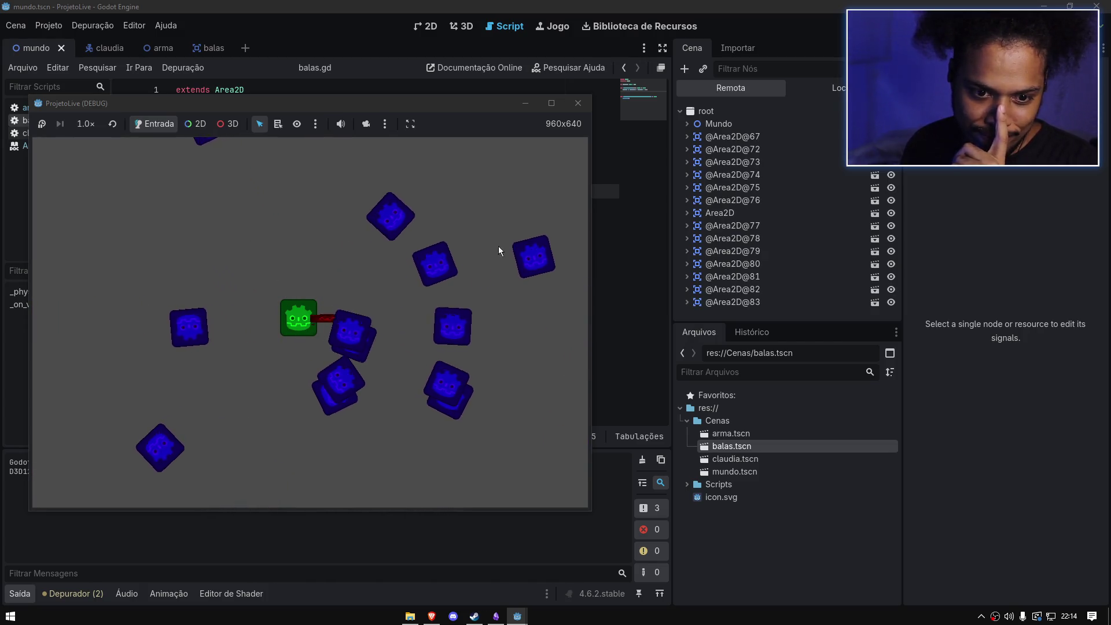
left_click(578, 102)
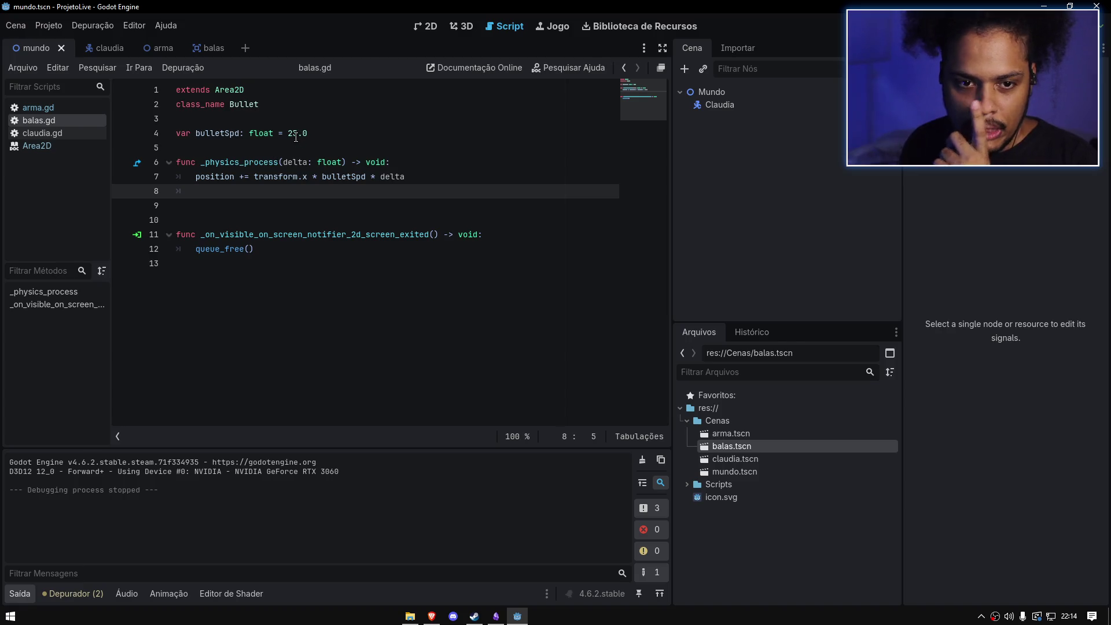
- Change bulletSpd in balas.gd from 25.0 to 120.0 and save the script
left_click_drag(296, 136, 289, 136)
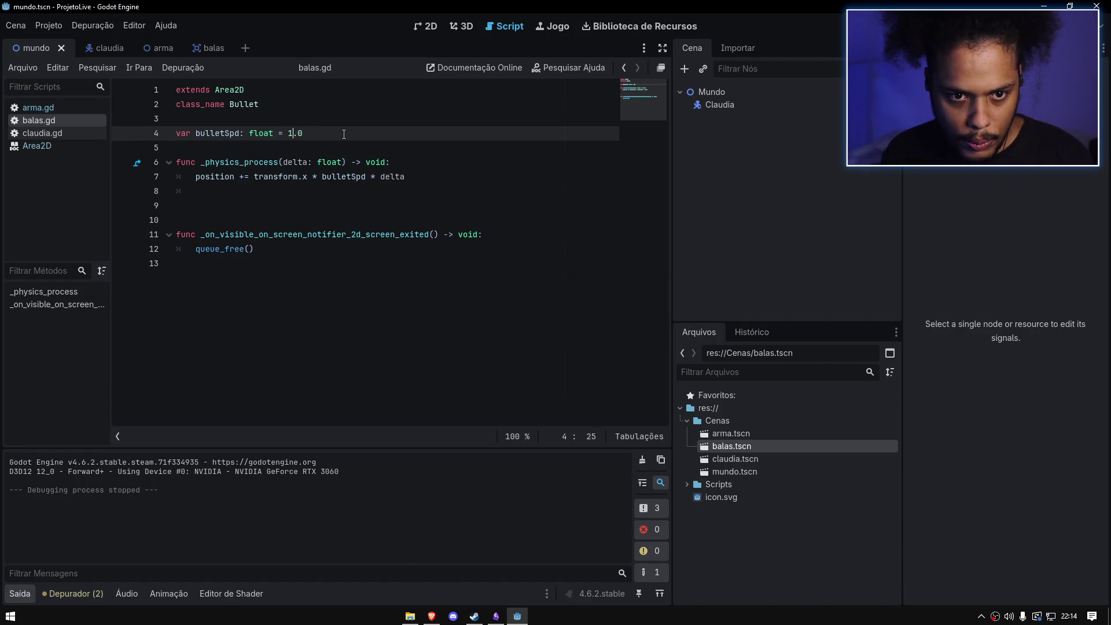
type("0")
key("ctrl+s")
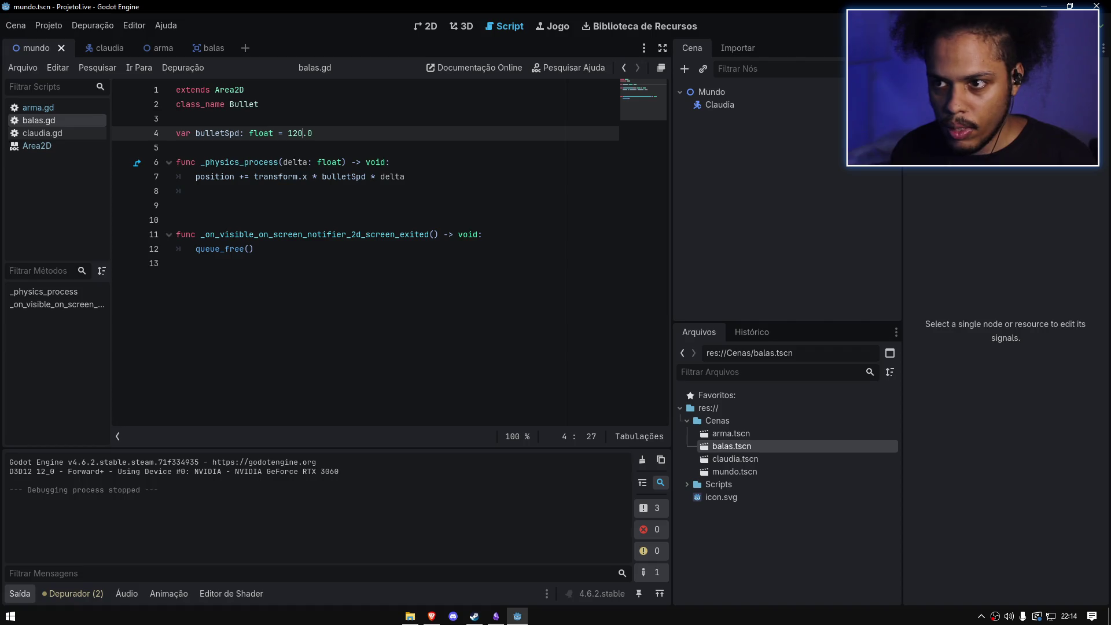
- Run the game, move the player with WASD to test the faster bullets, then stop it
key("F5")
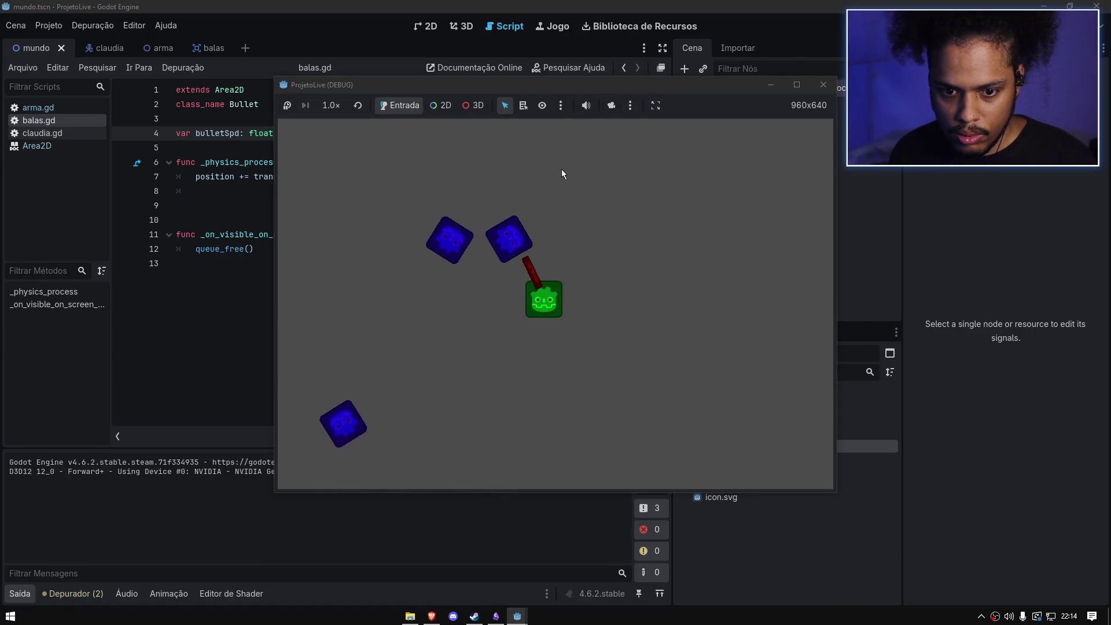
left_click(736, 93)
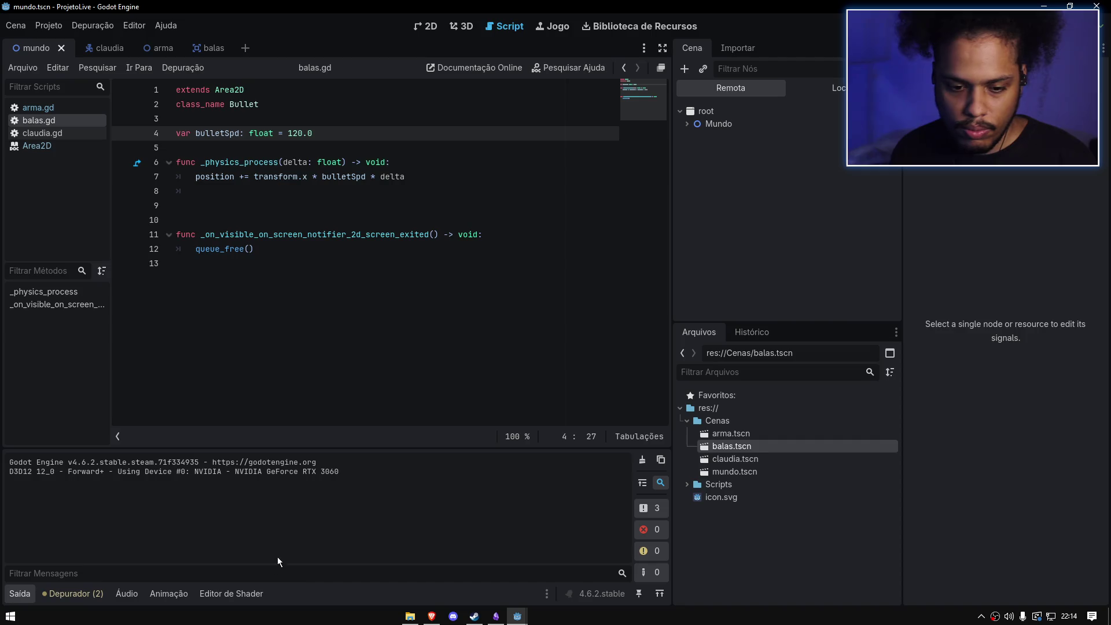
mouse_move(517, 616)
left_click(564, 575)
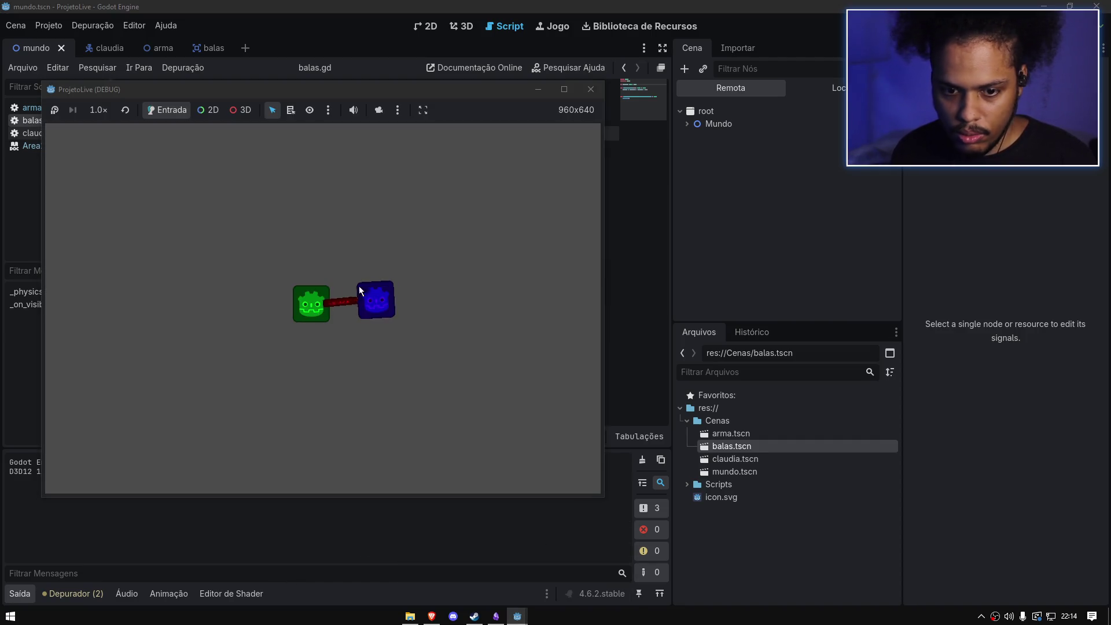
key("d")
key("s")
key("a")
key("w")
key("s")
key("w")
key("s")
key("a")
key("w")
key("d")
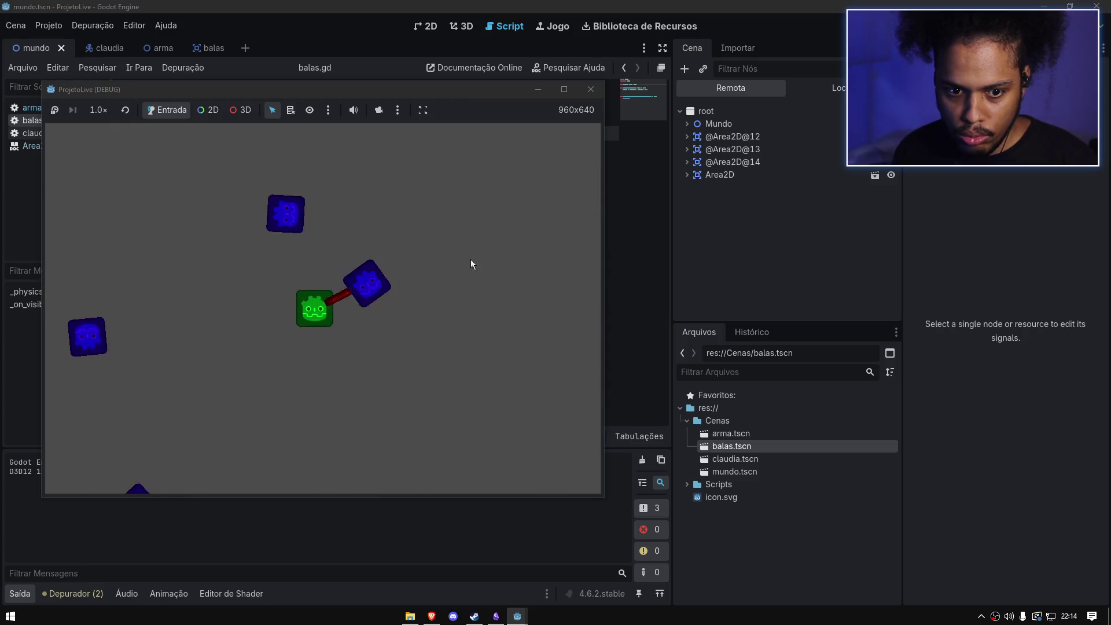
key("a")
key("d")
key("s")
key("w")
key("a")
key("s")
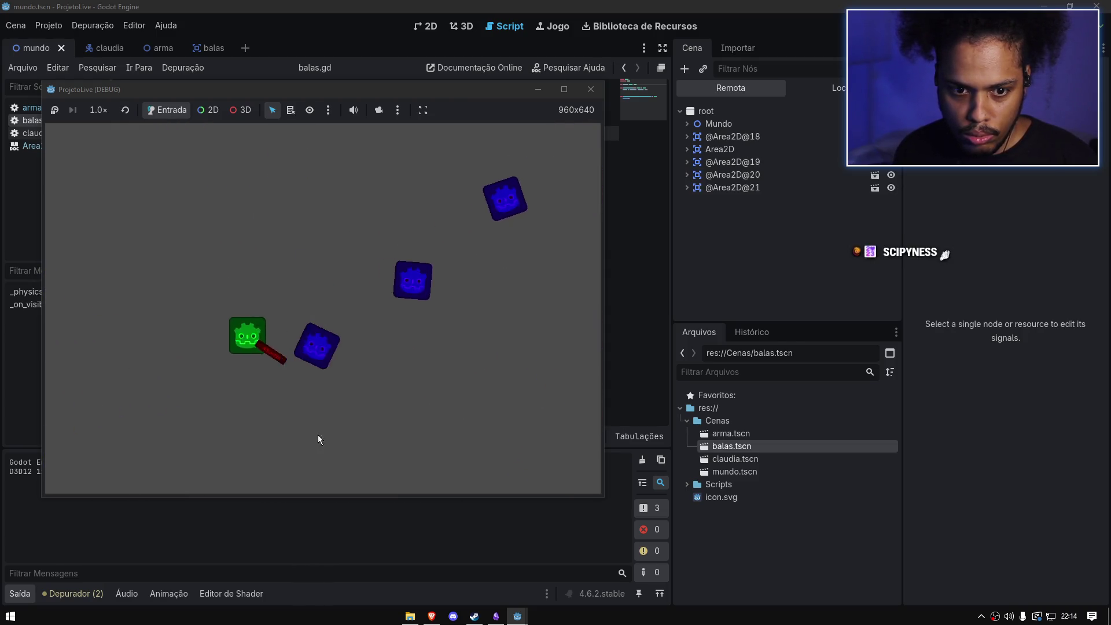
key("d")
key("w")
key("d")
key("a")
key("w")
key("a")
key("s")
key("d")
key("s")
key("a")
key("w")
key("d")
key("w")
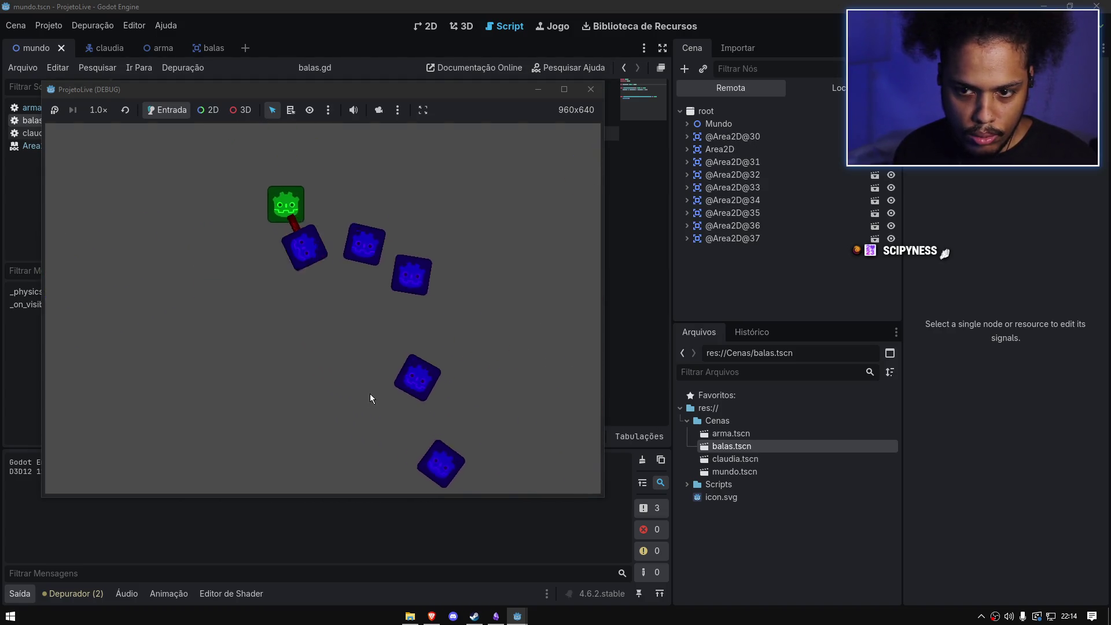
key("s")
key("a")
key("w")
key("s")
key("d")
key("a")
key("s")
key("d")
key("w")
key("s")
key("d")
key("a")
key("d")
key("a")
key("s")
key("d")
key("w")
key("a")
key("s")
key("d")
key("a")
key("w")
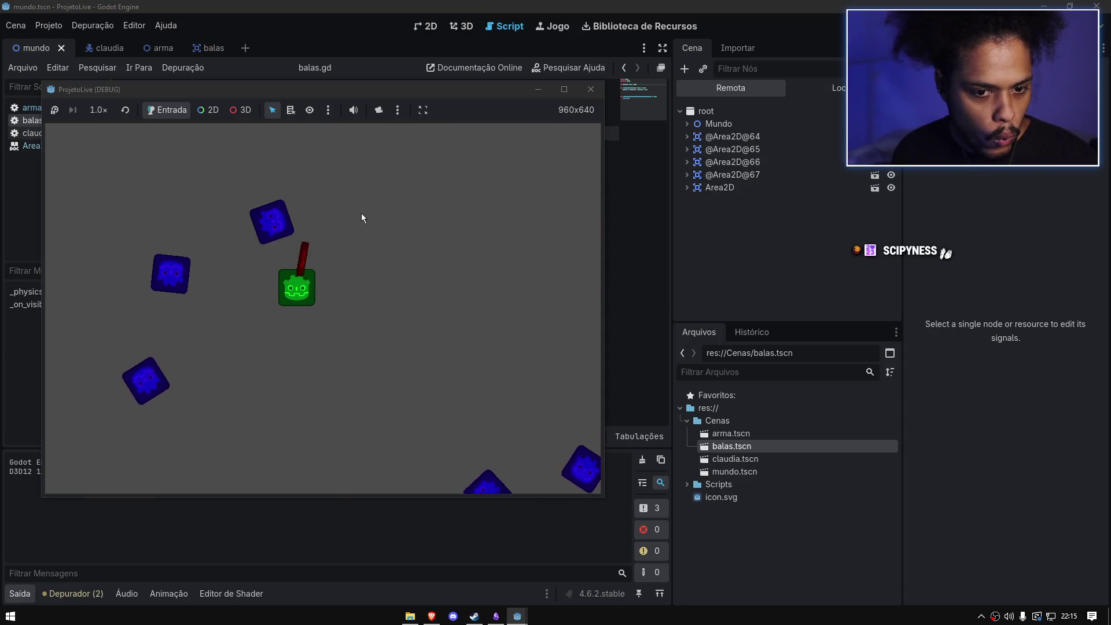
key("d")
key("s")
key("d")
key("w")
key("a")
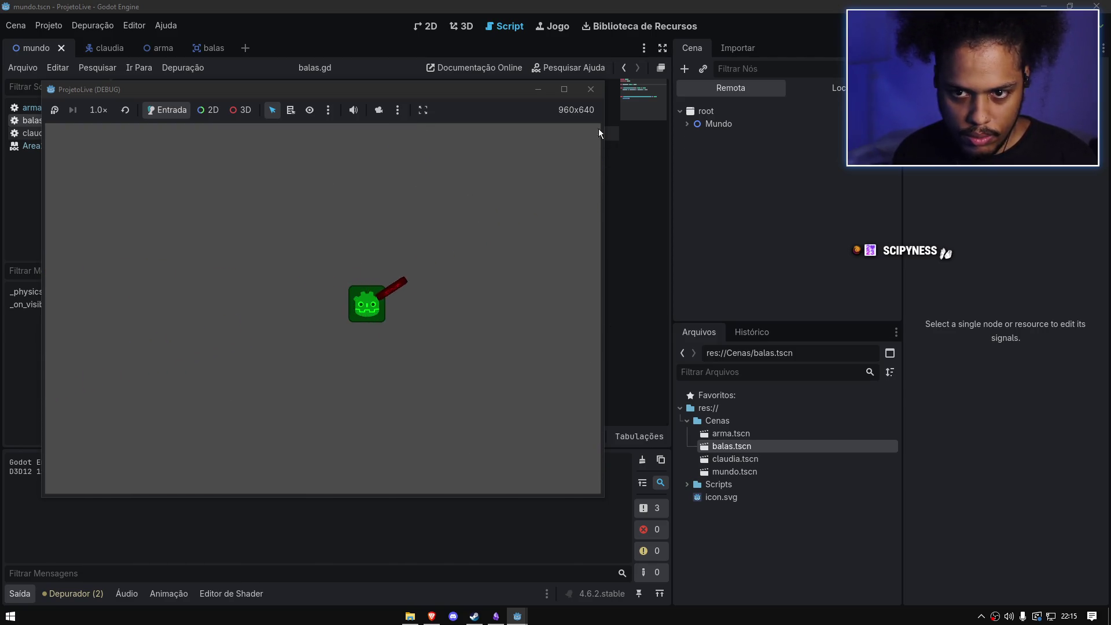
key("F8")
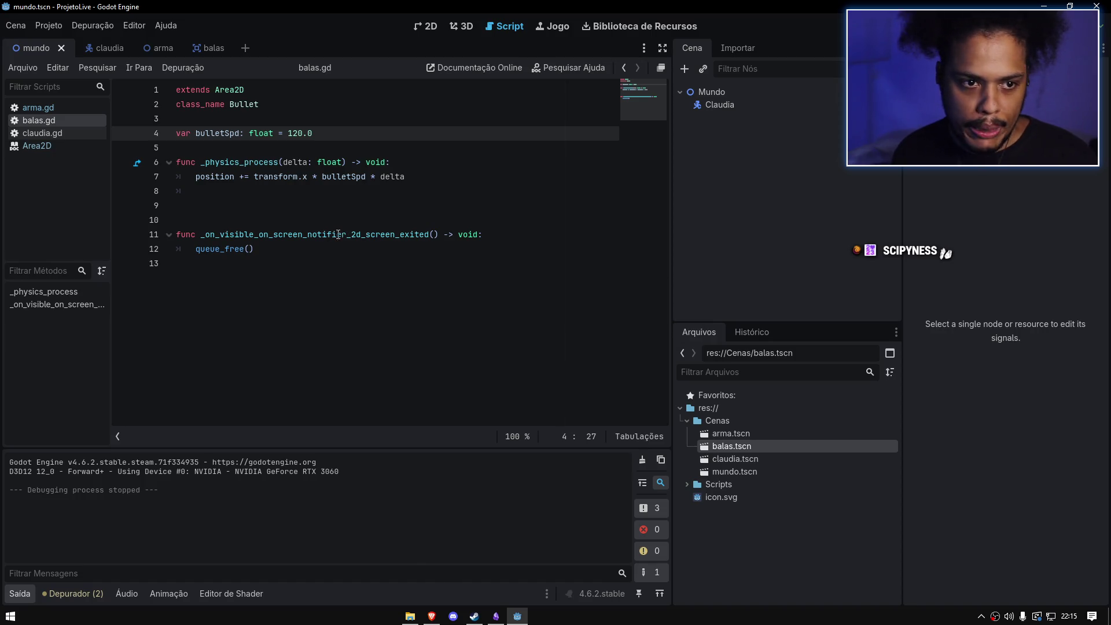
- Remove the stray blank line 10 from balas.gd
left_click(253, 220)
key("BackSpace")
left_click(289, 264)
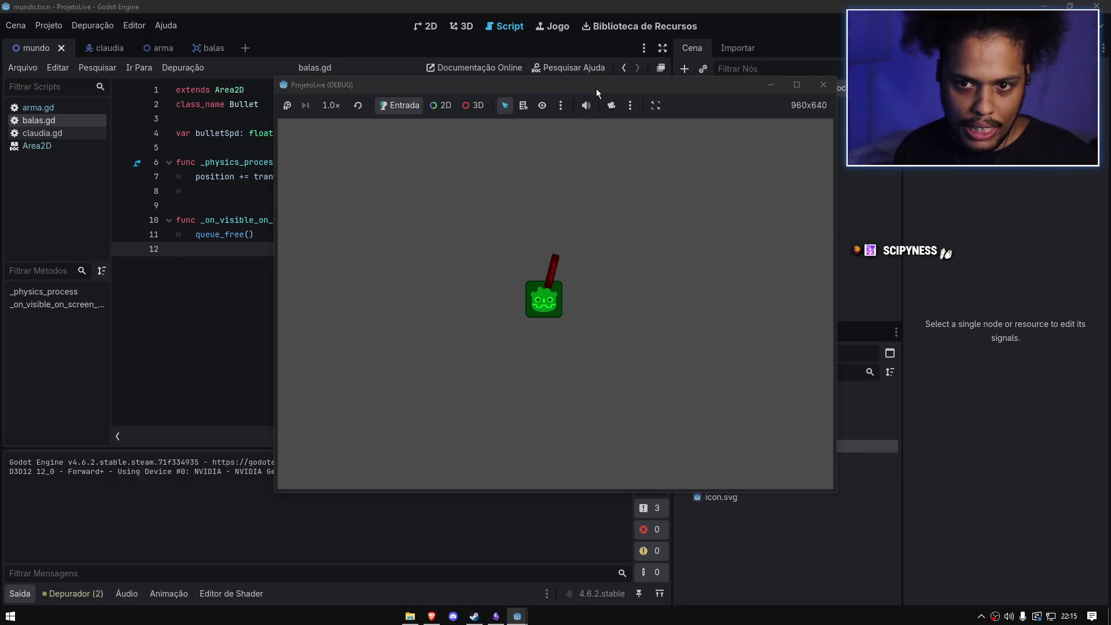
- Move the running game window to the left and walk the player around while shooting
left_click_drag(598, 93, 330, 103)
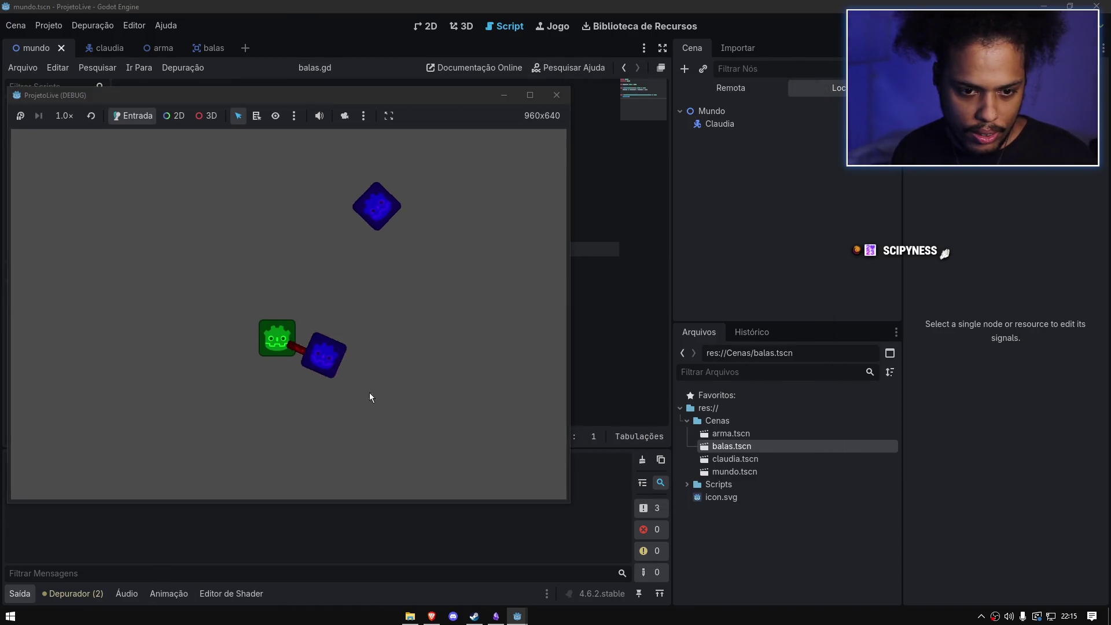
key("a")
key("w")
key("d")
key("s")
key("a")
key("w")
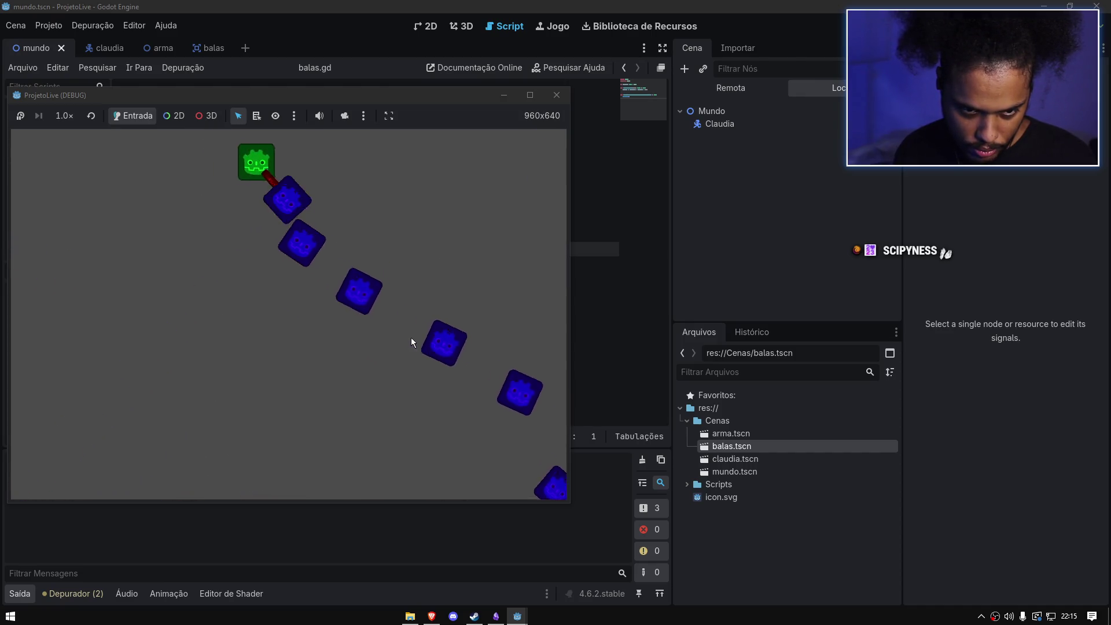